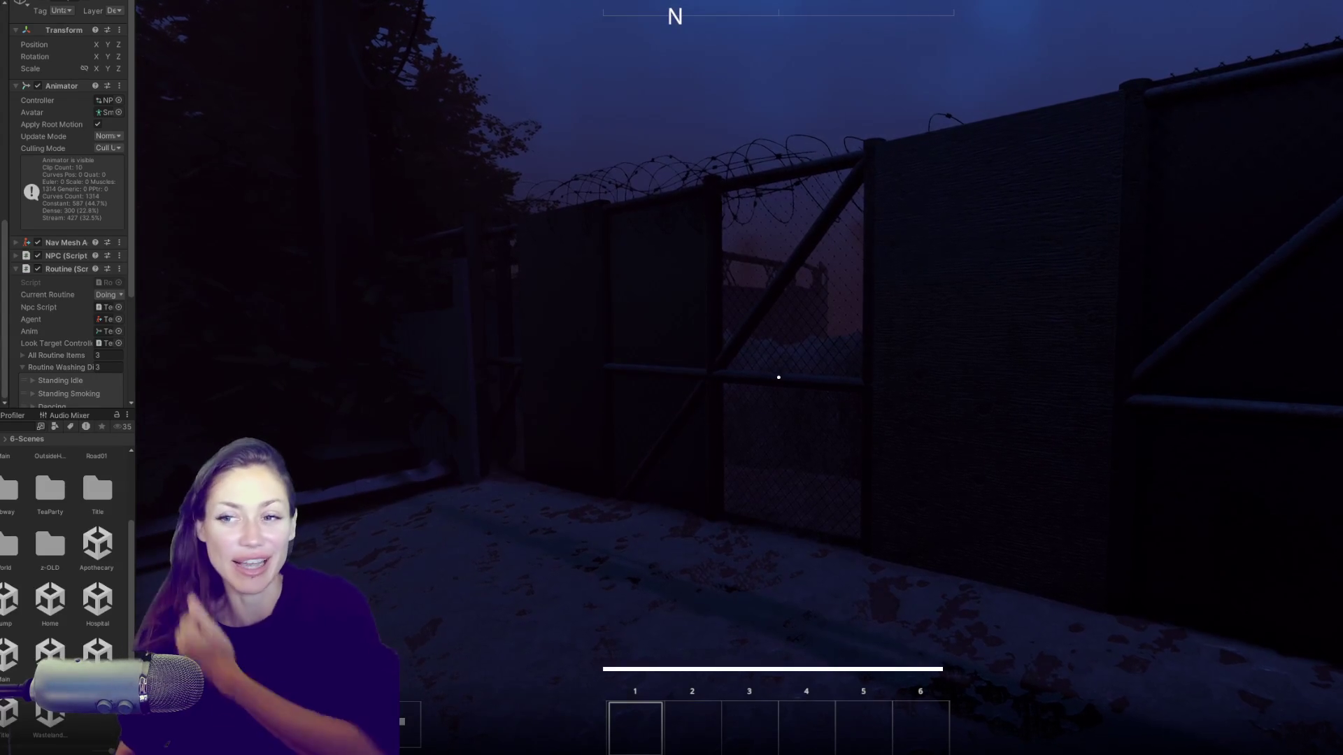
# Step: Walk through the chain-link gate into the fenced area and out onto the foggy red road
pyautogui.press('w')
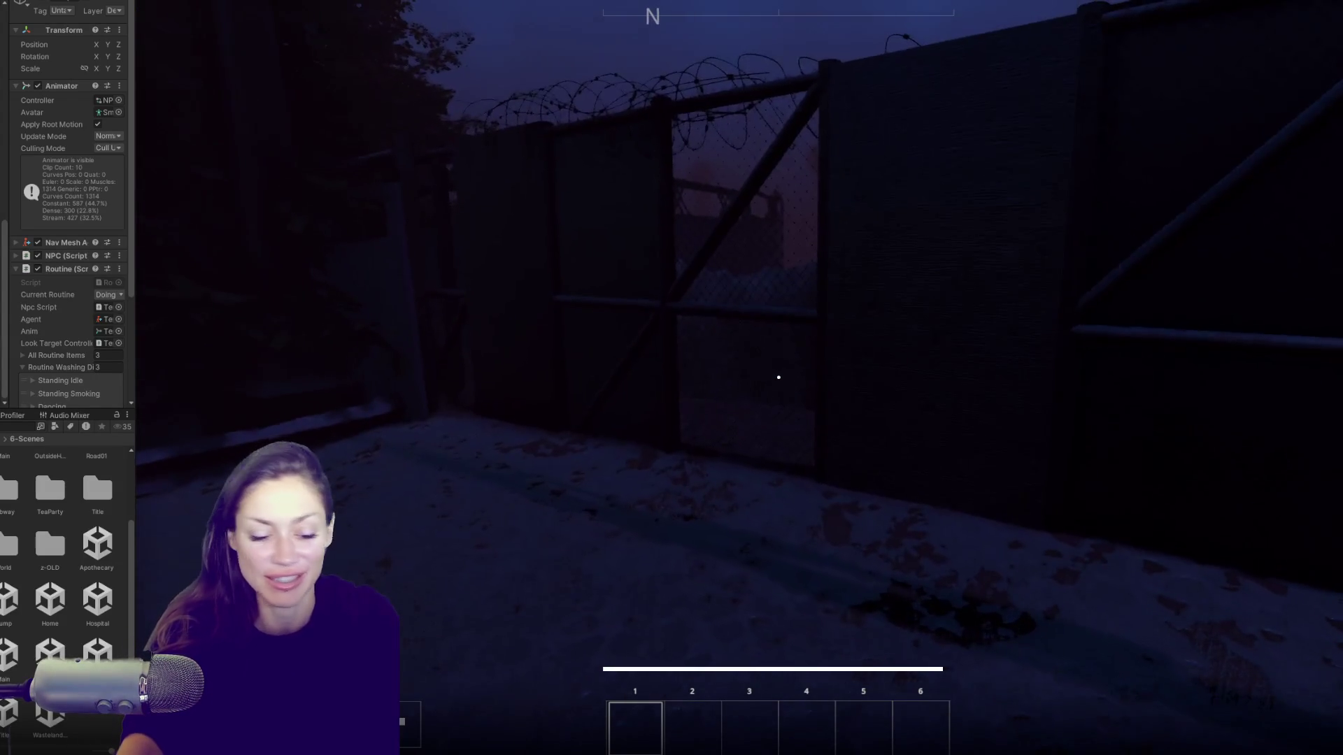
pyautogui.press('w')
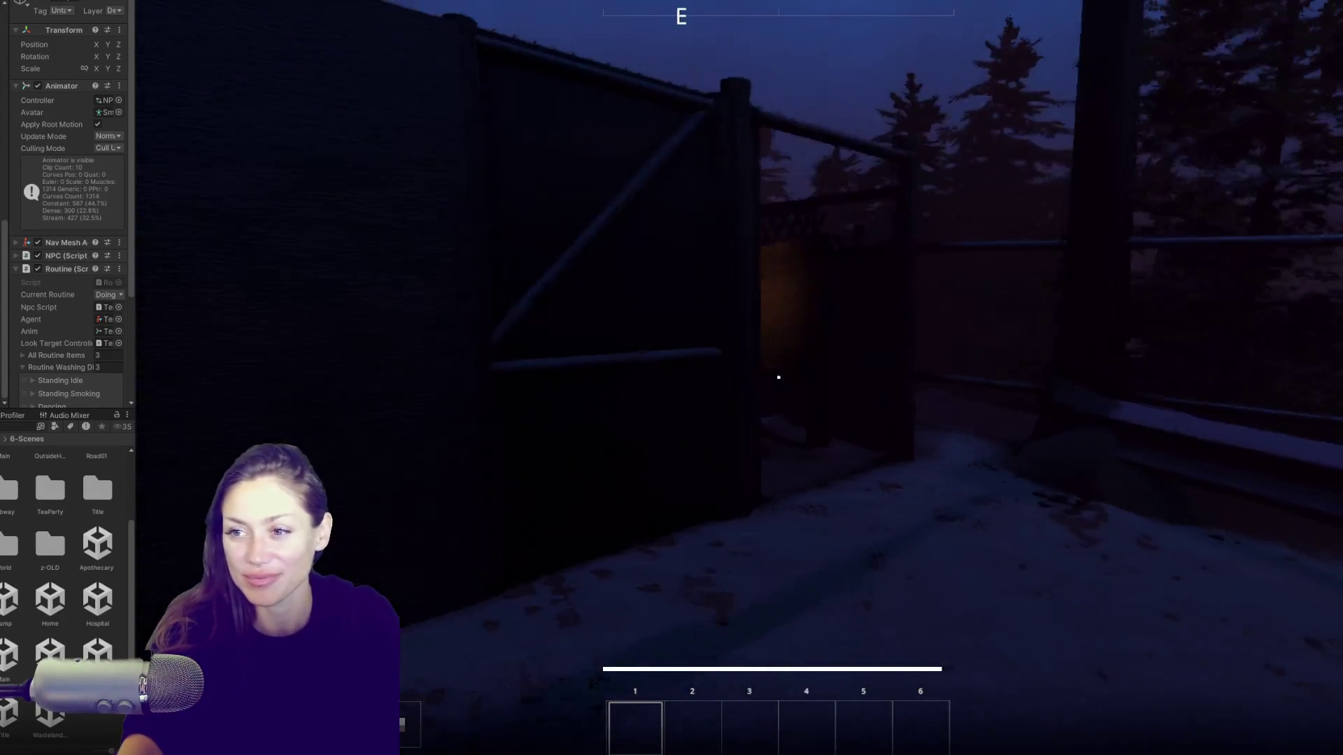
pyautogui.press('w')
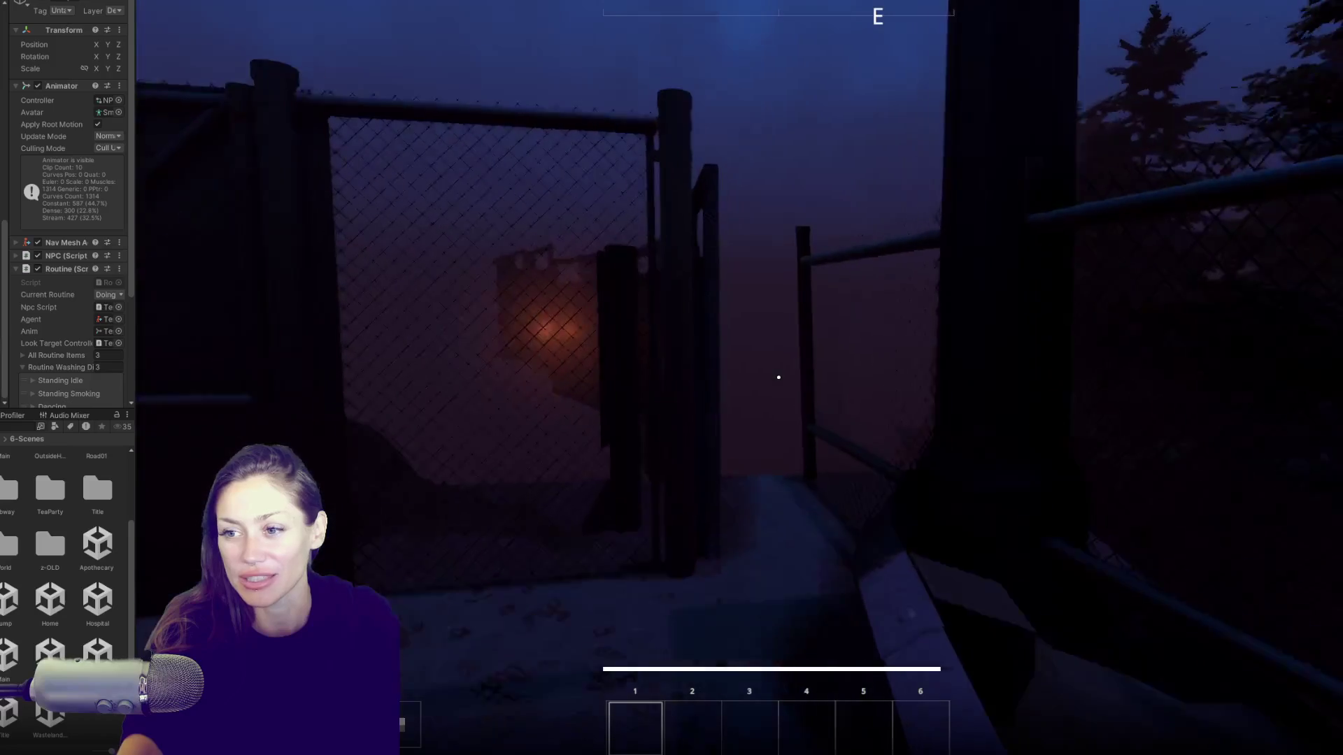
pyautogui.press('w')
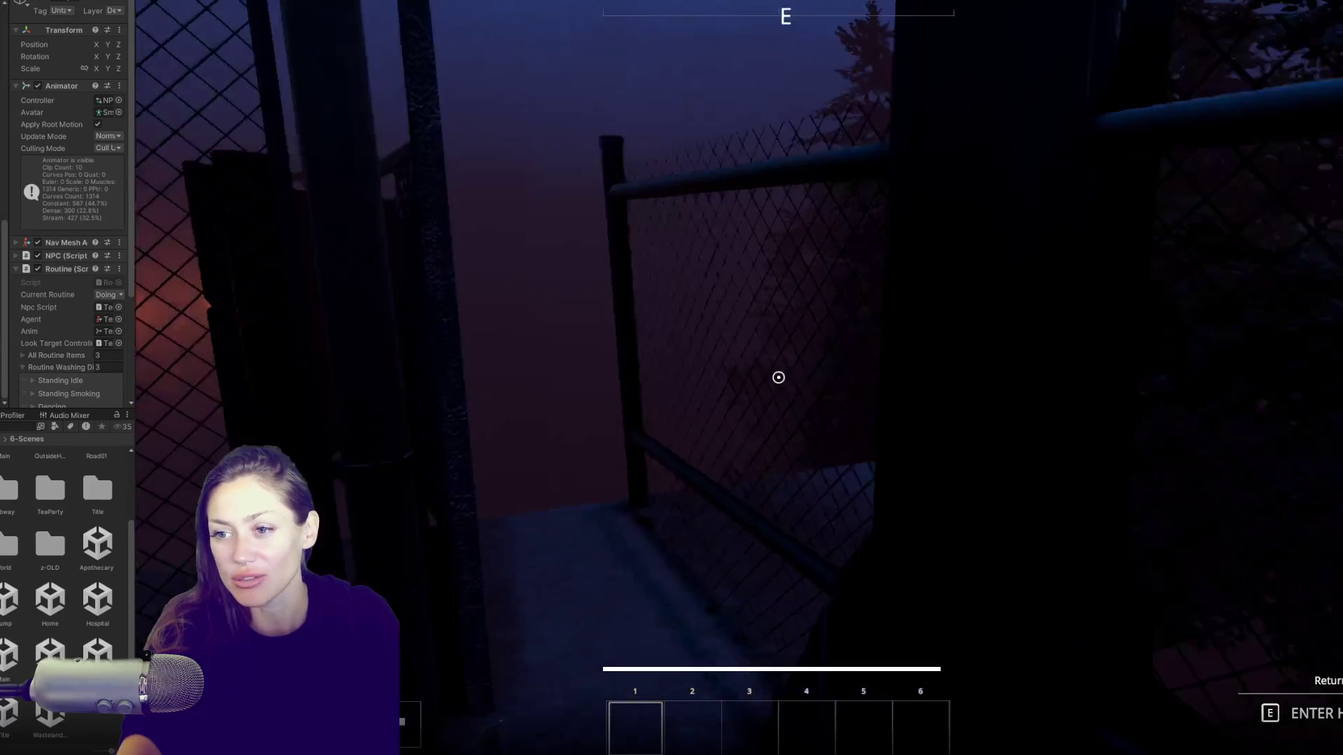
pyautogui.press('w')
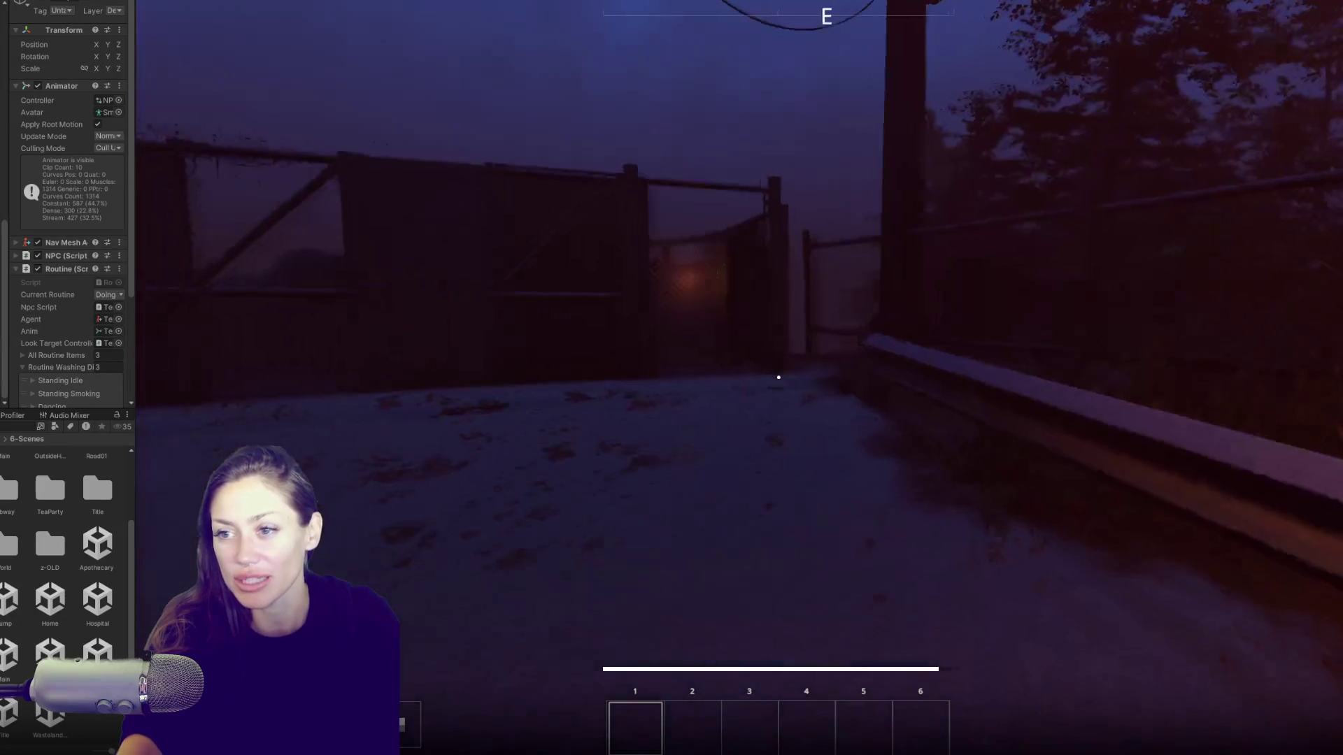
pyautogui.press('w')
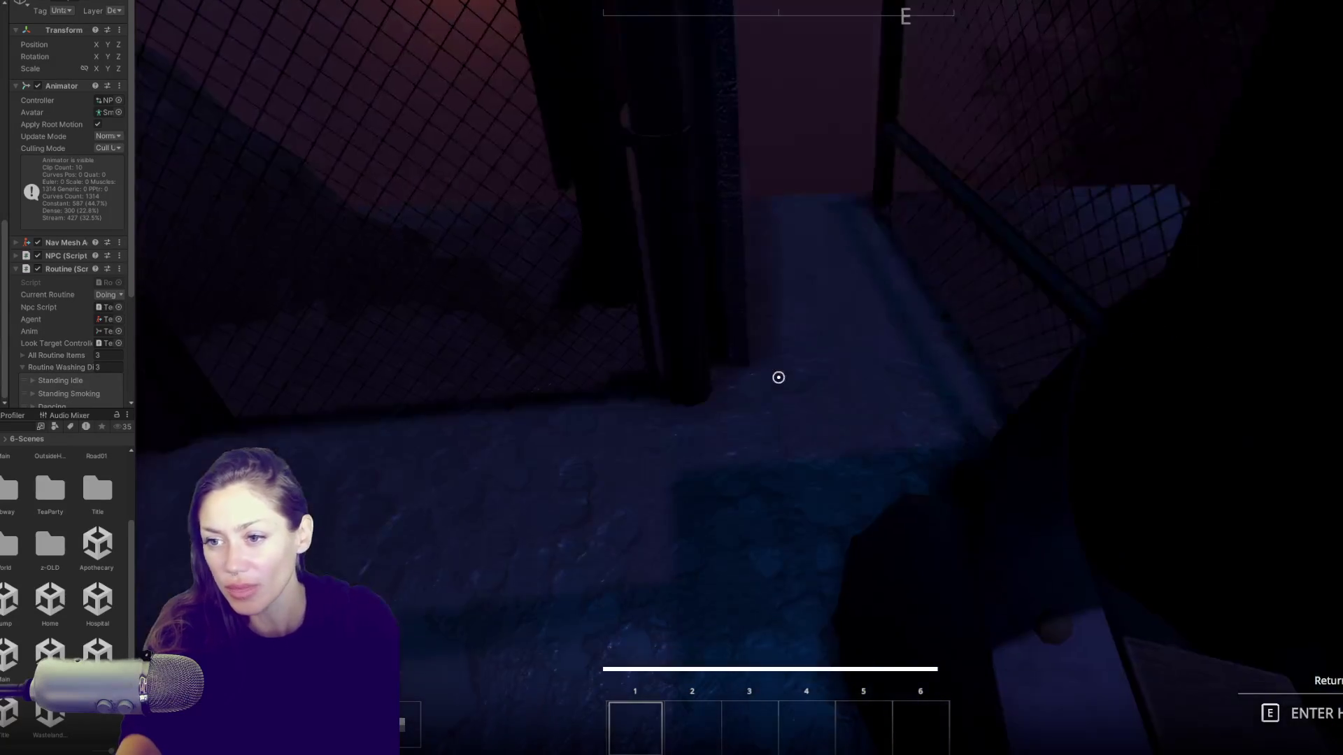
pyautogui.press('w')
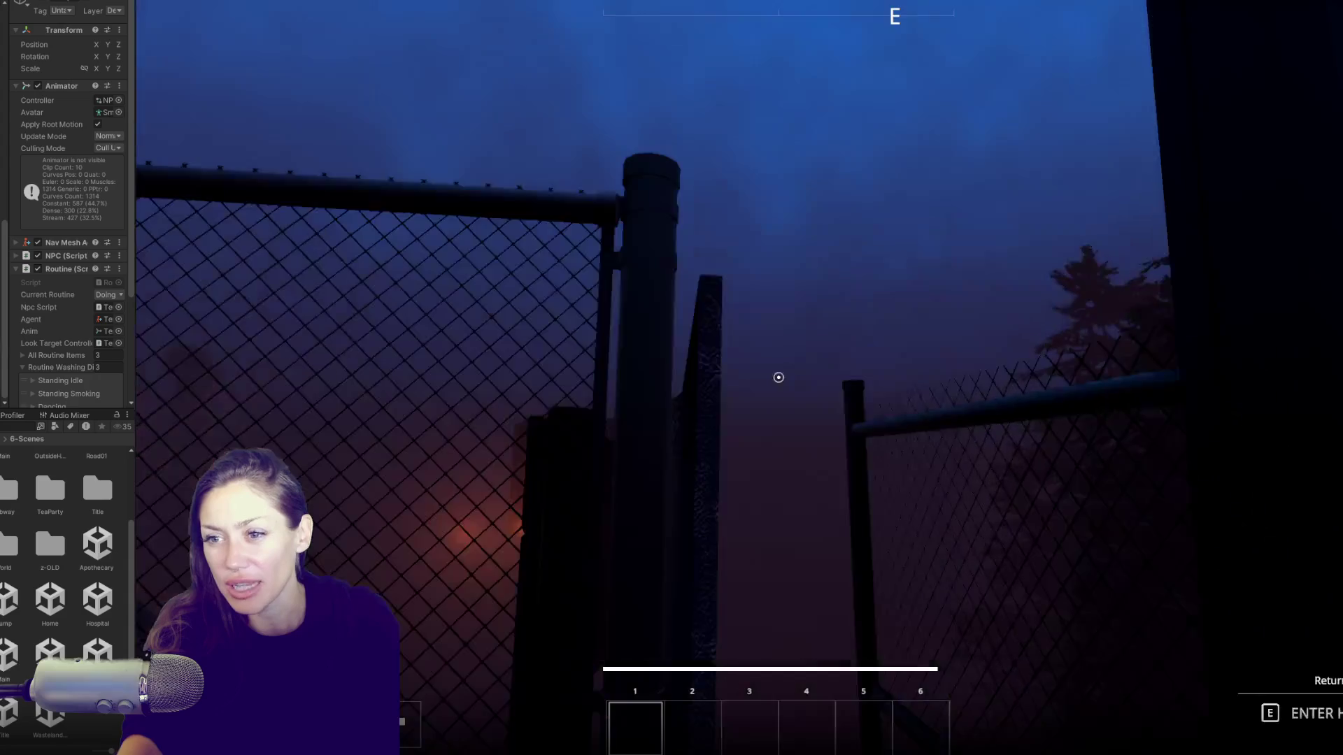
pyautogui.press('w')
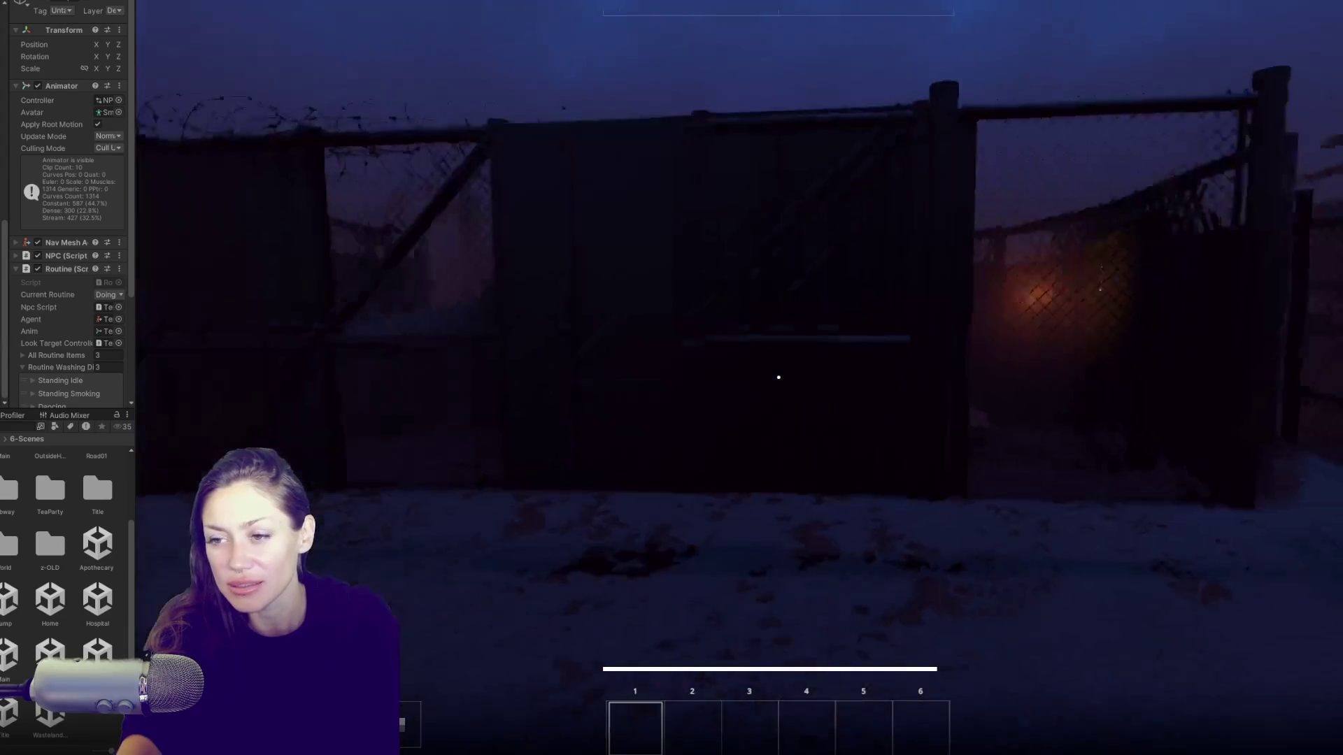
# Step: Return to the chain-link gate and use it to load the fenced alley
pyautogui.press('w')
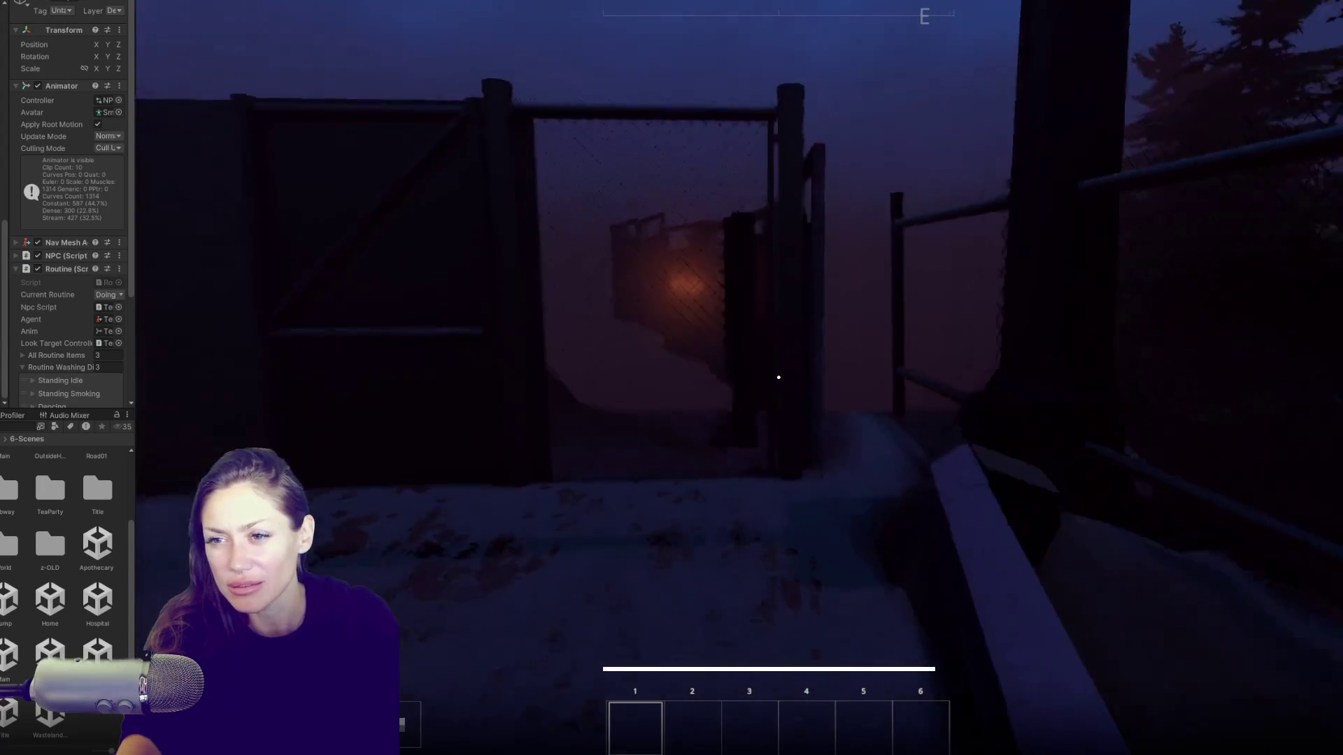
pyautogui.press('w')
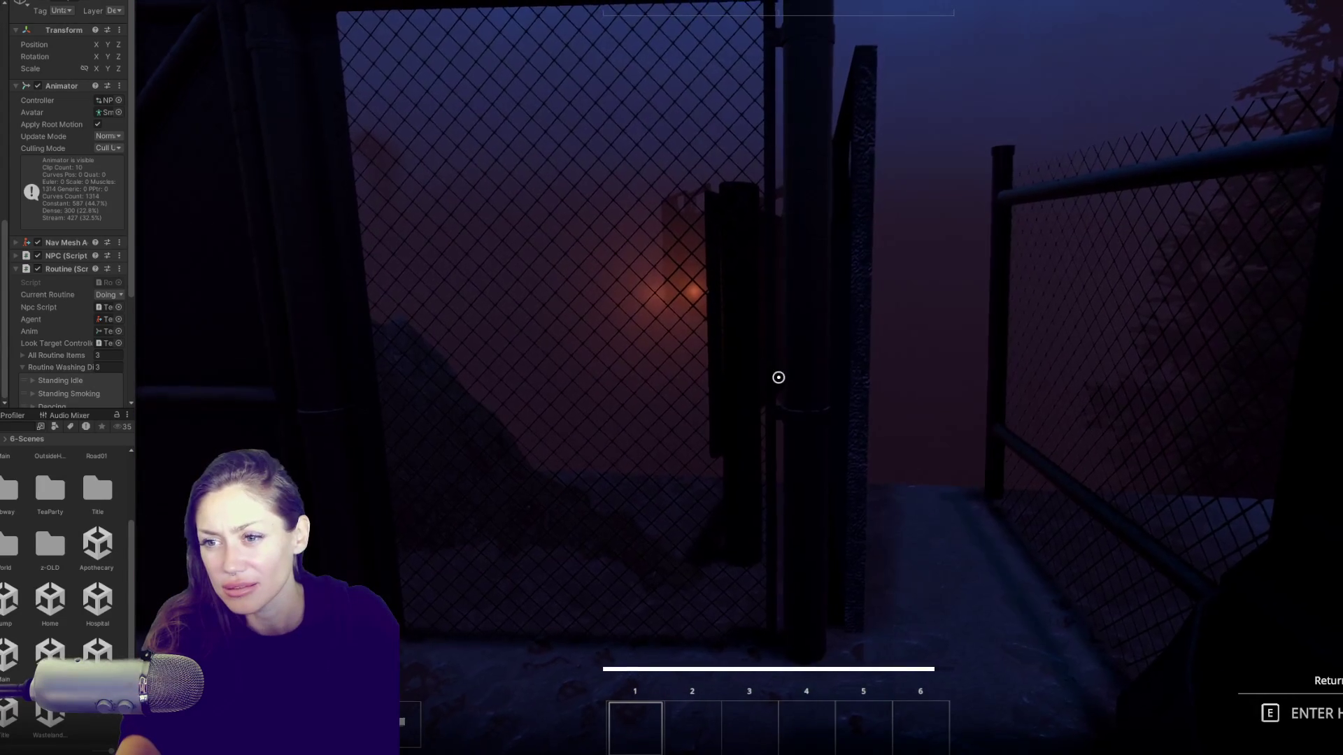
pyautogui.press('w')
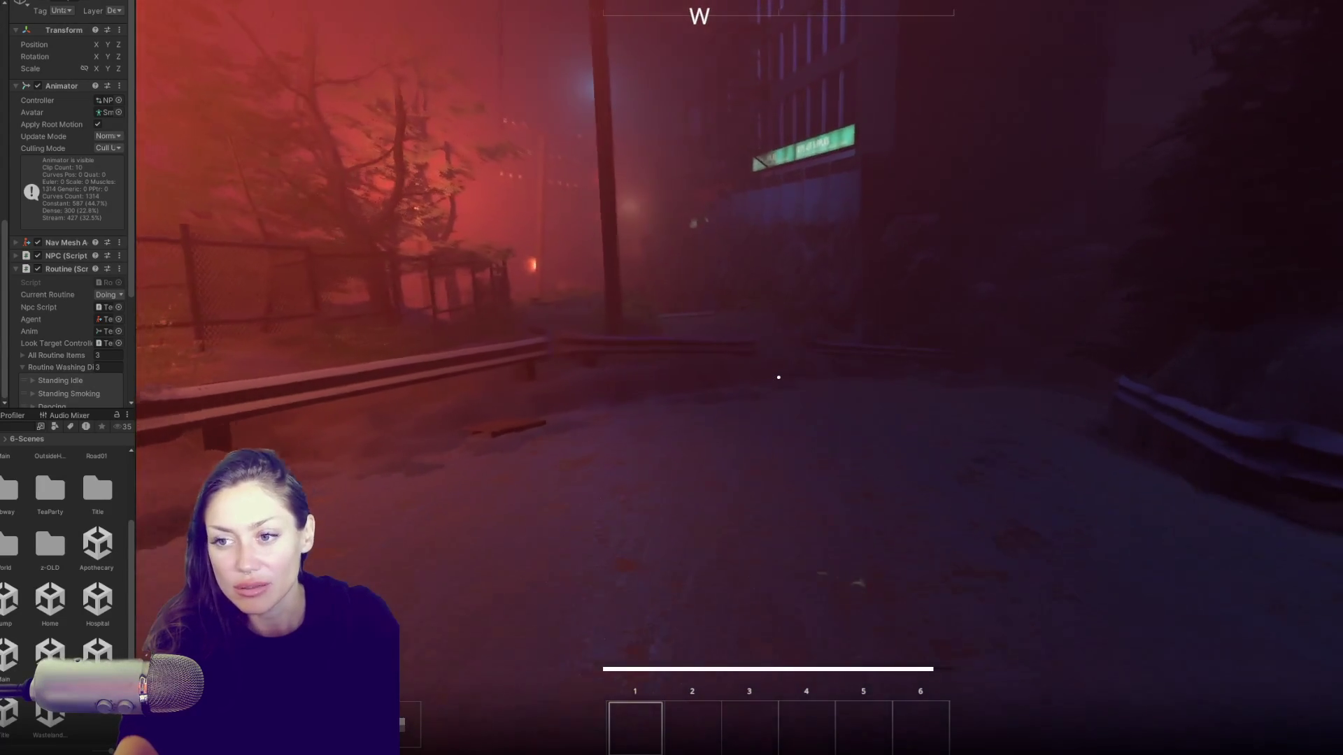
pyautogui.press('w')
pyautogui.press('e')
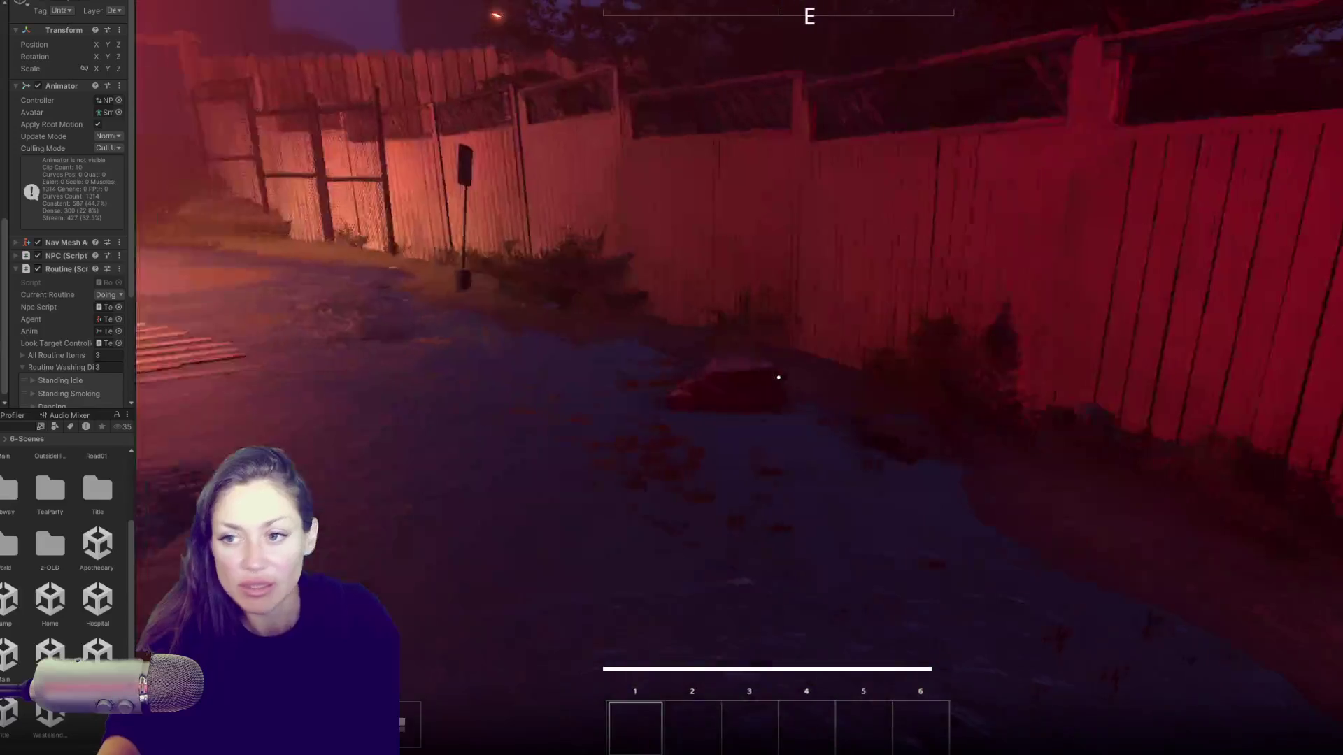
# Step: Walk down the alley past the EXIT and no-parking signs to the old map board
pyautogui.press('w')
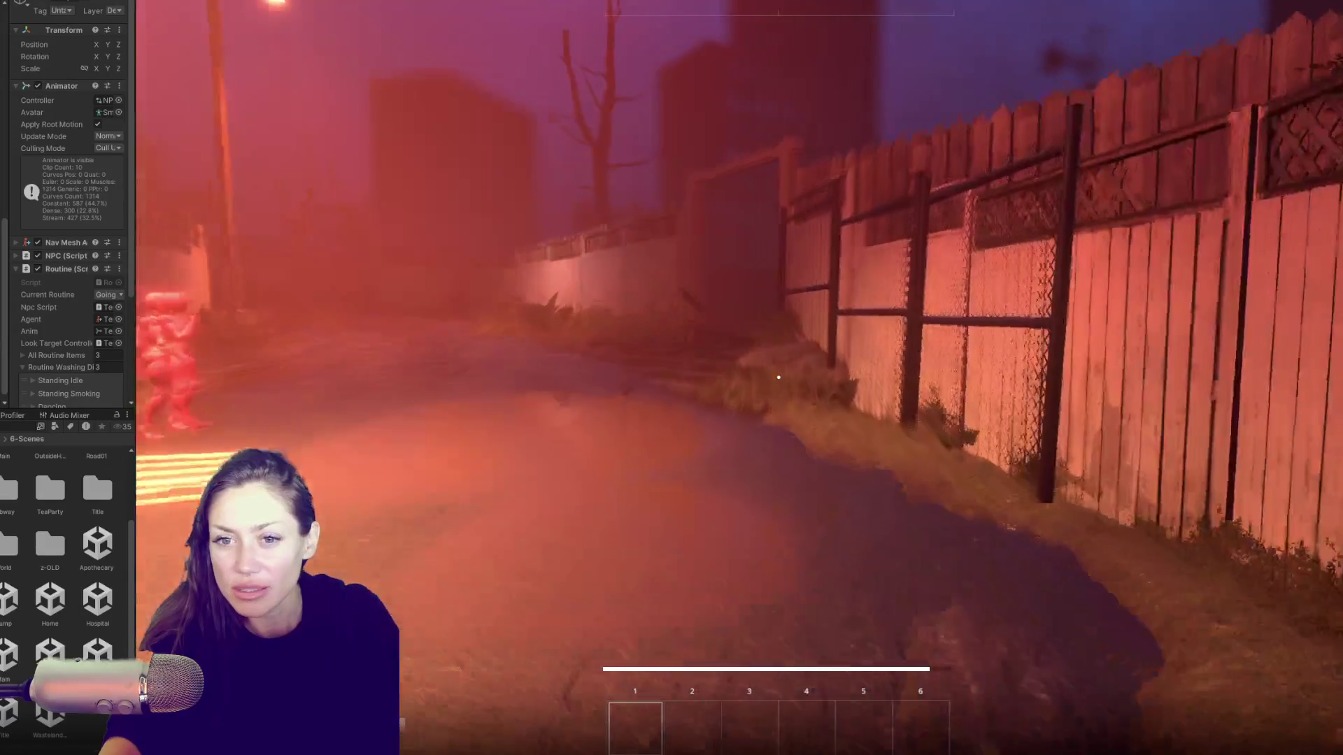
pyautogui.press('w')
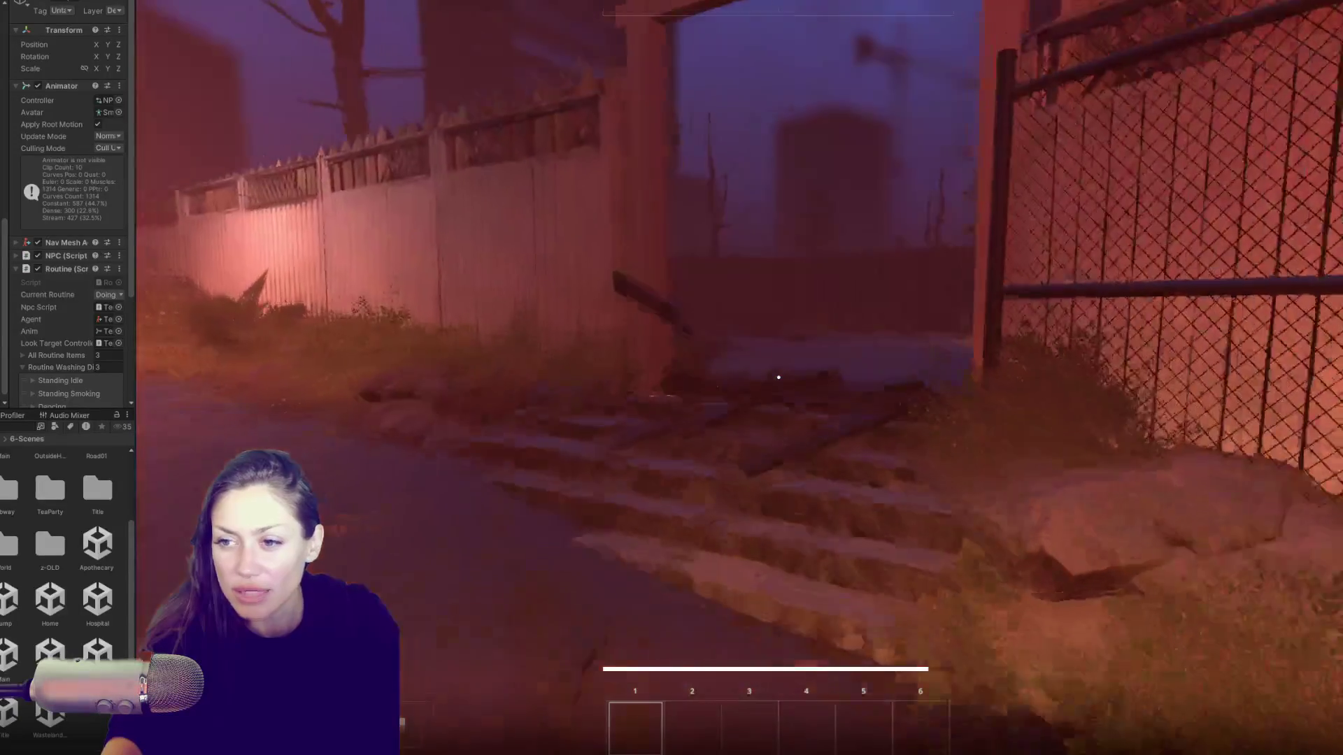
pyautogui.press('w')
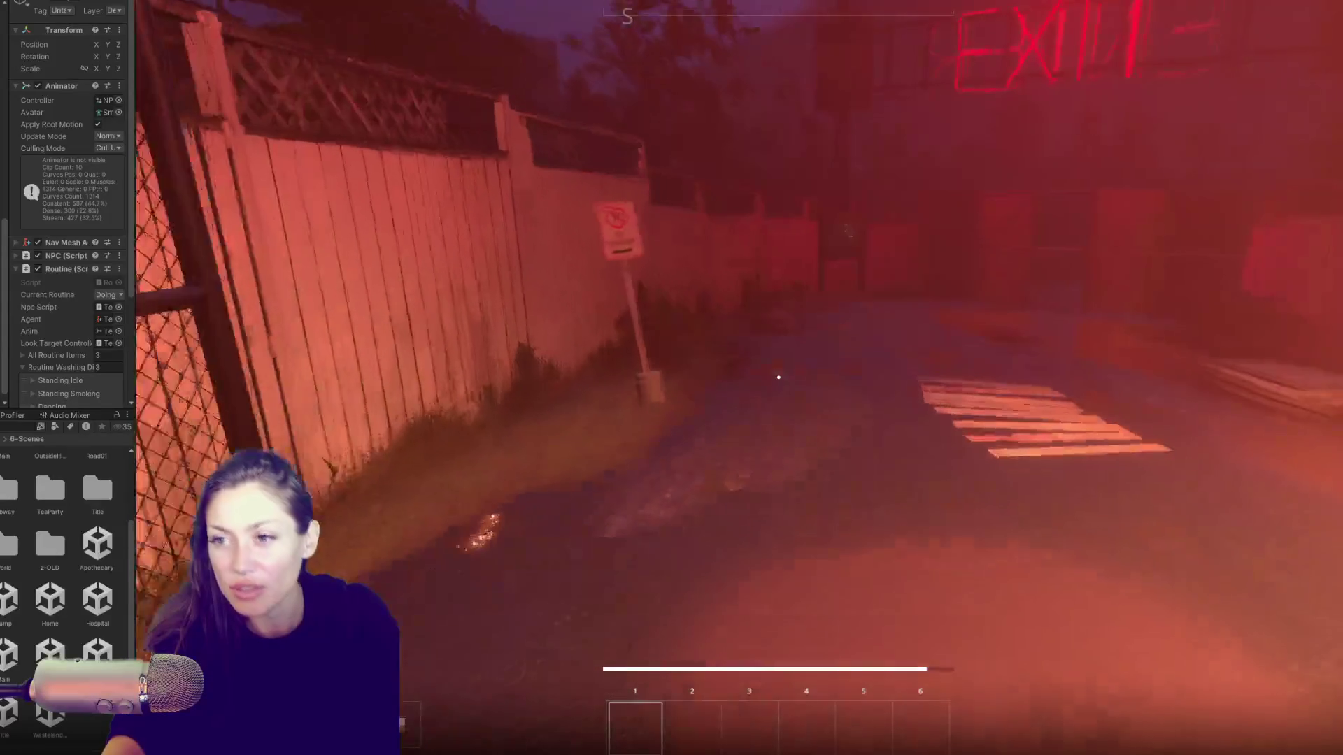
pyautogui.press('w')
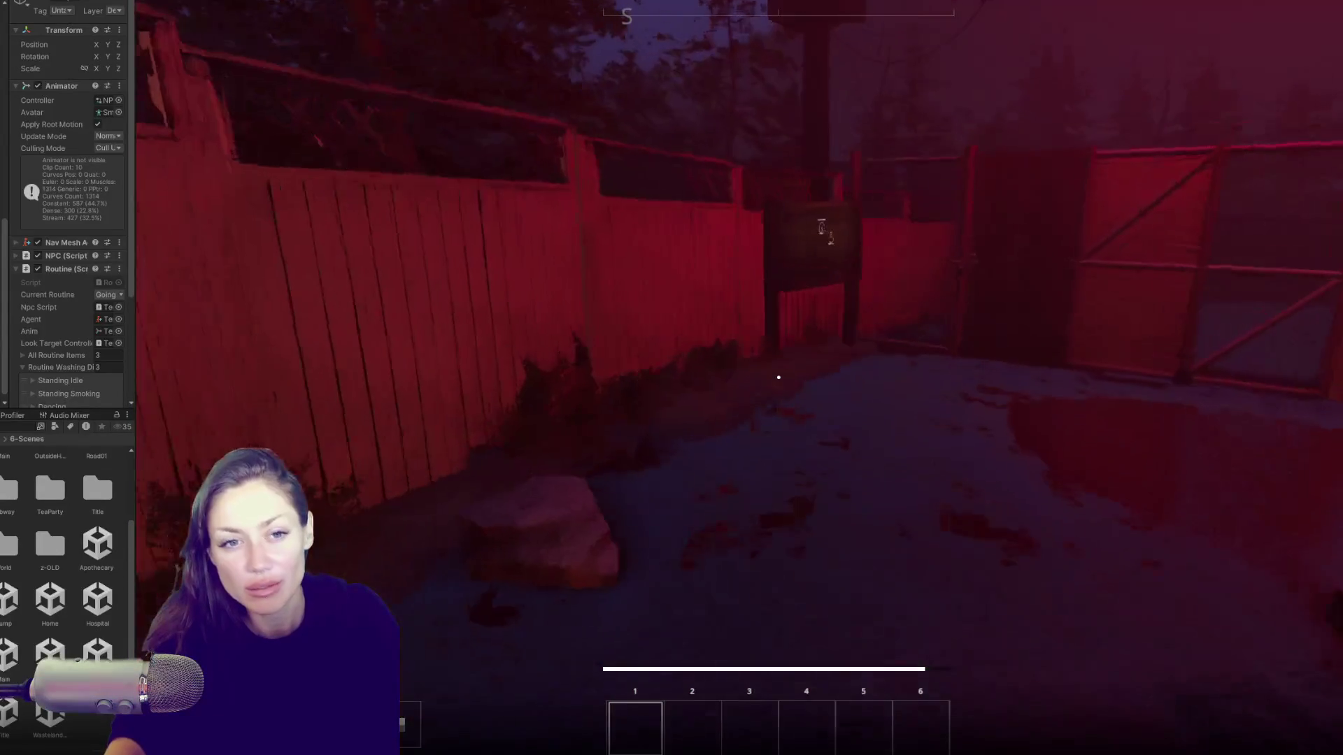
pyautogui.press('w')
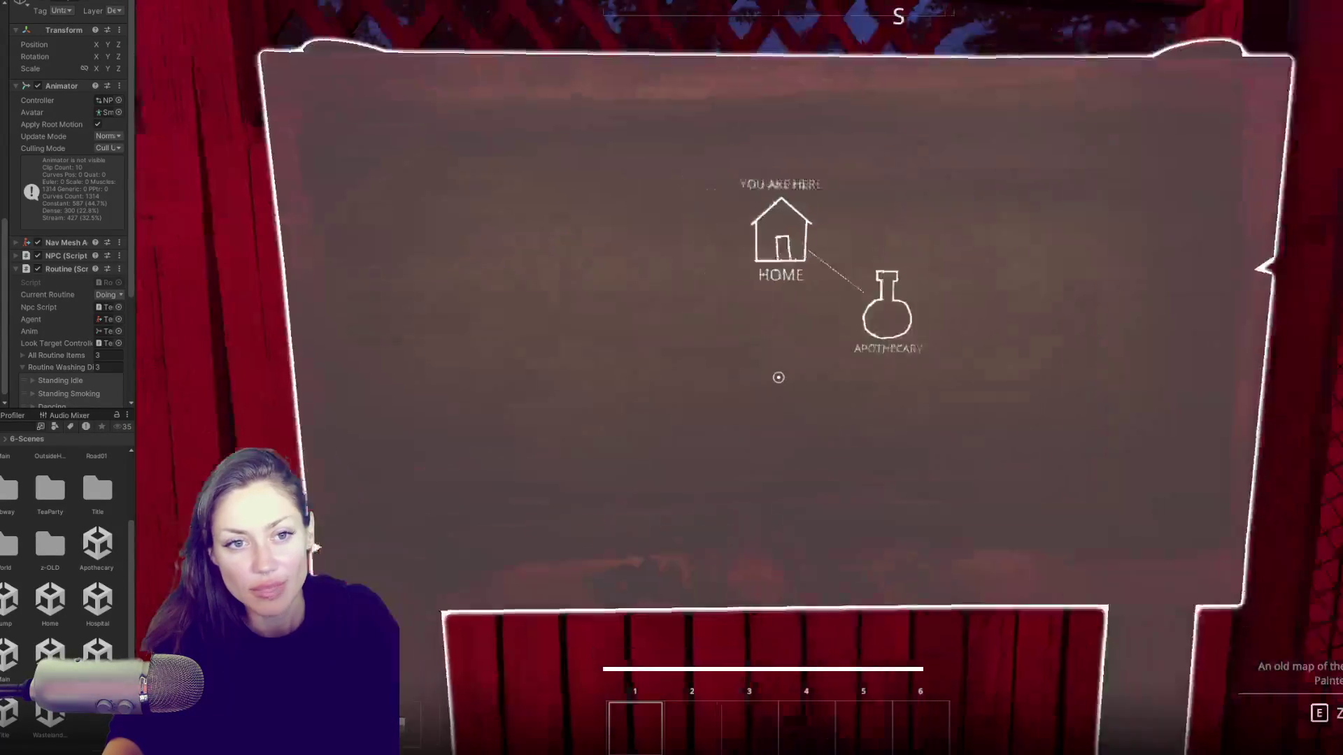
# Step: Travel via the old map to the campfire yard and open the pause menu
pyautogui.press('e')
pyautogui.click(859, 318)
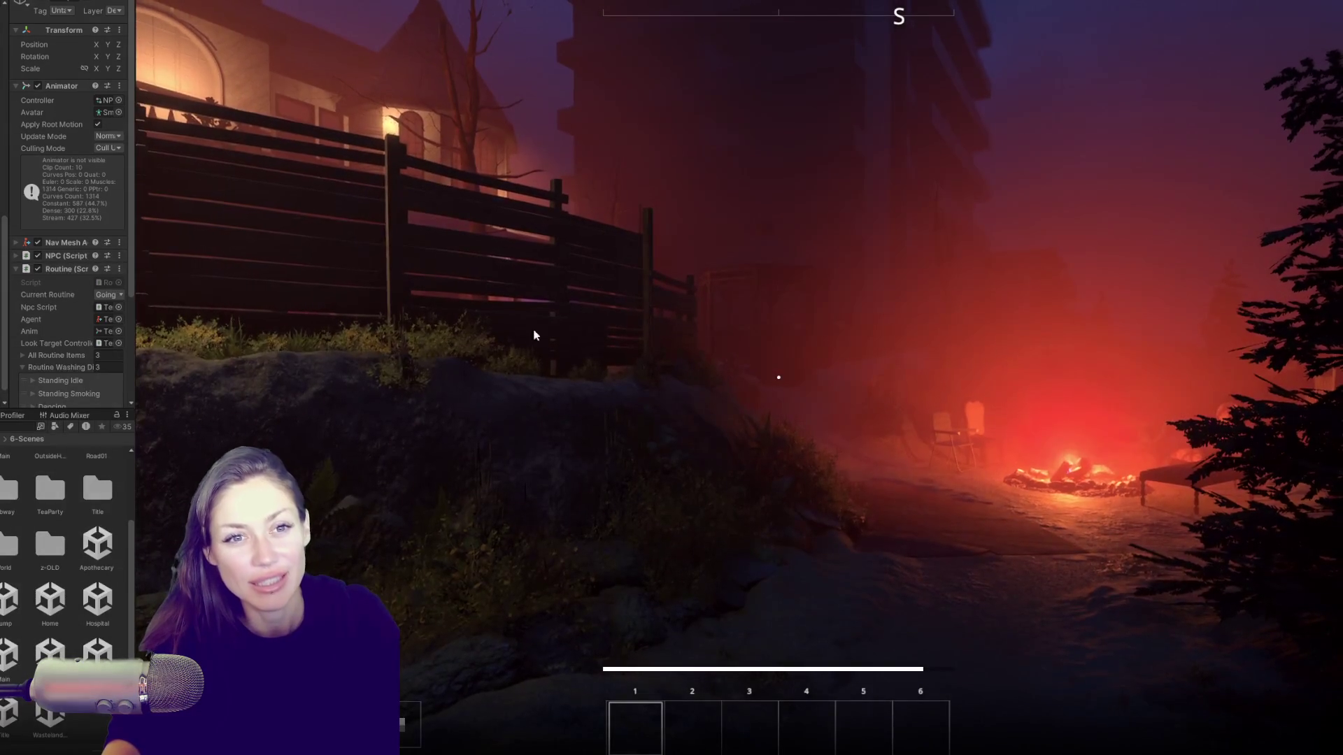
pyautogui.press('w')
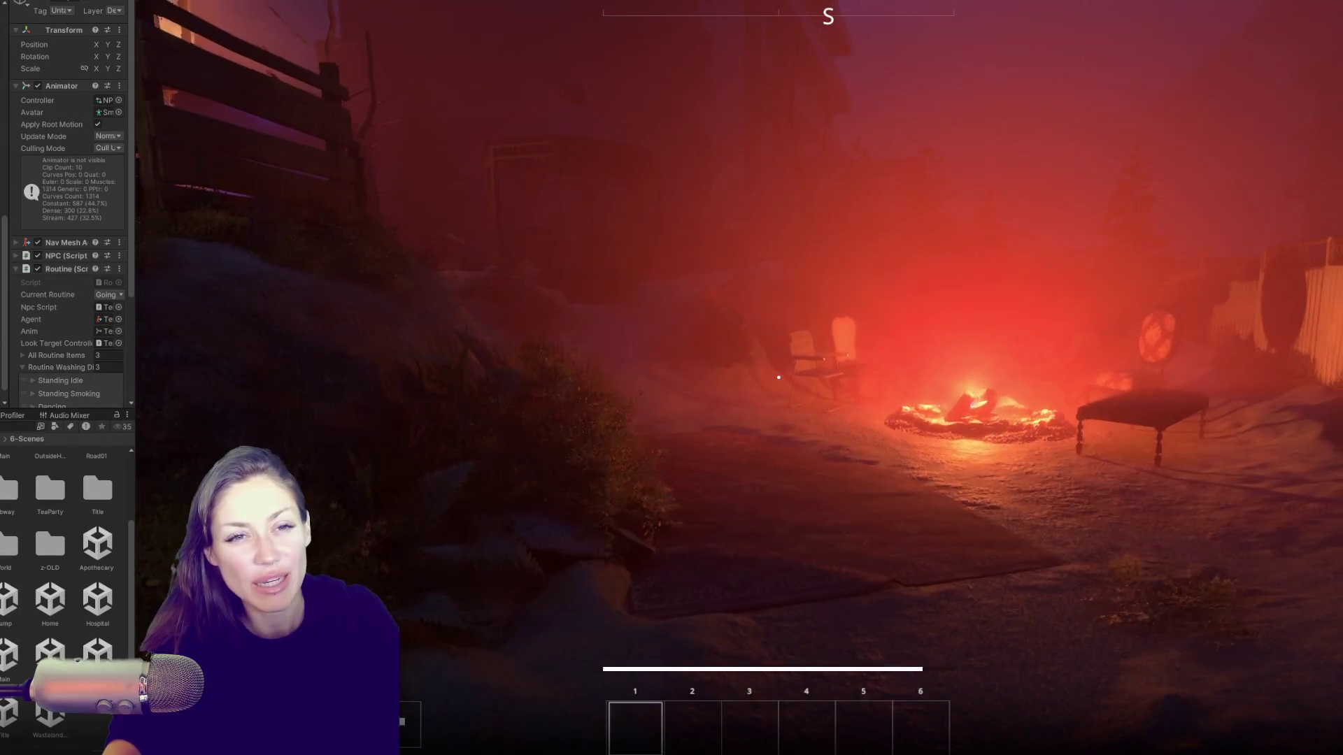
pyautogui.press('Escape')
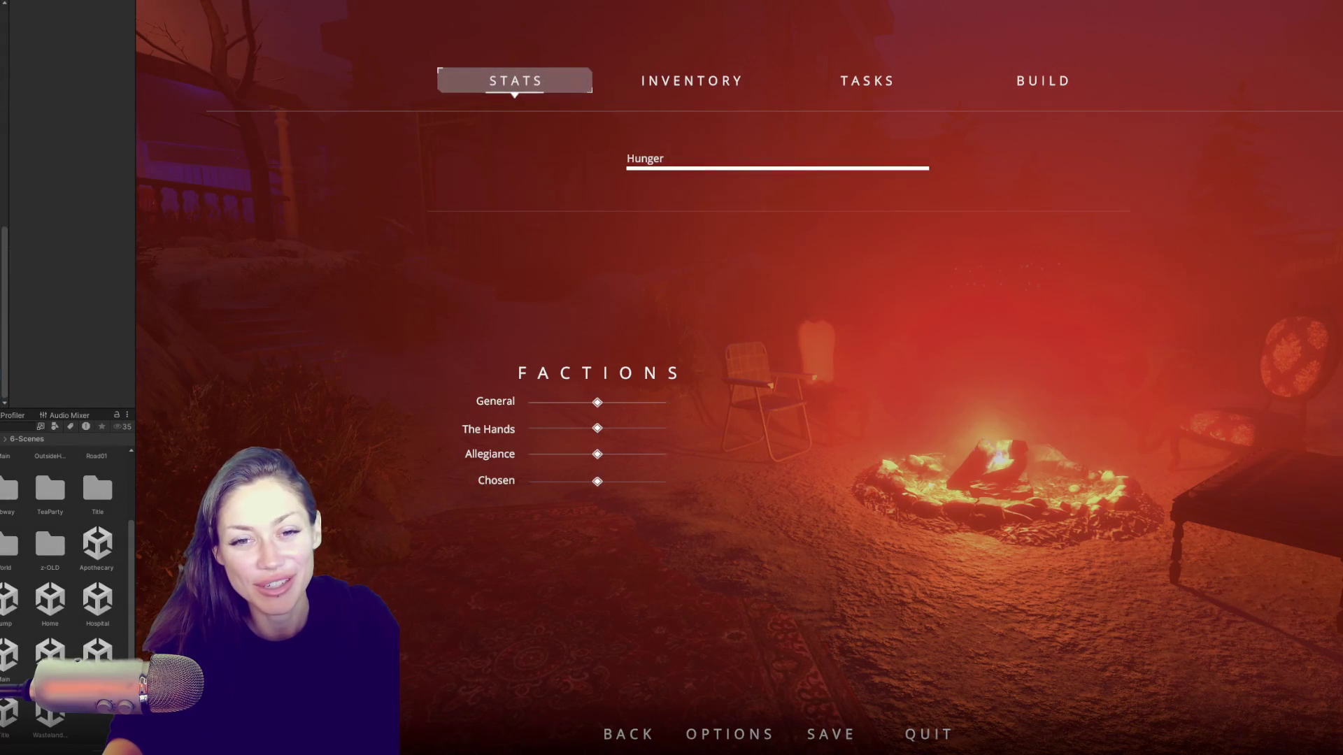
# Step: Resume play and cross the yard to the lit porch's wooden door, opening it
pyautogui.press('Escape')
pyautogui.press('w')
pyautogui.press('s')
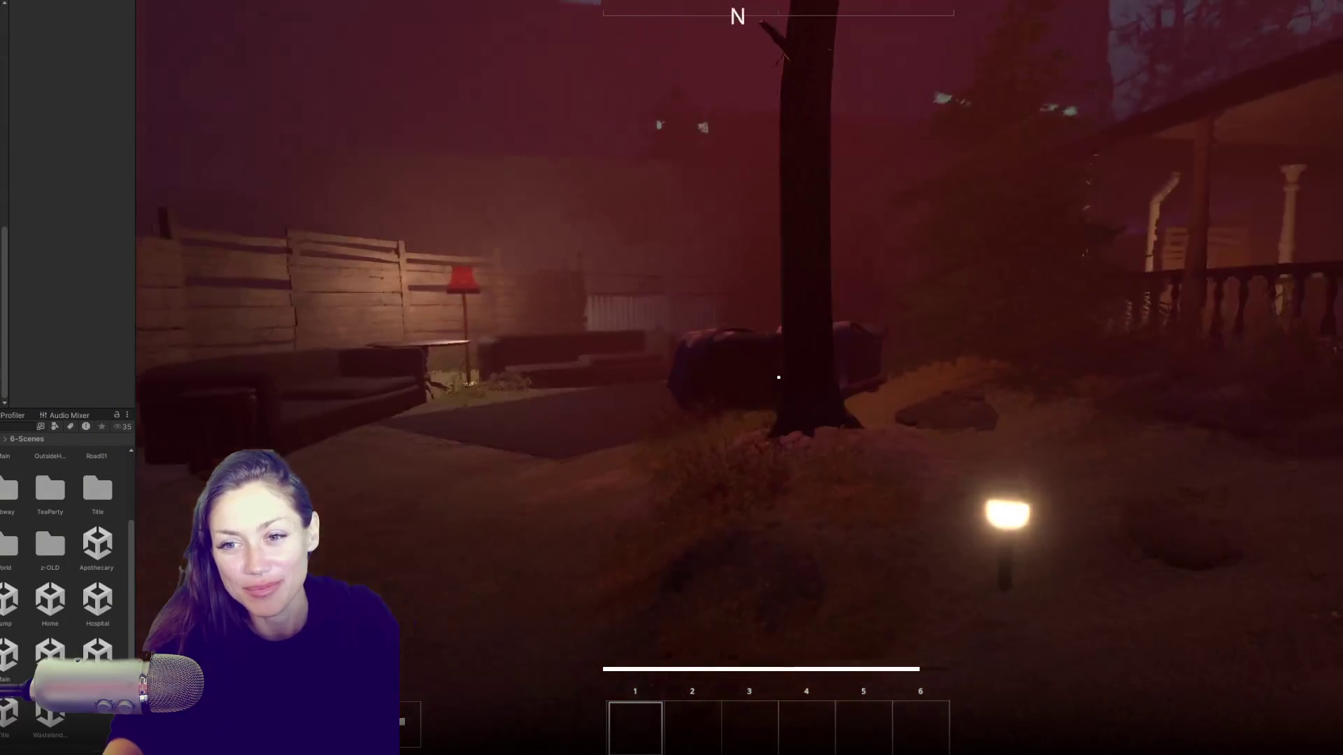
pyautogui.press('w')
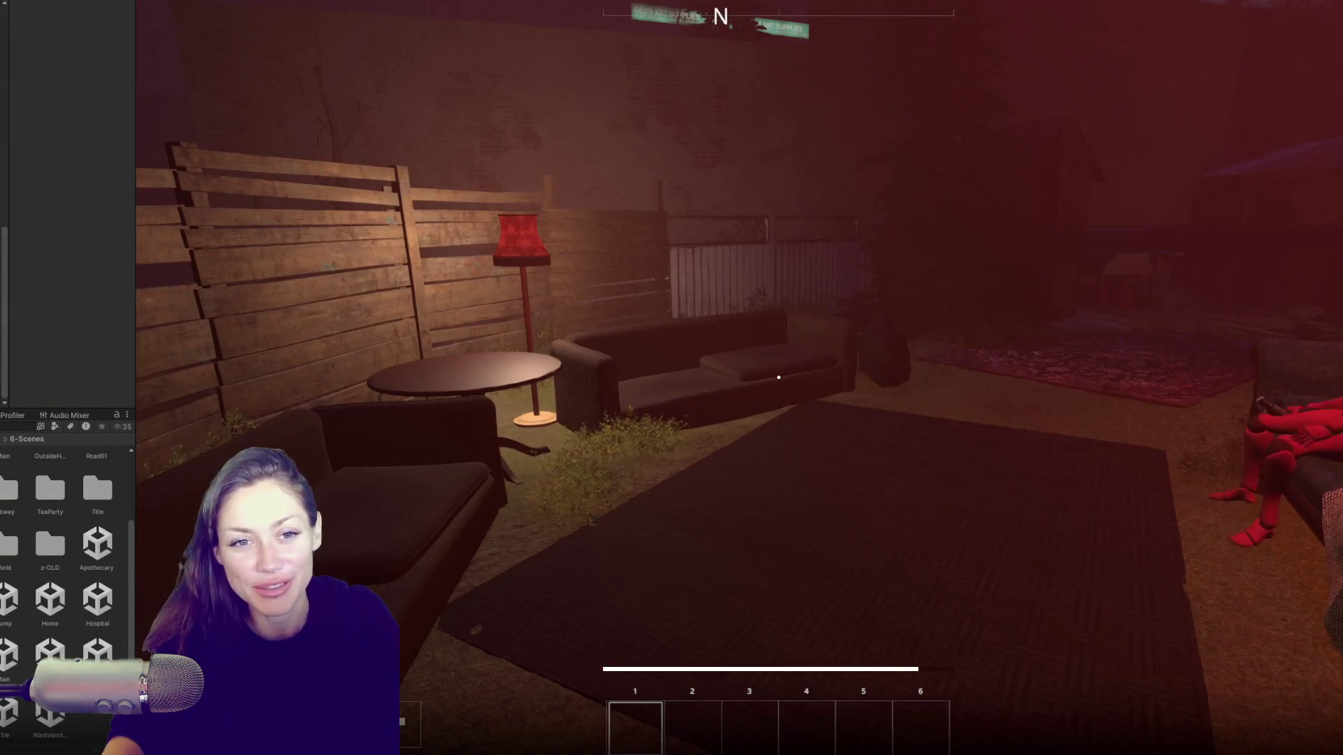
pyautogui.press('w')
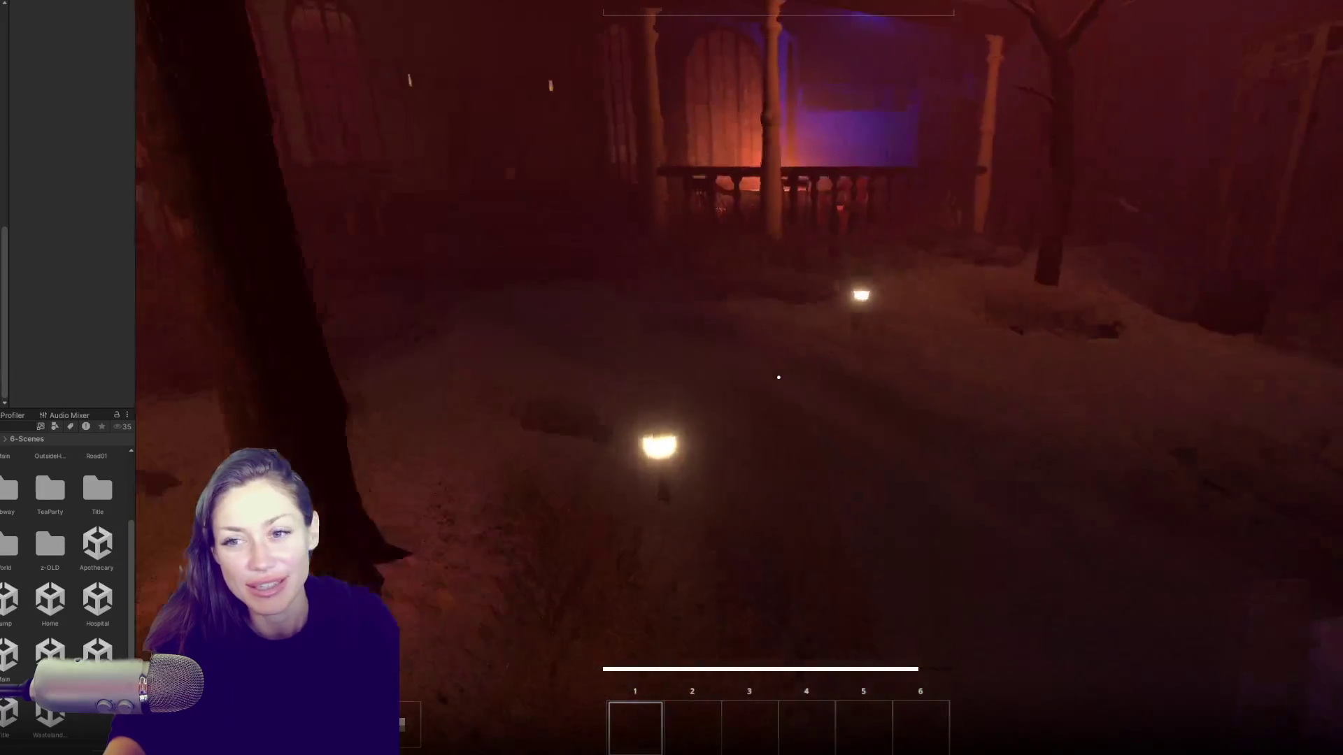
pyautogui.press('w')
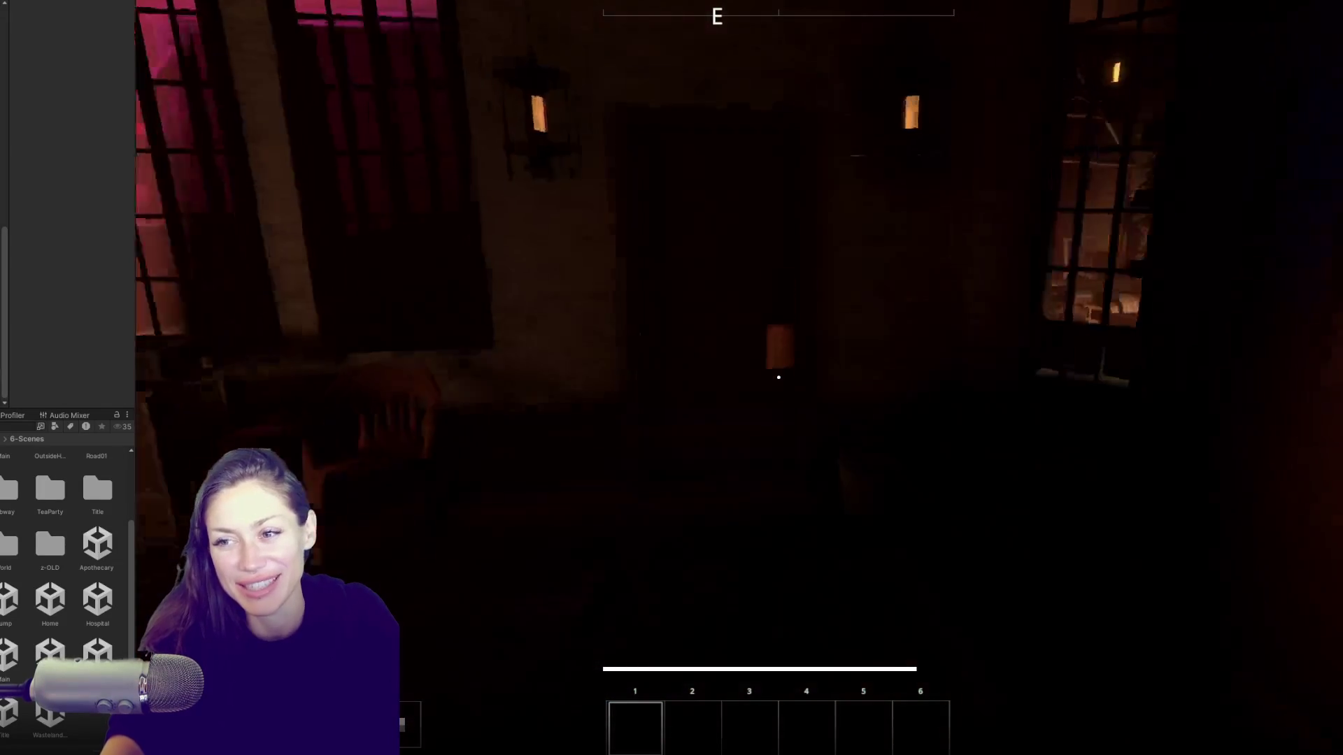
pyautogui.press('e')
# Step: Explore the room inside, past the curtain, staircase, crate and jar shelves
pyautogui.press('w')
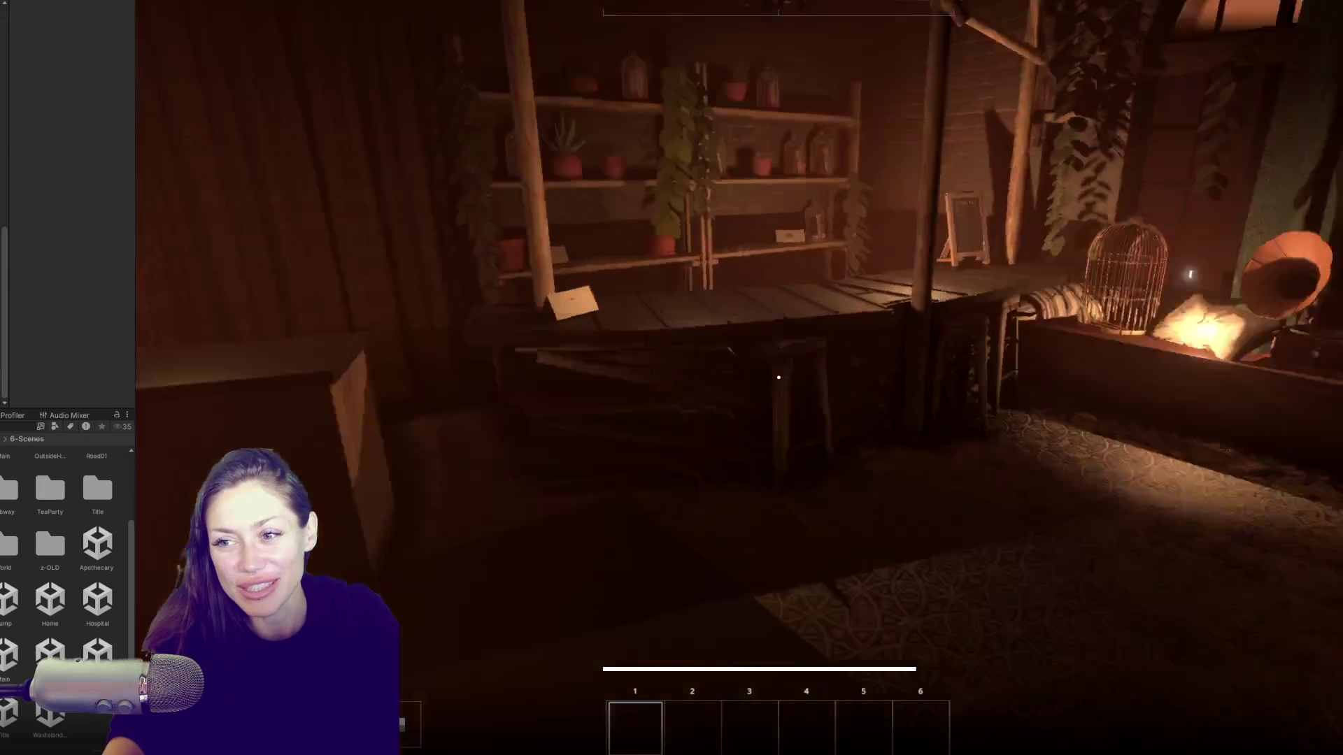
pyautogui.press('w')
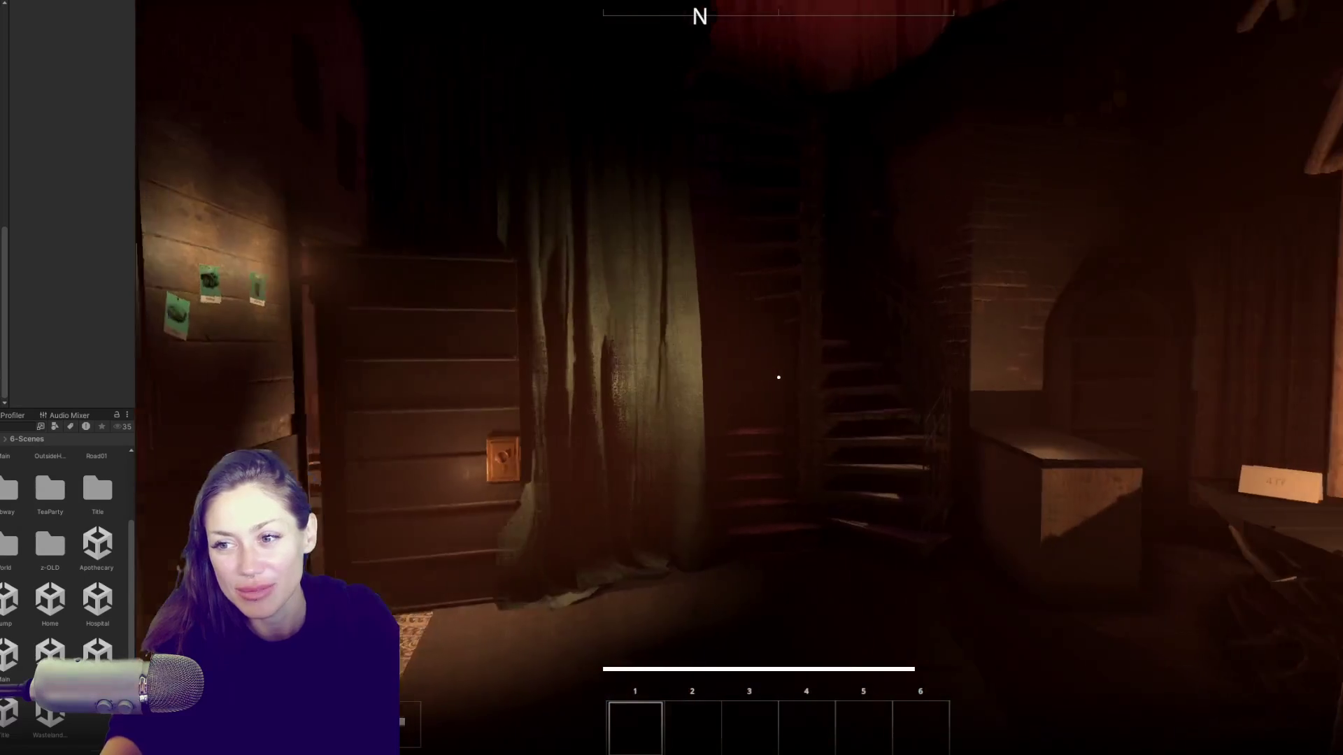
pyautogui.press('w')
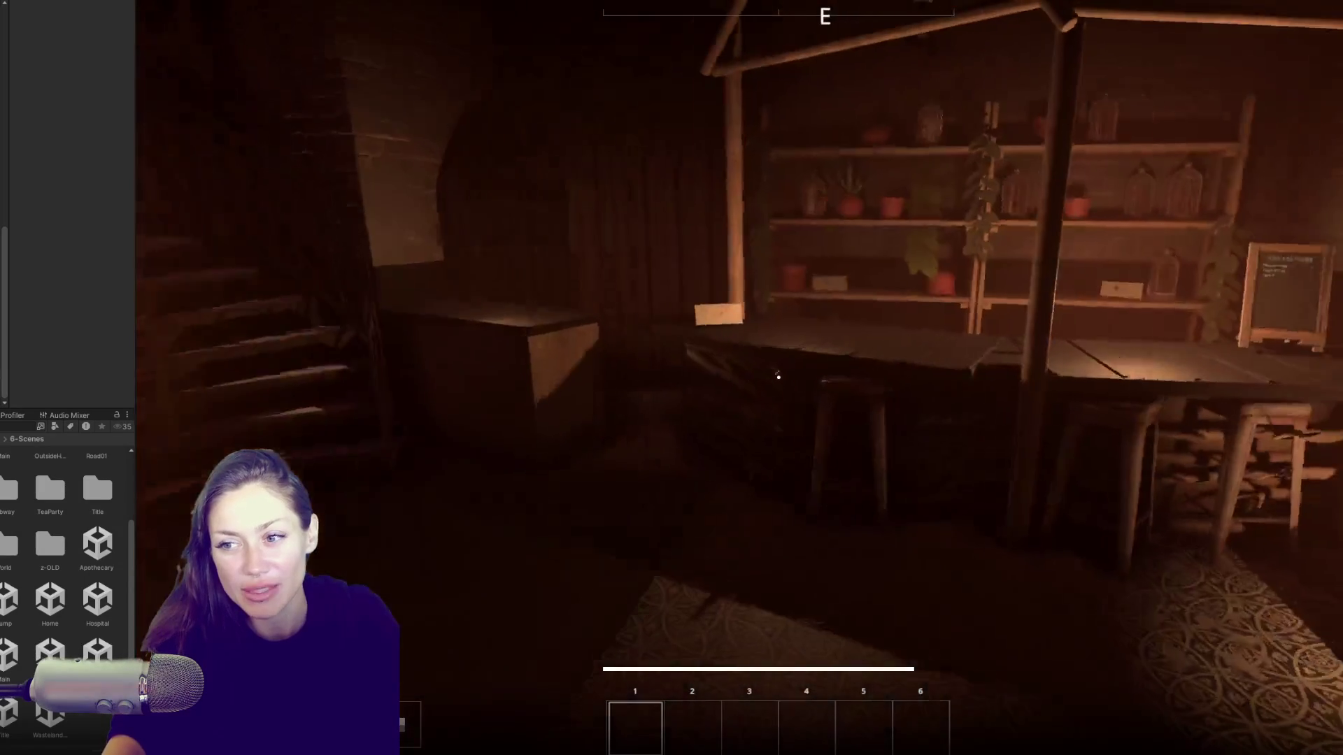
pyautogui.press('w')
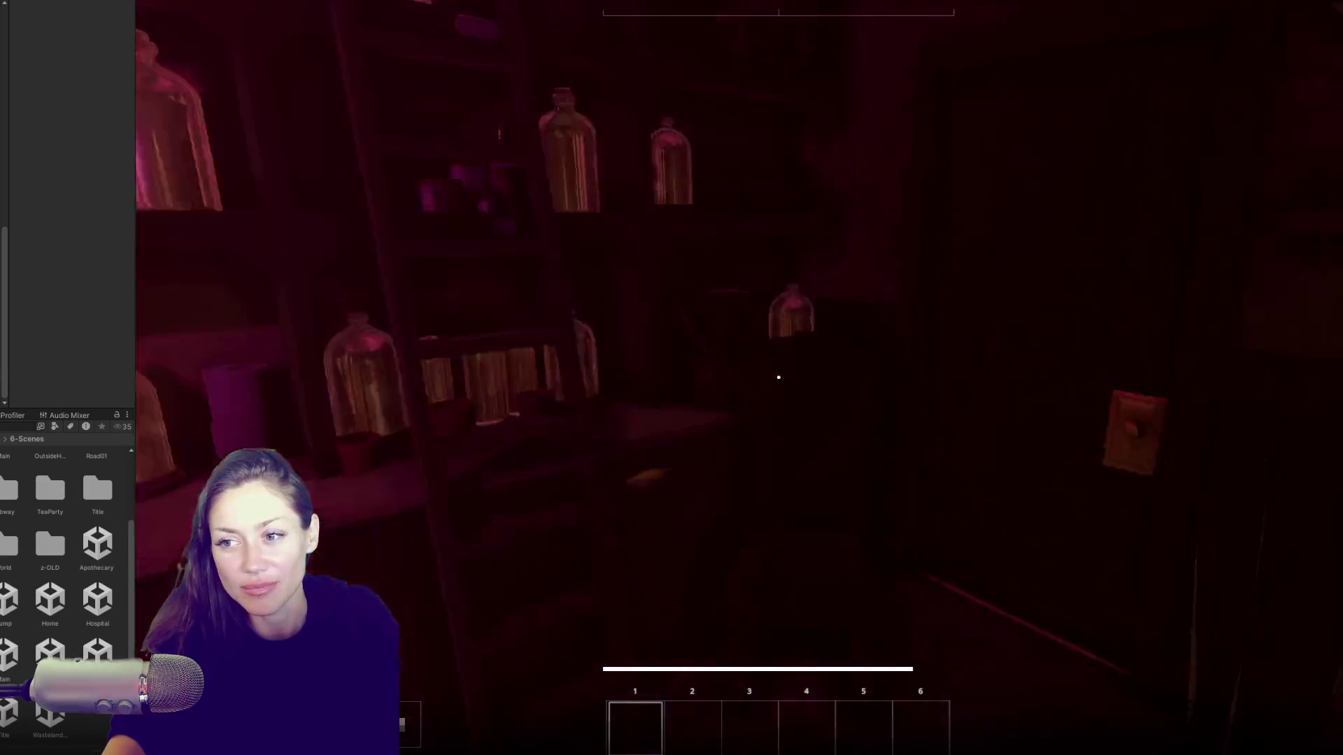
pyautogui.press('w')
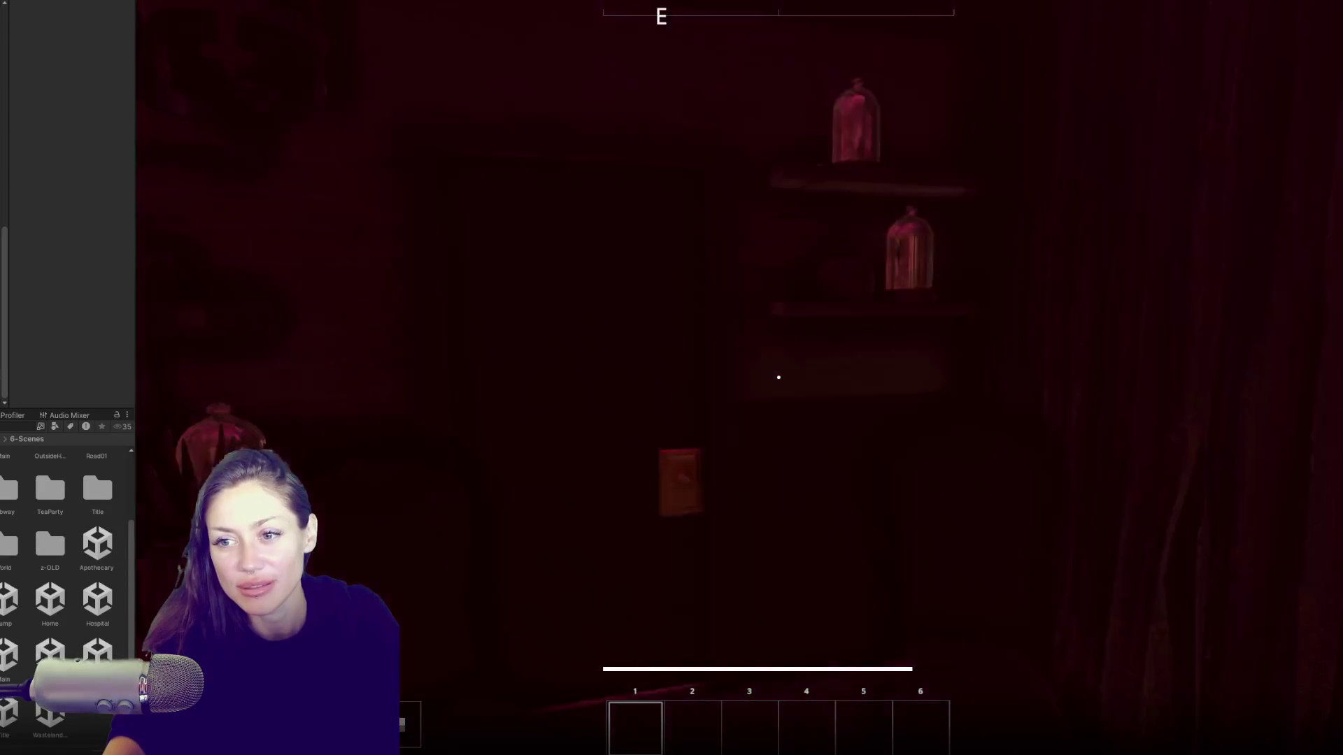
pyautogui.press('w')
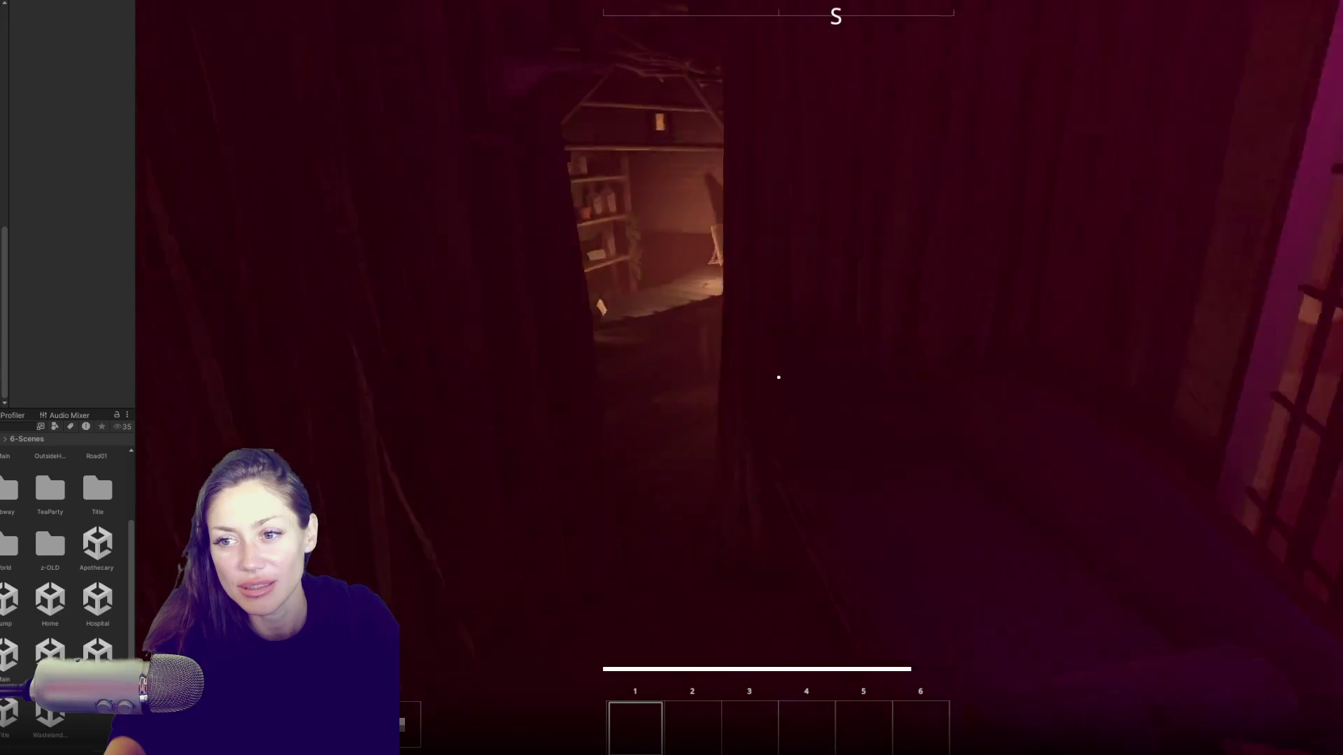
# Step: Walk back out across the foggy yard past the fire pit to the lit map sign
pyautogui.press('w')
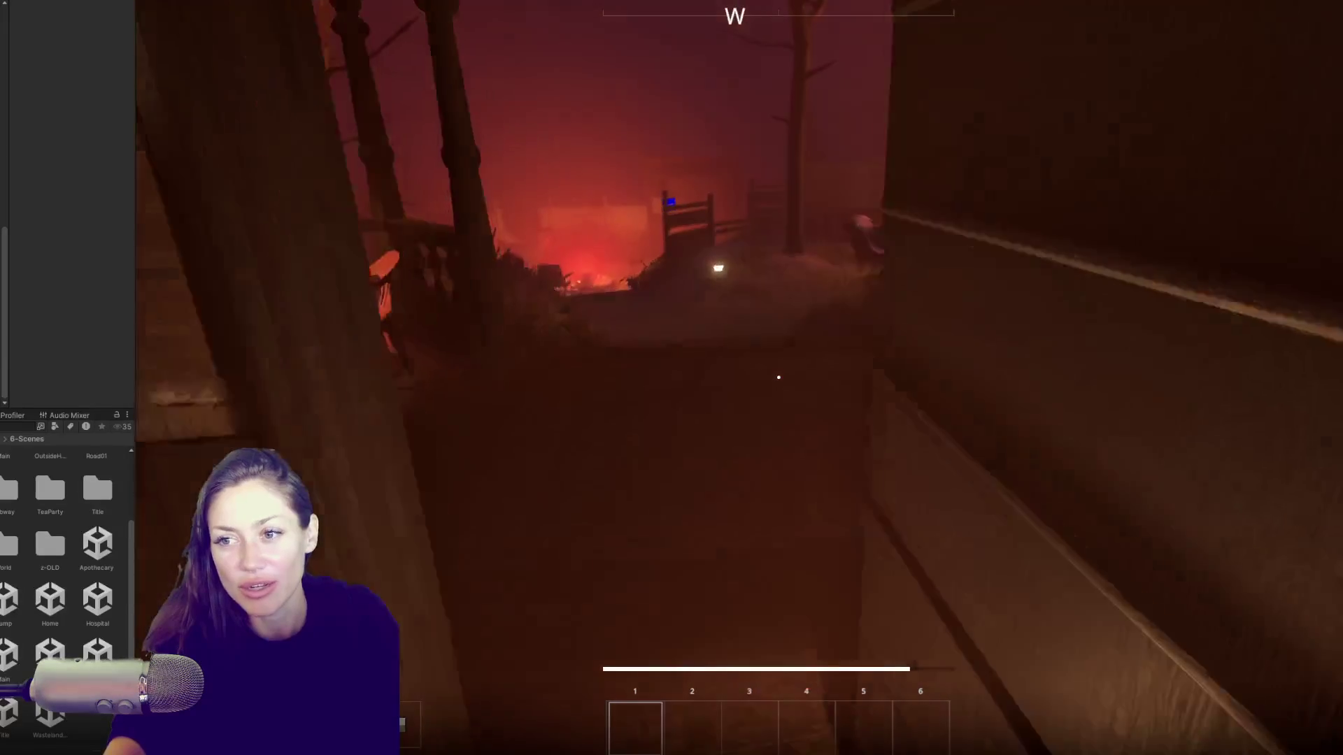
pyautogui.press('w')
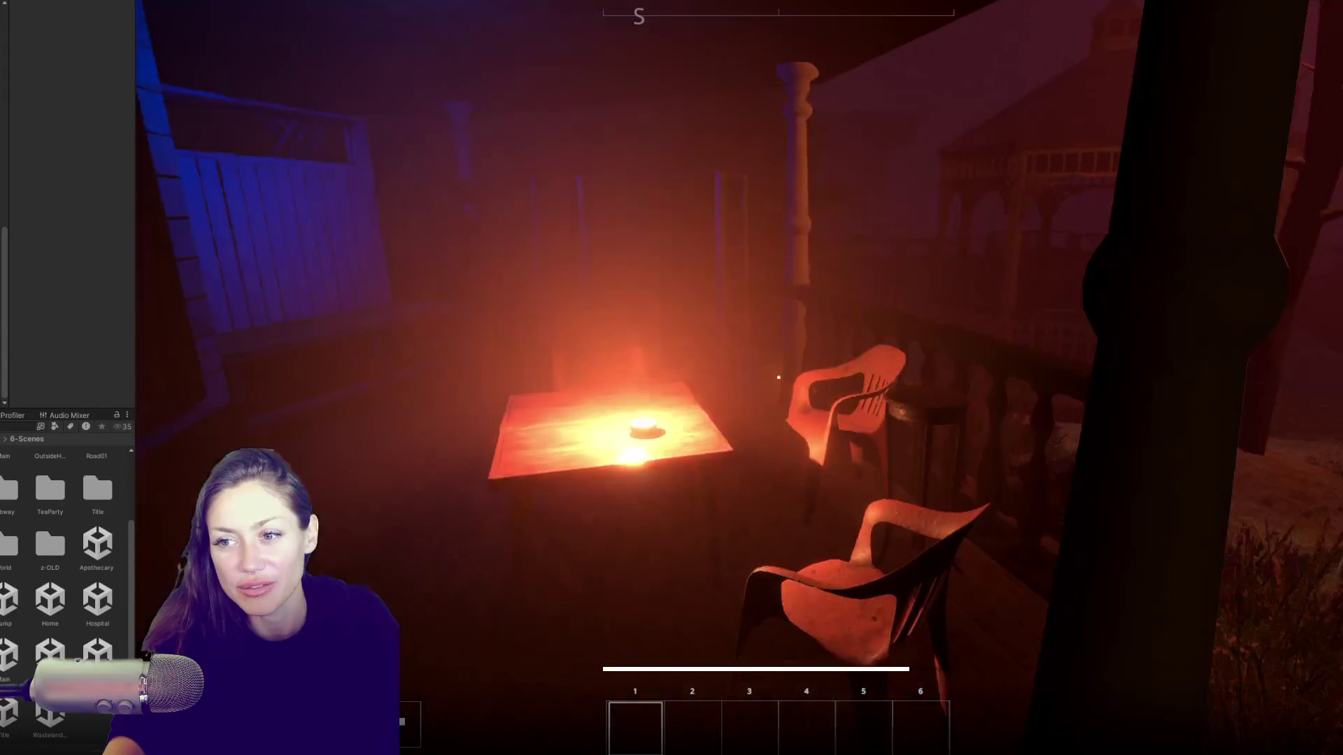
pyautogui.press('w')
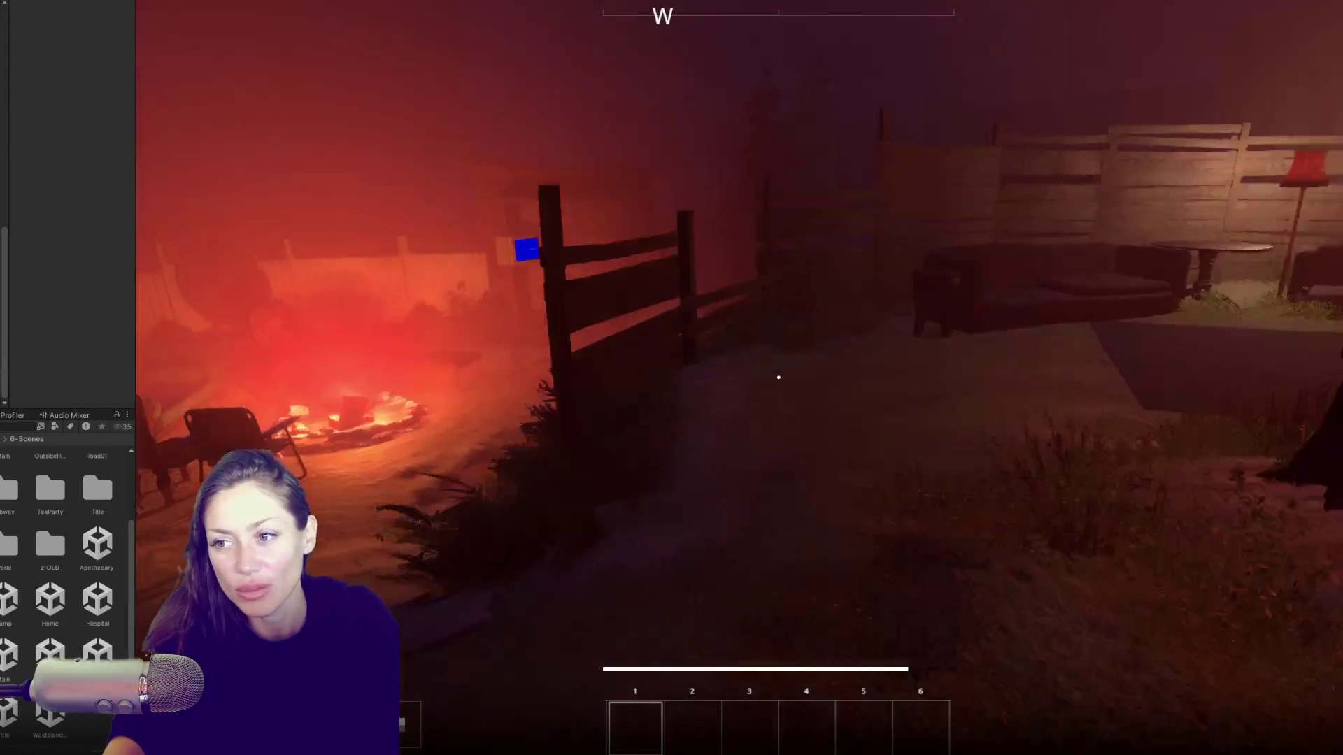
pyautogui.press('w')
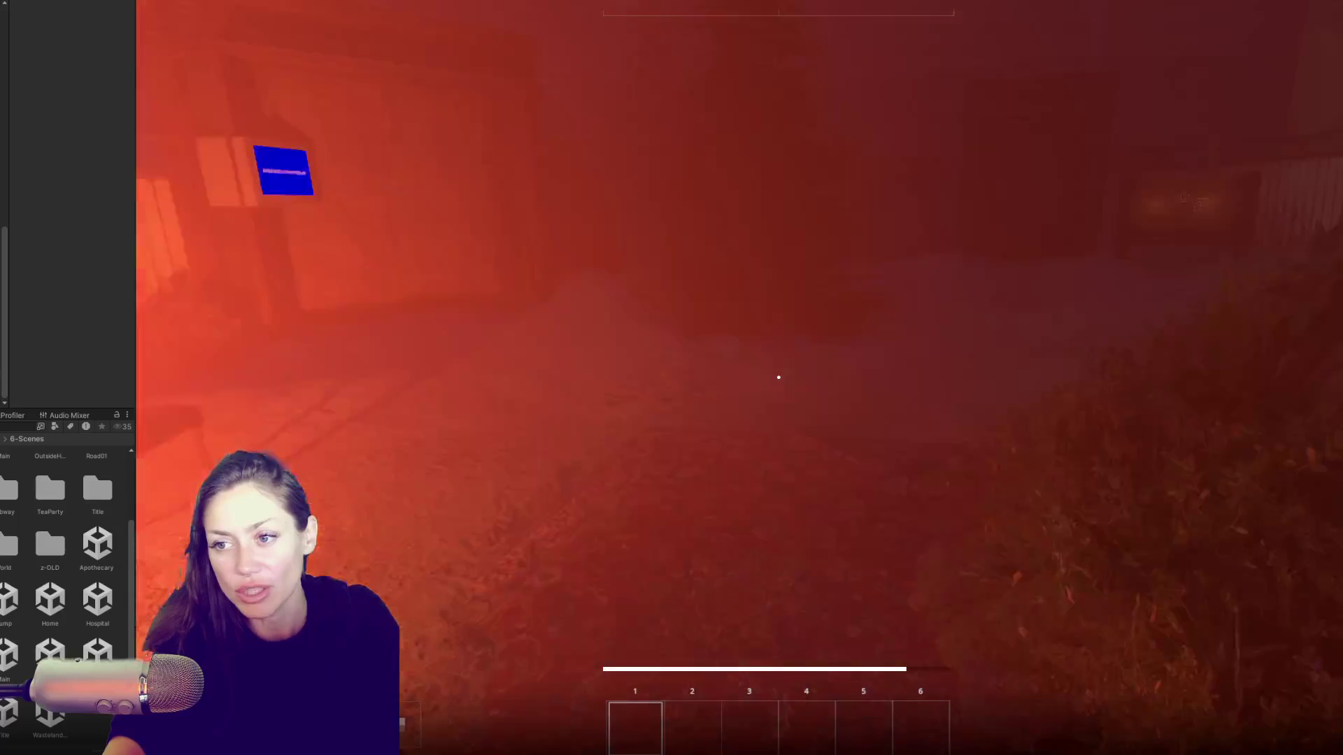
pyautogui.press('w')
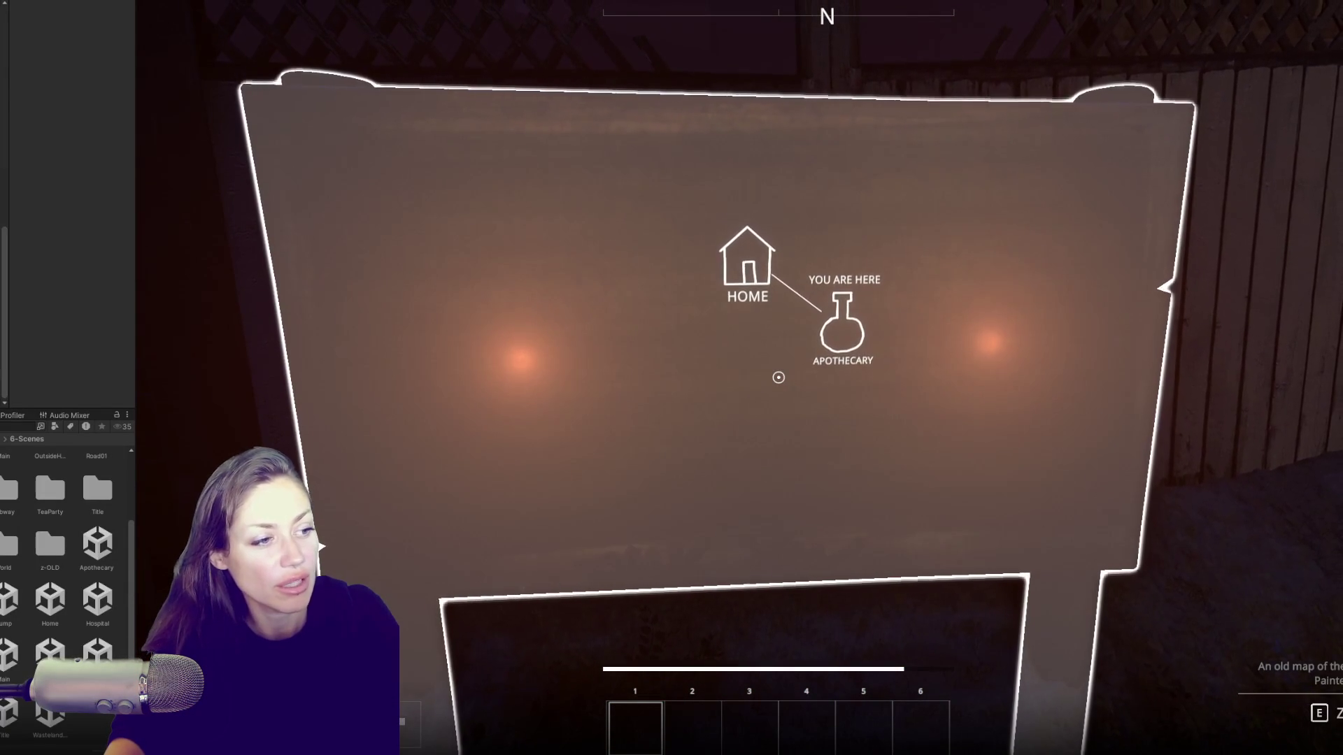
# Step: Open and close the pause menu, reopen it, then exit Play mode to the Scene view
pyautogui.press('Escape')
pyautogui.press('Escape')
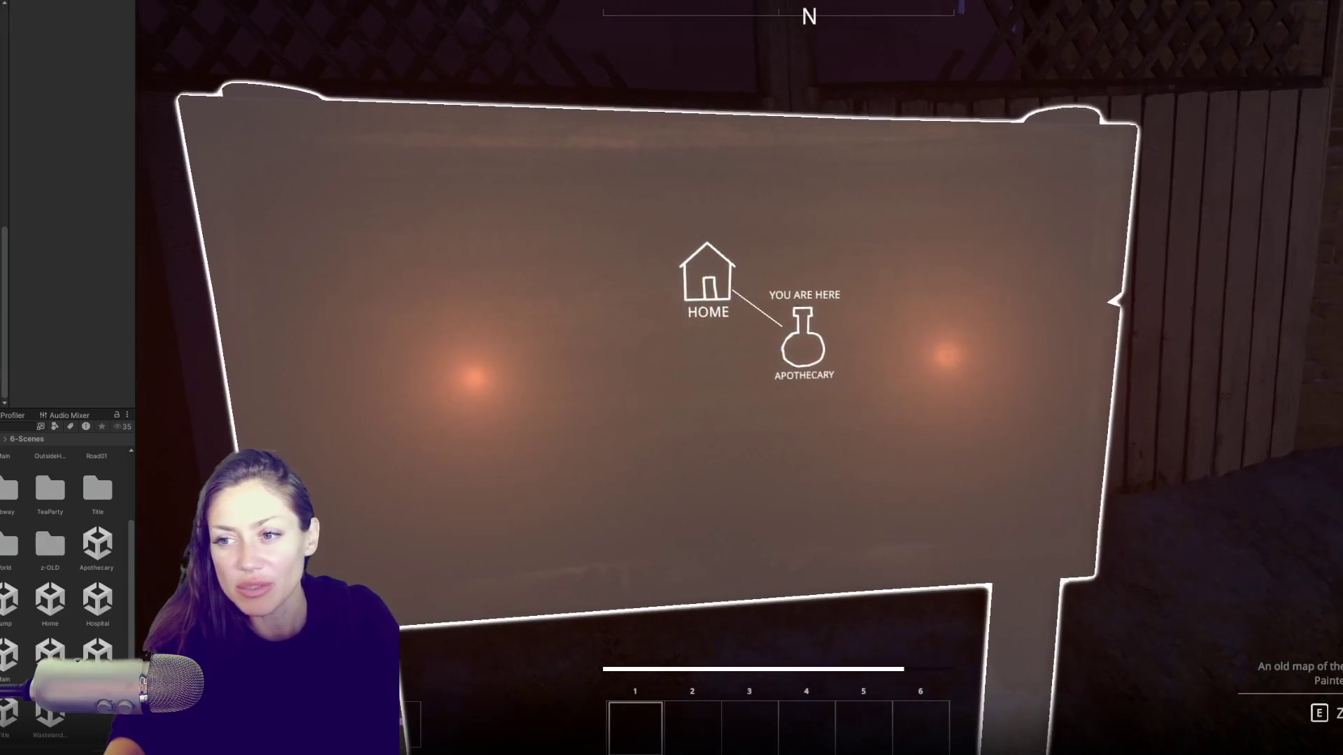
pyautogui.press('Escape')
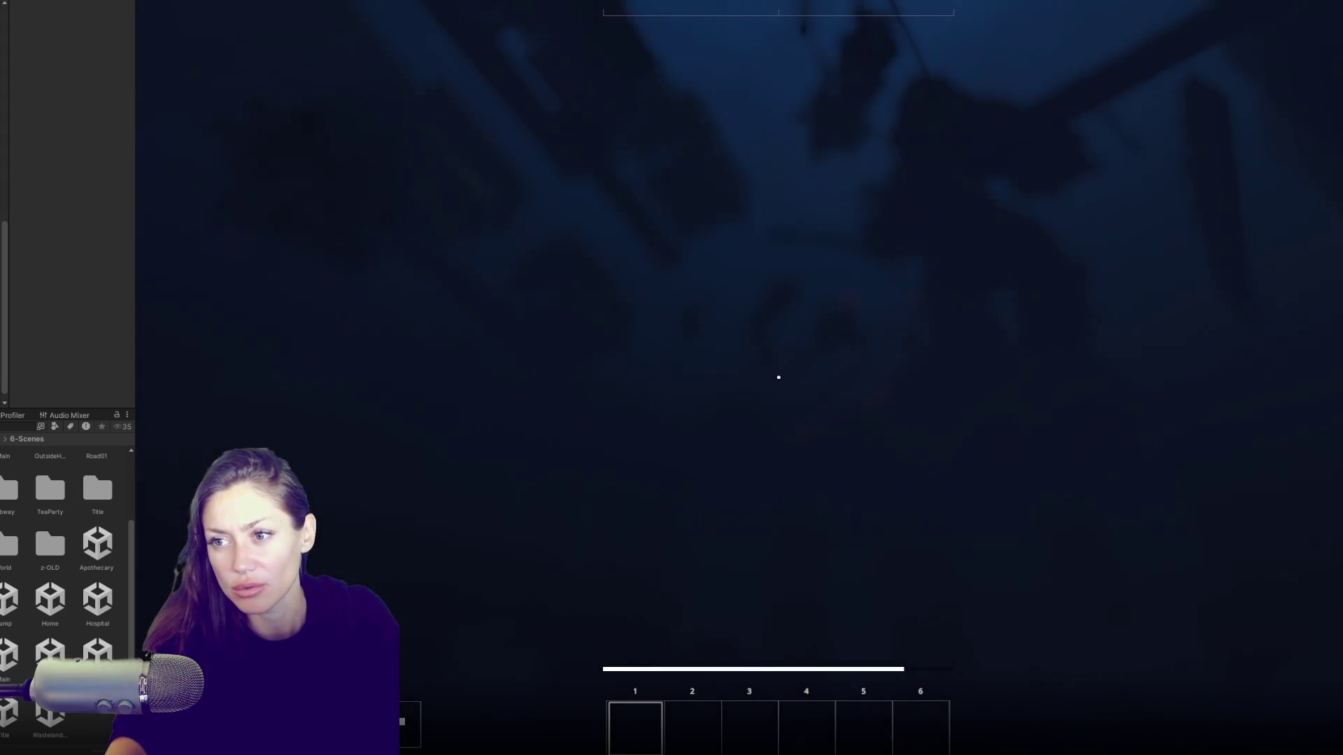
pyautogui.press('Escape')
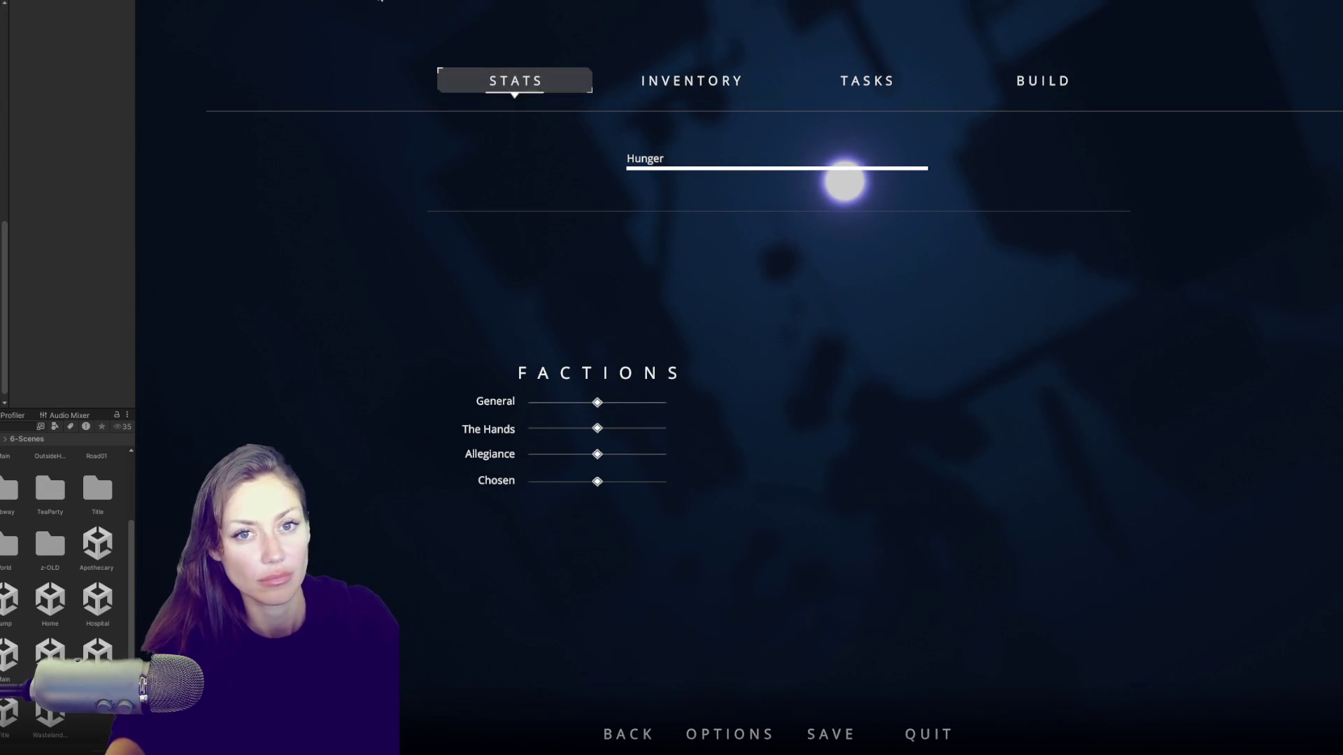
pyautogui.moveTo(2, 235); pyautogui.dragTo(341, 2)
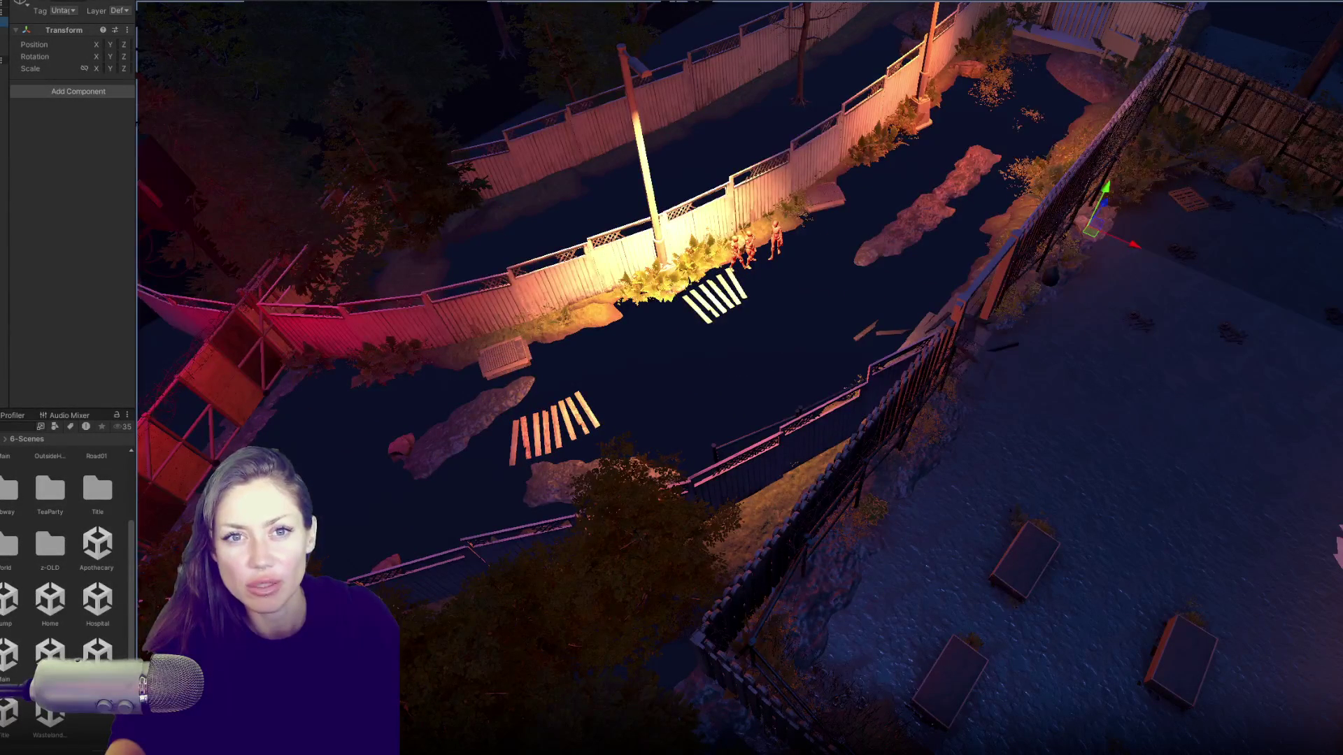
# Step: Isolate the selected mannequin group, restore the hidden scene, and orbit around the fenced lot
pyautogui.click(3, 99)
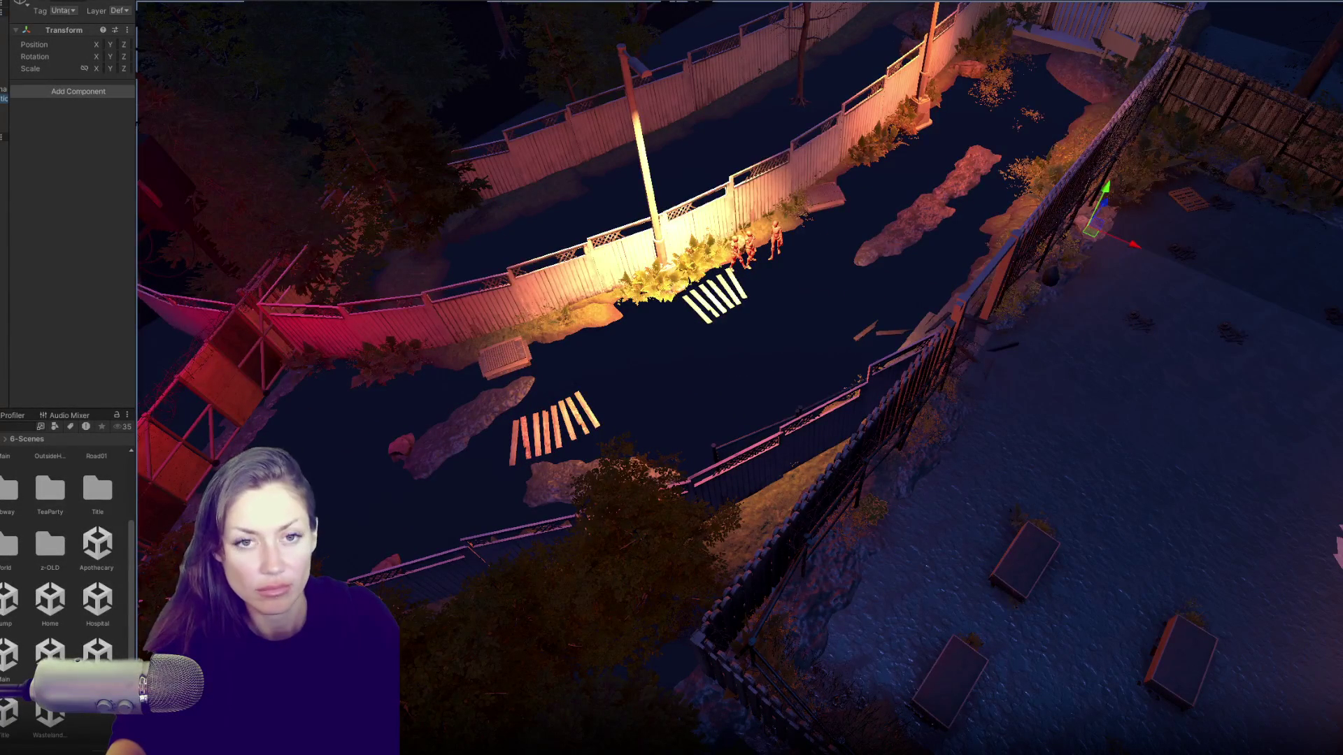
pyautogui.press('h')
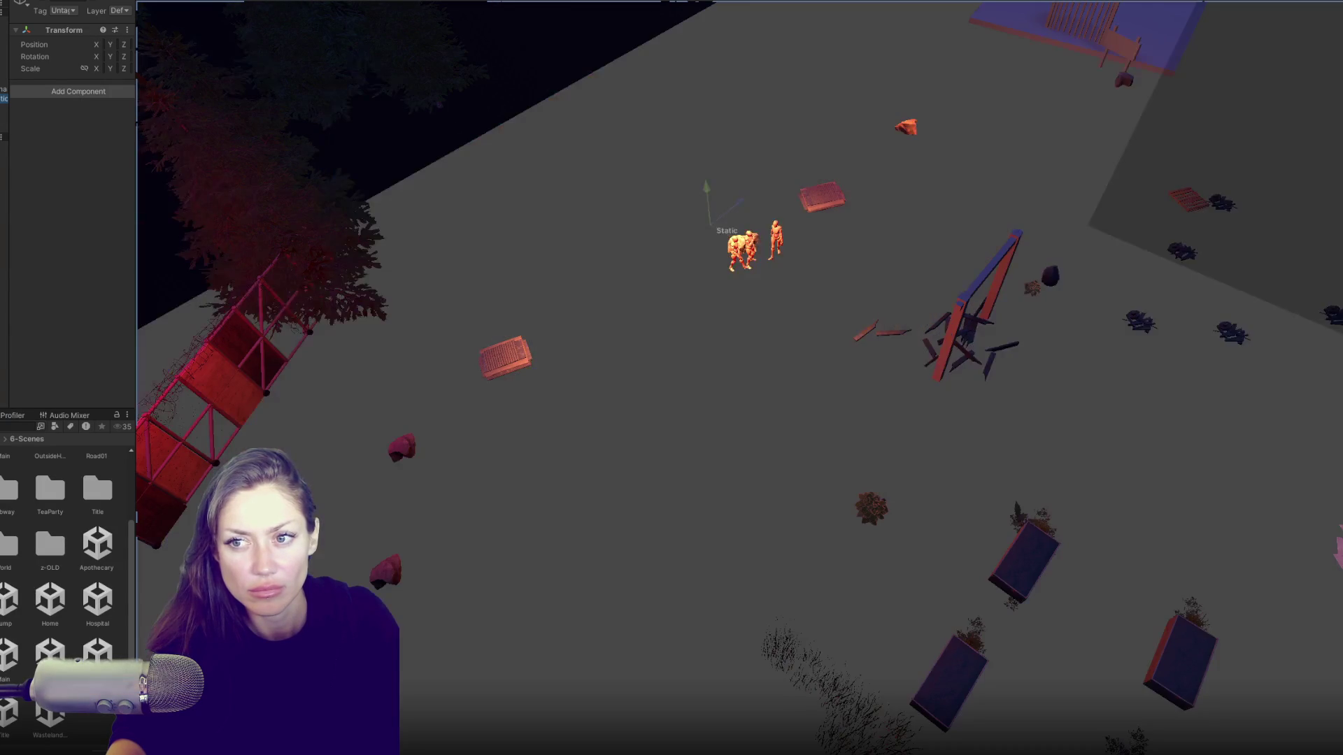
pyautogui.moveTo(601, 328); pyautogui.dragTo(593, 289)
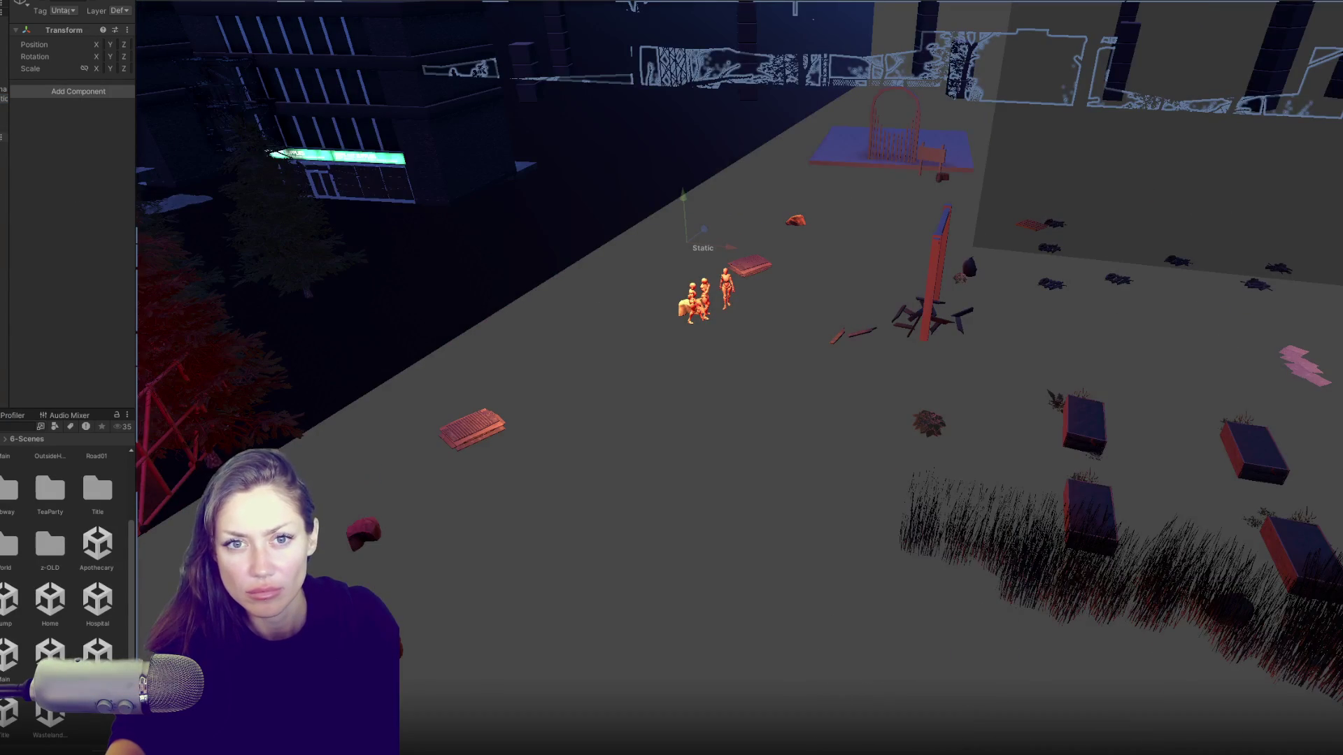
pyautogui.press('h')
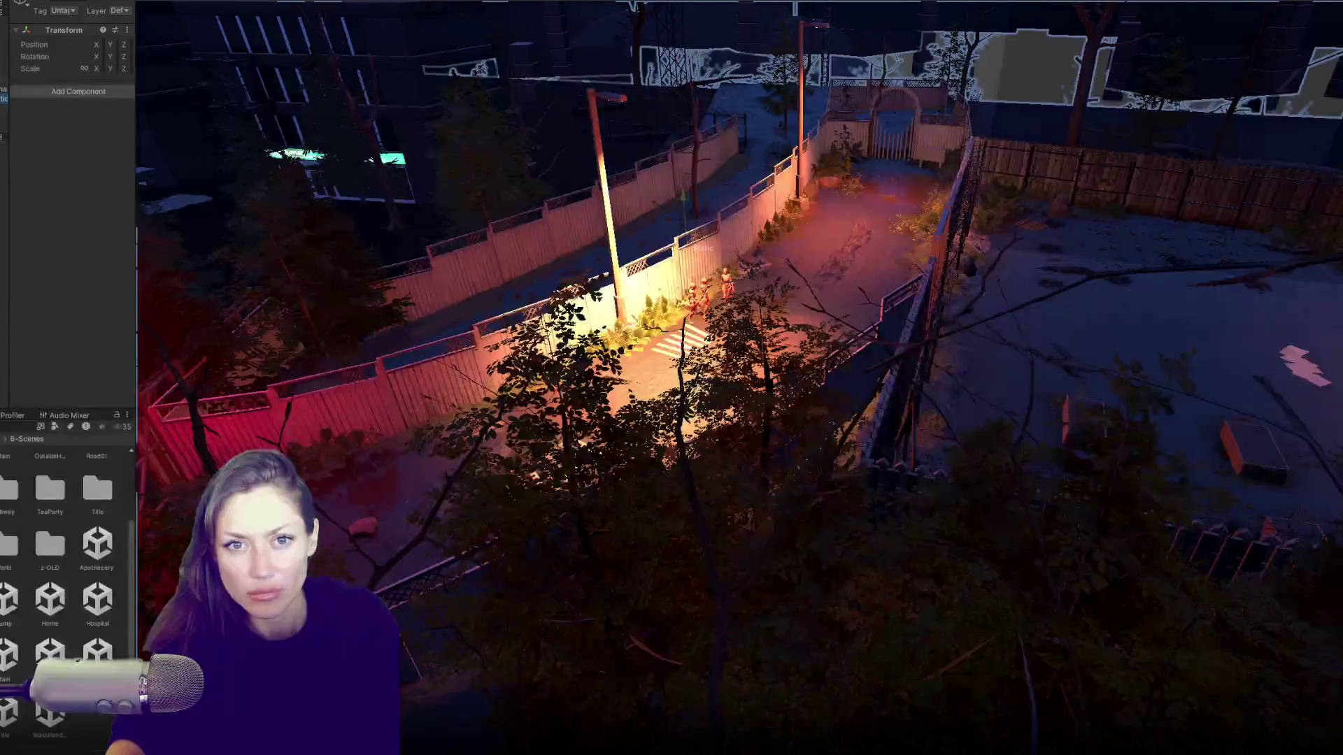
pyautogui.moveTo(629, 279)
pyautogui.mouseDown()
pyautogui.moveTo(699, 210)
pyautogui.moveTo(879, 165)
pyautogui.mouseUp()
pyautogui.moveTo(531, 101); pyautogui.dragTo(1088, 30)
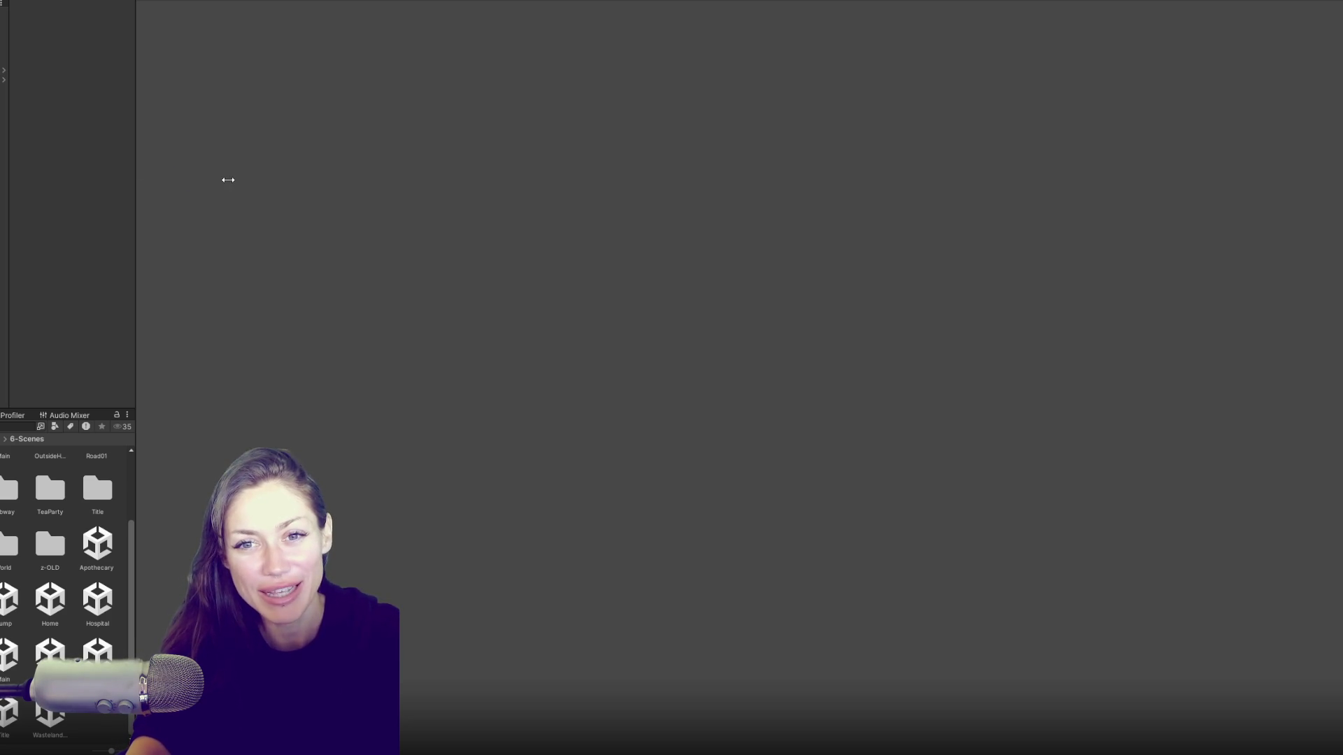
# Step: Find the NPCControls script via Project search, open it in VS Code, then minimize it
pyautogui.moveTo(224, 179); pyautogui.dragTo(230, 180)
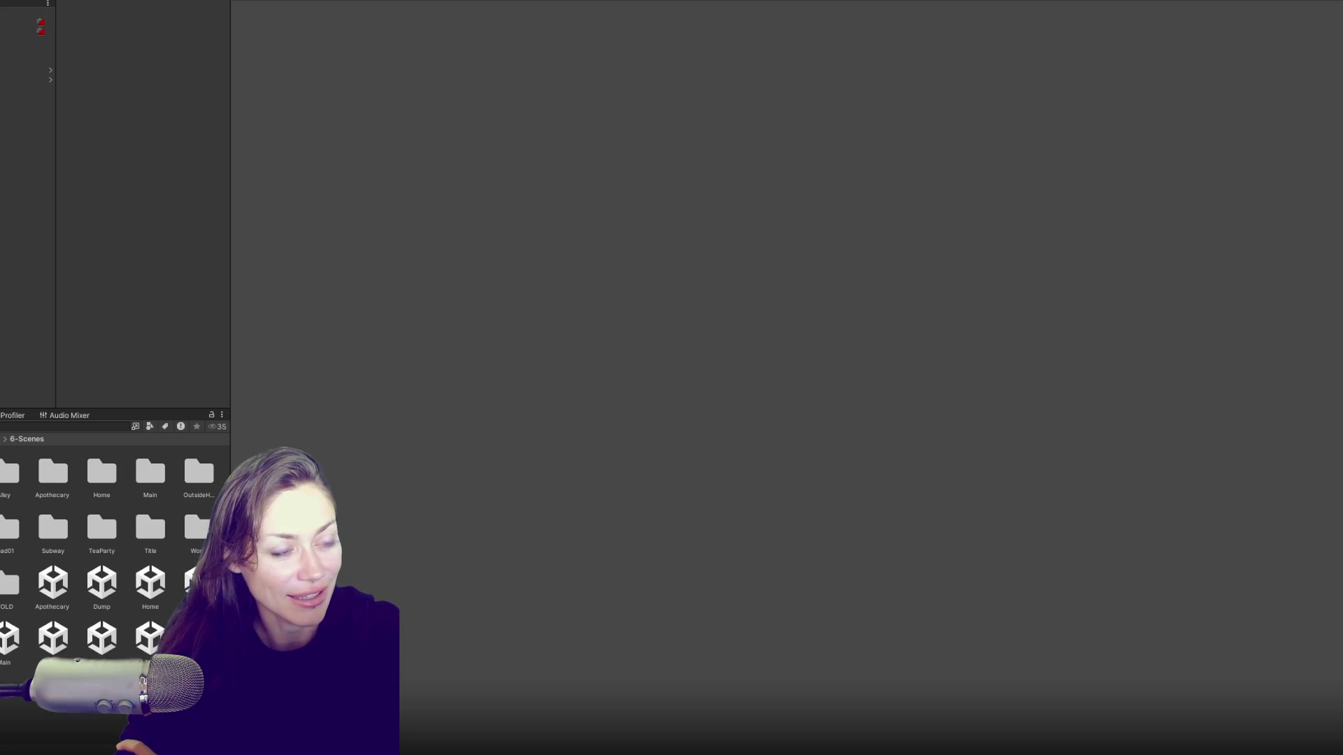
pyautogui.click(78, 426)
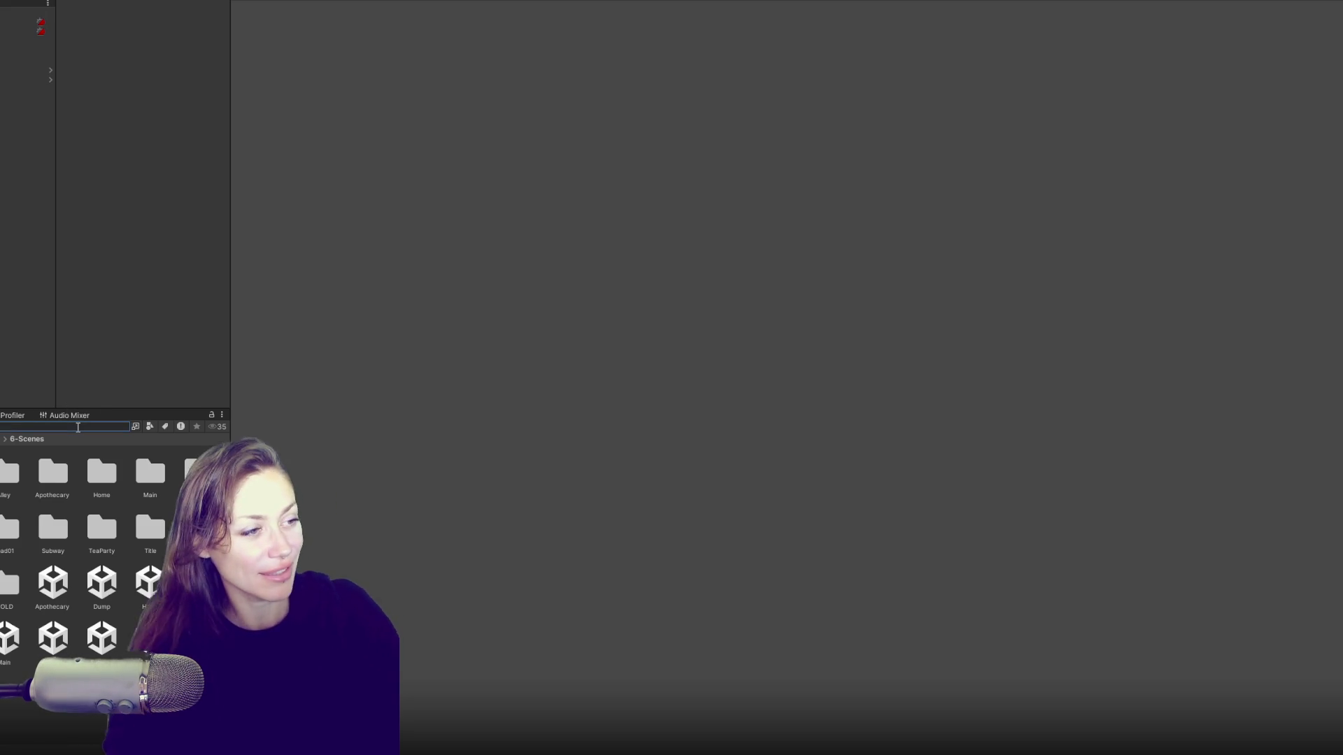
pyautogui.write('s')
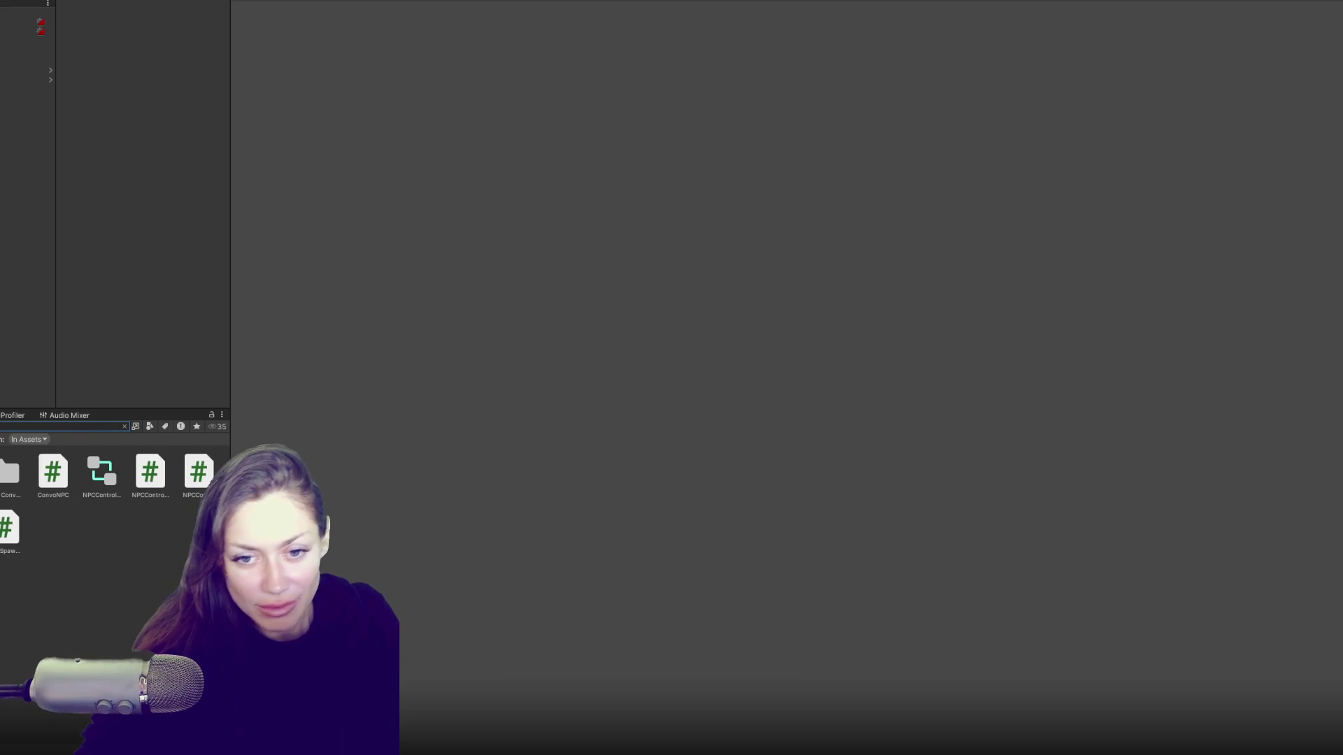
pyautogui.click(149, 473)
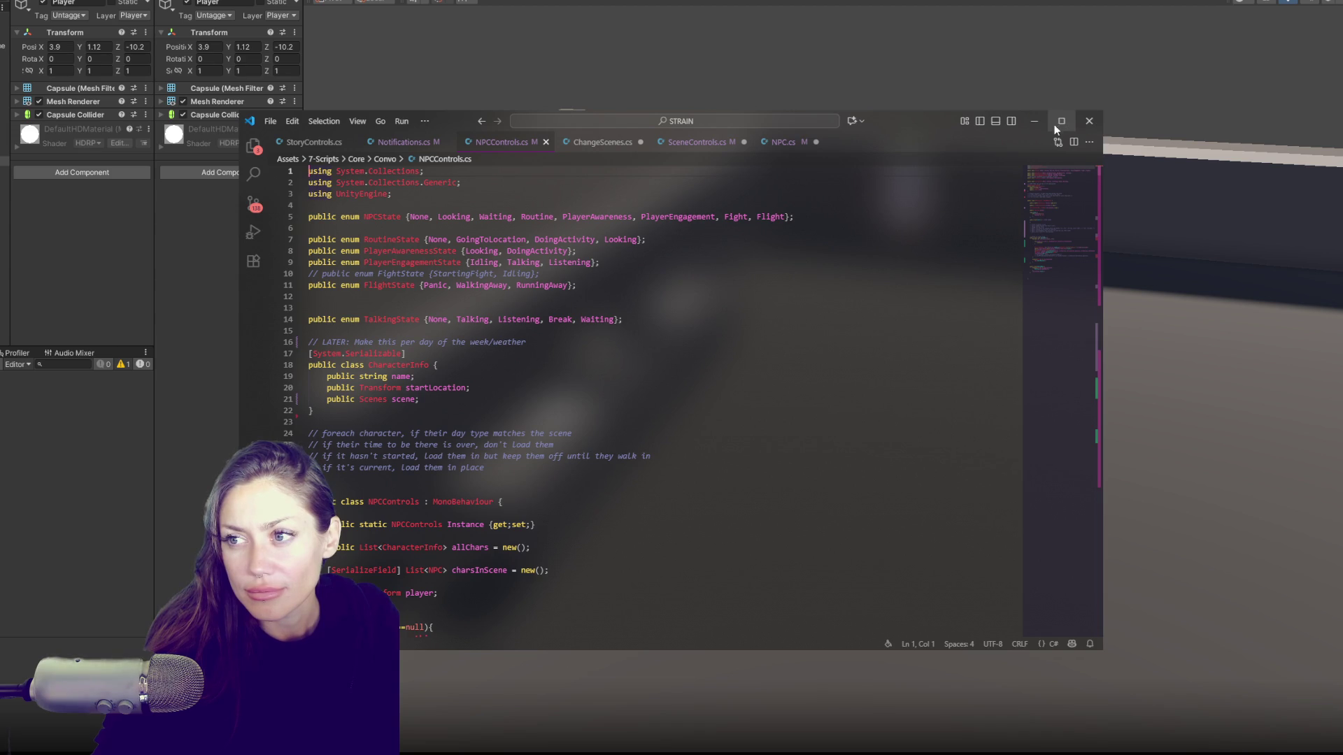
pyautogui.click(1193, 42)
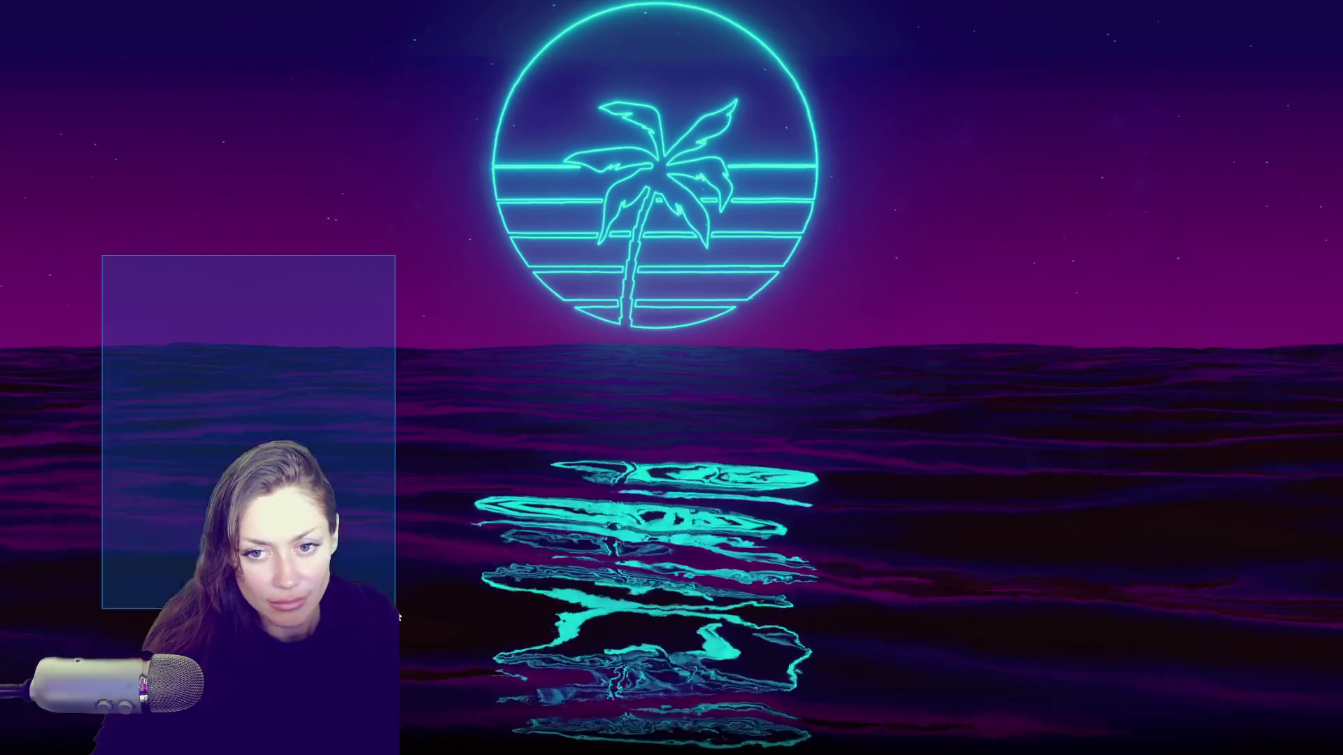
# Step: Restore the STRAIN VS Code window with NPCControls.cs and scroll to the SpawnNPCs loop
pyautogui.click(48, 729)
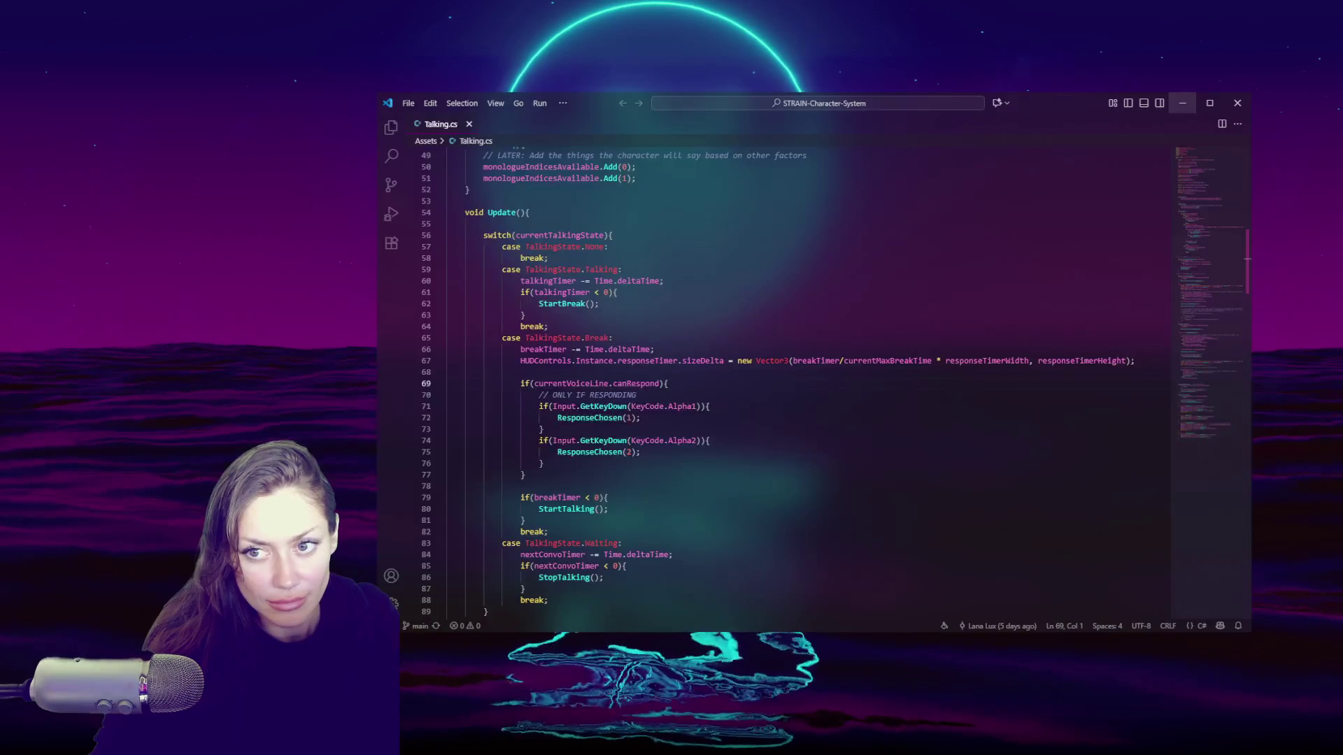
pyautogui.click(28, 736)
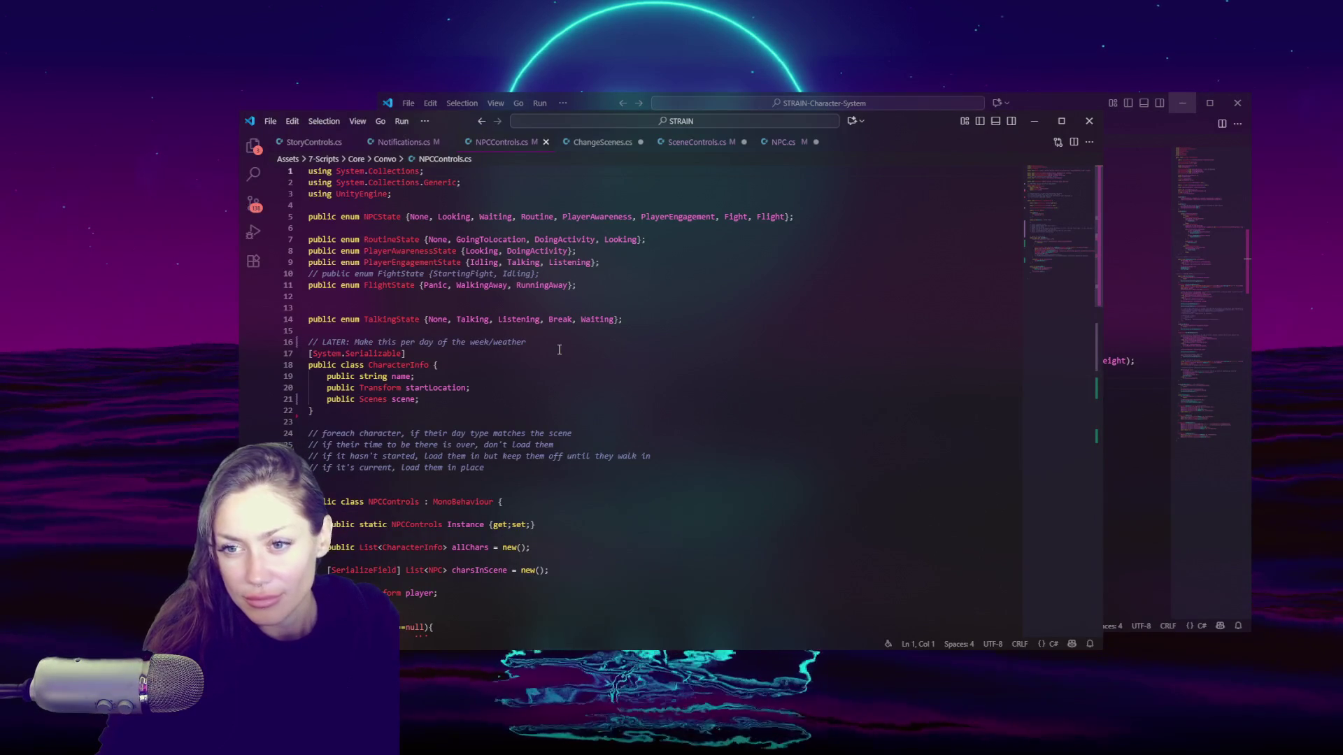
pyautogui.scroll(-3, 559, 350)
pyautogui.scroll(-2, 560, 350)
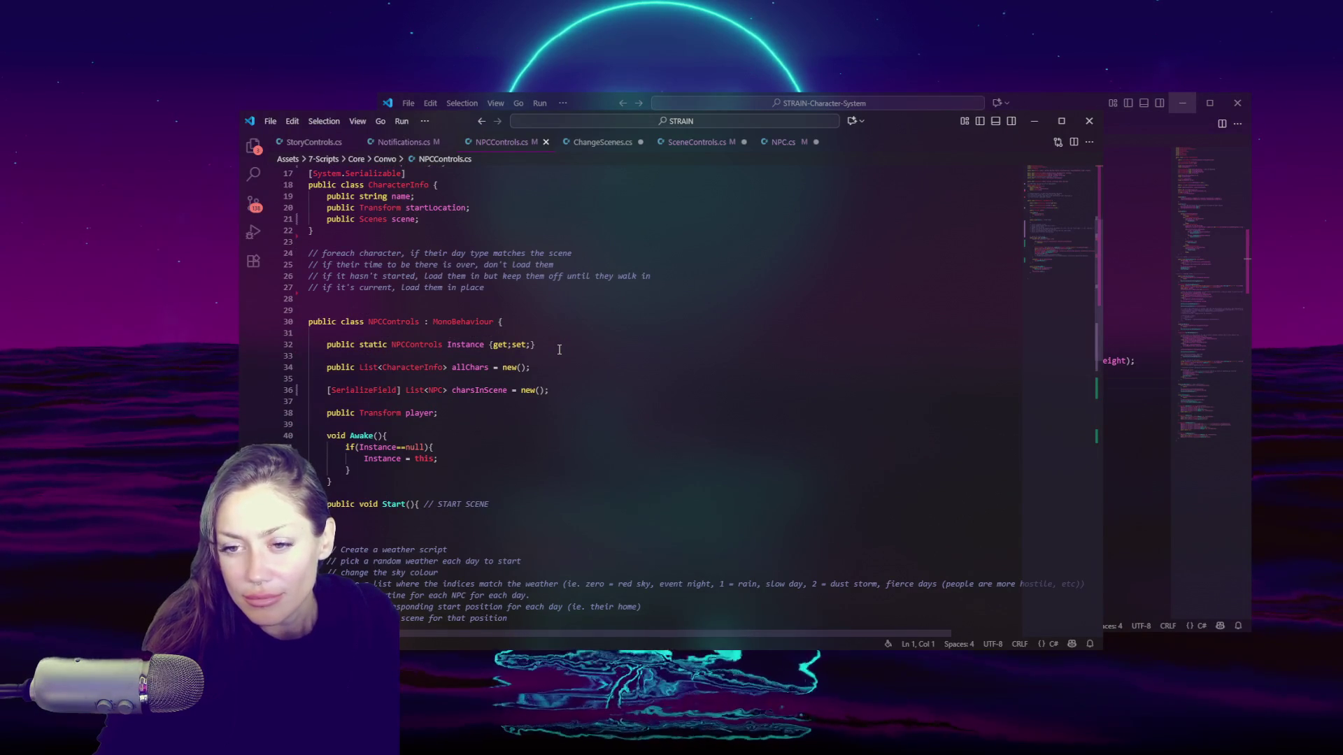
pyautogui.scroll(-15, 559, 349)
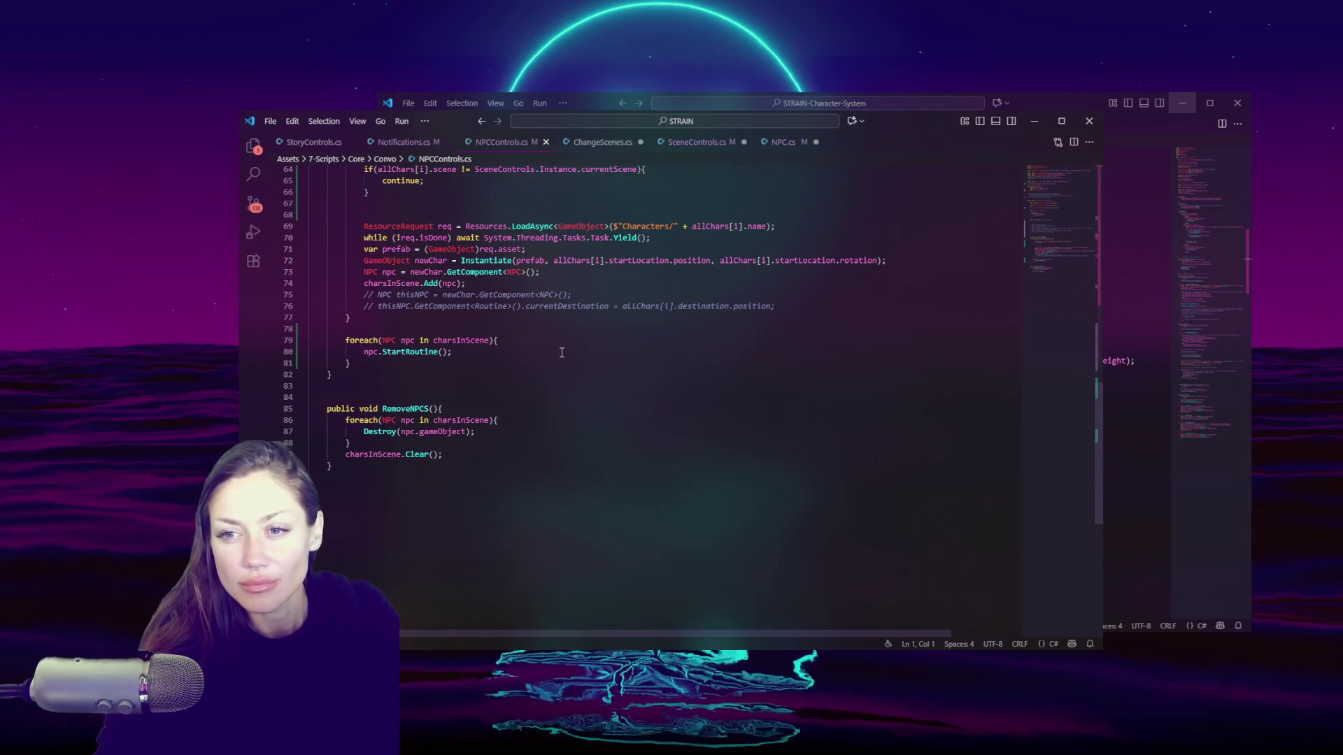
# Step: In SceneControls.cs, search 'npccon' and select the SpawnNPCs call on line 91
pyautogui.click(671, 142)
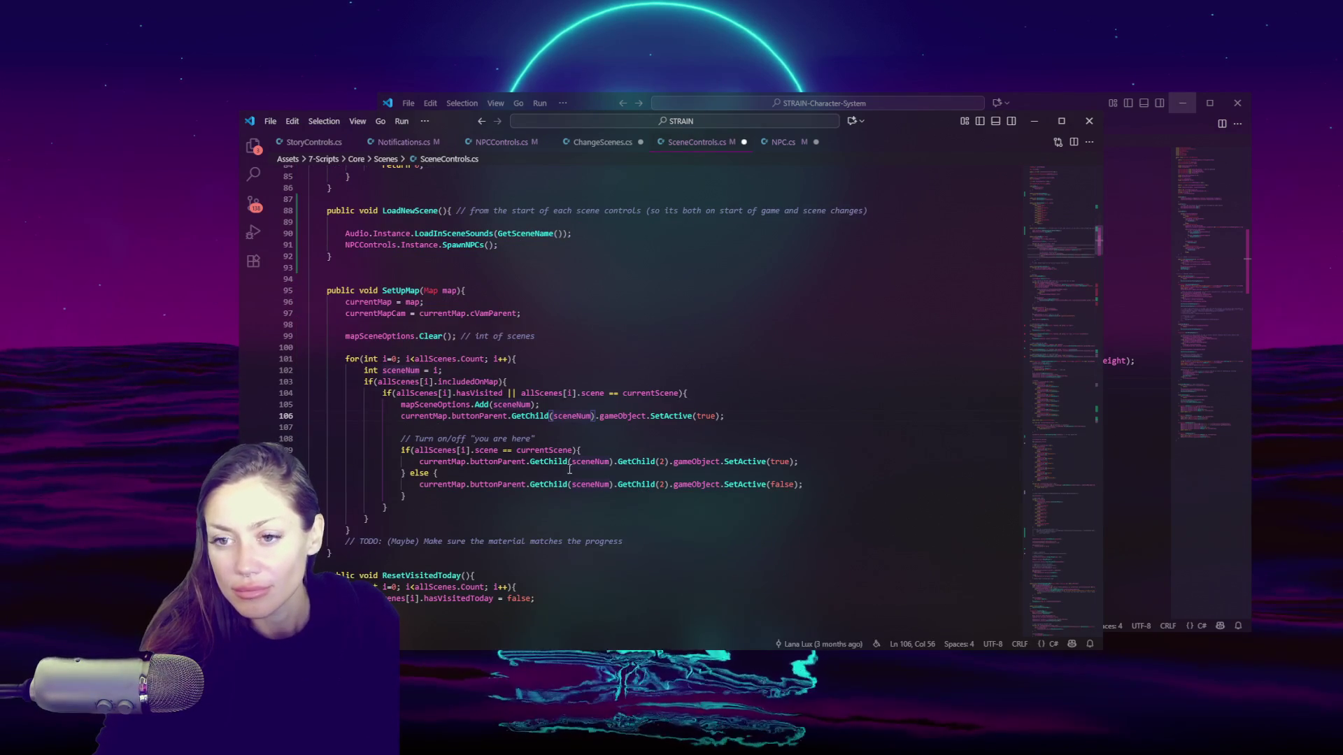
pyautogui.scroll(-4, 566, 466)
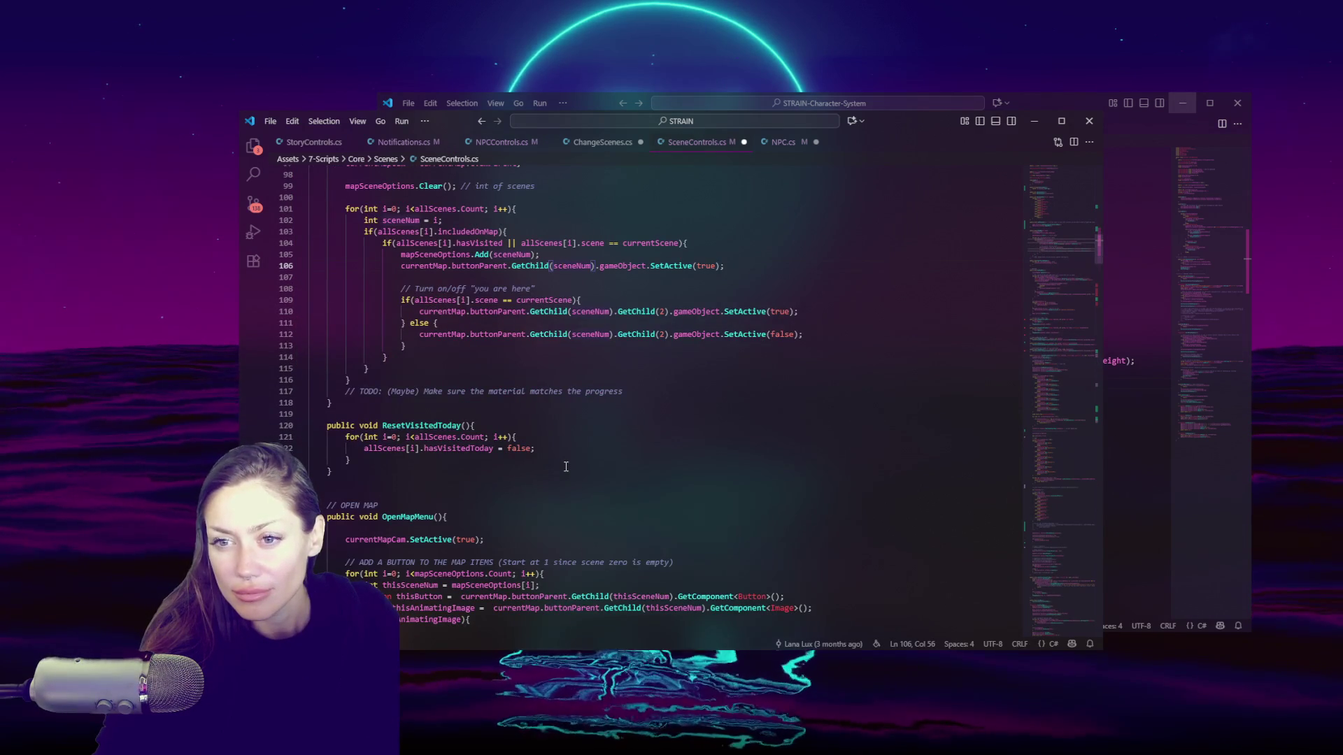
pyautogui.hotkey('ctrl', 'f')
pyautogui.write('npccon')
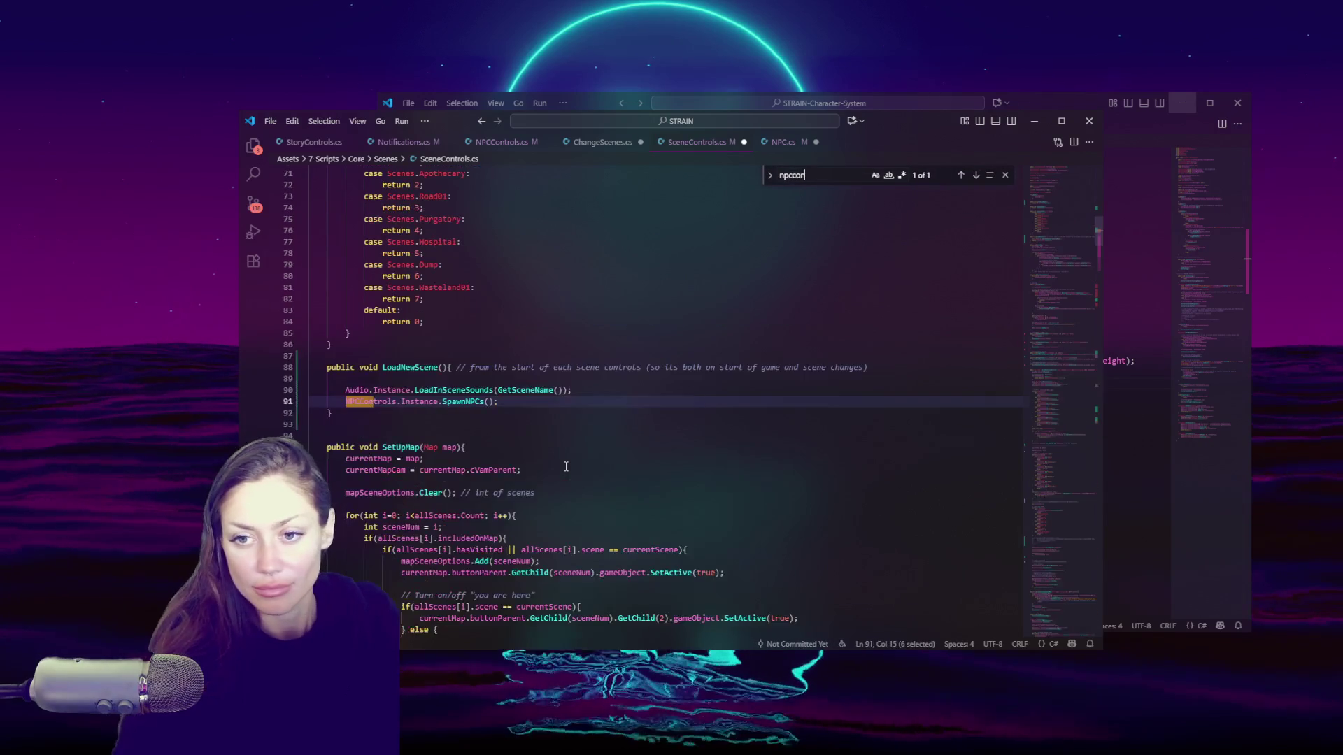
pyautogui.doubleClick(463, 401)
pyautogui.hotkey('ctrl', 'c')
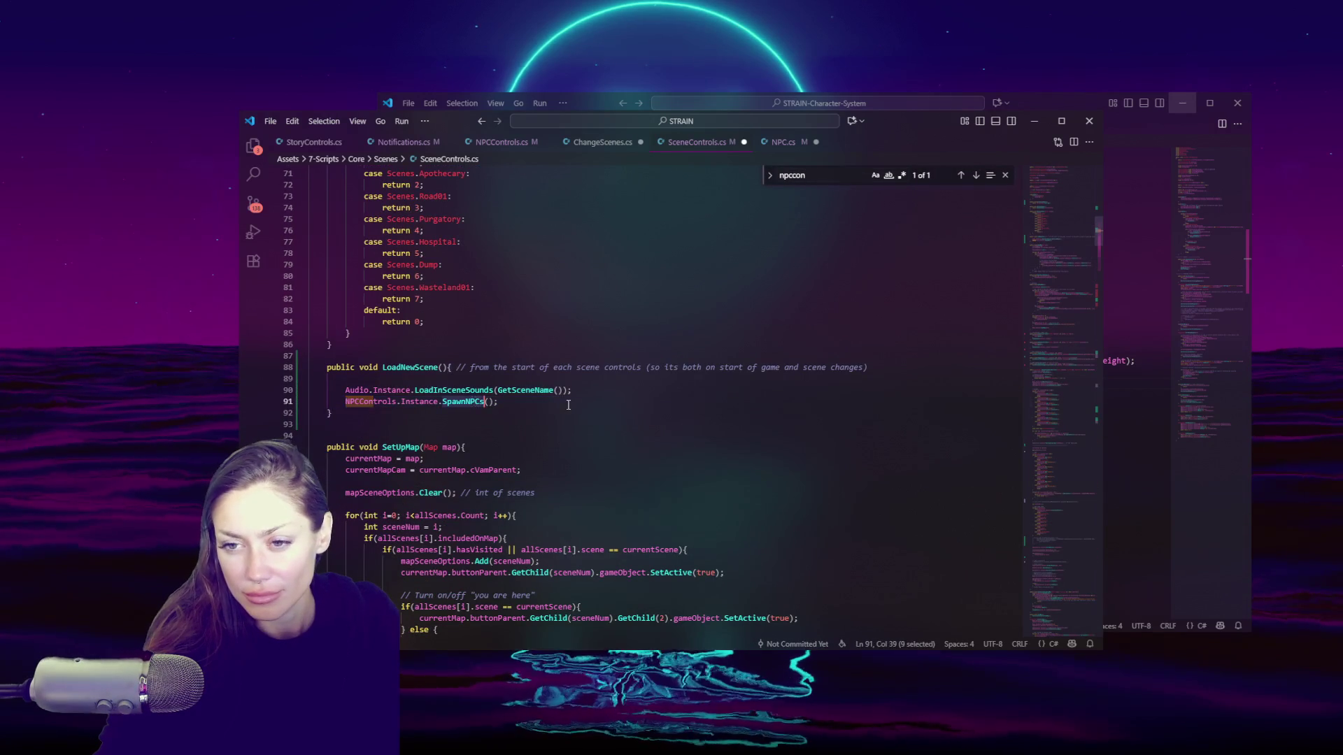
pyautogui.click(568, 405)
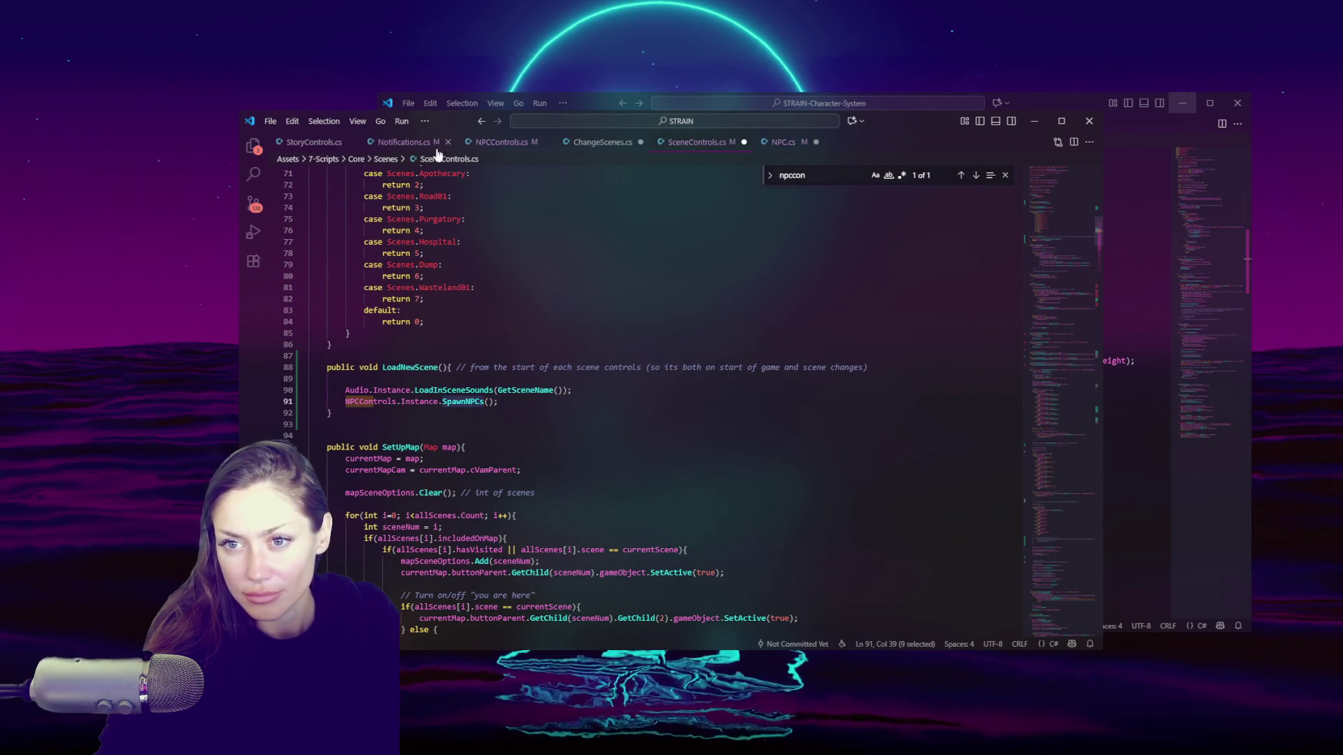
# Step: Search SpawnNPCs in NPCControls.cs to jump to its definition
pyautogui.click(500, 144)
pyautogui.hotkey('ctrl', 'f')
pyautogui.hotkey('ctrl', 'v')
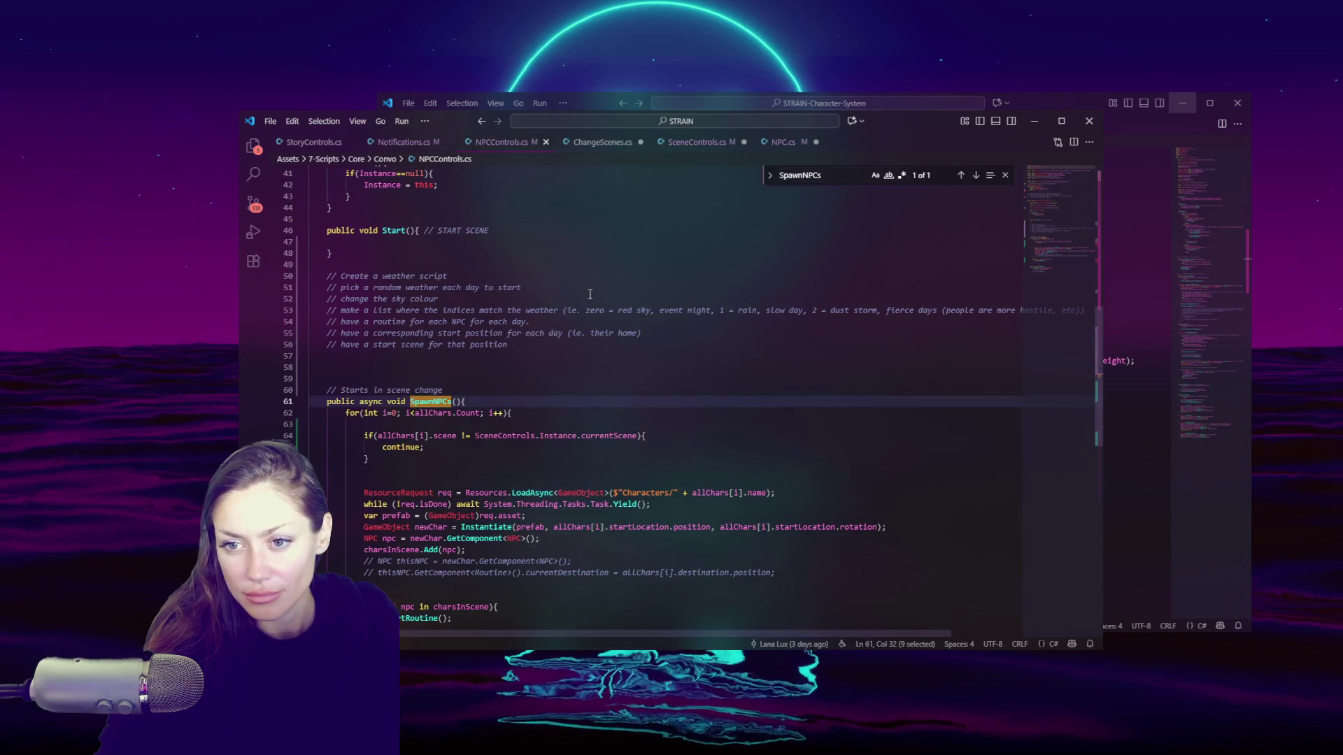
# Step: Keep lines 75–76 of the spawn loop commented out and save NPCControls.cs
pyautogui.scroll(-3, 624, 301)
pyautogui.moveTo(573, 321); pyautogui.dragTo(582, 333)
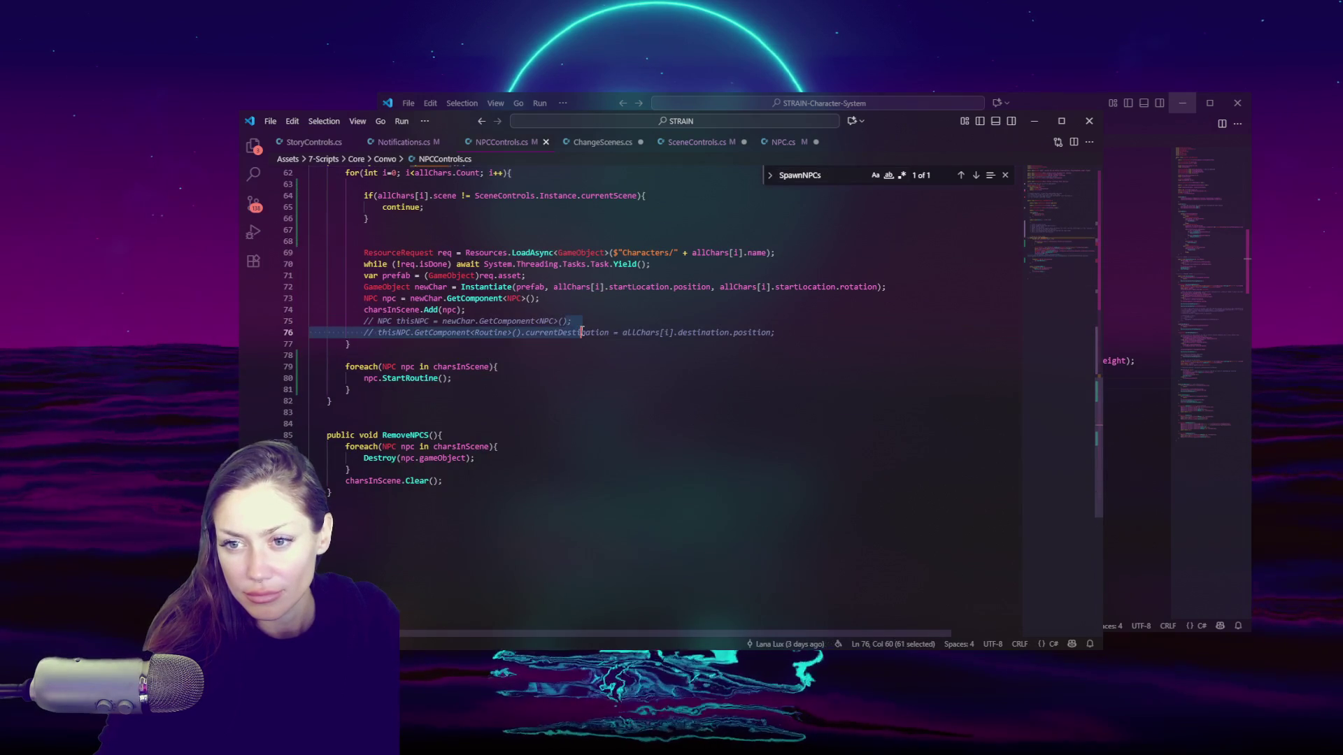
pyautogui.hotkey('ctrl', '/')
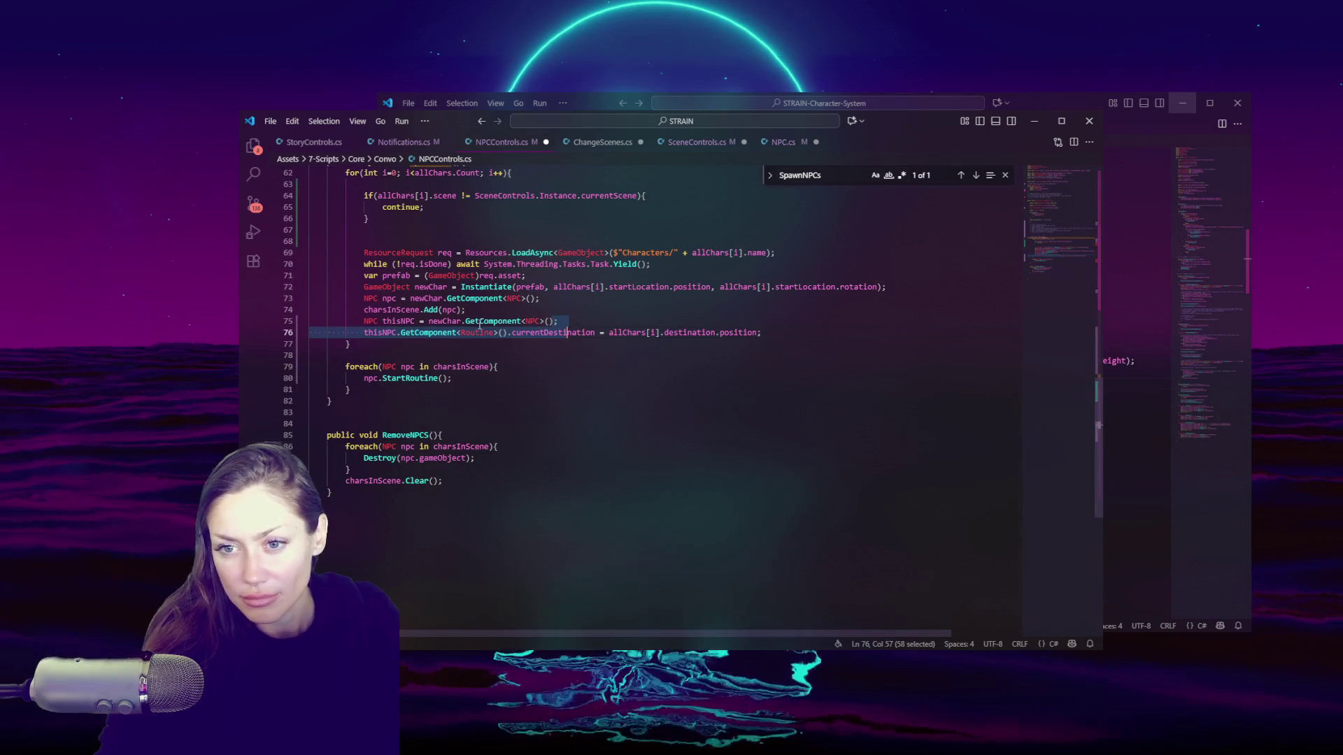
pyautogui.hotkey('ctrl', 'z')
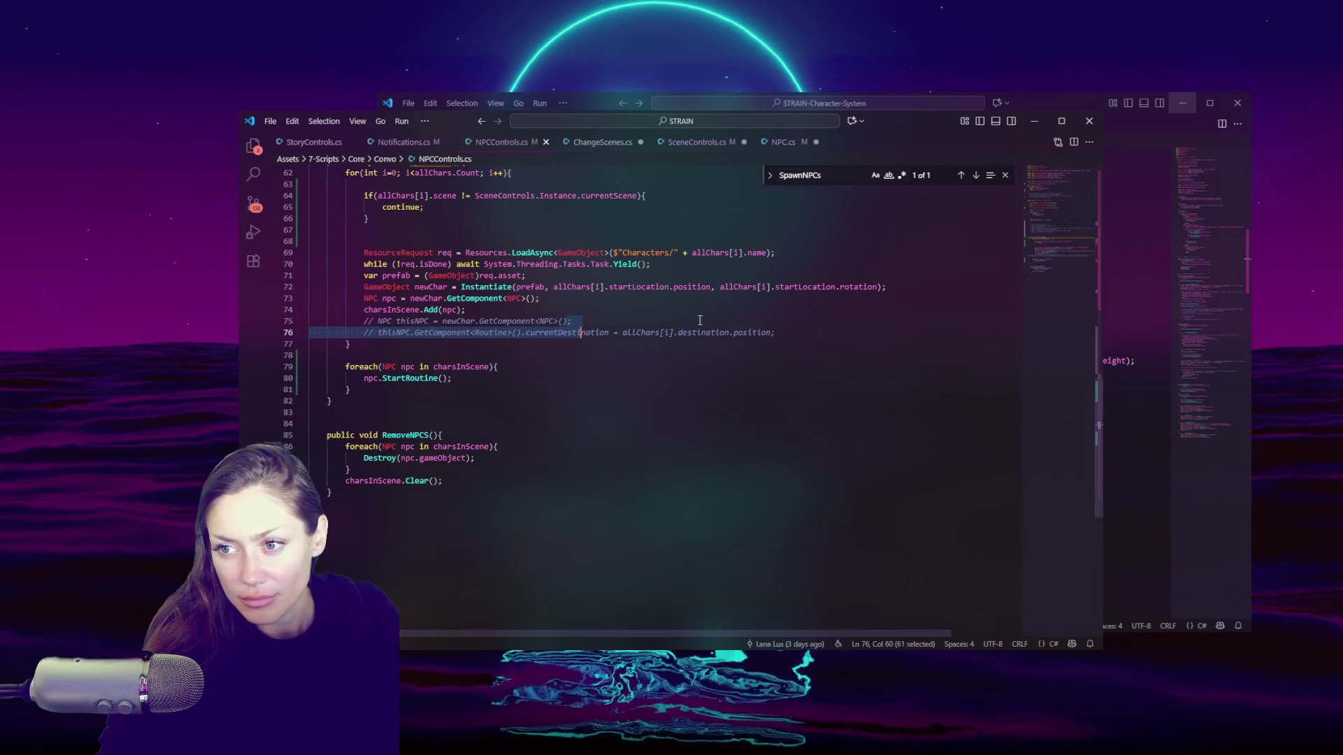
pyautogui.press('Left')
# Step: Highlight the usages of charsInScene, npc, allChars and newChar in SpawnNPCs
pyautogui.doubleClick(386, 307)
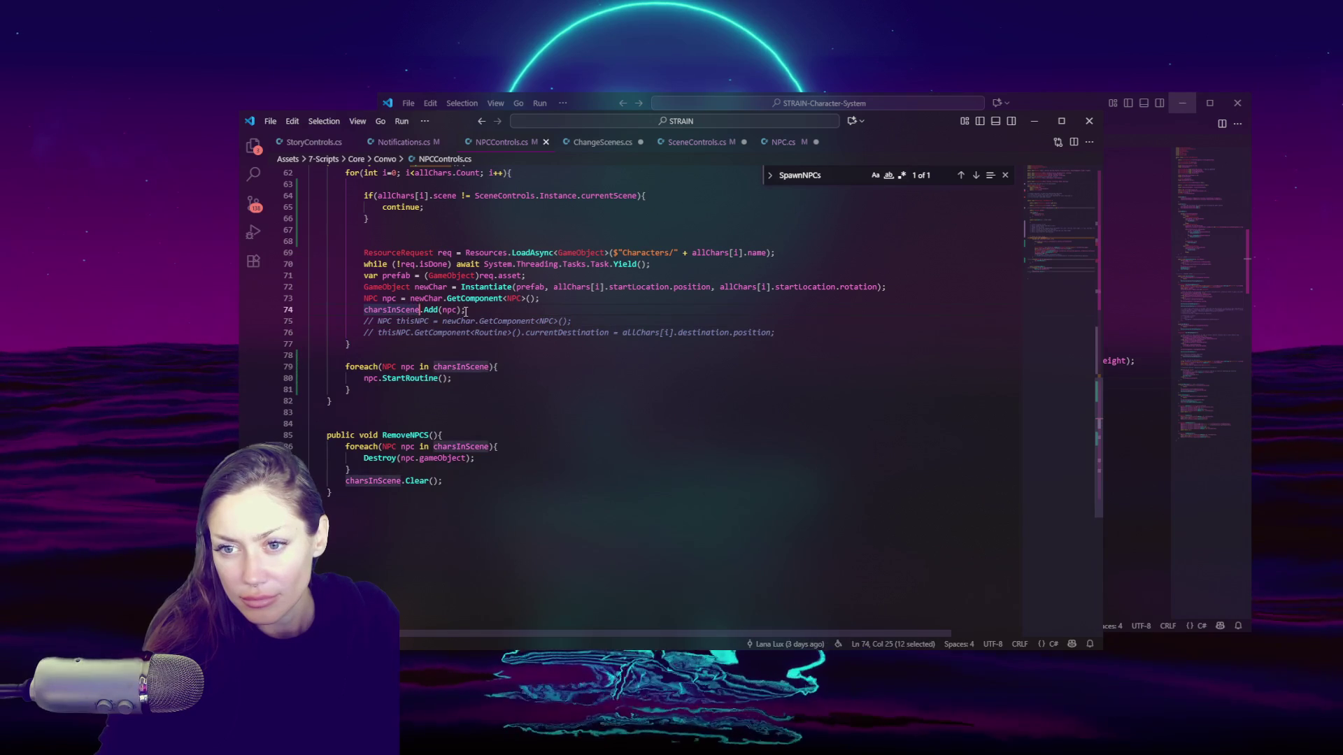
pyautogui.doubleClick(388, 299)
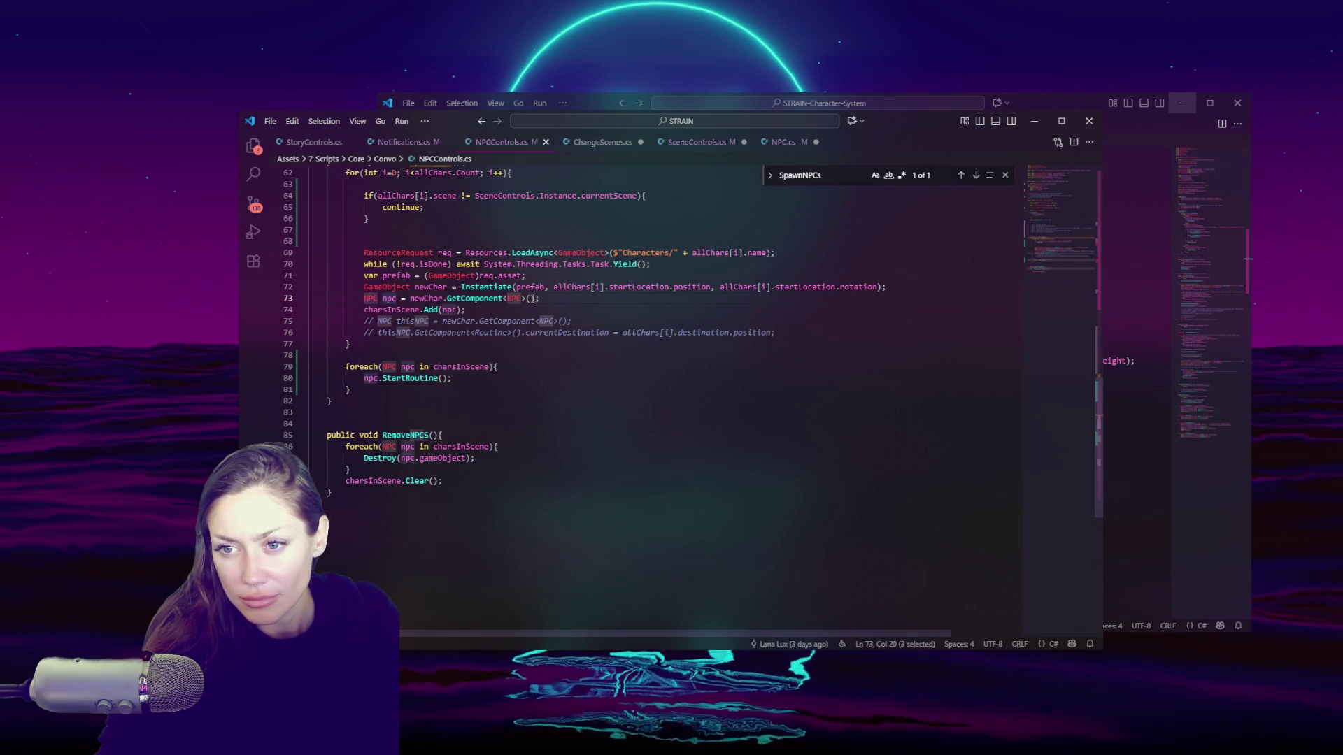
pyautogui.doubleClick(738, 287)
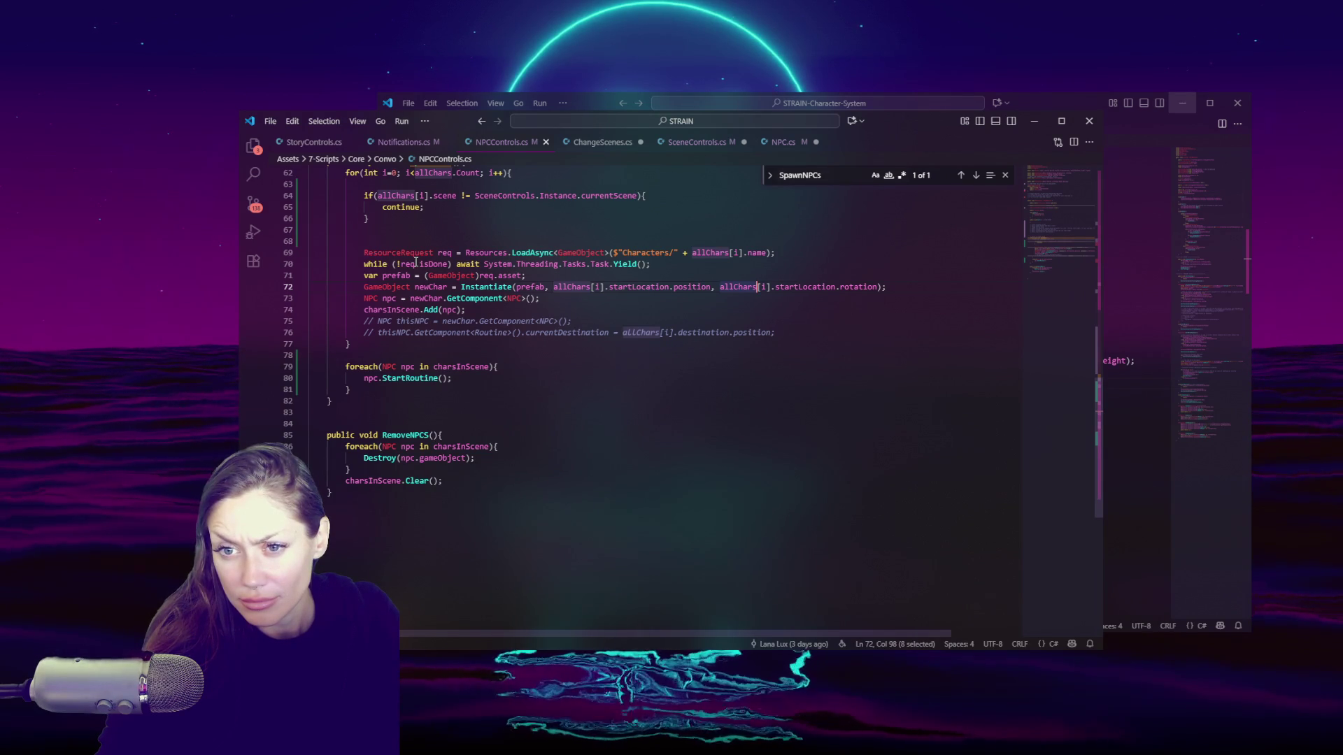
pyautogui.doubleClick(430, 287)
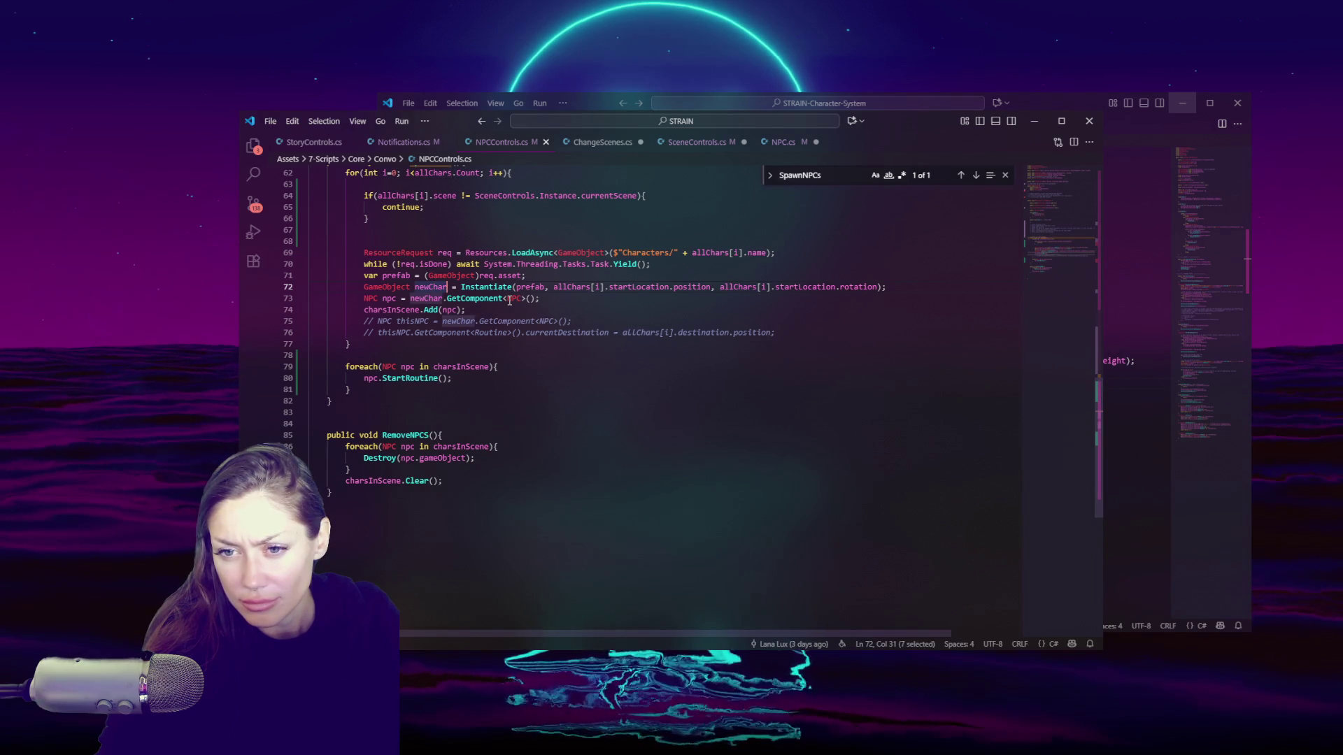
pyautogui.scroll(3, 511, 308)
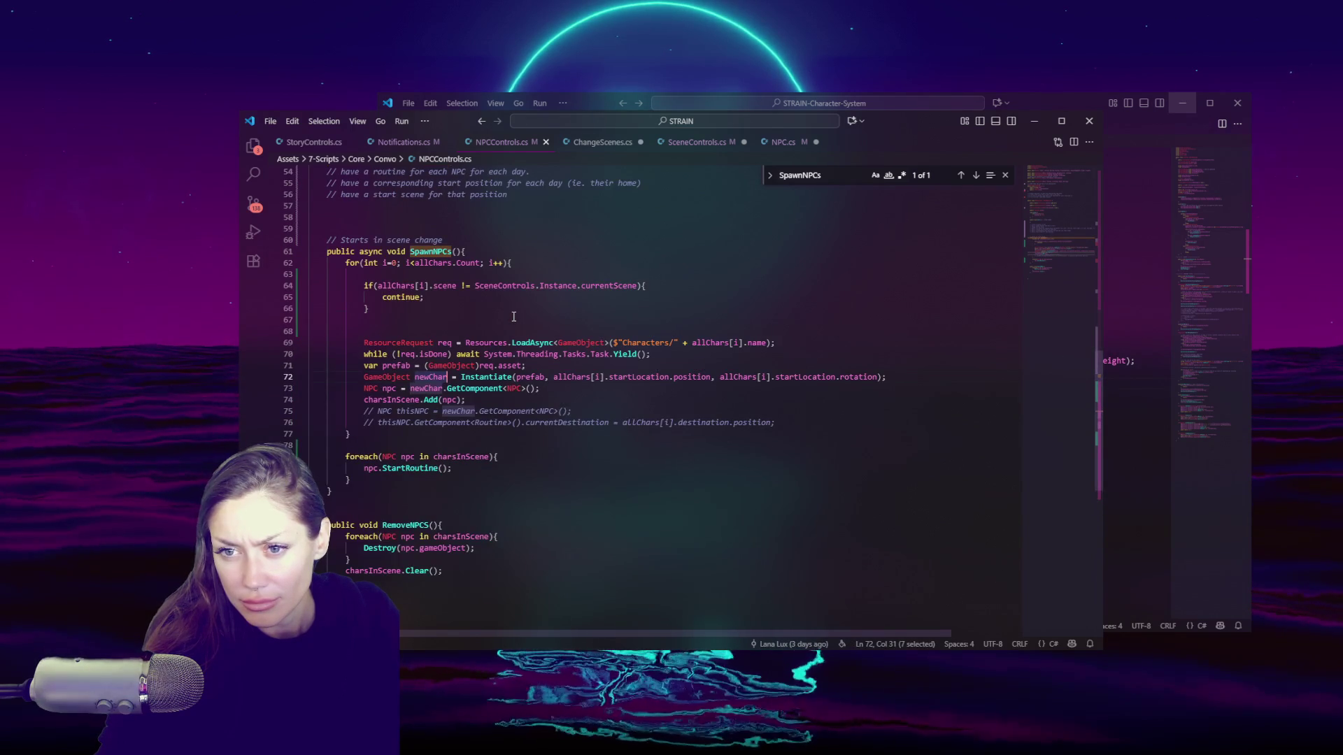
pyautogui.scroll(-3, 455, 275)
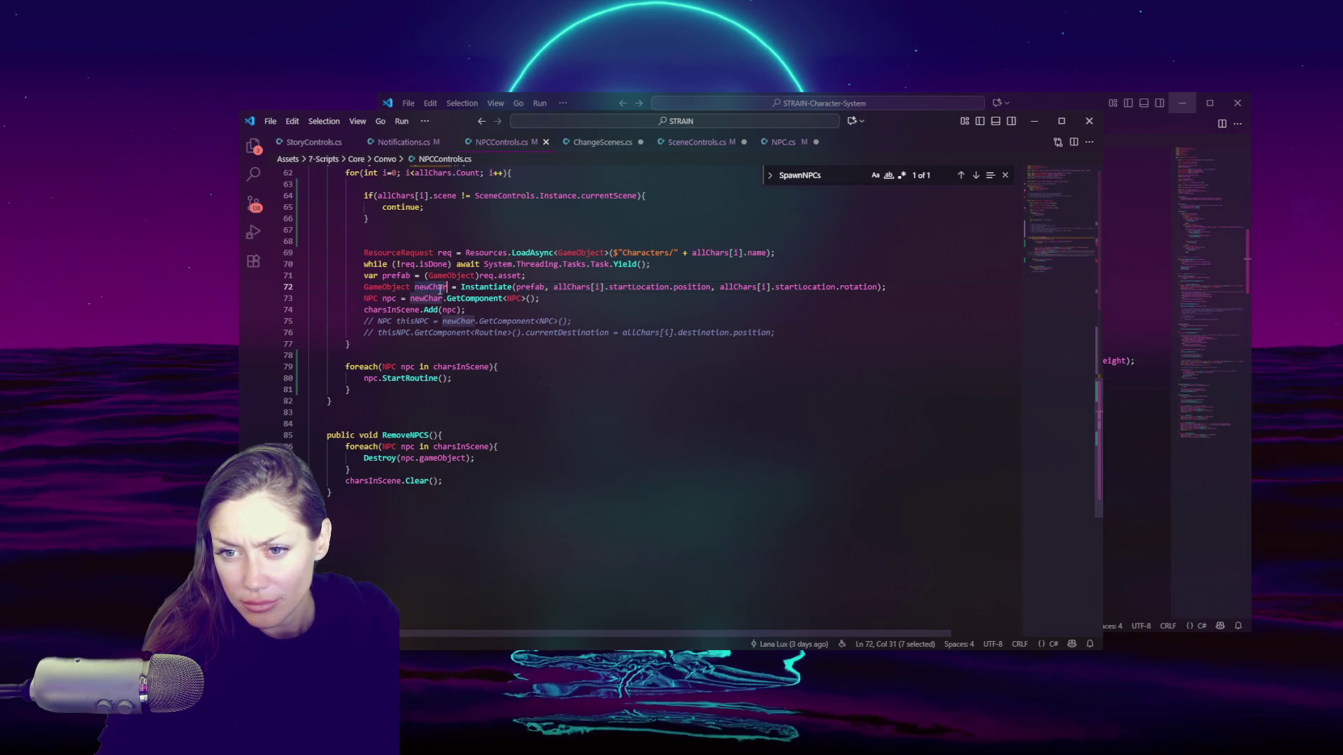
# Step: Start a new empty line after line 74, following charsInScene.Add(npc)
pyautogui.click(509, 311)
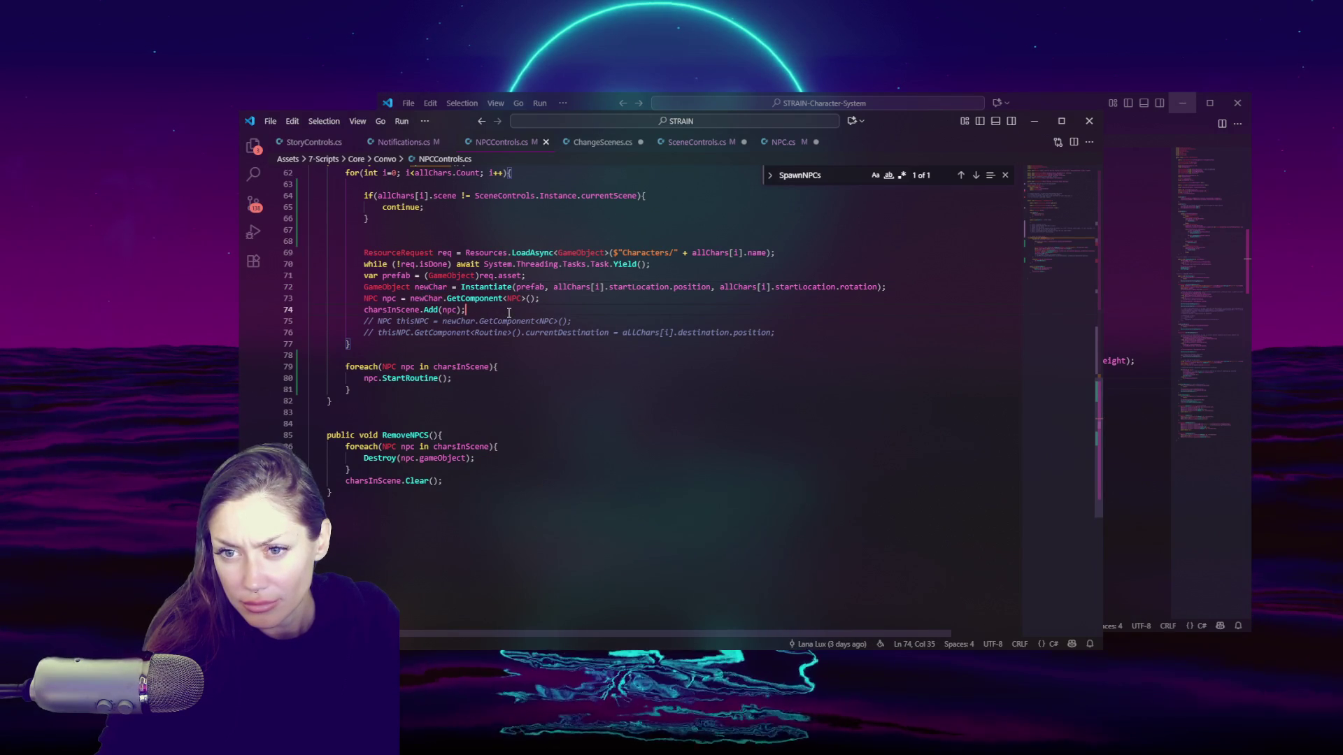
pyautogui.scroll(1, 509, 313)
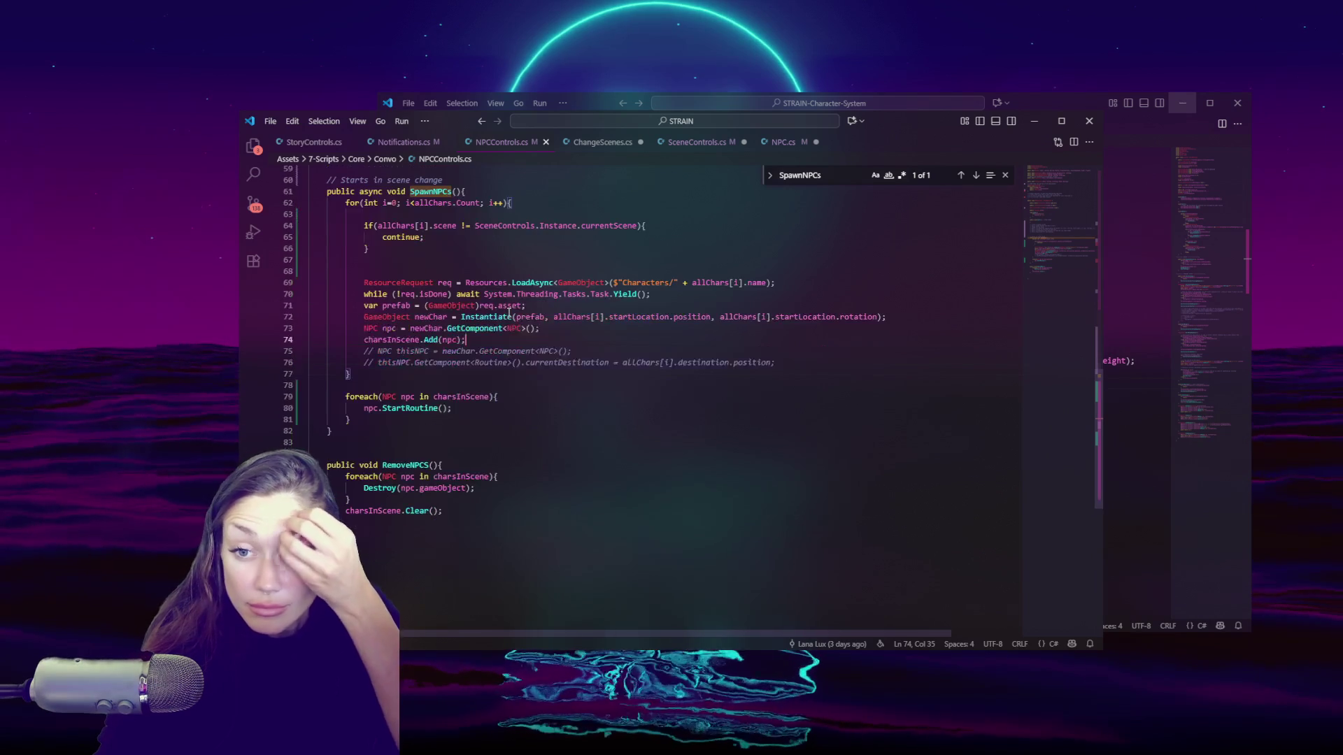
pyautogui.press('Return')
# Step: Type 'newChar.transform.parent =' on the new line 75
pyautogui.write('newChar.transfor')
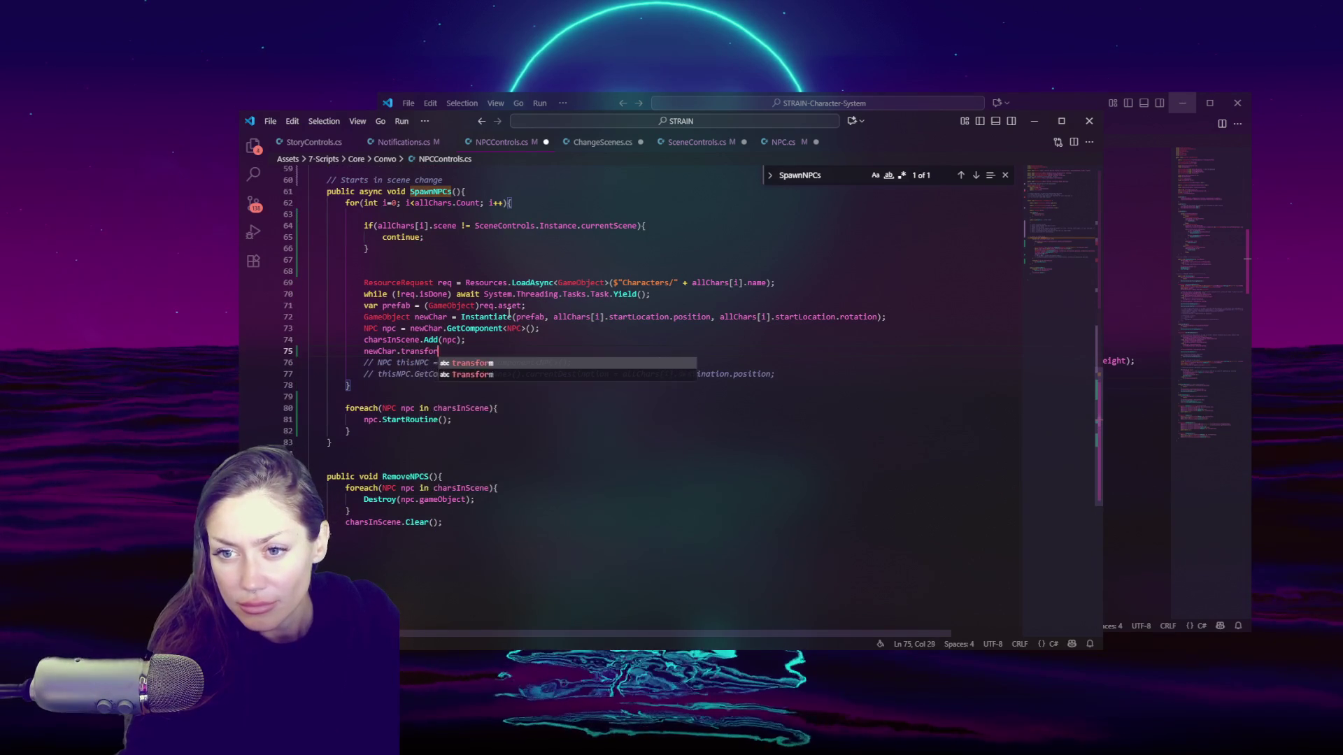
pyautogui.write('m.parent =')
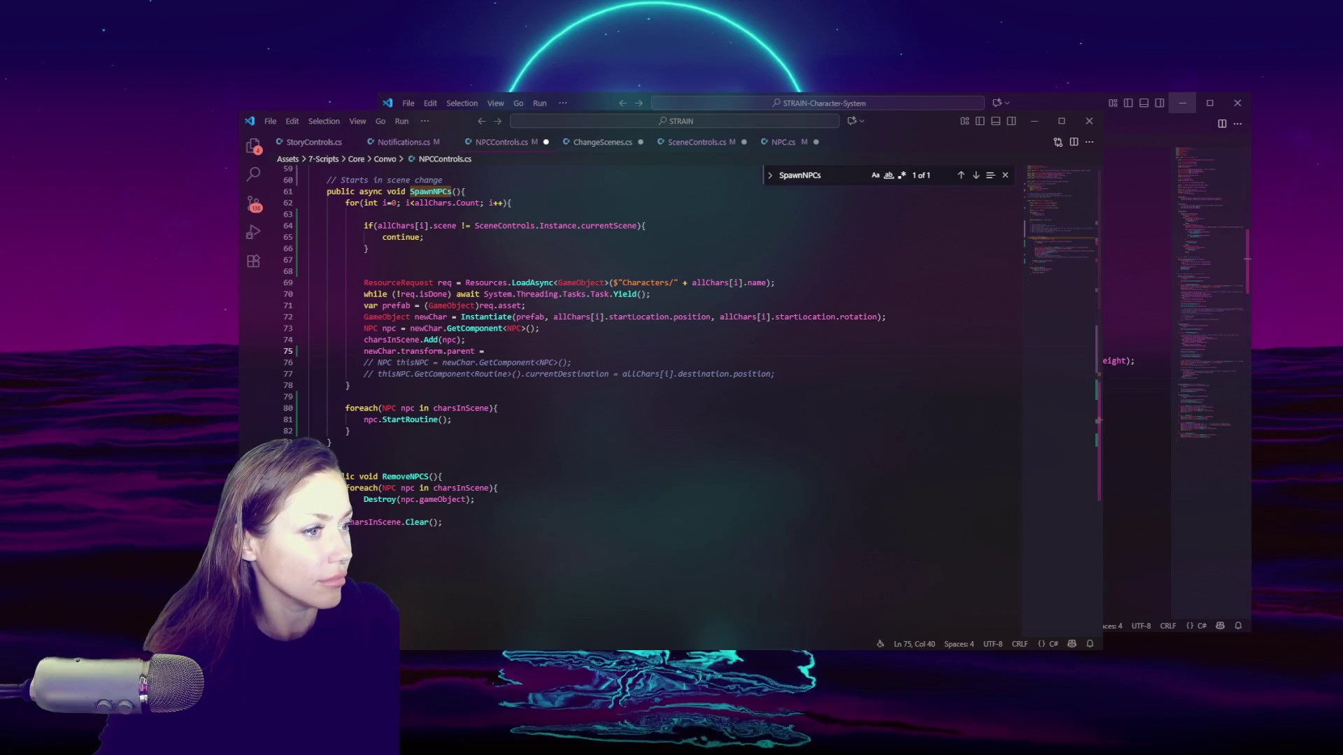
pyautogui.click(535, 364)
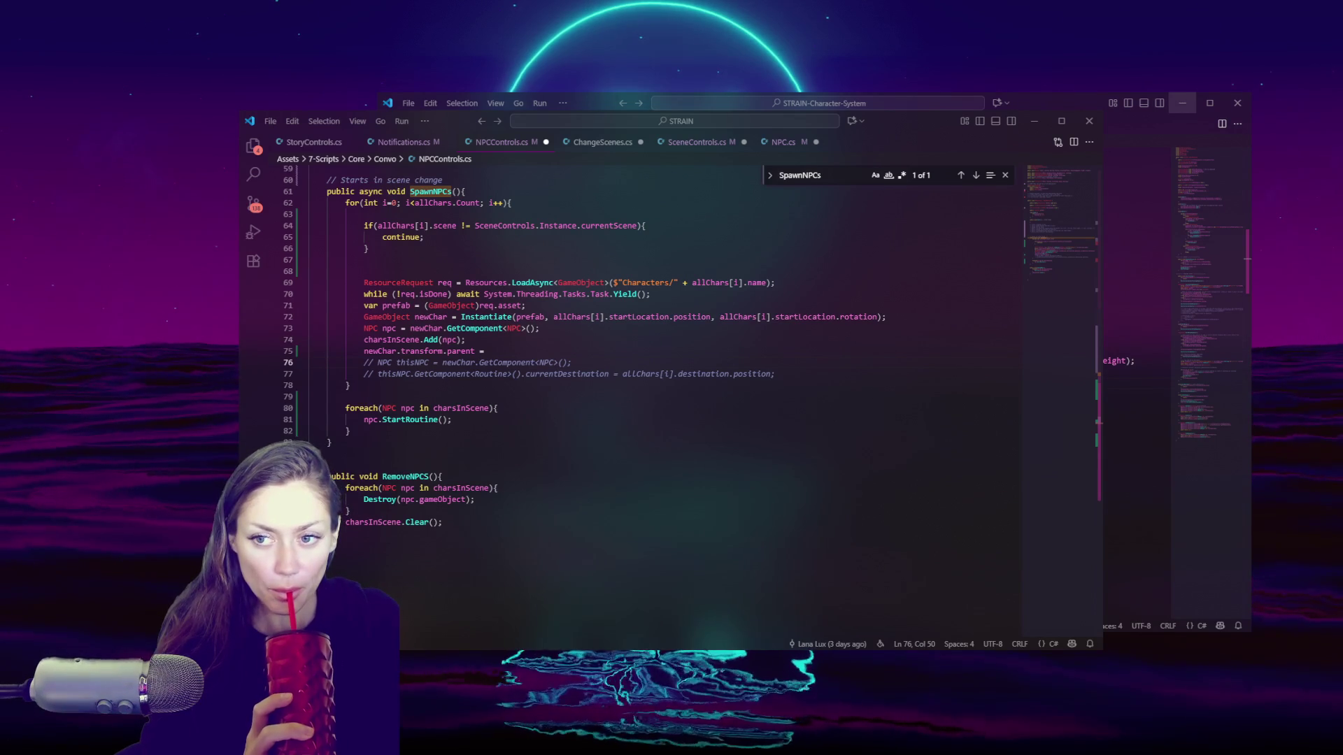
pyautogui.click(531, 348)
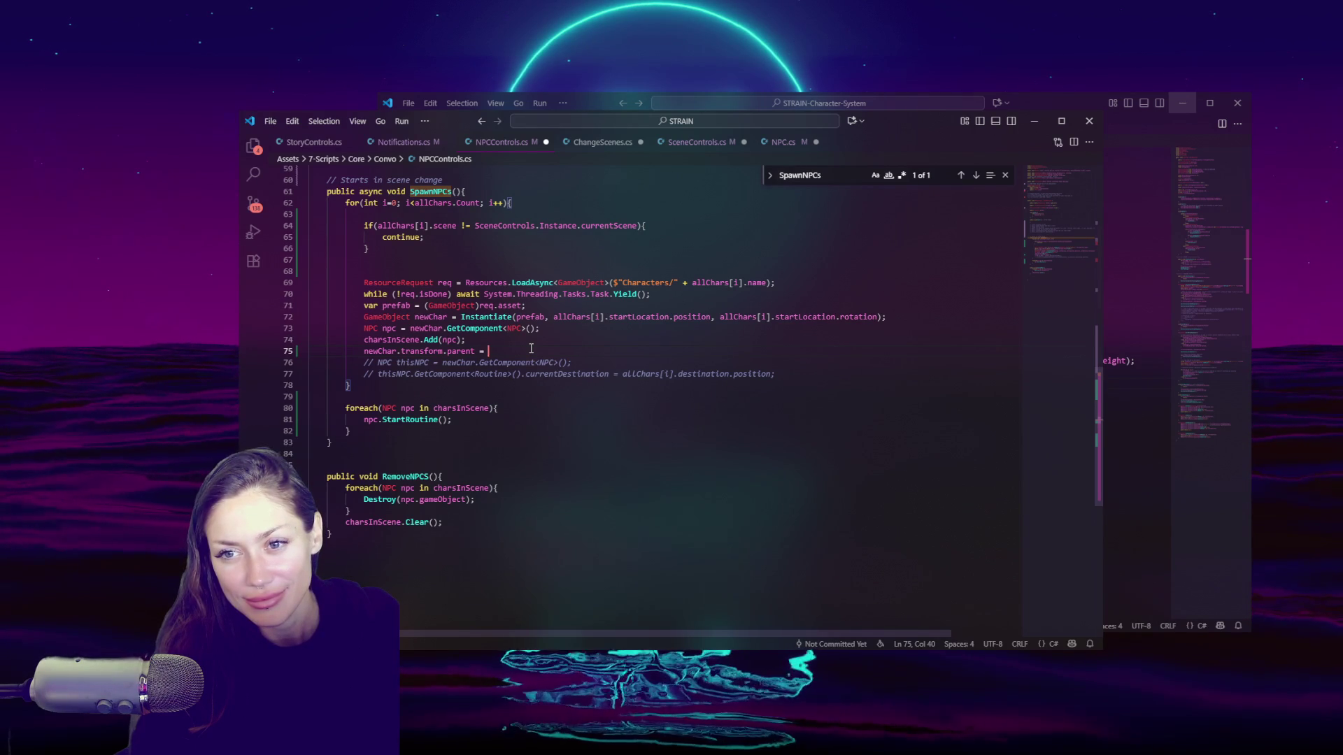
# Step: Add an indented blank line at the top of SpawnNPCs, then bring the Talking.cs window forward
pyautogui.scroll(3, 531, 349)
pyautogui.scroll(3, 533, 349)
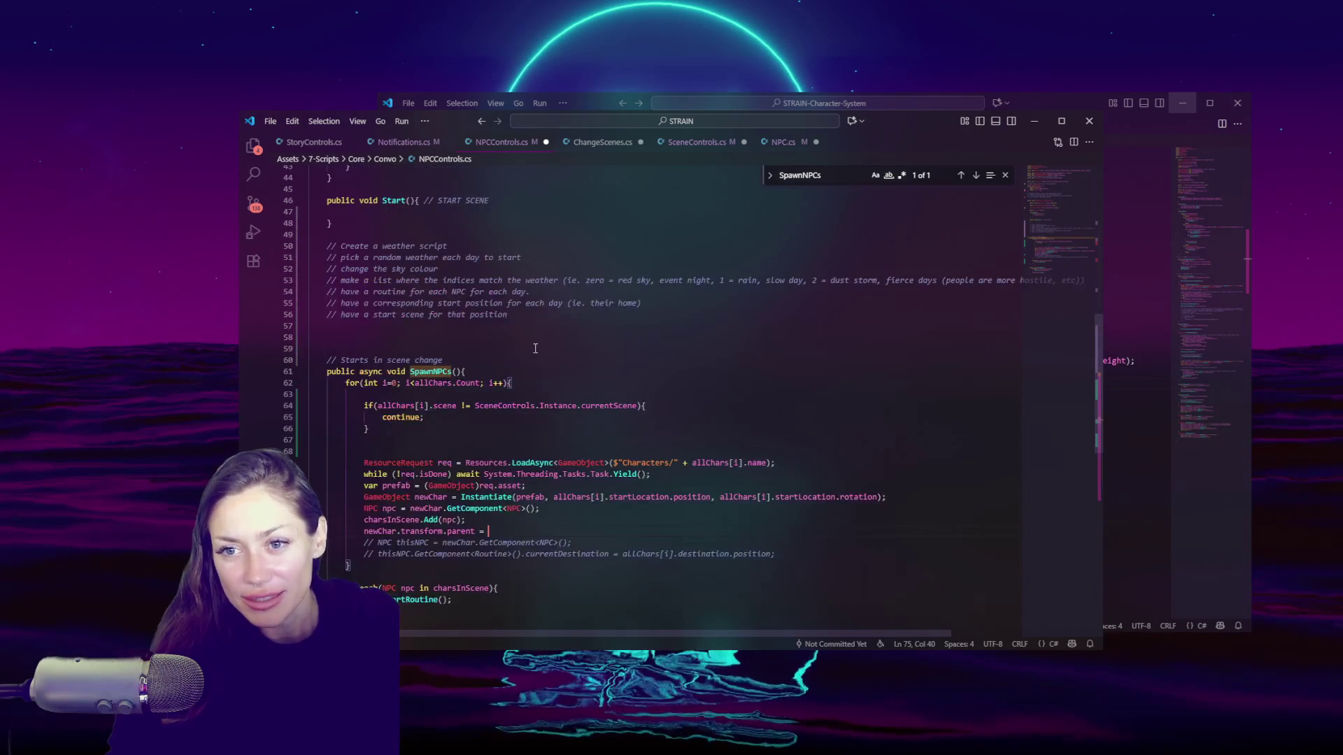
pyautogui.scroll(-3, 535, 348)
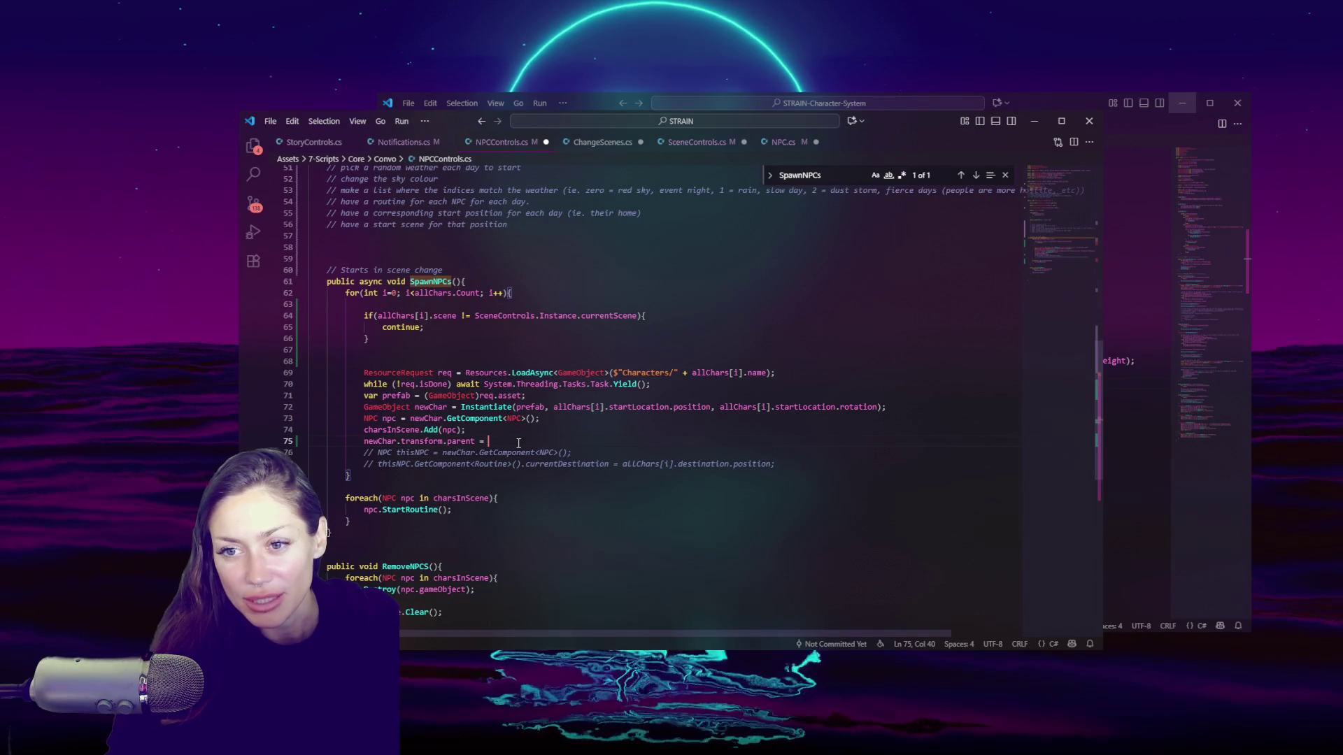
pyautogui.click(489, 279)
pyautogui.press('Return')
pyautogui.press('Return')
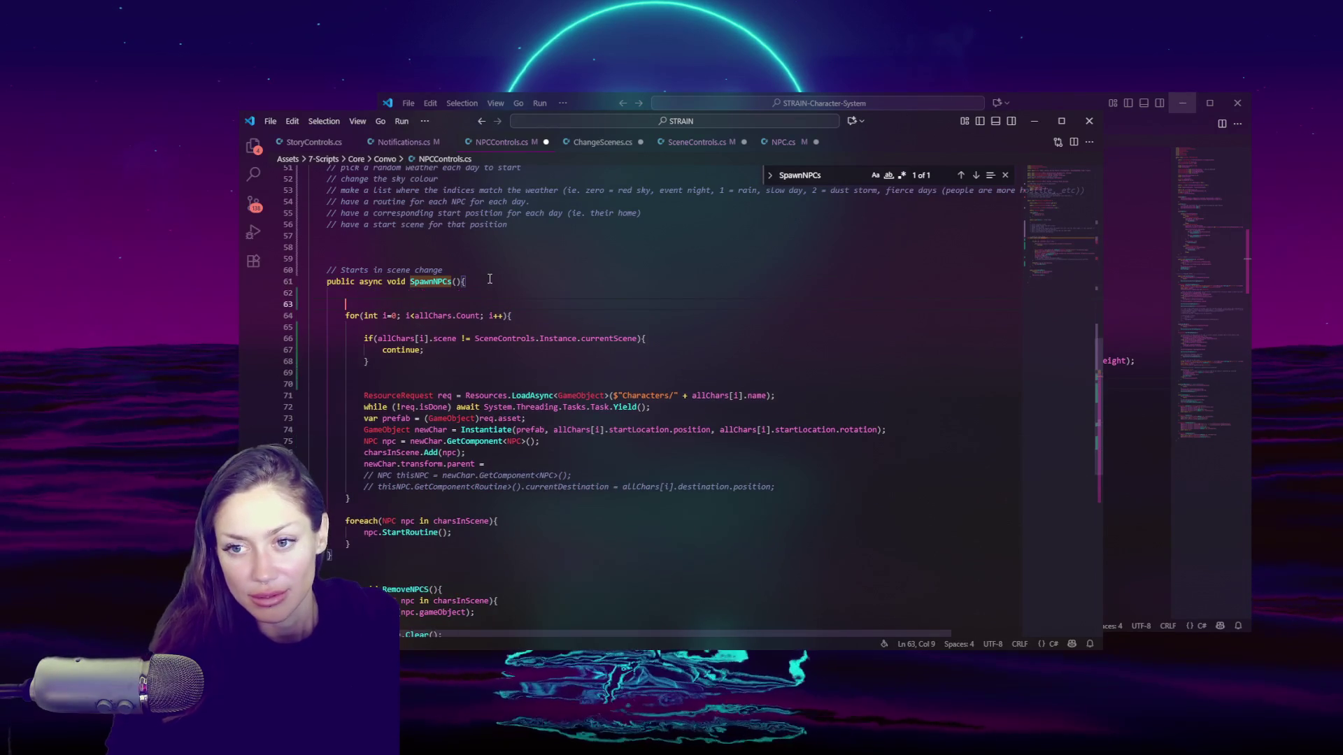
pyautogui.click(455, 297)
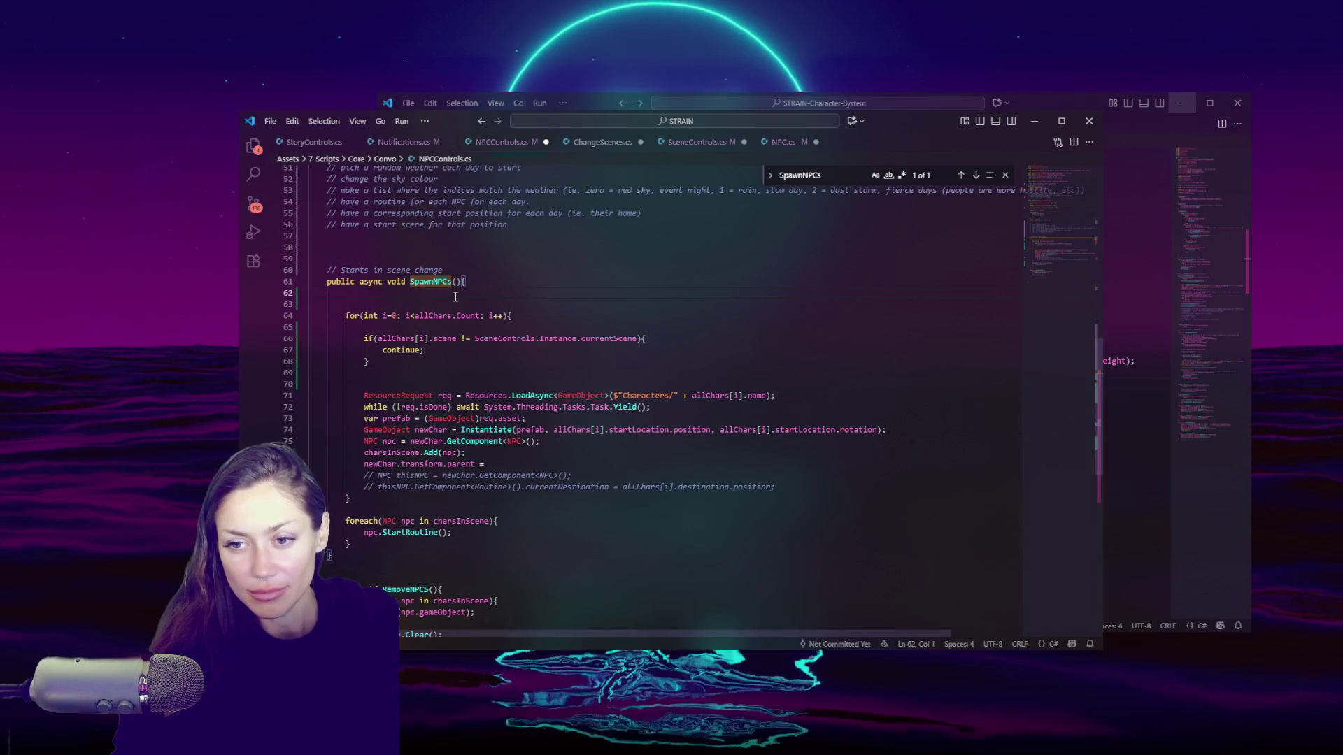
pyautogui.press('Tab')
pyautogui.press('Tab')
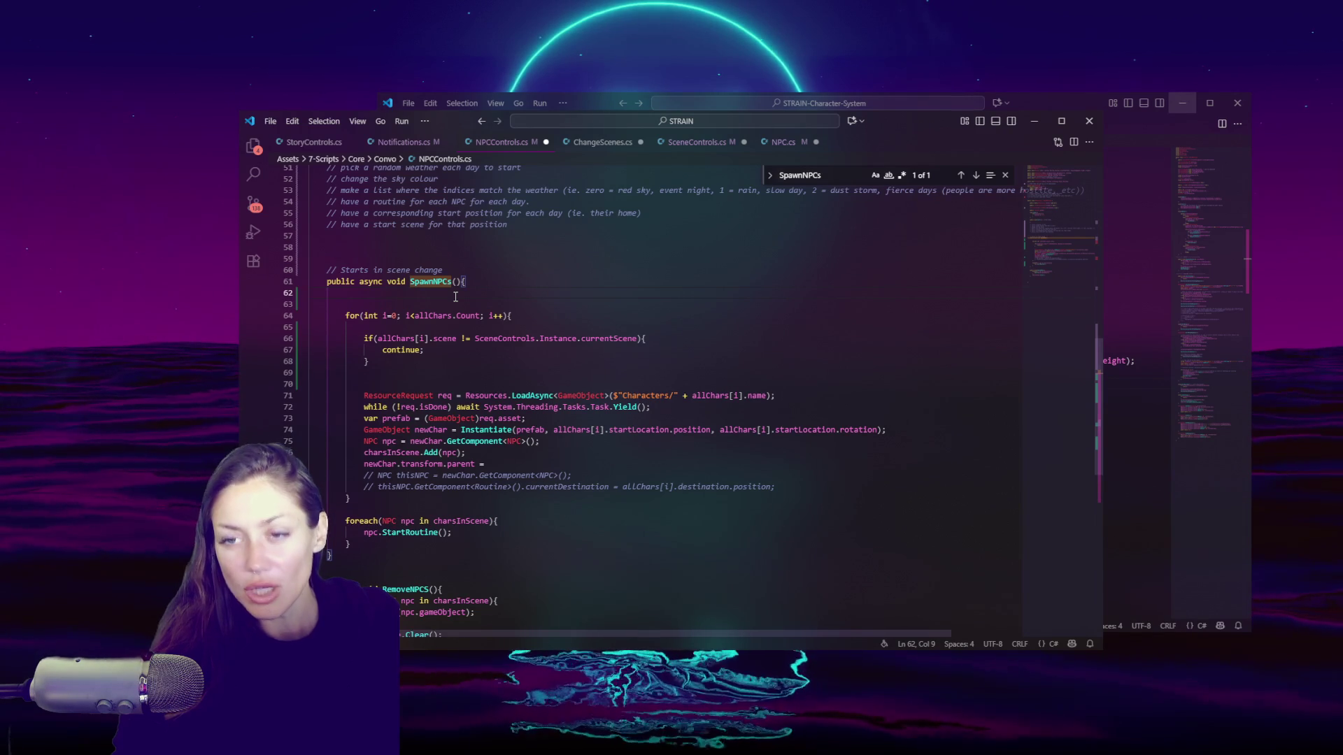
pyautogui.moveTo(933, 123); pyautogui.dragTo(868, 25)
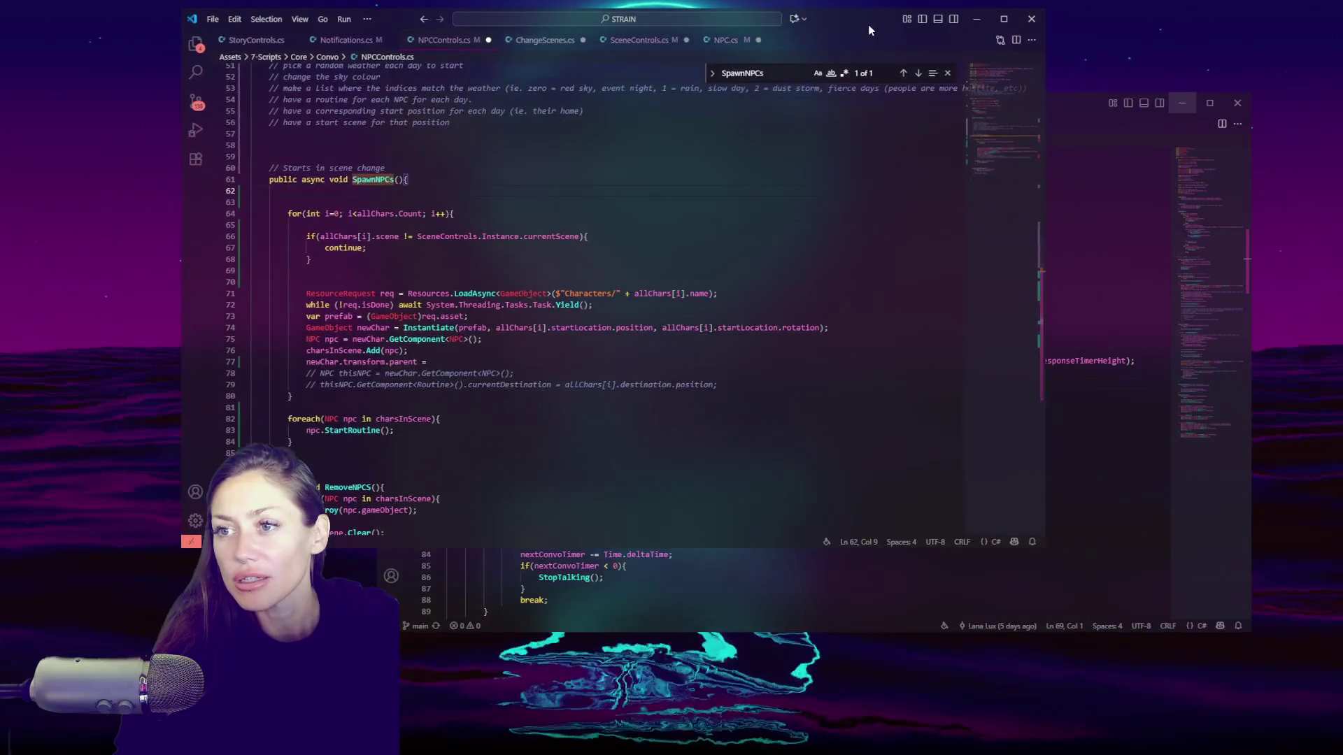
pyautogui.click(560, 600)
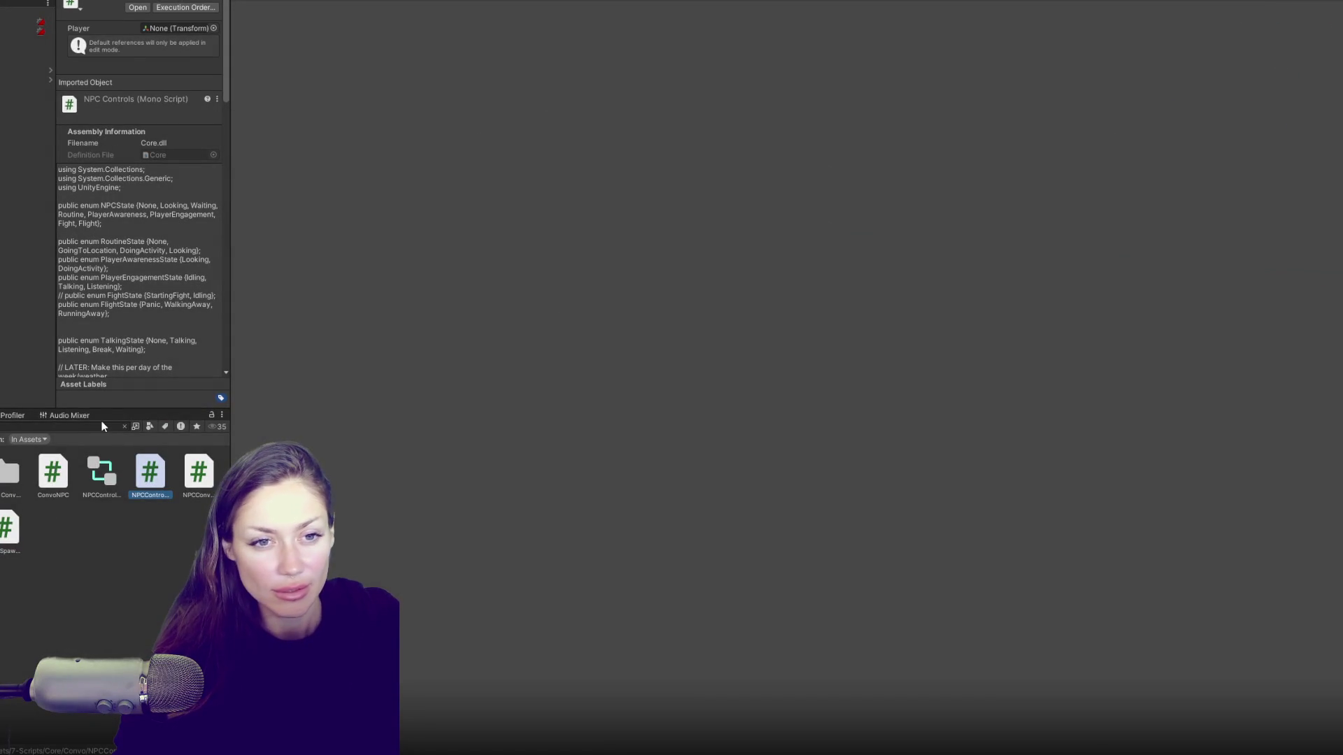
# Step: Search the Project assets for 'audio' and open the Audio script in VS Code
pyautogui.click(103, 426)
pyautogui.write('audio')
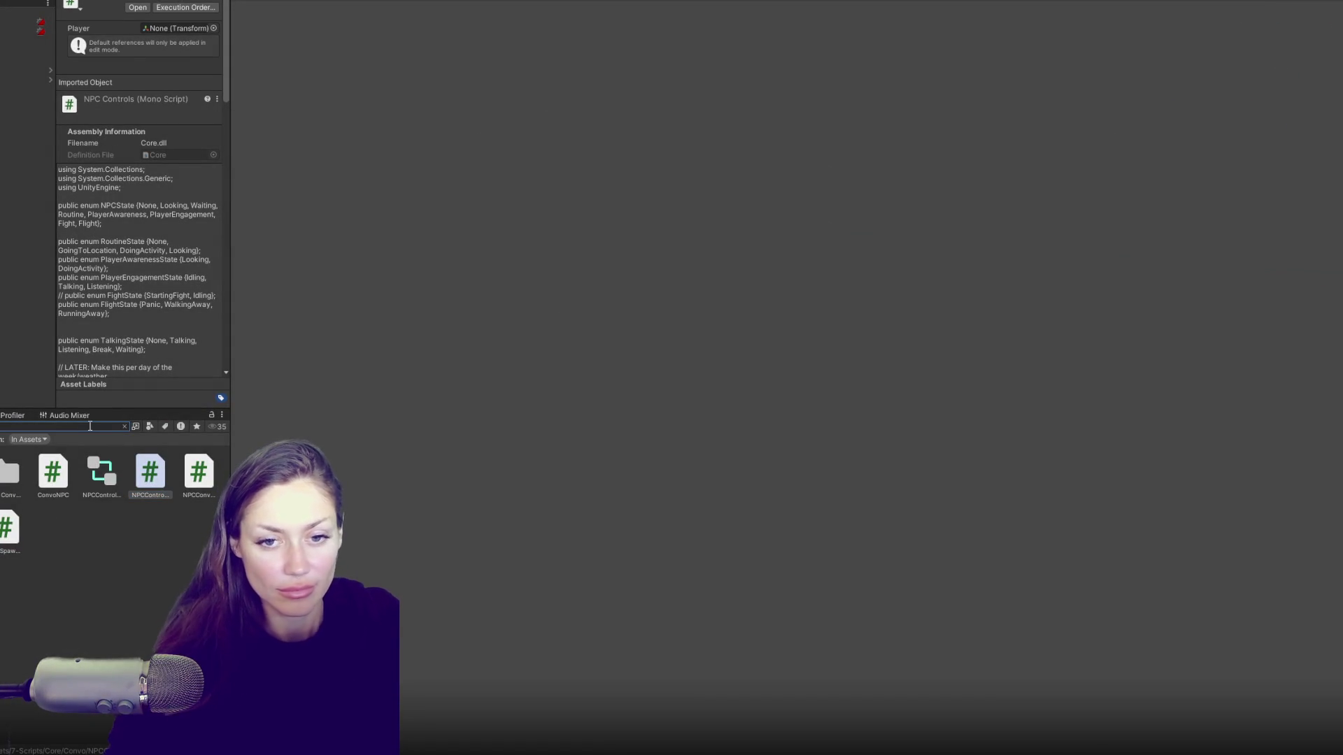
pyautogui.doubleClick(150, 528)
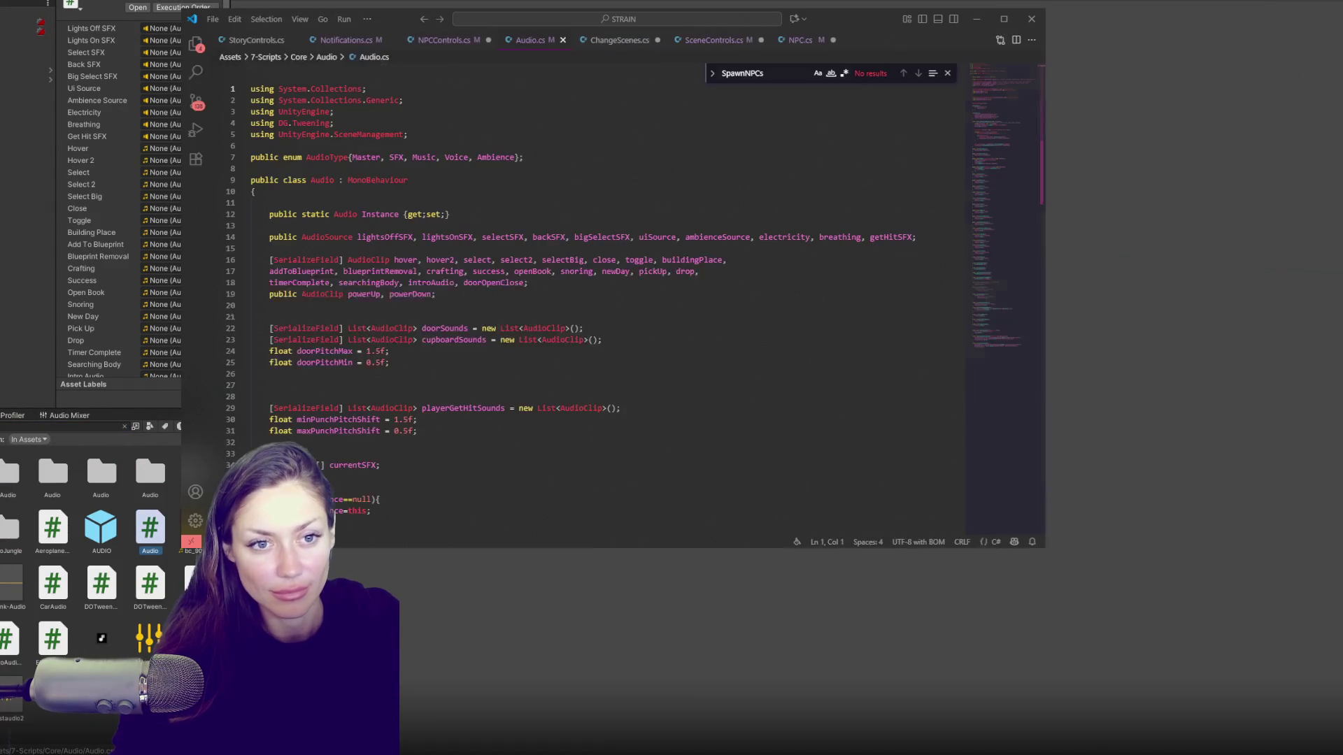
# Step: Scroll through Audio.cs to find the filePath line in LoadInSceneSounds
pyautogui.scroll(-10, 610, 292)
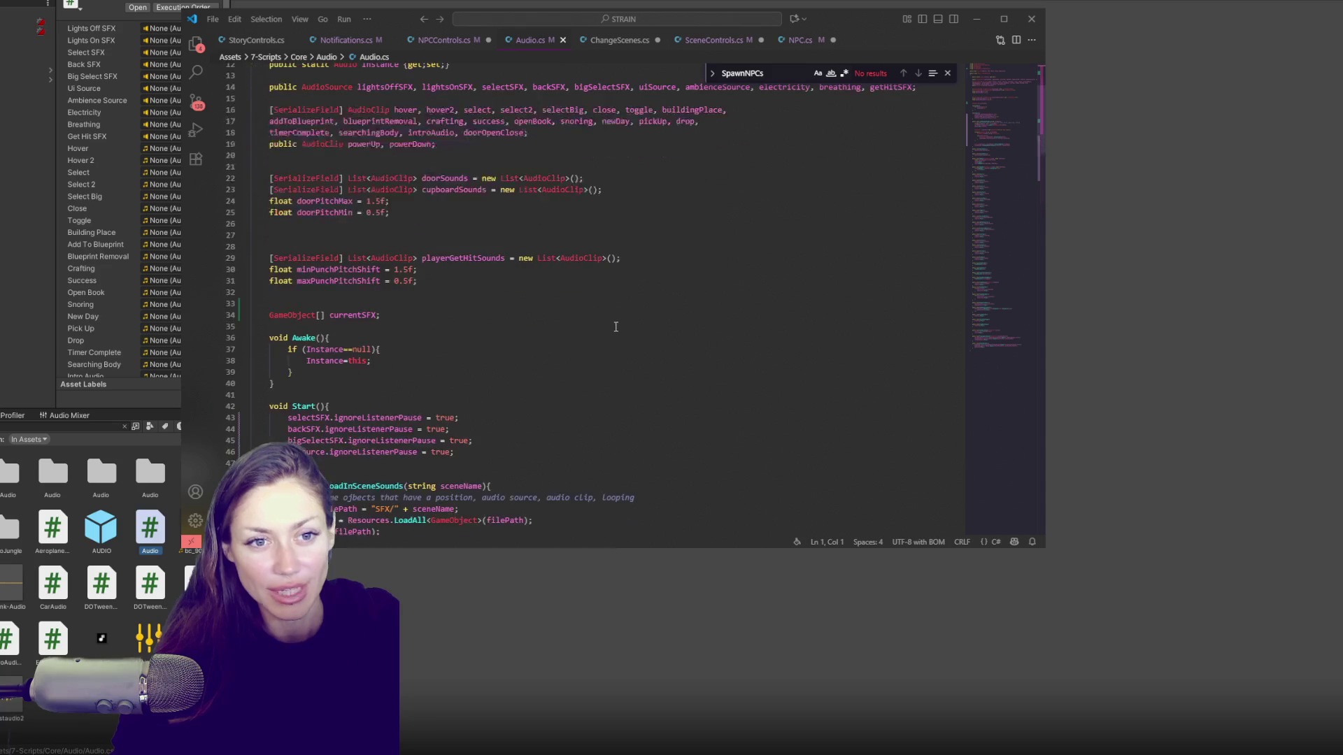
pyautogui.scroll(-20, 610, 292)
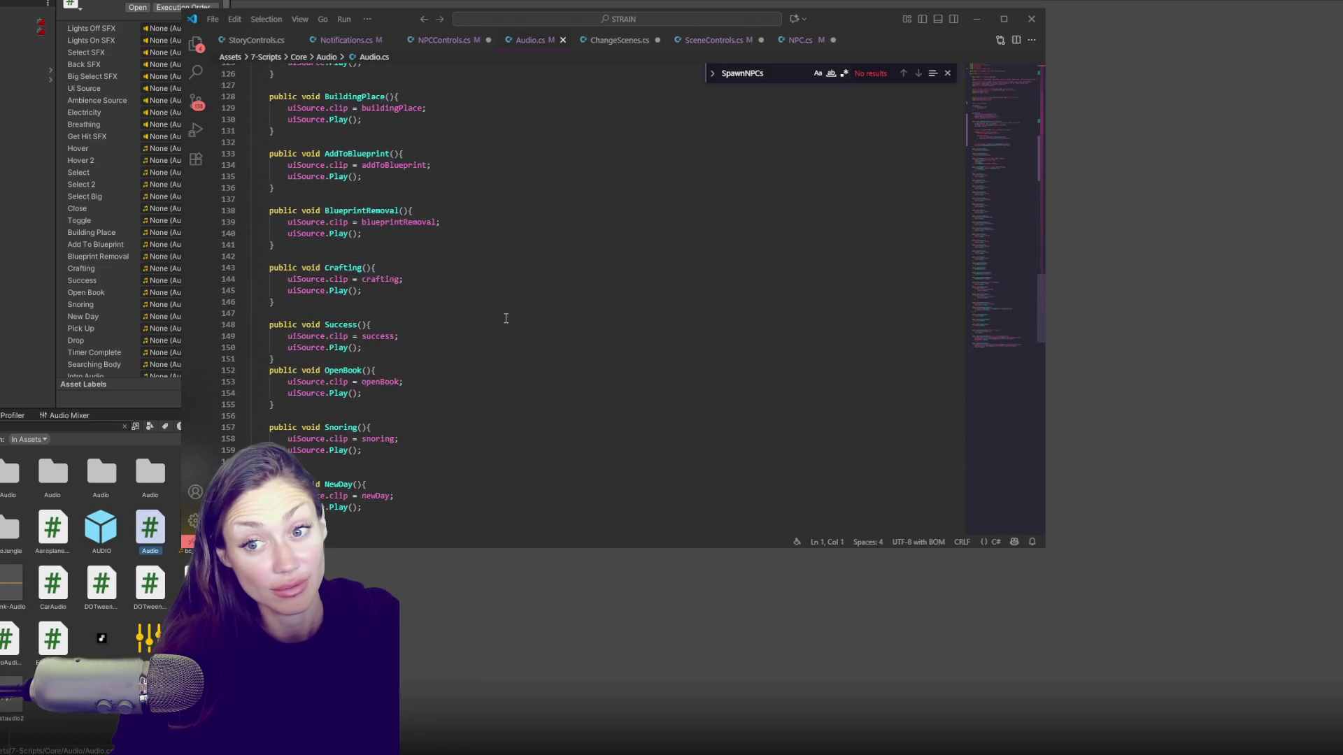
pyautogui.scroll(-9, 521, 334)
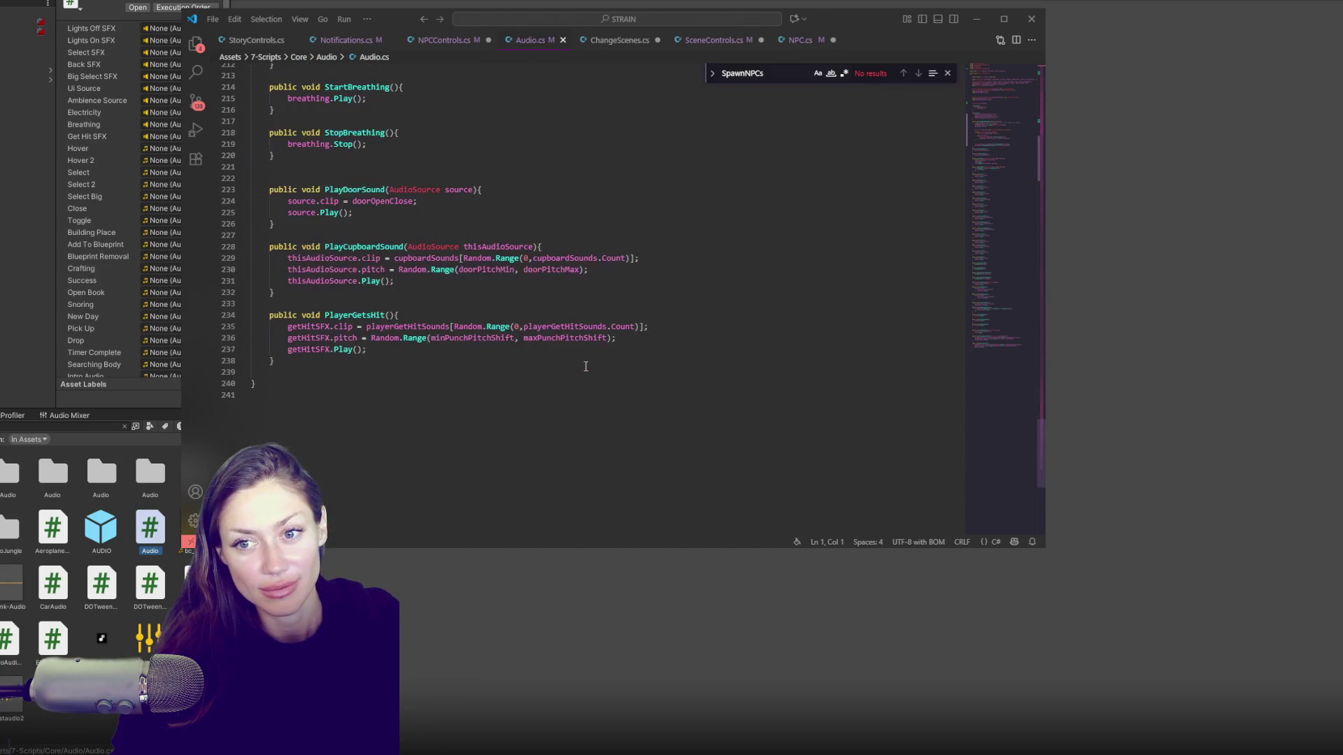
pyautogui.scroll(20, 1013, 324)
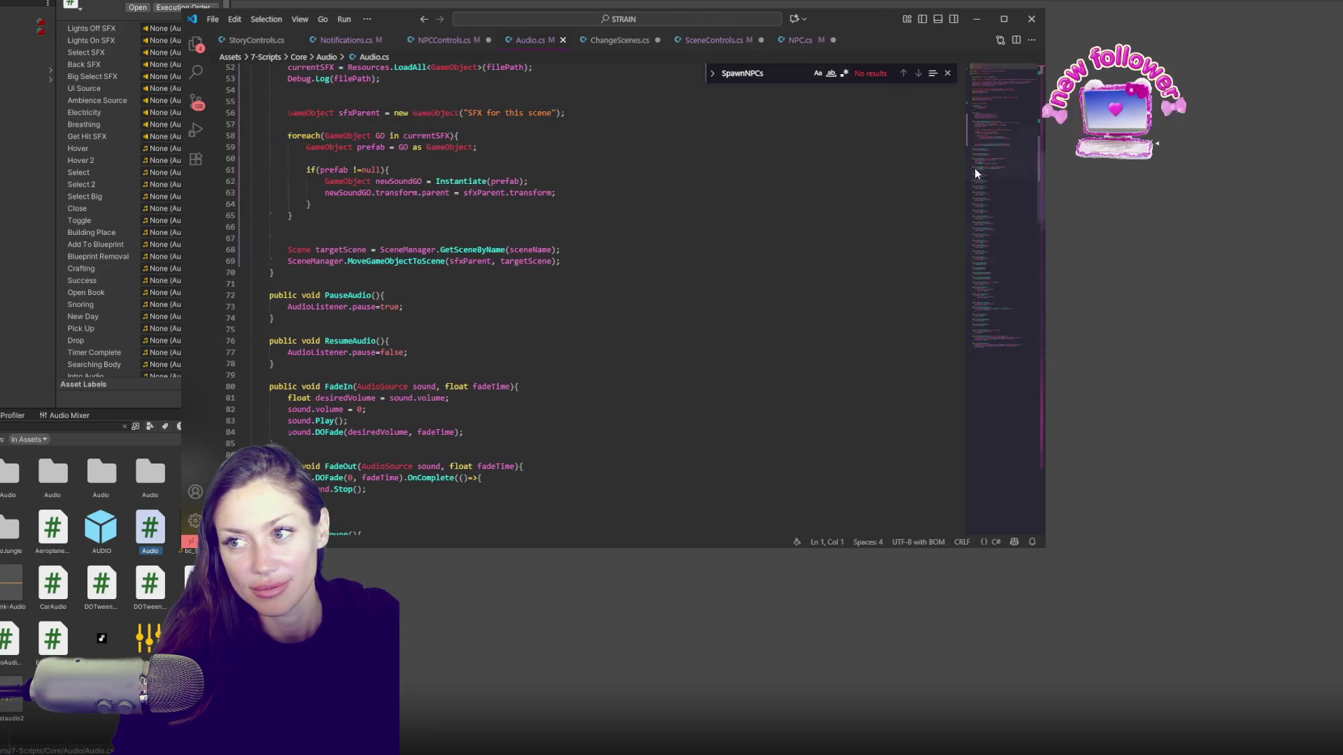
pyautogui.scroll(1, 868, 213)
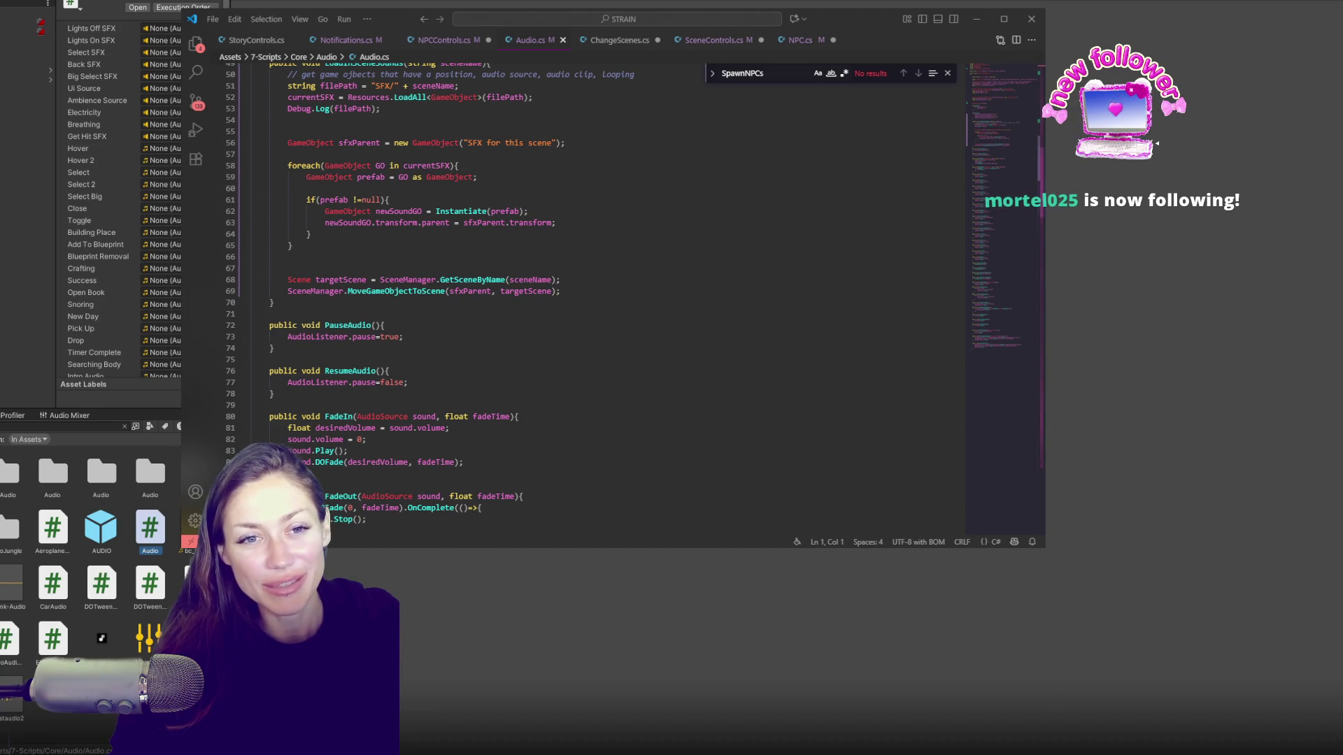
pyautogui.click(430, 269)
pyautogui.scroll(10, 484, 319)
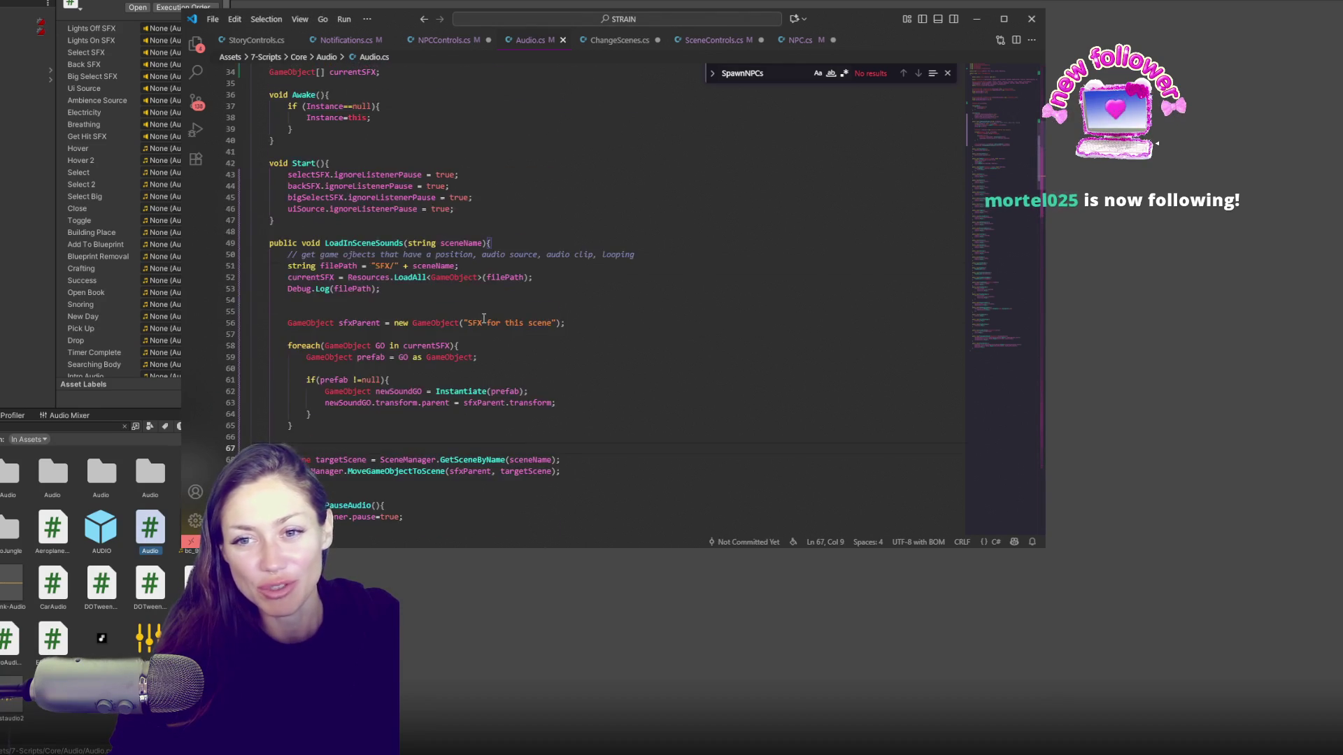
pyautogui.click(484, 320)
pyautogui.scroll(-5, 485, 308)
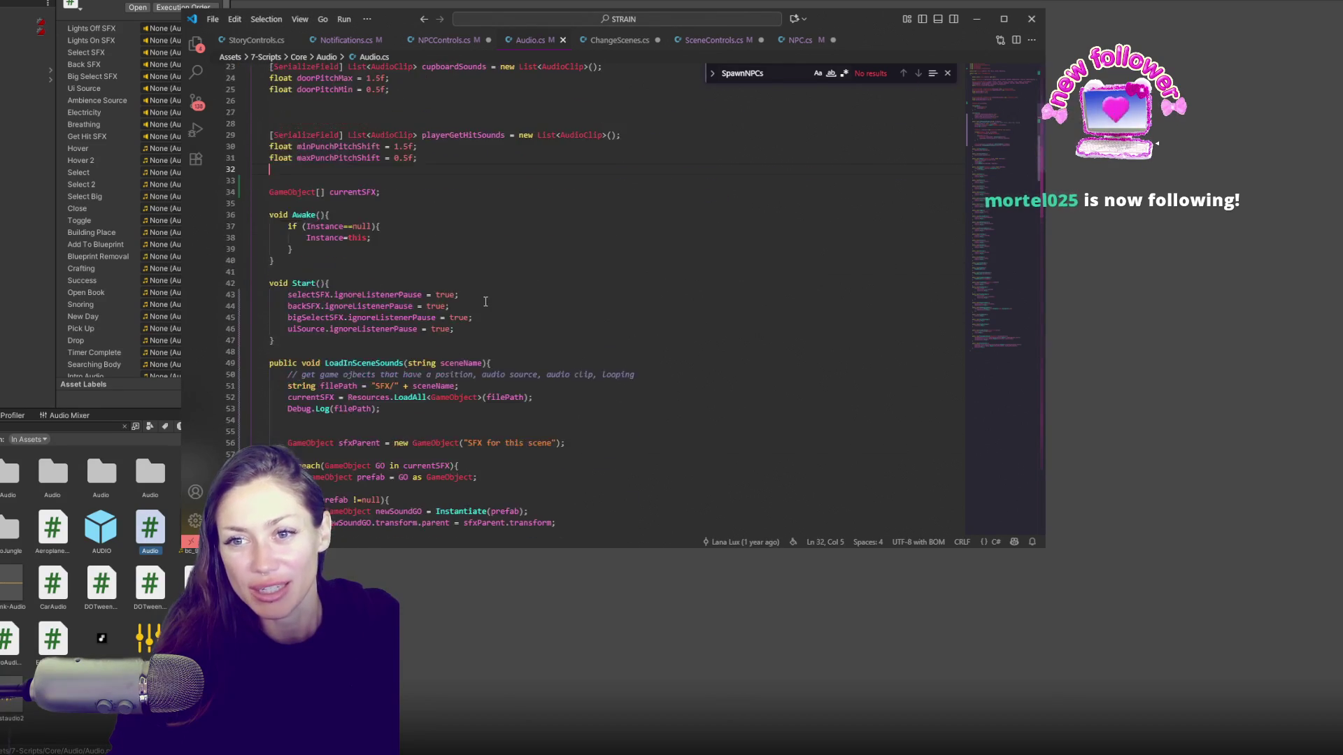
pyautogui.scroll(-2, 486, 298)
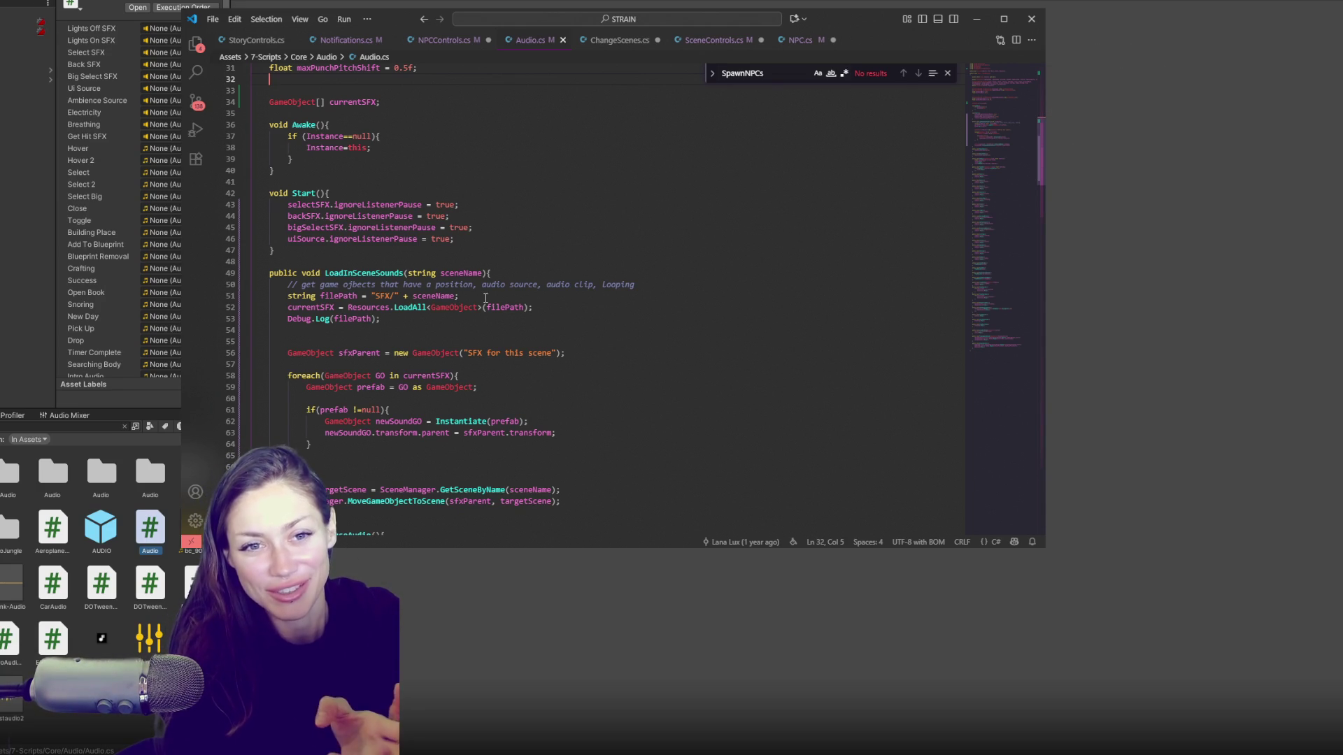
pyautogui.click(486, 298)
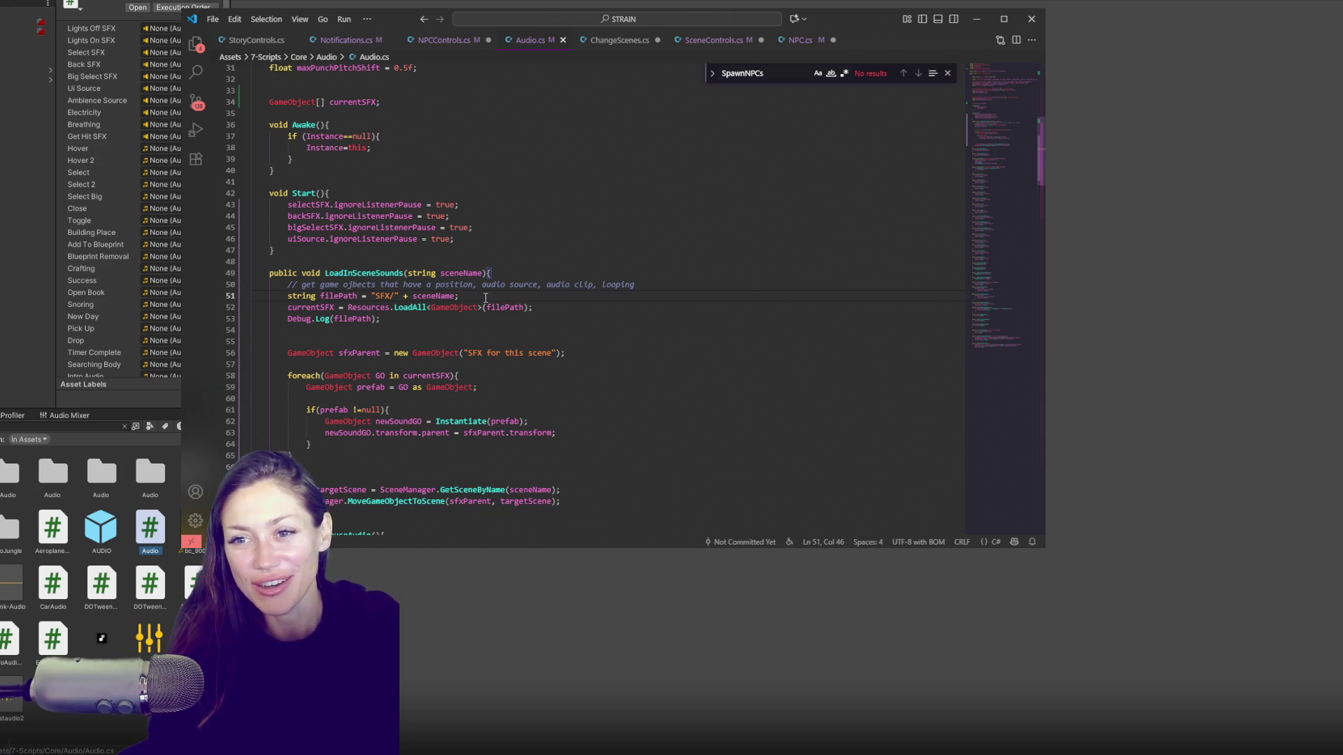
# Step: Delete the extra blank lines after Debug.Log and after the foreach loop, then select the sfxParent line
pyautogui.click(622, 330)
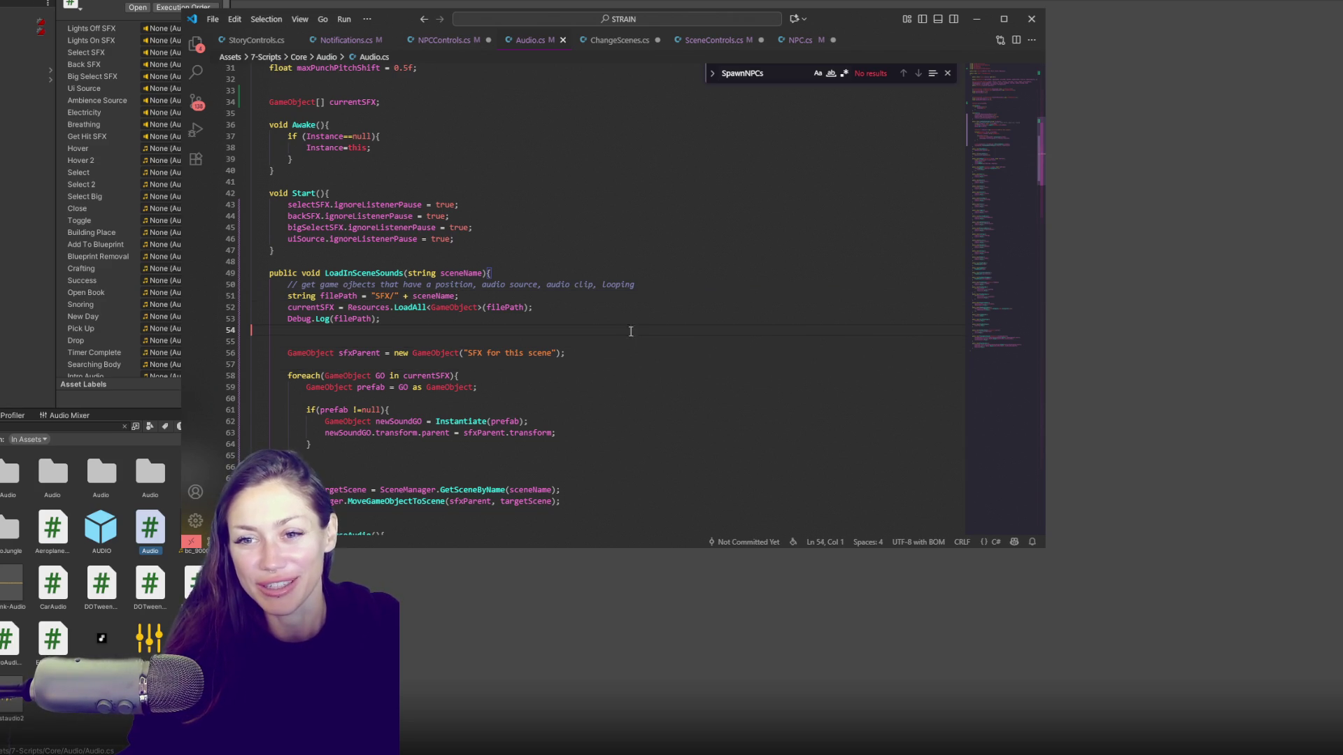
pyautogui.press('BackSpace')
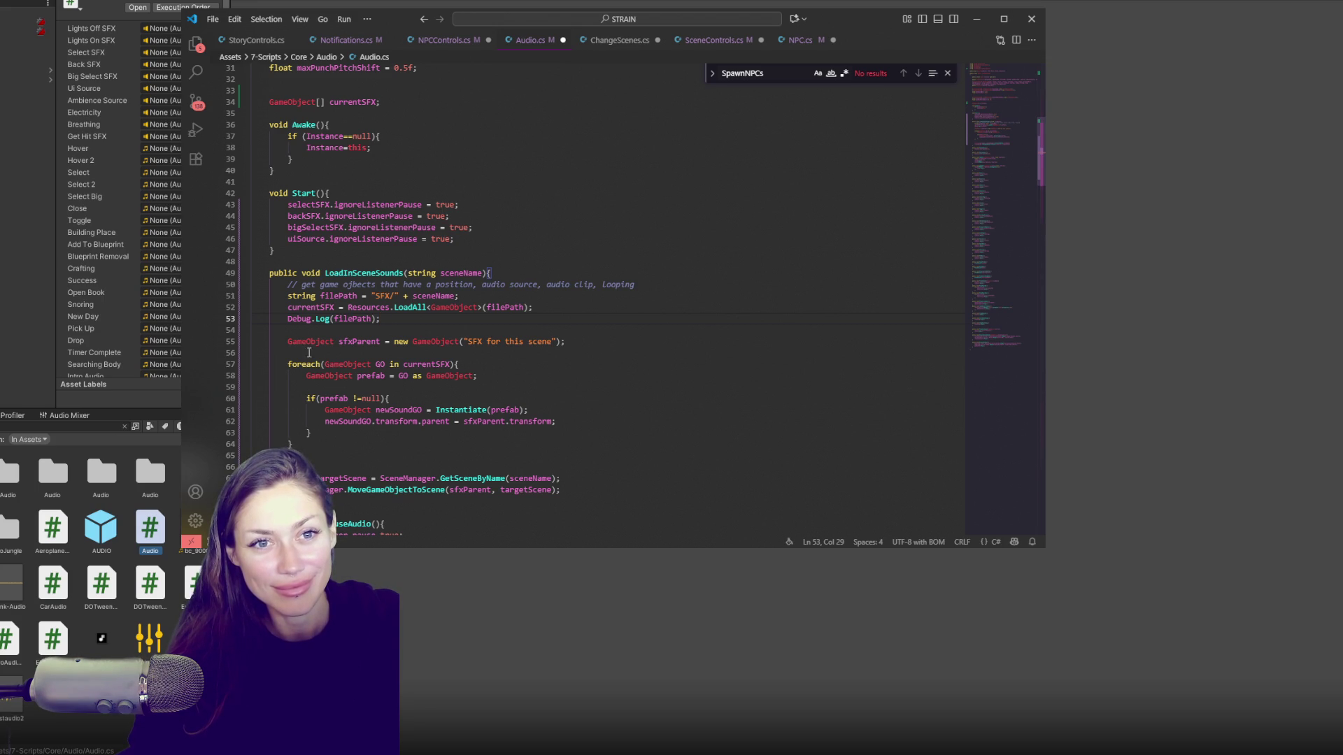
pyautogui.click(649, 389)
pyautogui.scroll(-2, 649, 353)
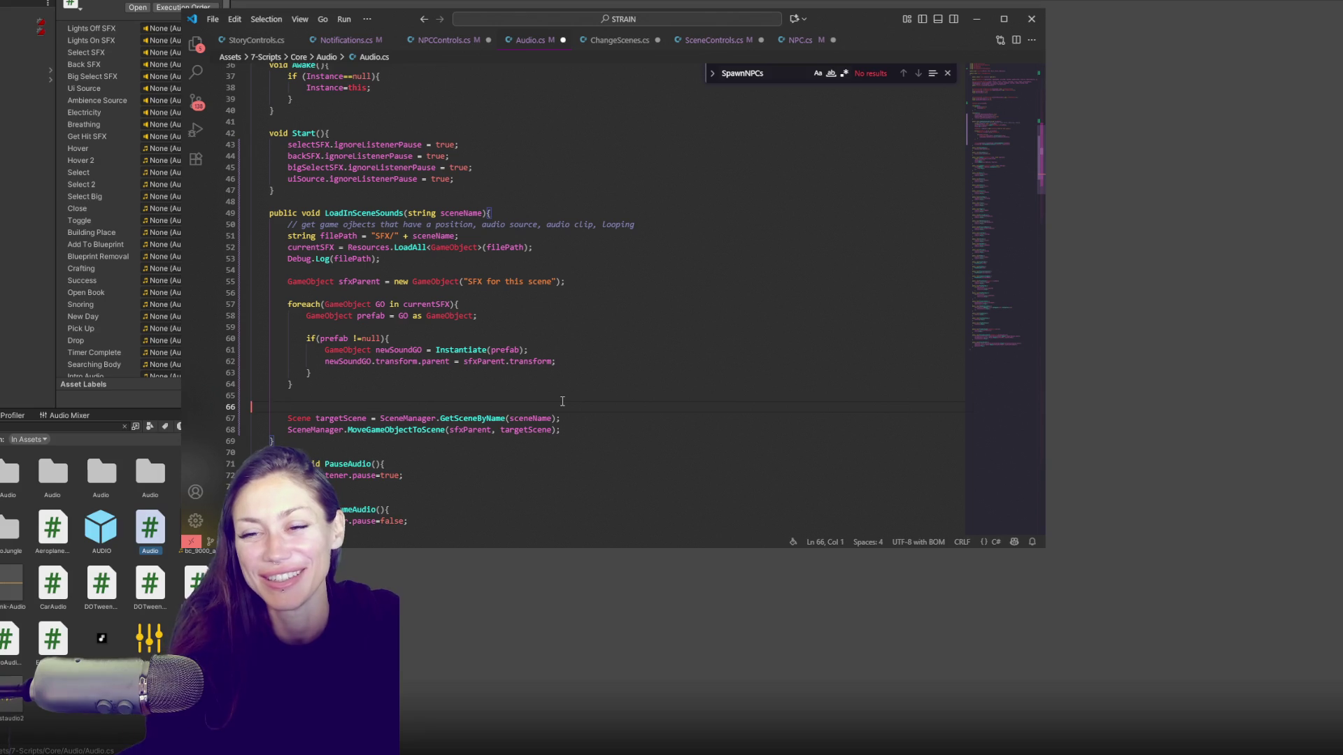
pyautogui.press('BackSpace')
pyautogui.press('BackSpace')
pyautogui.press('BackSpace')
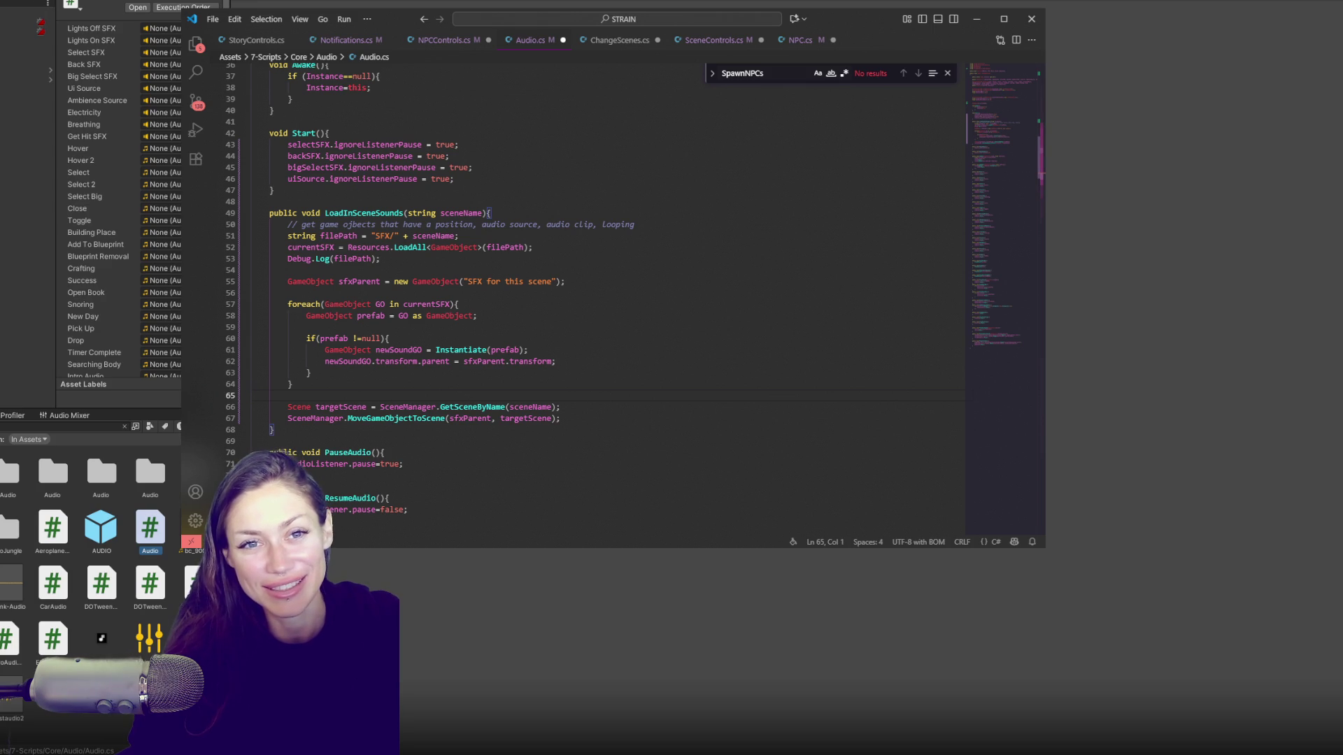
pyautogui.click(531, 338)
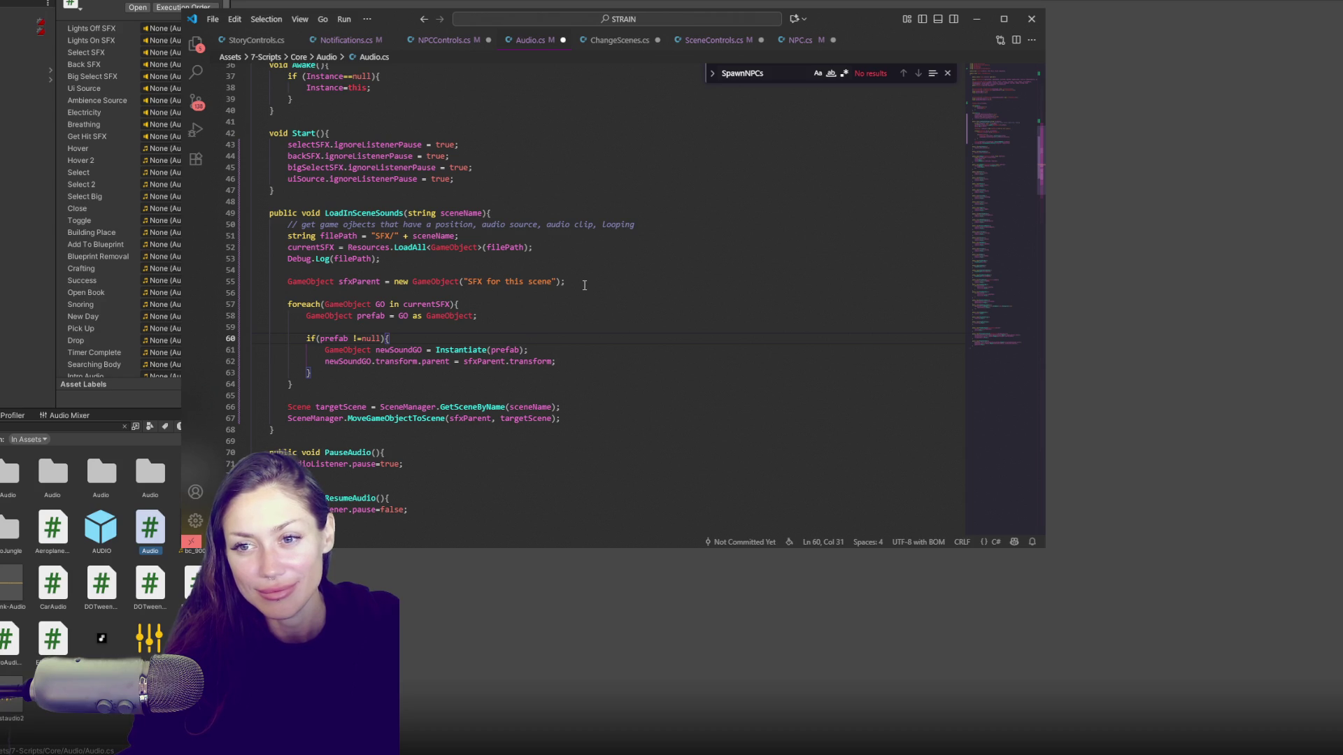
pyautogui.moveTo(585, 285); pyautogui.dragTo(597, 272)
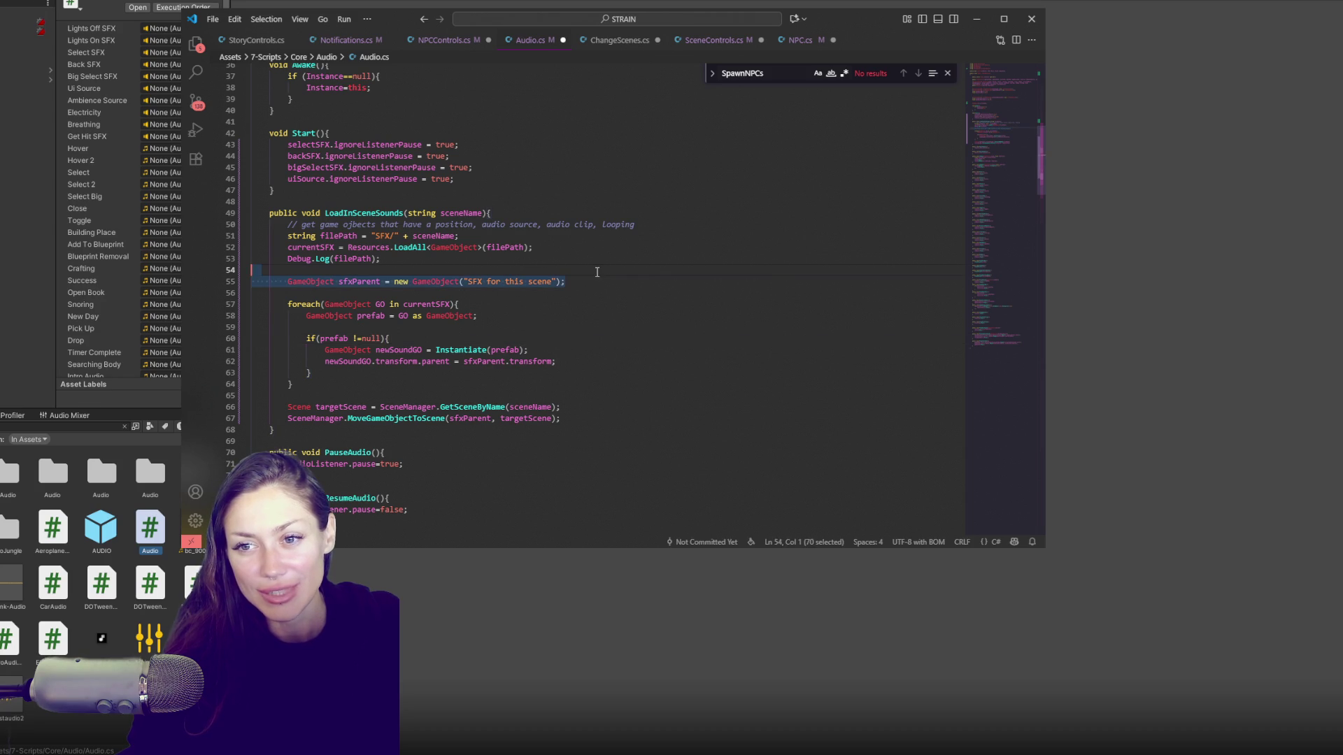
# Step: Cut the sfxParent GameObject line from Audio.cs and paste it at the start of SpawnNPCs
pyautogui.hotkey('ctrl', 'x')
pyautogui.click(441, 39)
pyautogui.hotkey('ctrl', 'v')
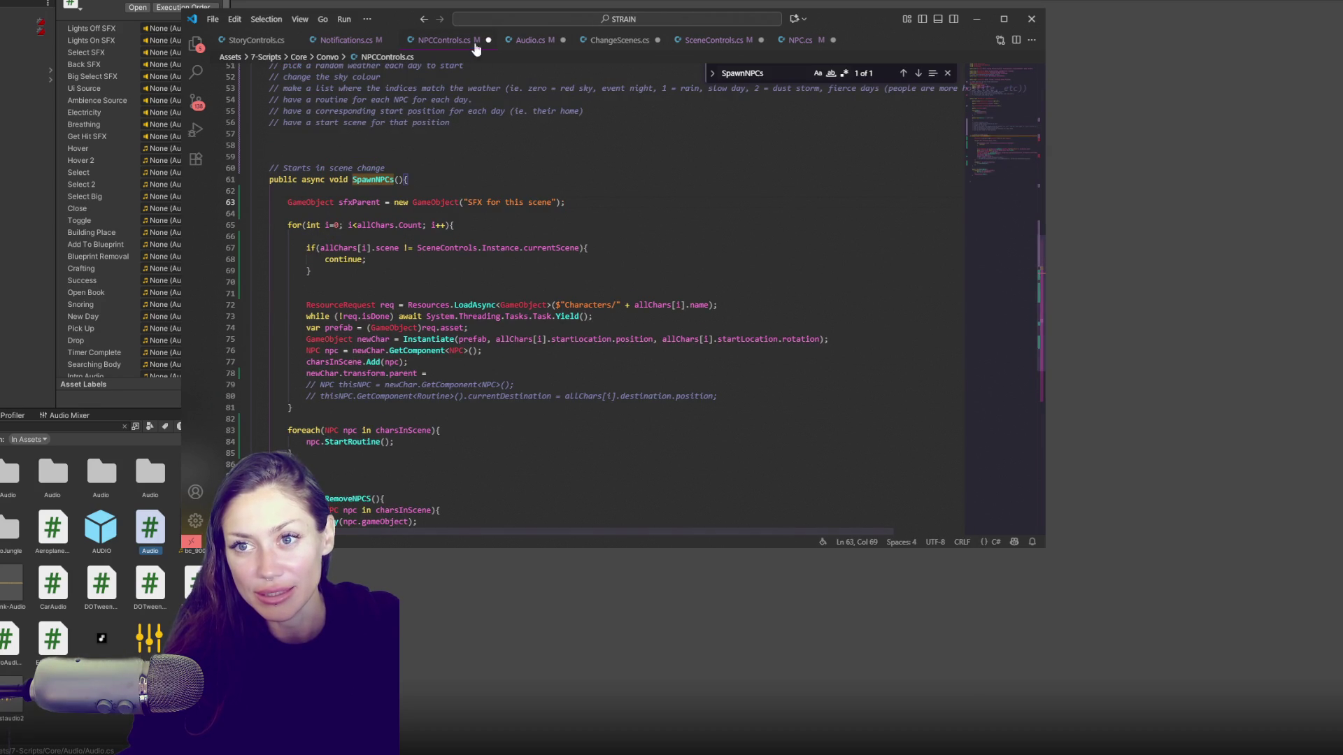
# Step: Paste the targetScene and scene-move lines from Audio.cs after the spawning loop in NPCControls.cs
pyautogui.click(521, 42)
pyautogui.click(581, 417)
pyautogui.moveTo(582, 417); pyautogui.dragTo(294, 395)
pyautogui.click(378, 41)
pyautogui.click(441, 40)
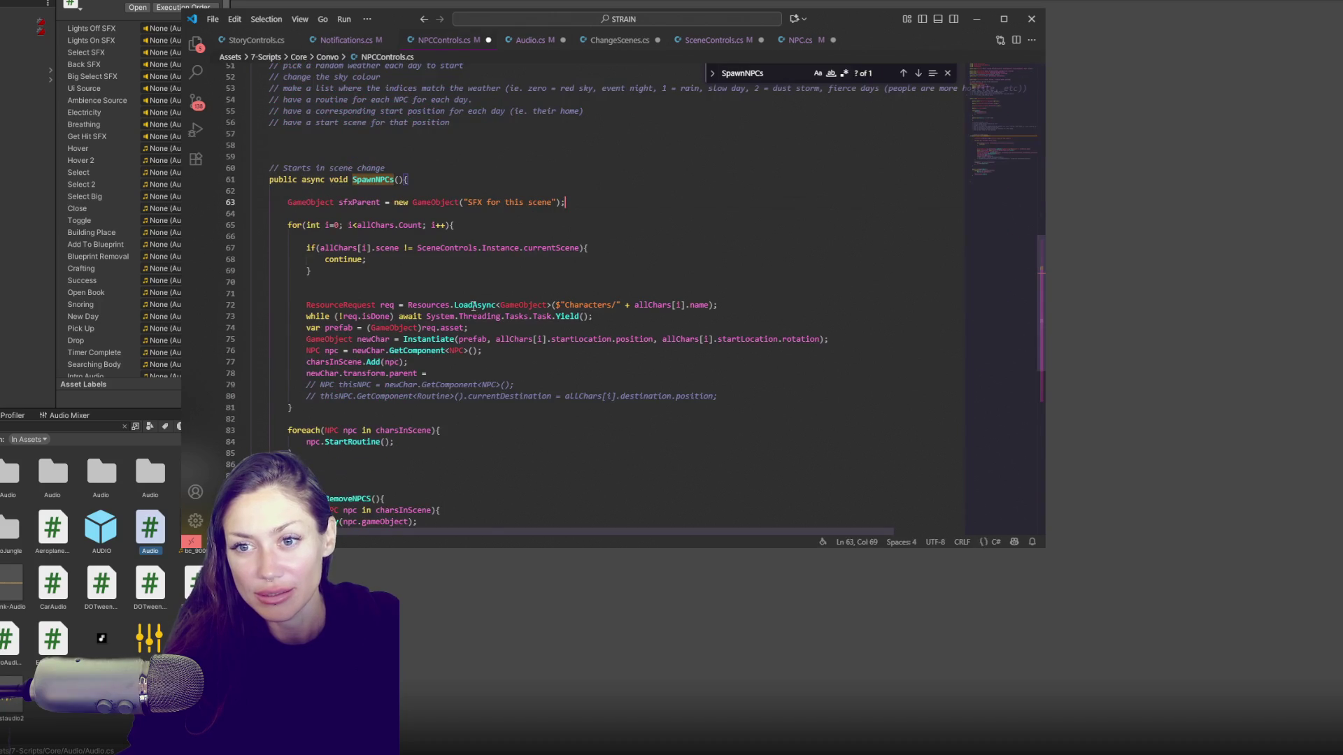
pyautogui.click(560, 408)
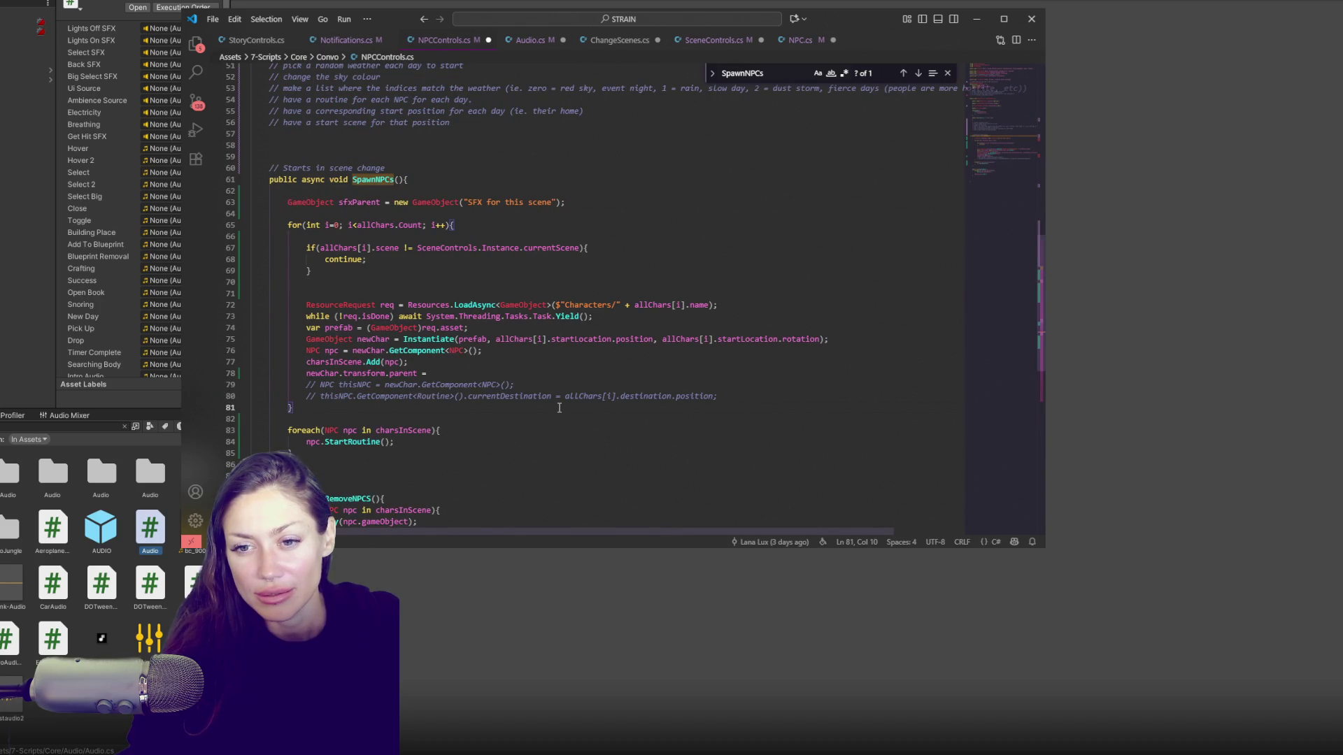
pyautogui.press('Return')
pyautogui.hotkey('ctrl', 'v')
pyautogui.press('Up')
pyautogui.press('Up')
pyautogui.press('Return')
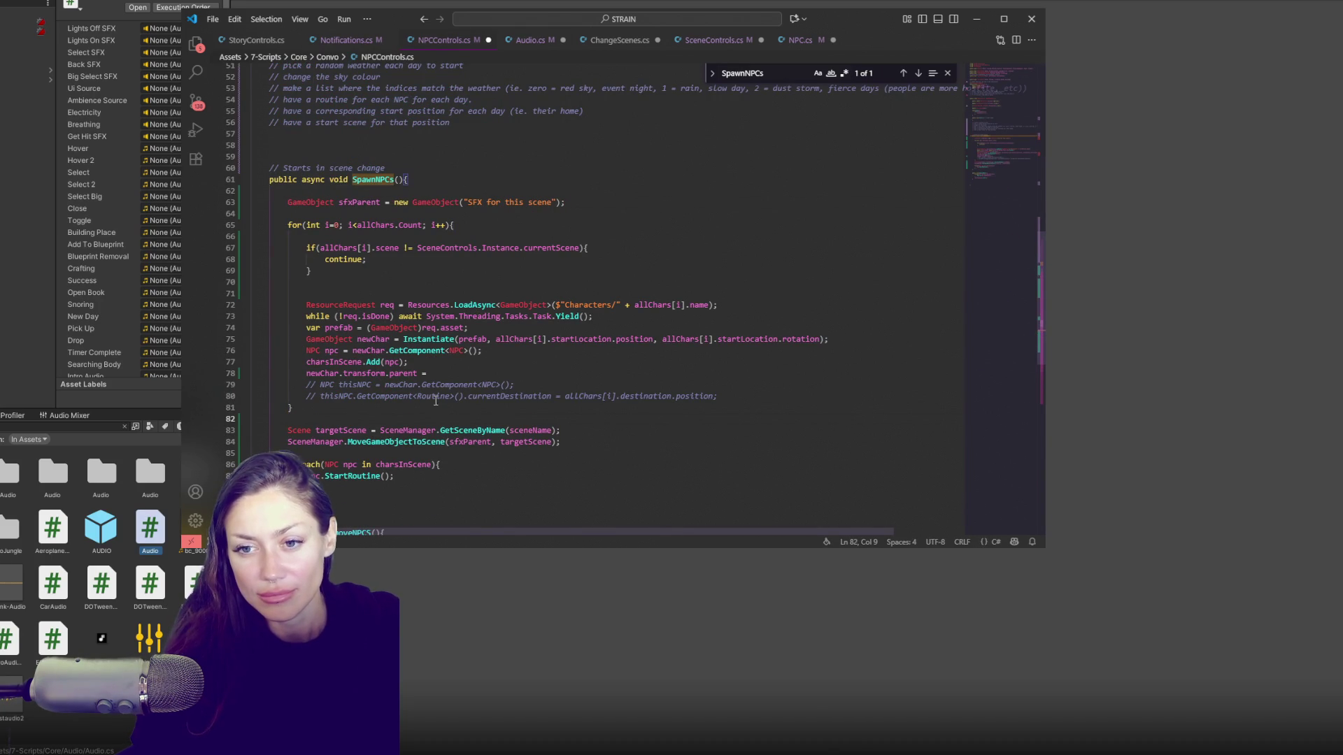
pyautogui.doubleClick(321, 430)
pyautogui.doubleClick(530, 431)
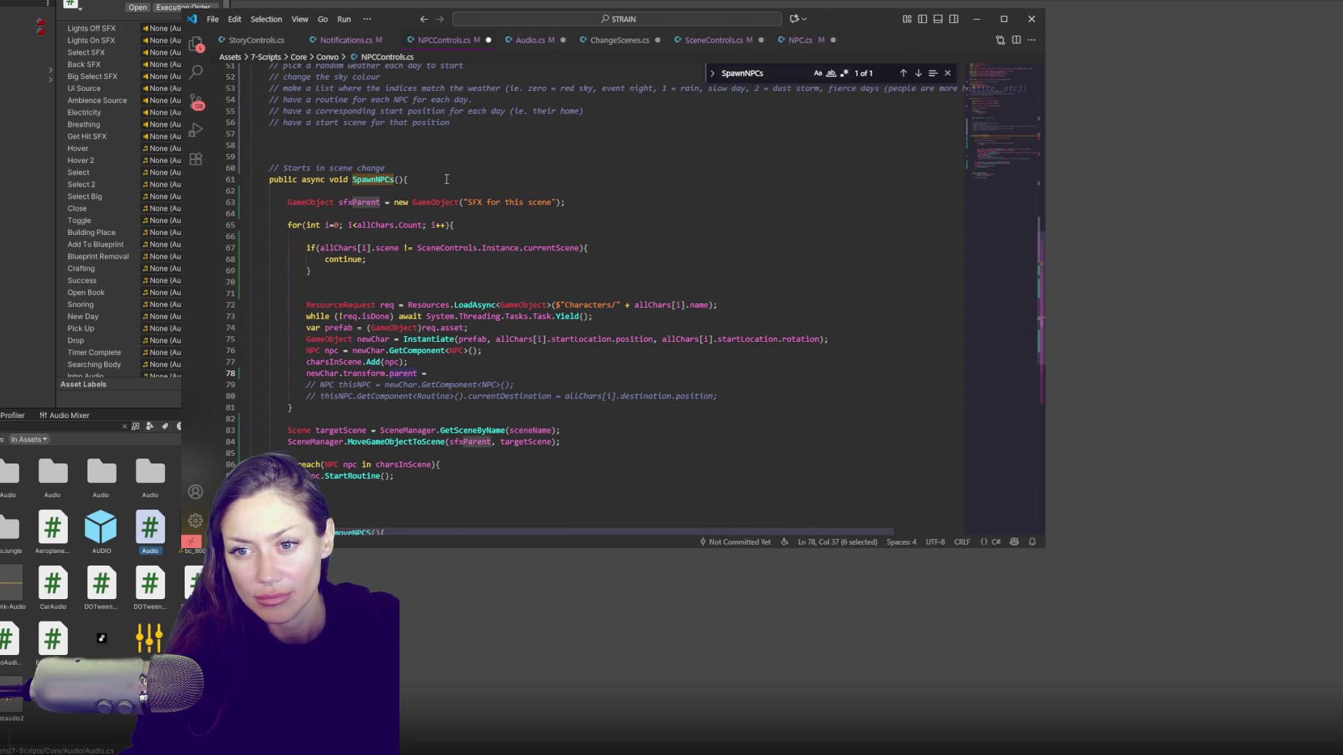
# Step: Rename the new object's variable to currentChars and its name to 'Current Chars'
pyautogui.doubleClick(369, 203)
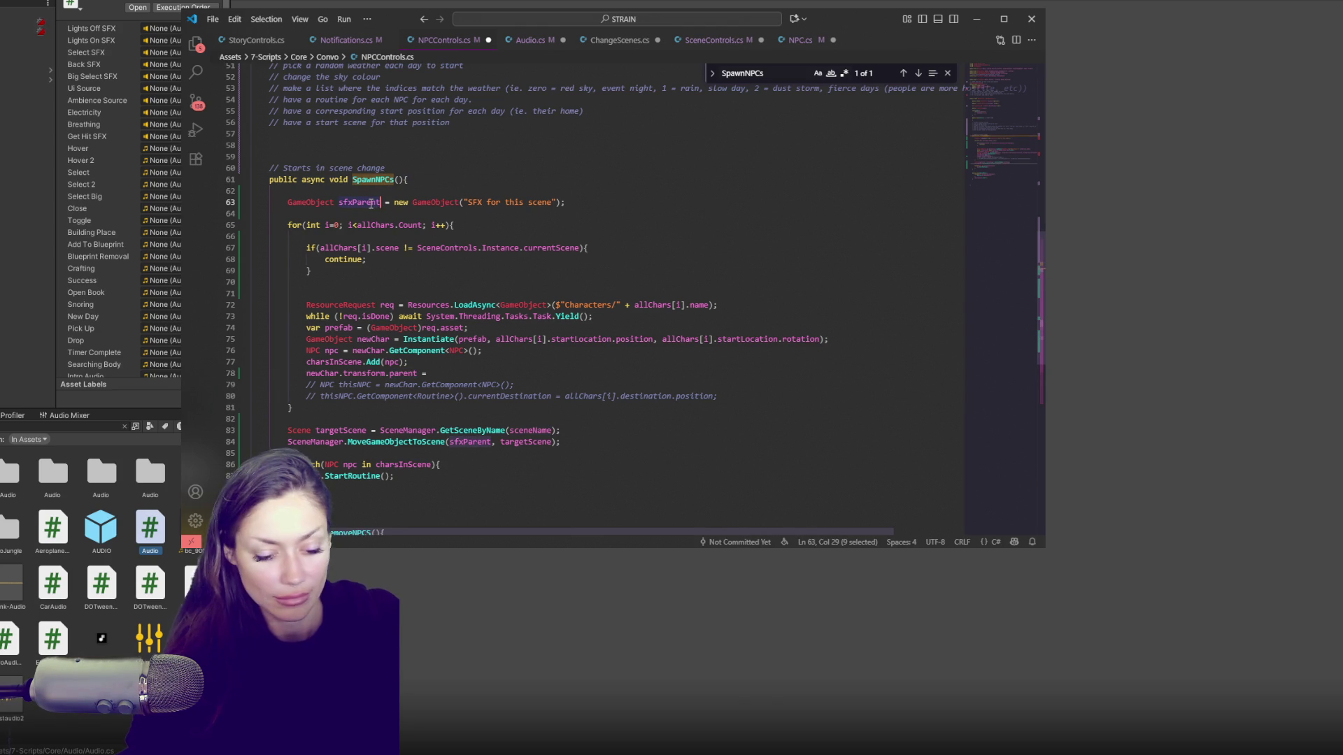
pyautogui.write('chars')
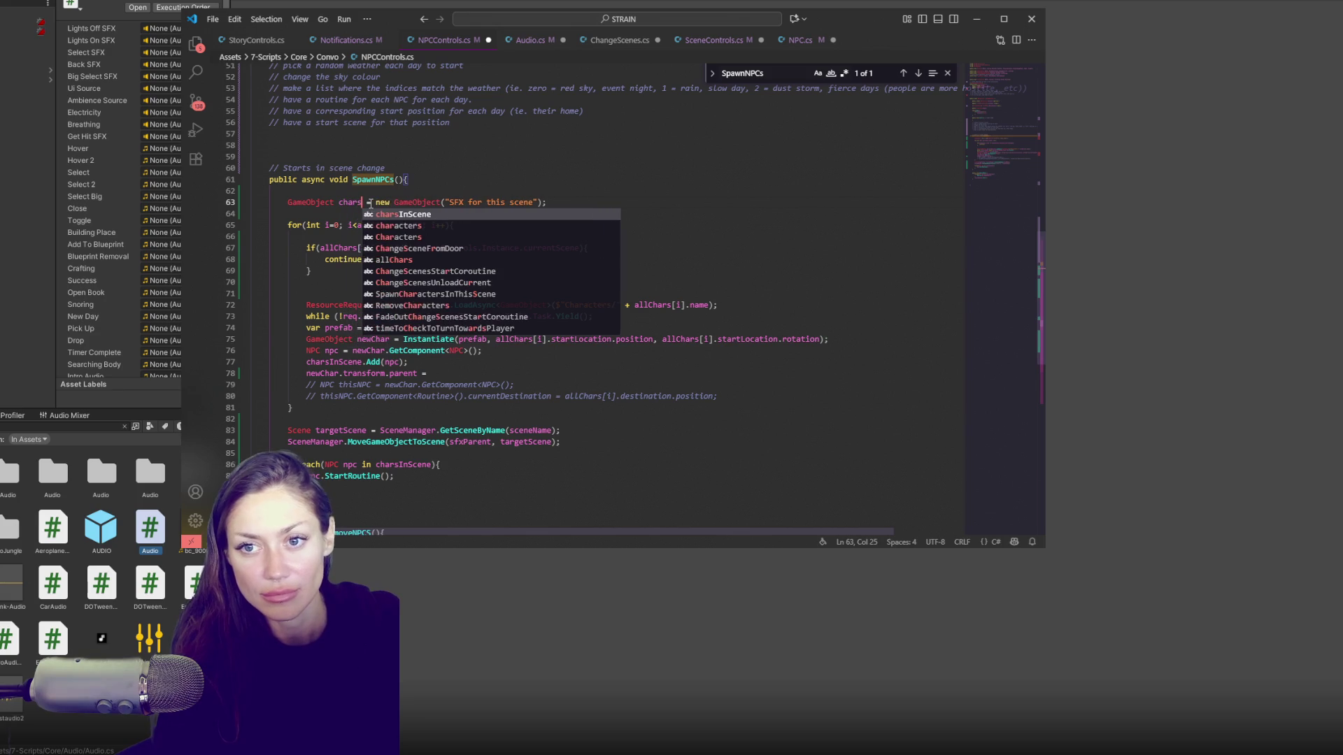
pyautogui.press('BackSpace')
pyautogui.press('BackSpace')
pyautogui.press('BackSpace')
pyautogui.write('current')
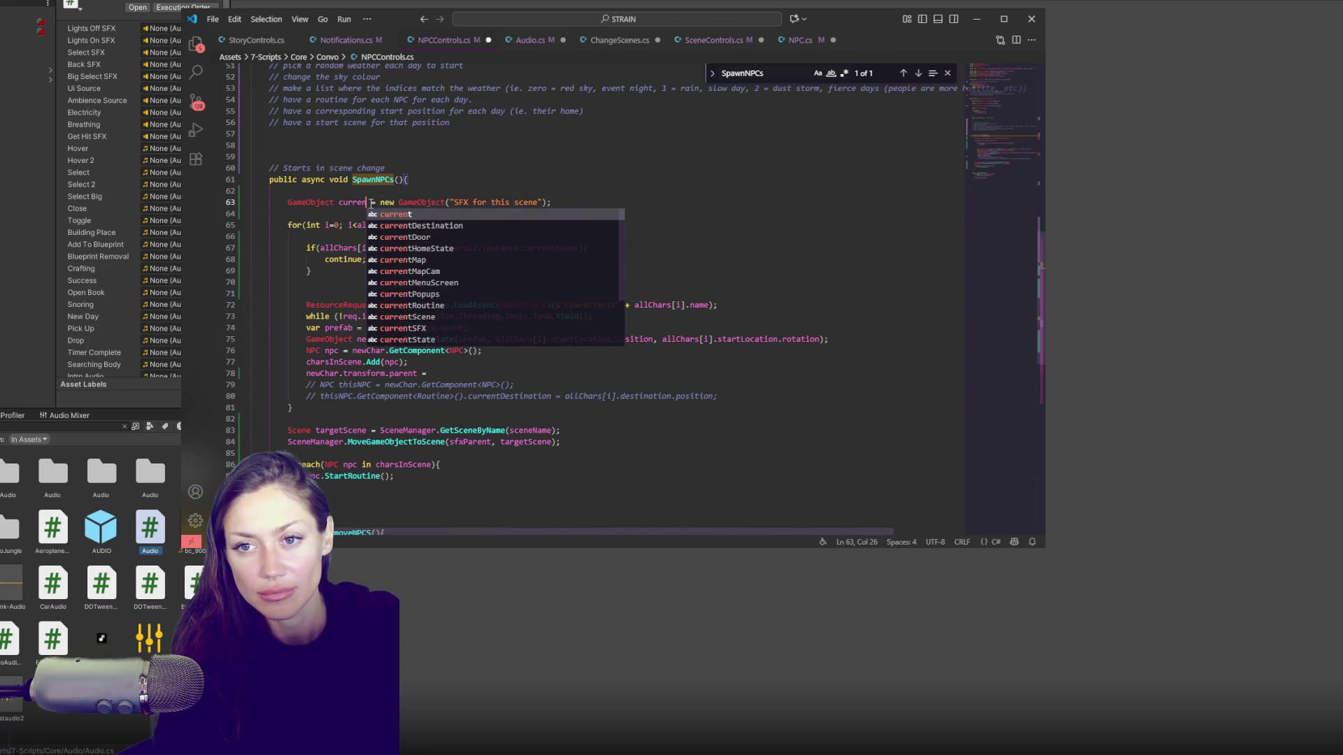
pyautogui.write('Chars')
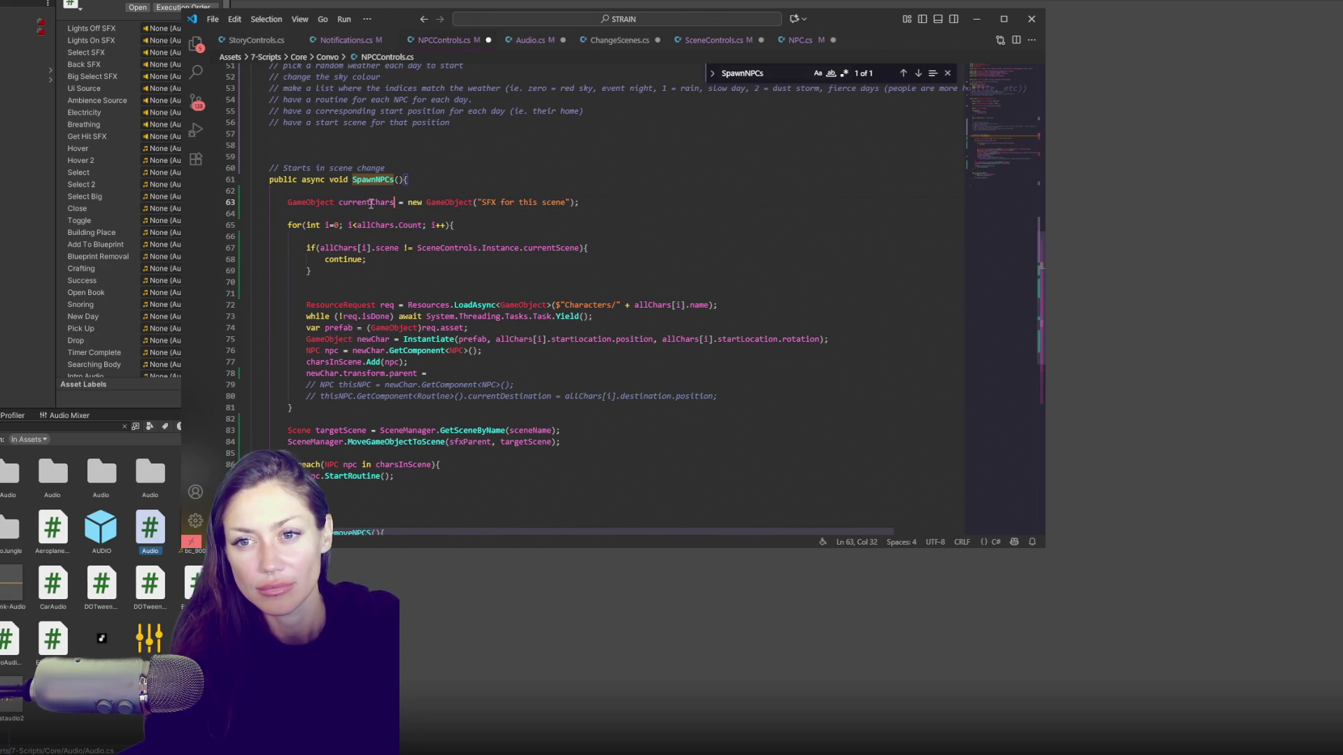
pyautogui.doubleClick(370, 203)
pyautogui.moveTo(483, 204); pyautogui.dragTo(554, 203)
pyautogui.write('Current Chars')
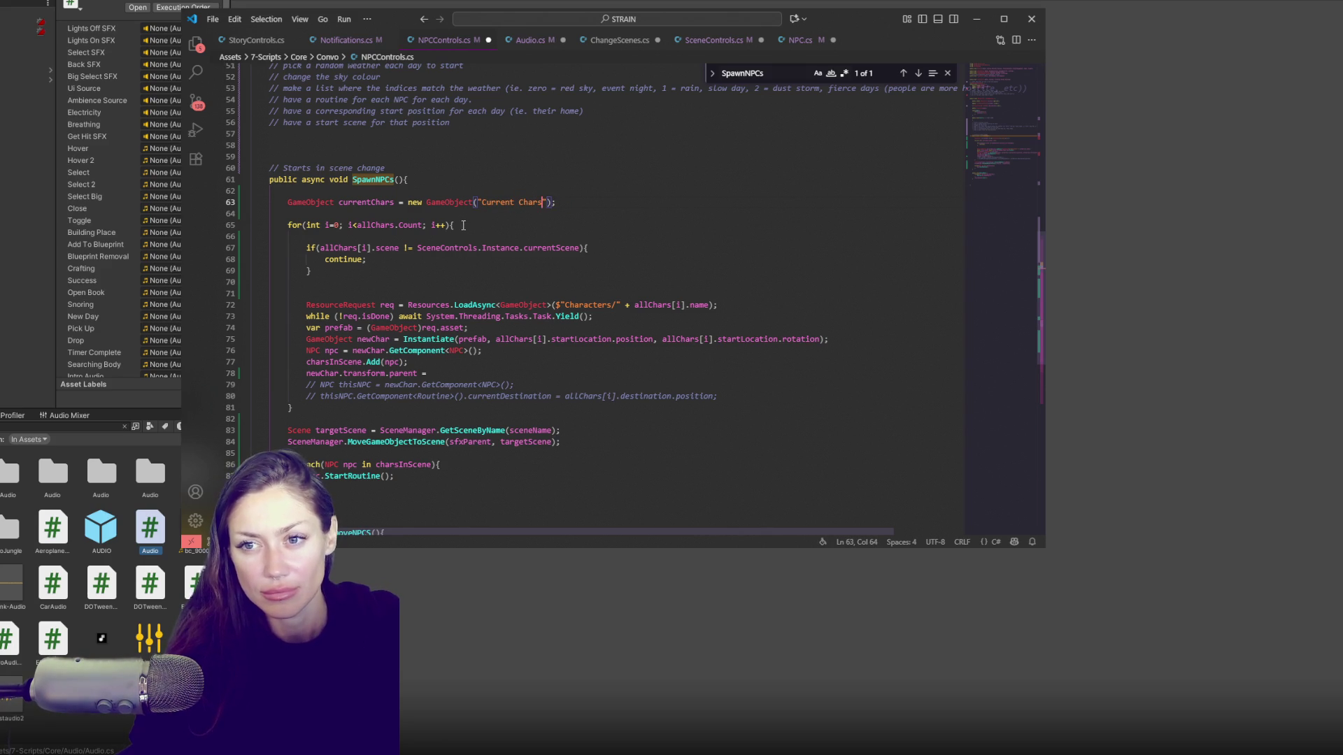
# Step: Set each spawned character's parent to currentChars.transform and review the scene-move call
pyautogui.doubleClick(392, 204)
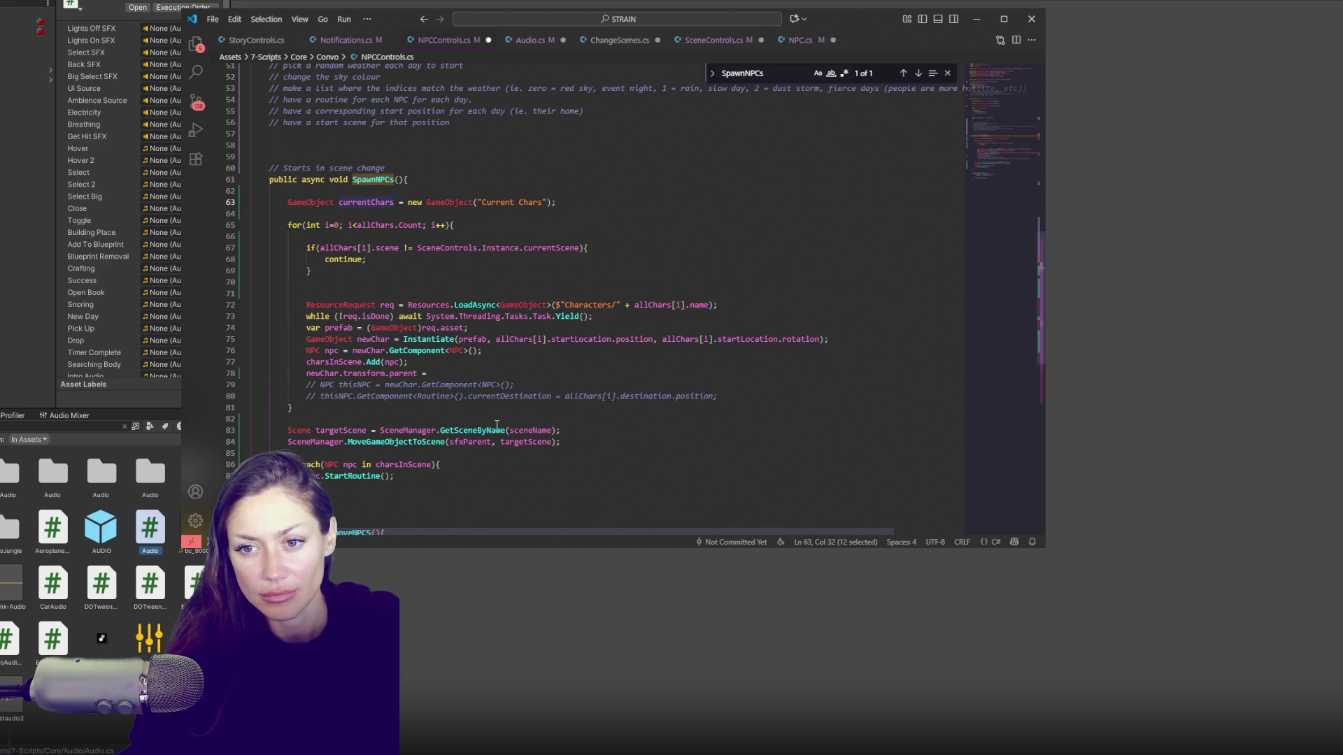
pyautogui.click(420, 450)
pyautogui.click(449, 375)
pyautogui.write('currentChars.transform;')
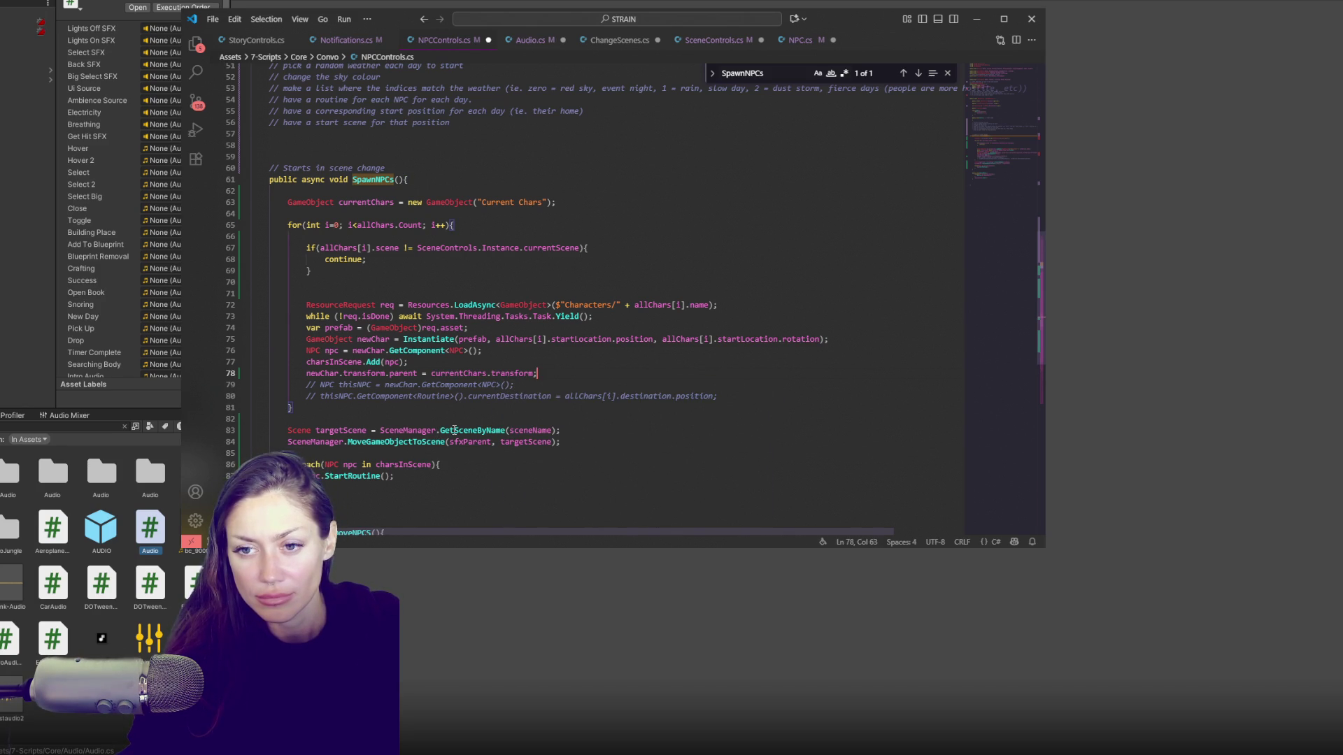
pyautogui.doubleClick(531, 432)
pyautogui.doubleClick(418, 443)
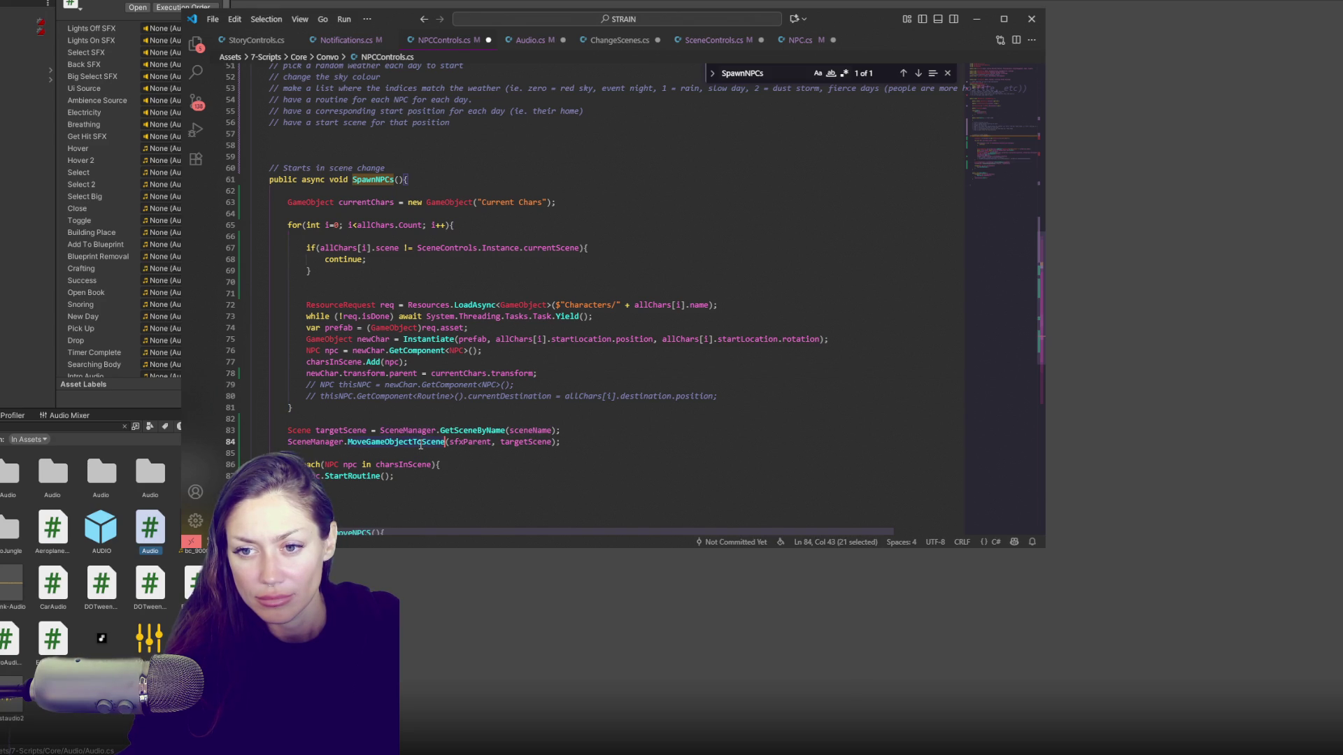
pyautogui.doubleClick(367, 202)
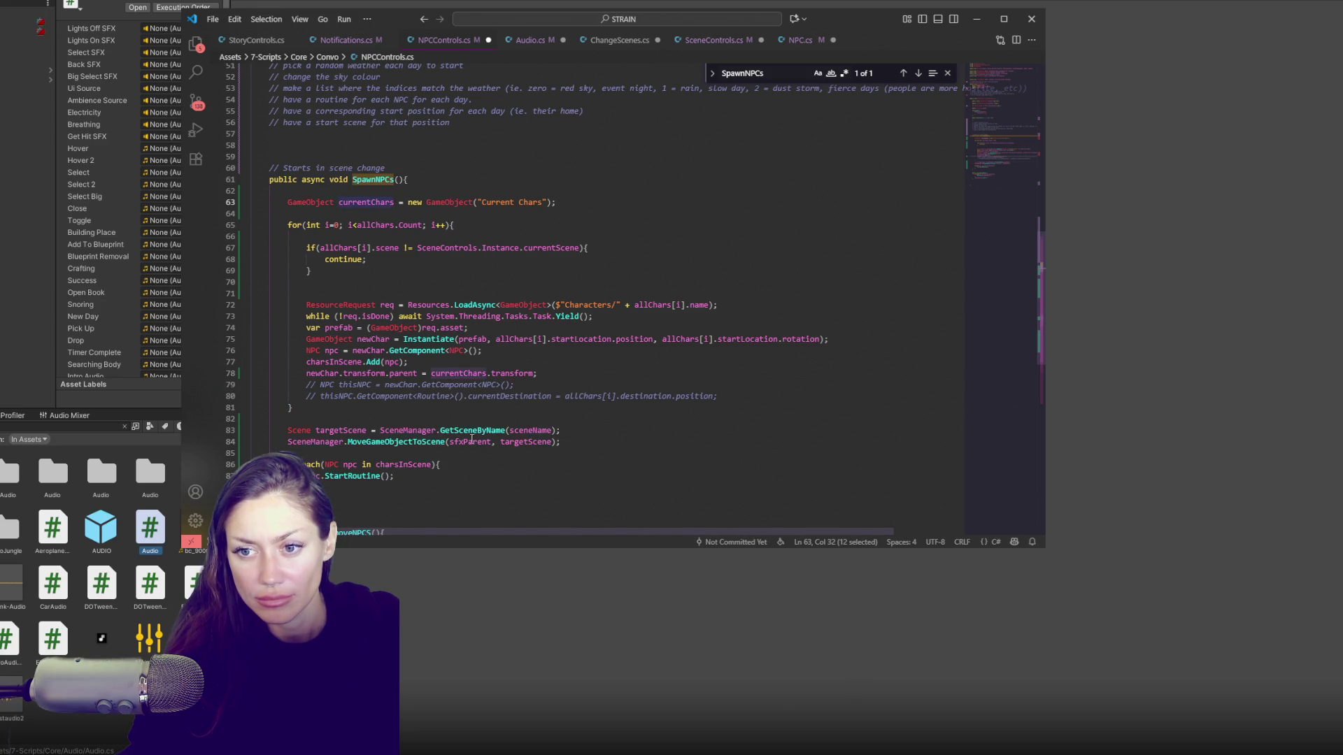
pyautogui.click(28, 325)
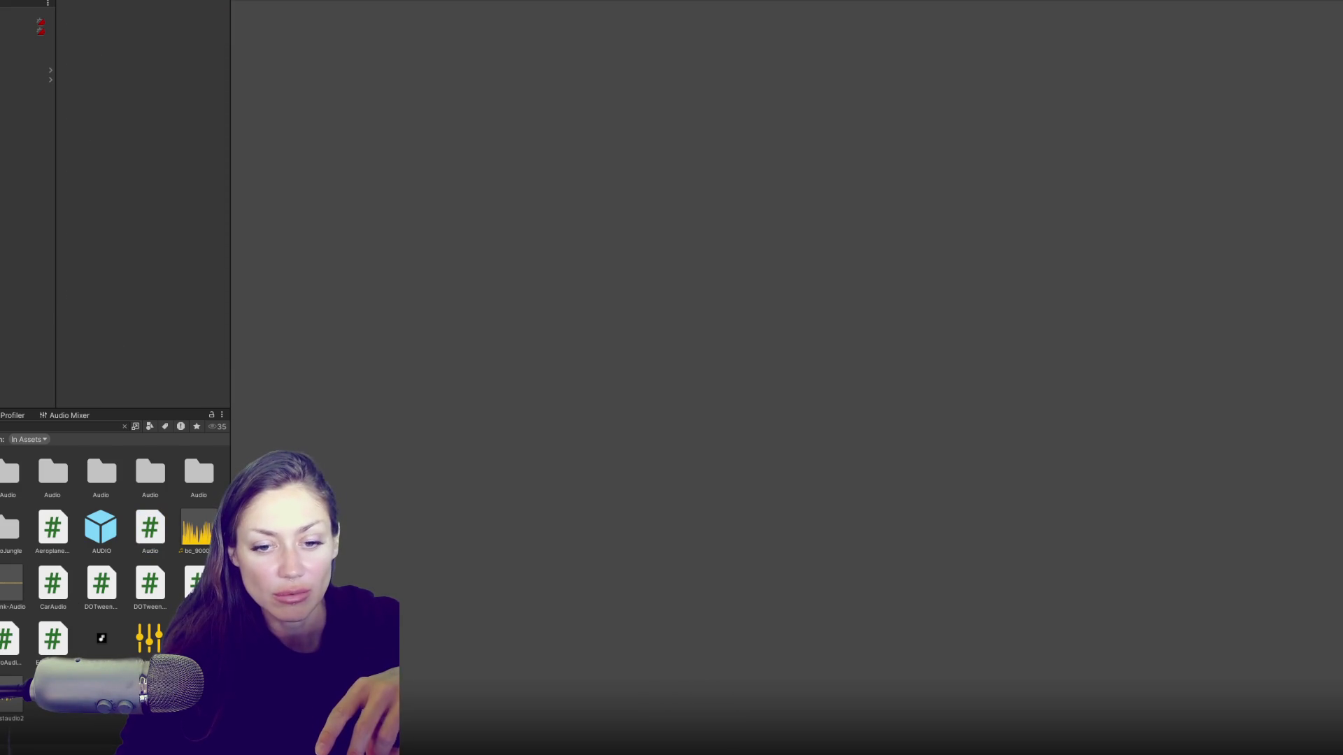
# Step: Open the Console and filter it to show only the NPCControls.cs compile errors
pyautogui.hotkey('ctrl', 'shift', 'c')
pyautogui.click(105, 440)
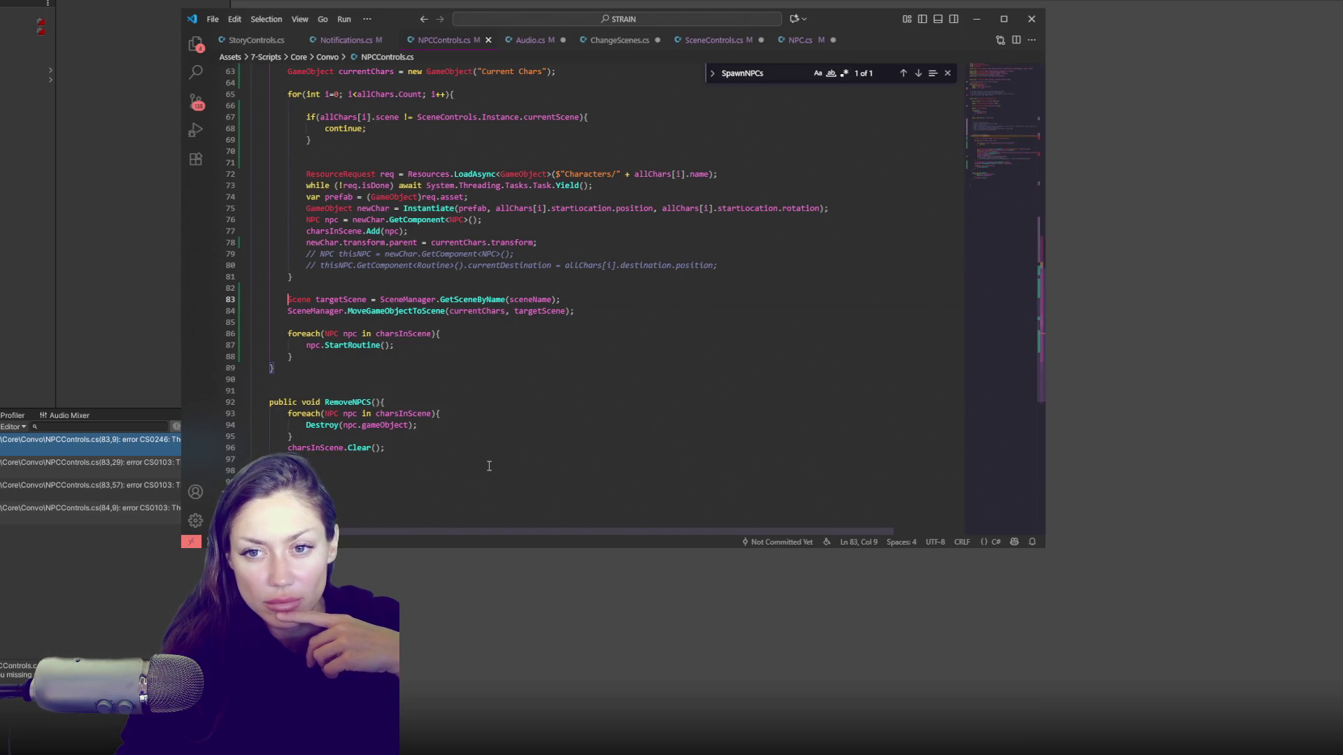
# Step: Add 'using UnityEngine.SceneManagement;' to NPCControls.cs, save, and let Unity recompile
pyautogui.scroll(20, 417, 371)
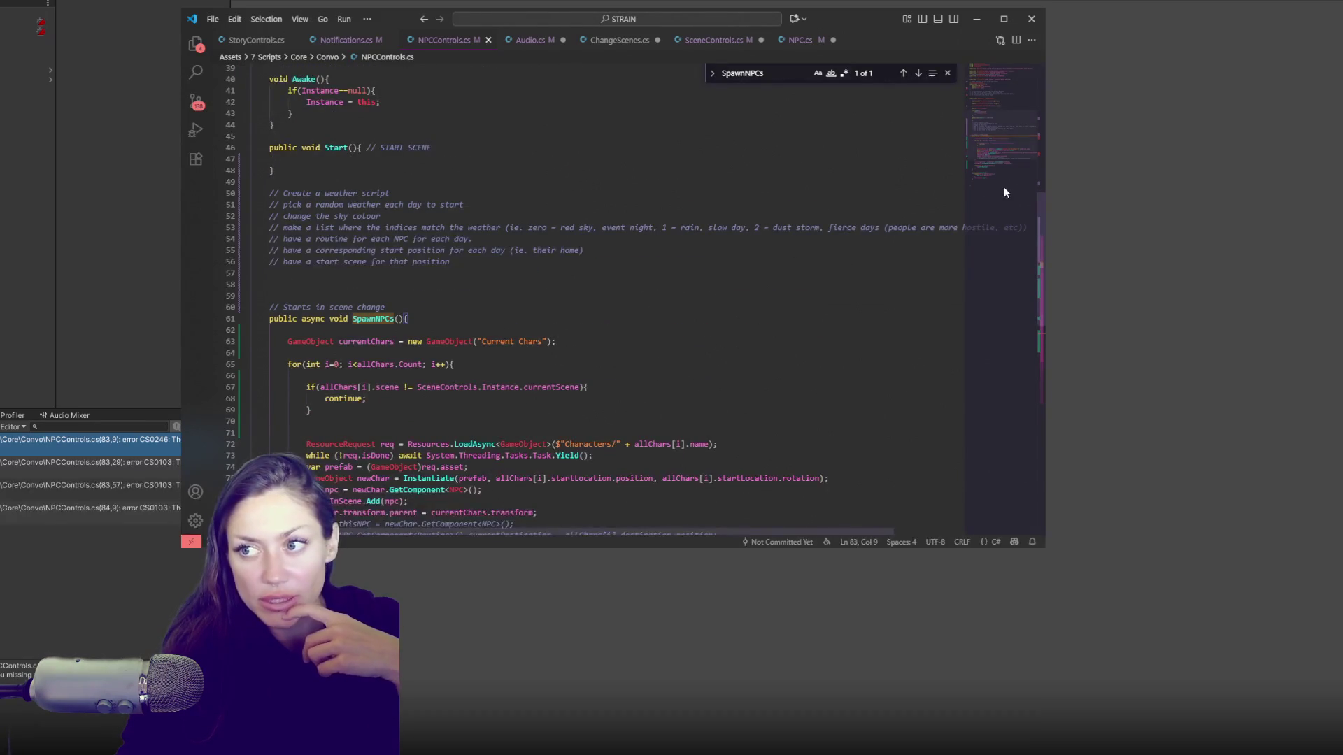
pyautogui.click(403, 116)
pyautogui.press('Return')
pyautogui.write('using Unity')
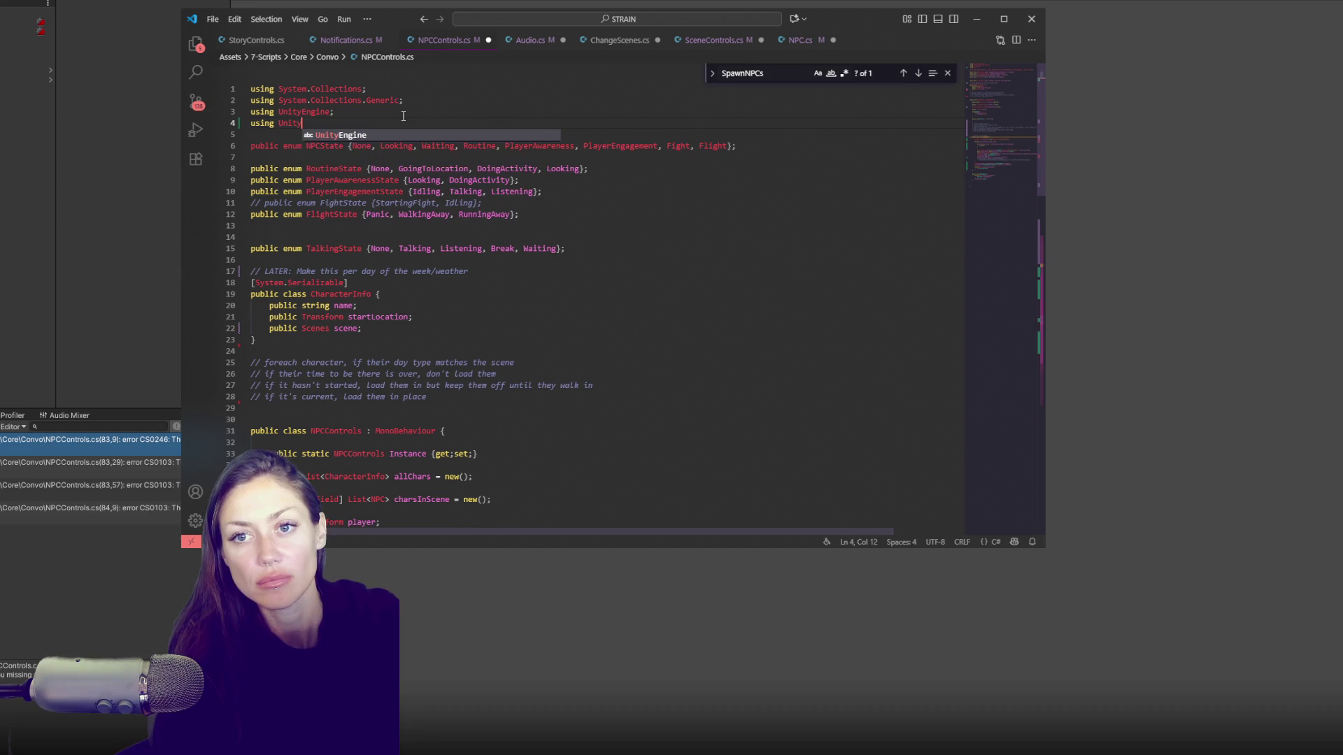
pyautogui.write('Engine.SceneManagement;')
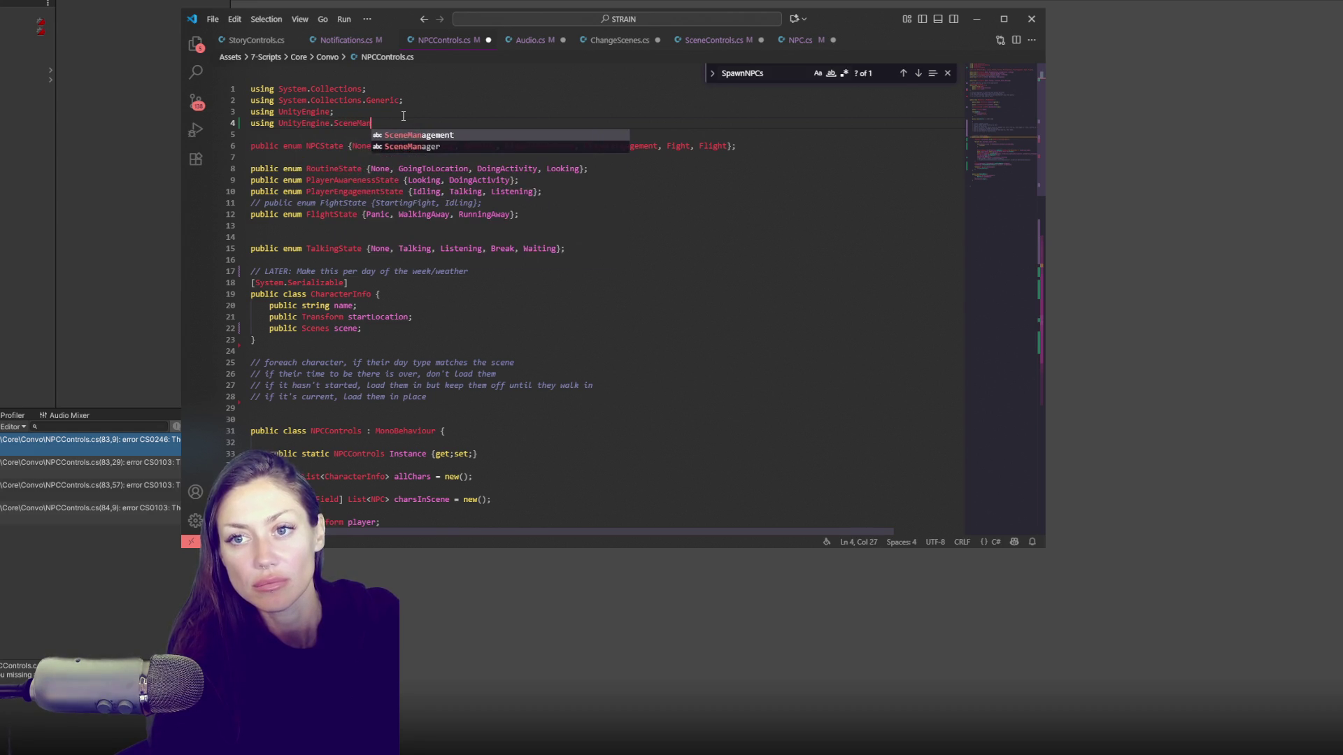
pyautogui.hotkey('ctrl', 's')
pyautogui.click(108, 226)
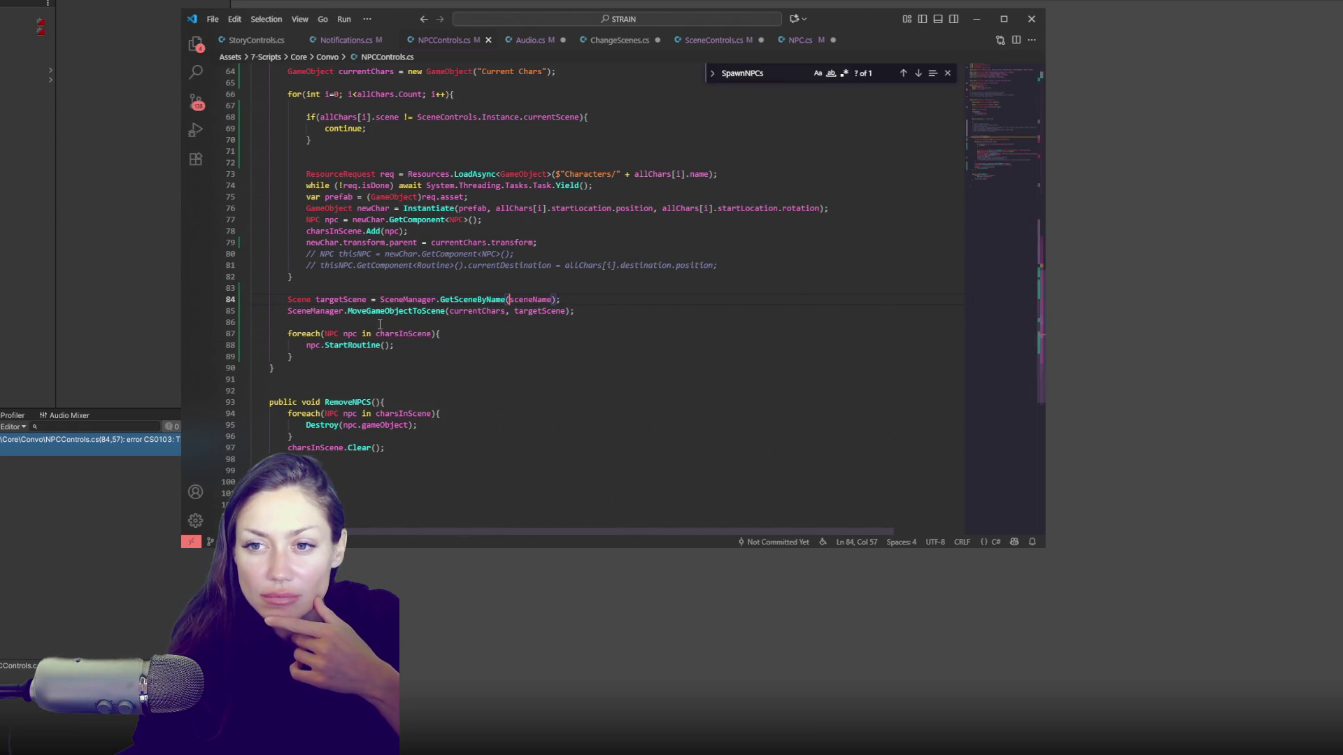
# Step: Trace sceneName back to the GetSceneName() argument used in SceneControls.cs
pyautogui.hotkey('ctrl', 'shift', 'Right')
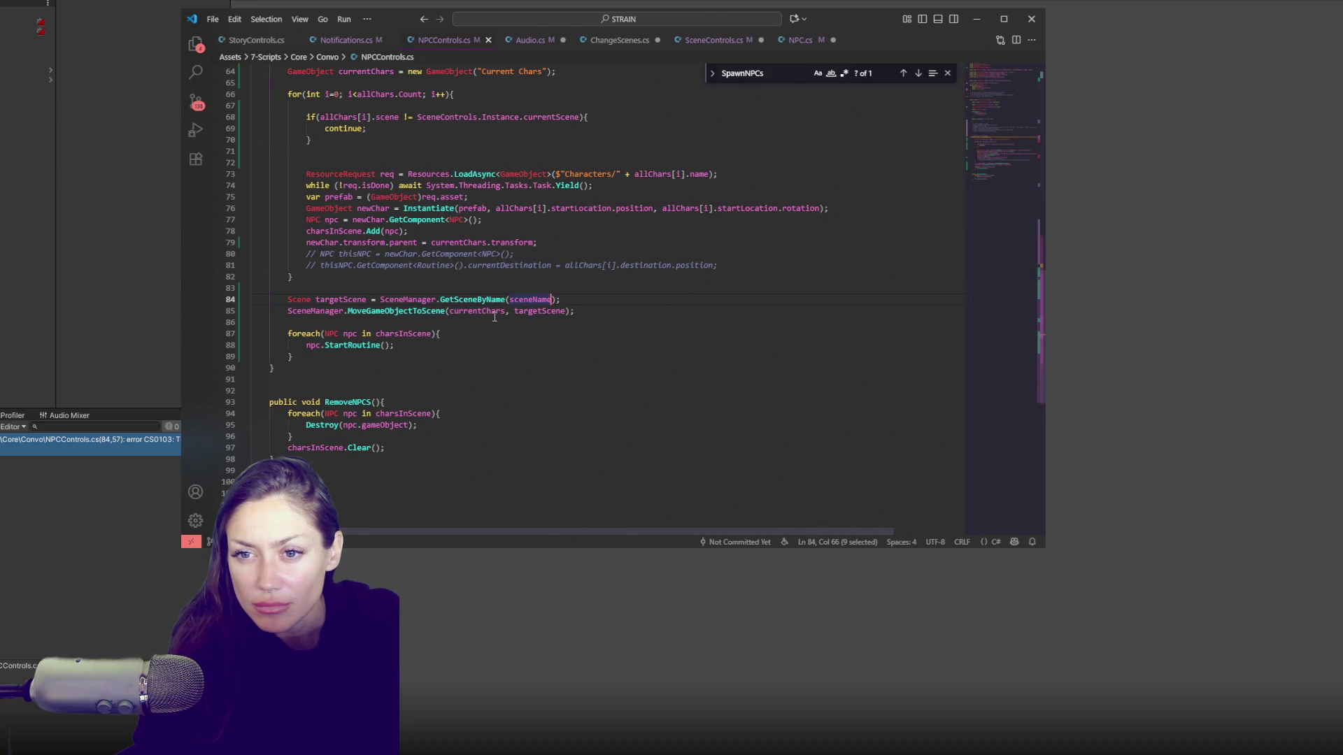
pyautogui.click(531, 40)
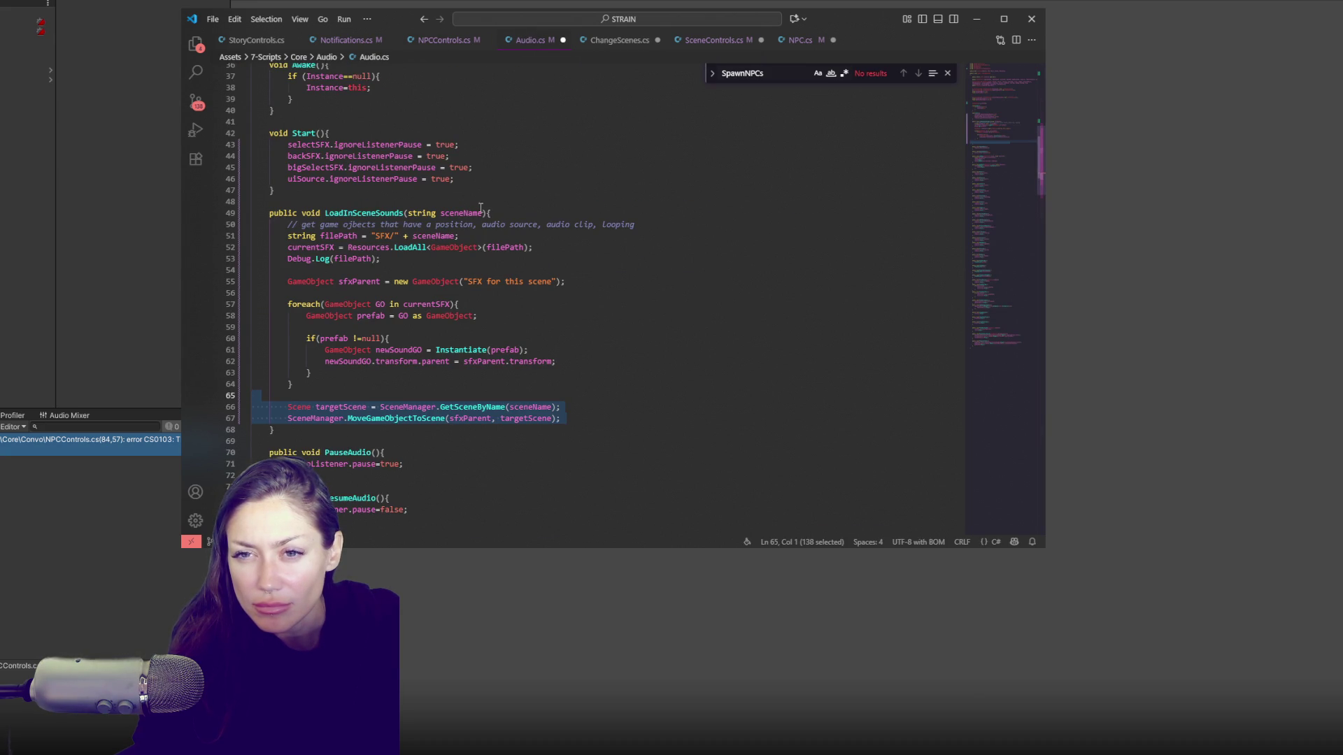
pyautogui.doubleClick(363, 213)
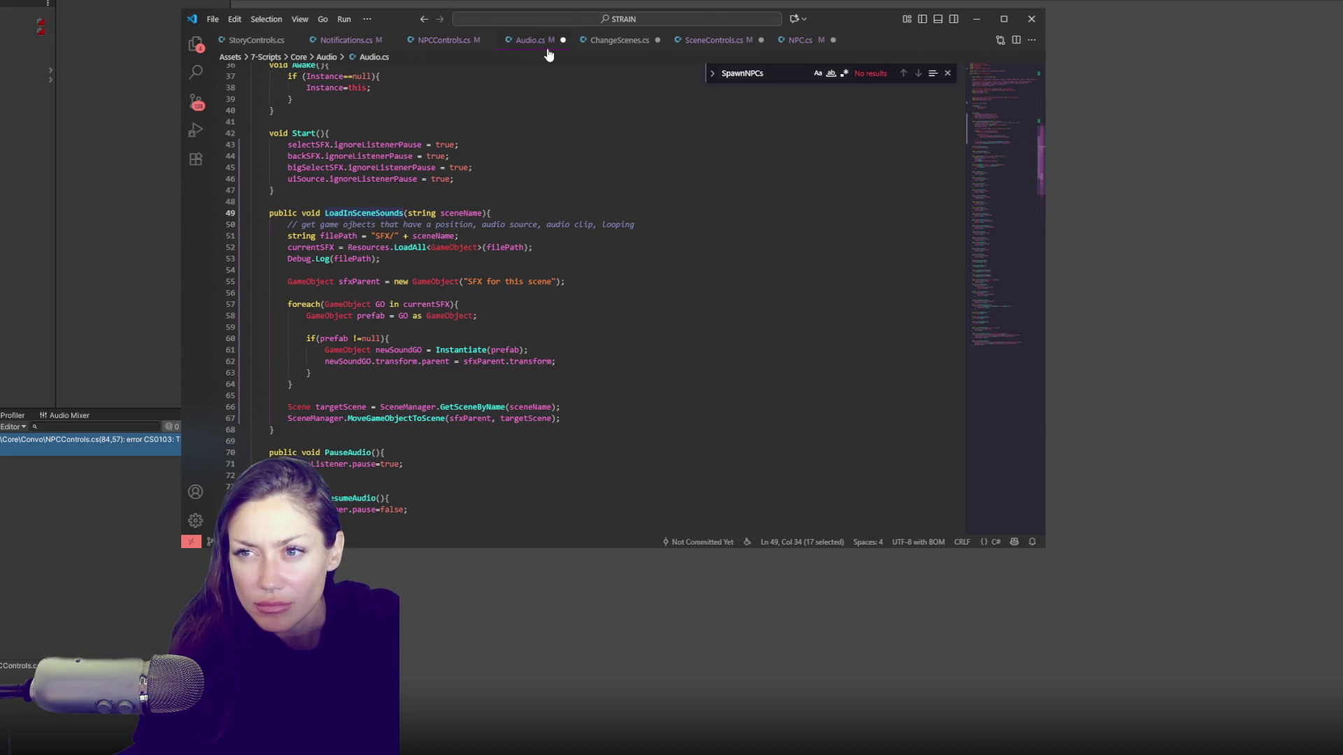
pyautogui.click(713, 40)
pyautogui.hotkey('ctrl', 'f')
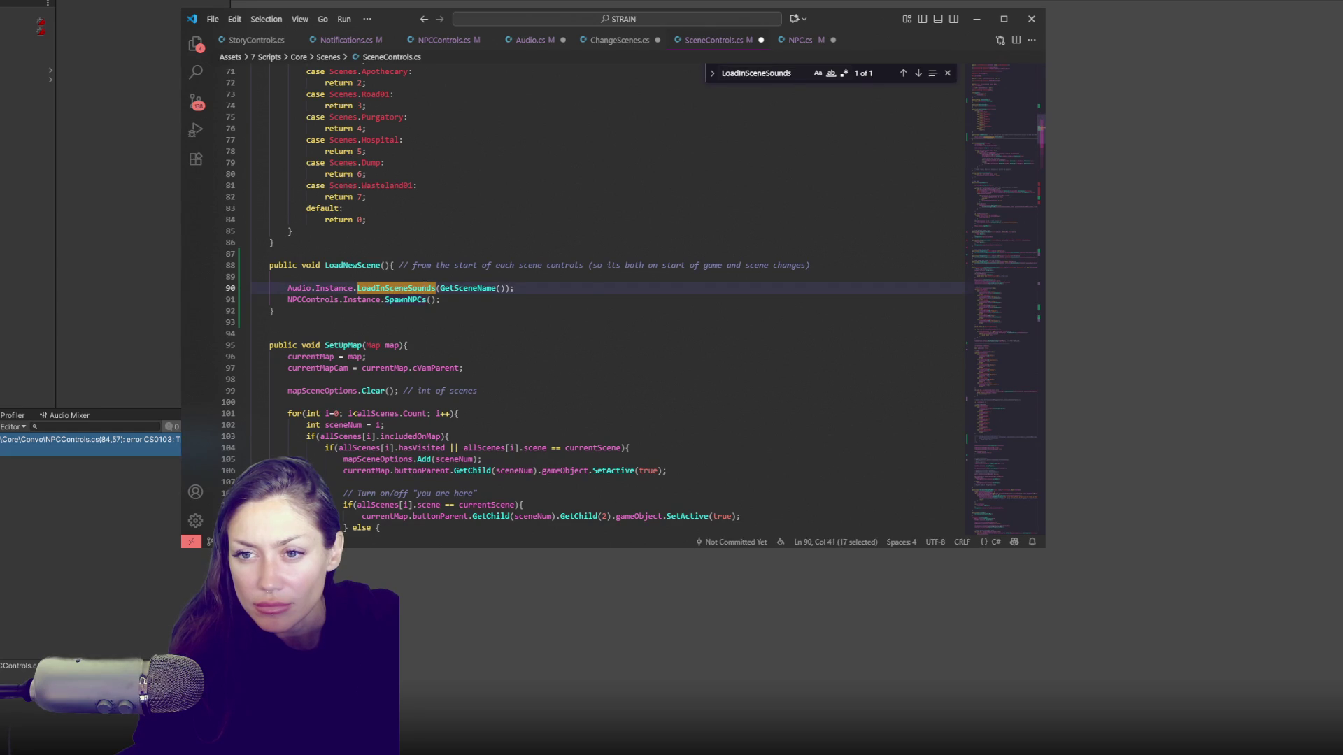
pyautogui.moveTo(505, 288); pyautogui.dragTo(437, 289)
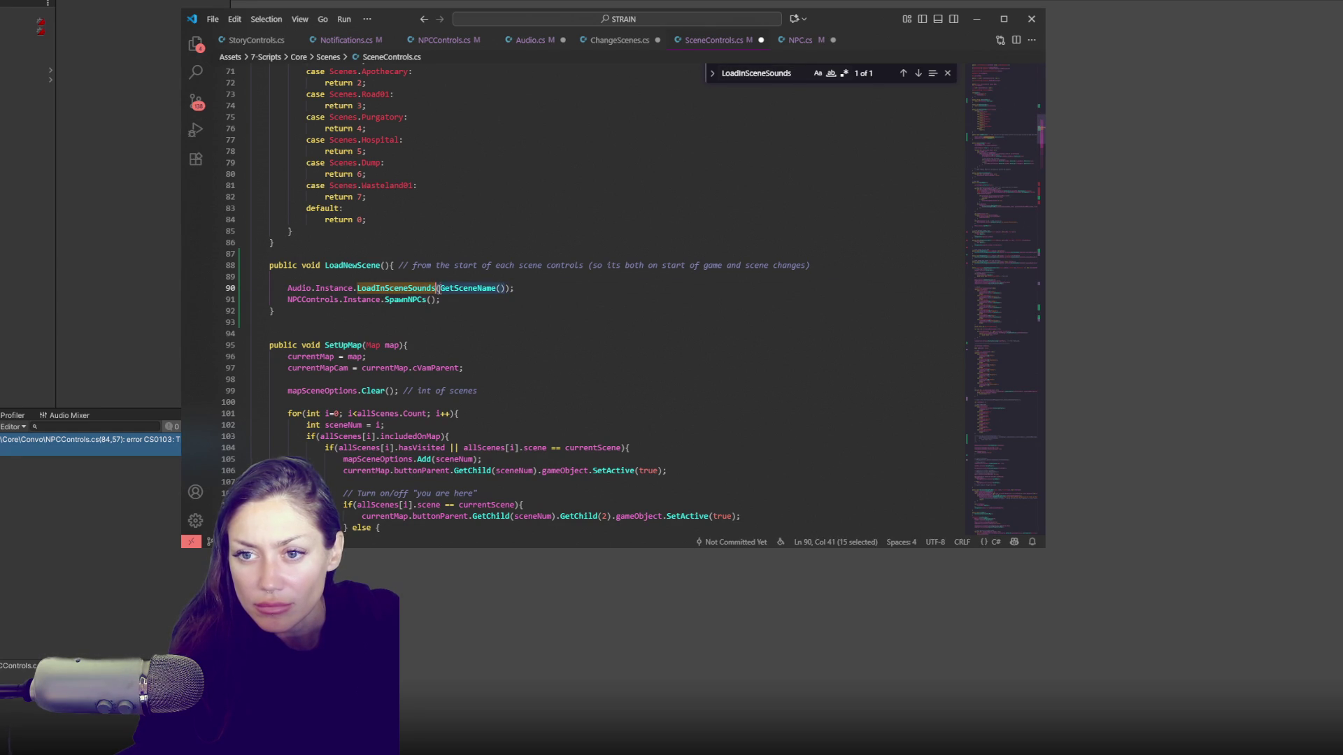
# Step: Replace sceneName on line 84 with SceneControls.Instance.GetSceneName() and save NPCControls.cs
pyautogui.click(430, 44)
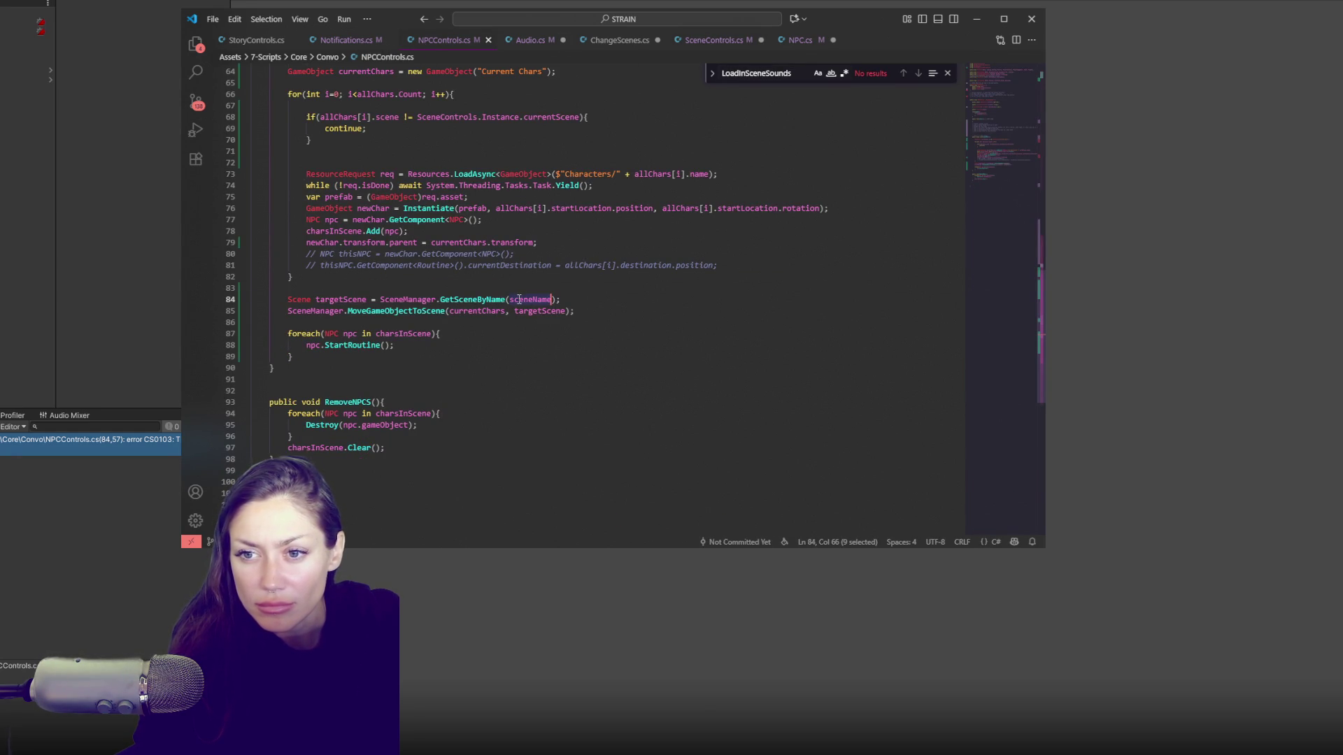
pyautogui.write('Scene')
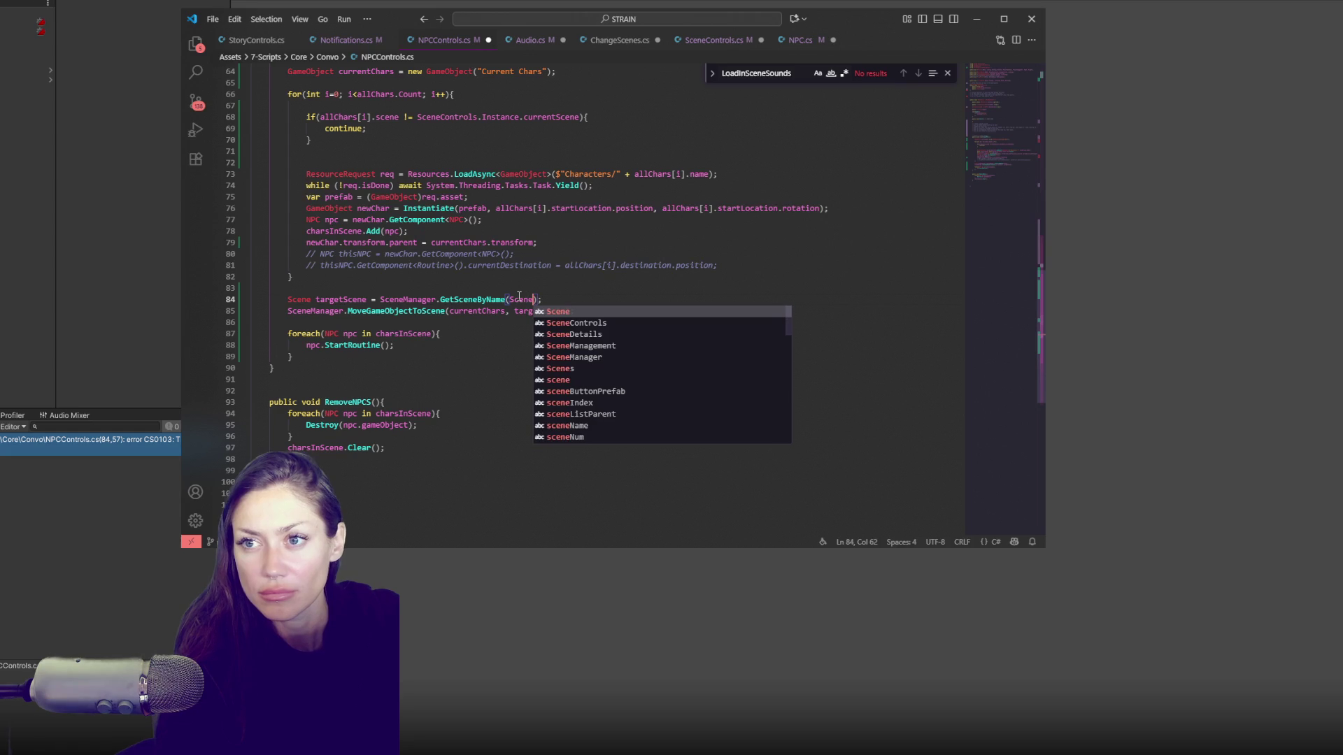
pyautogui.write('Controls.Insta')
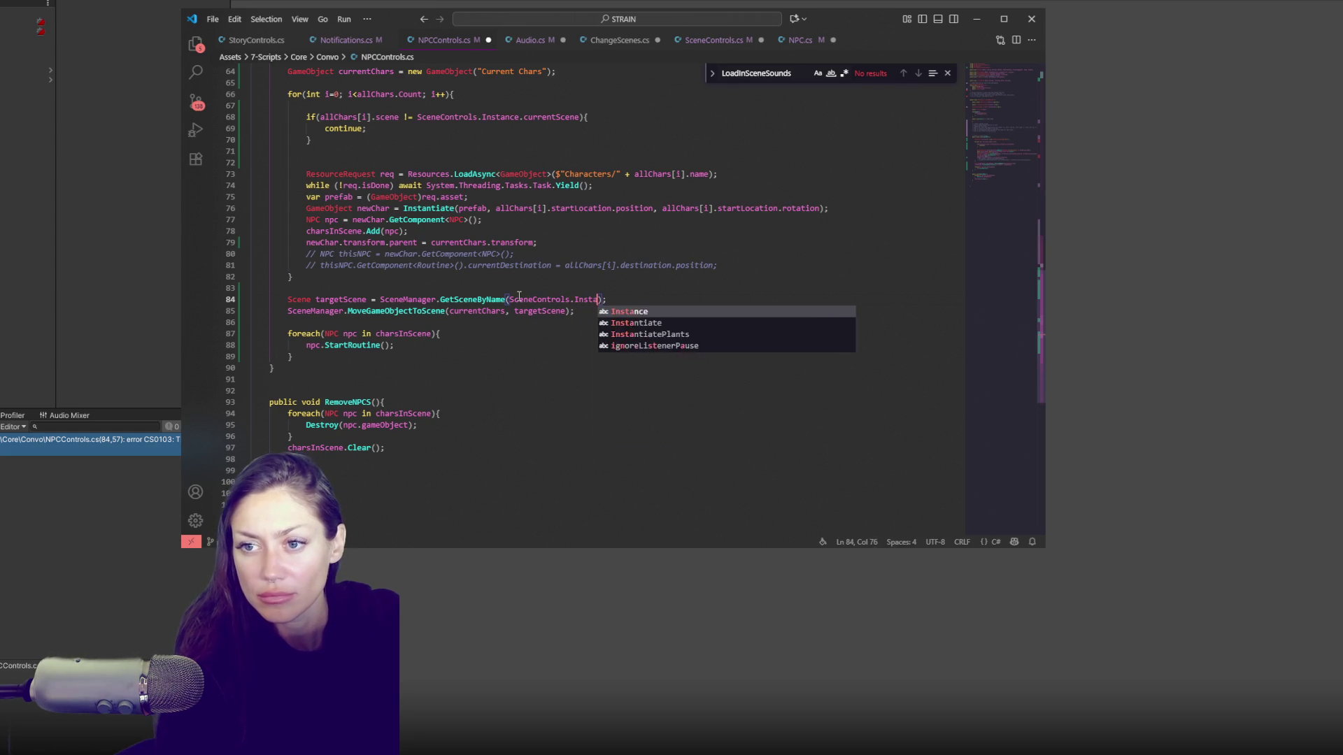
pyautogui.press('Tab')
pyautogui.write('.GetSceneName()')
pyautogui.hotkey('ctrl', 's')
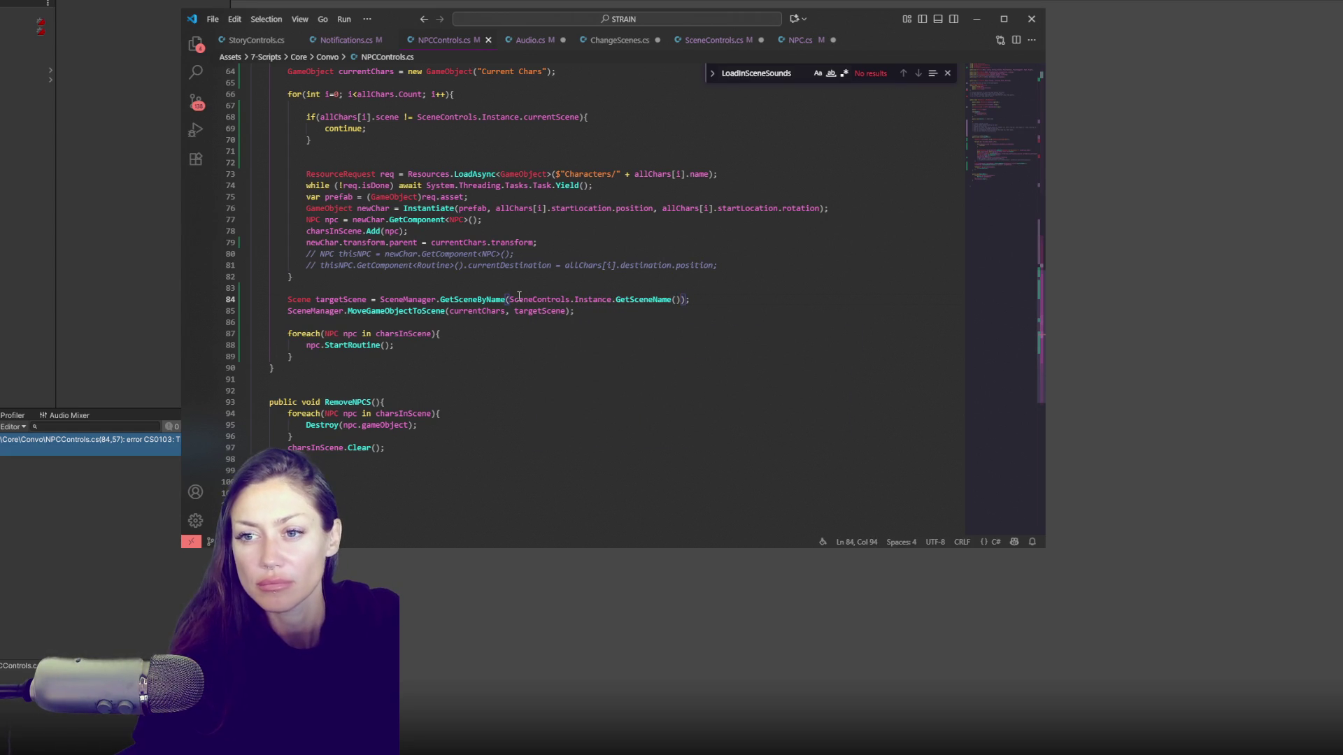
pyautogui.click(590, 337)
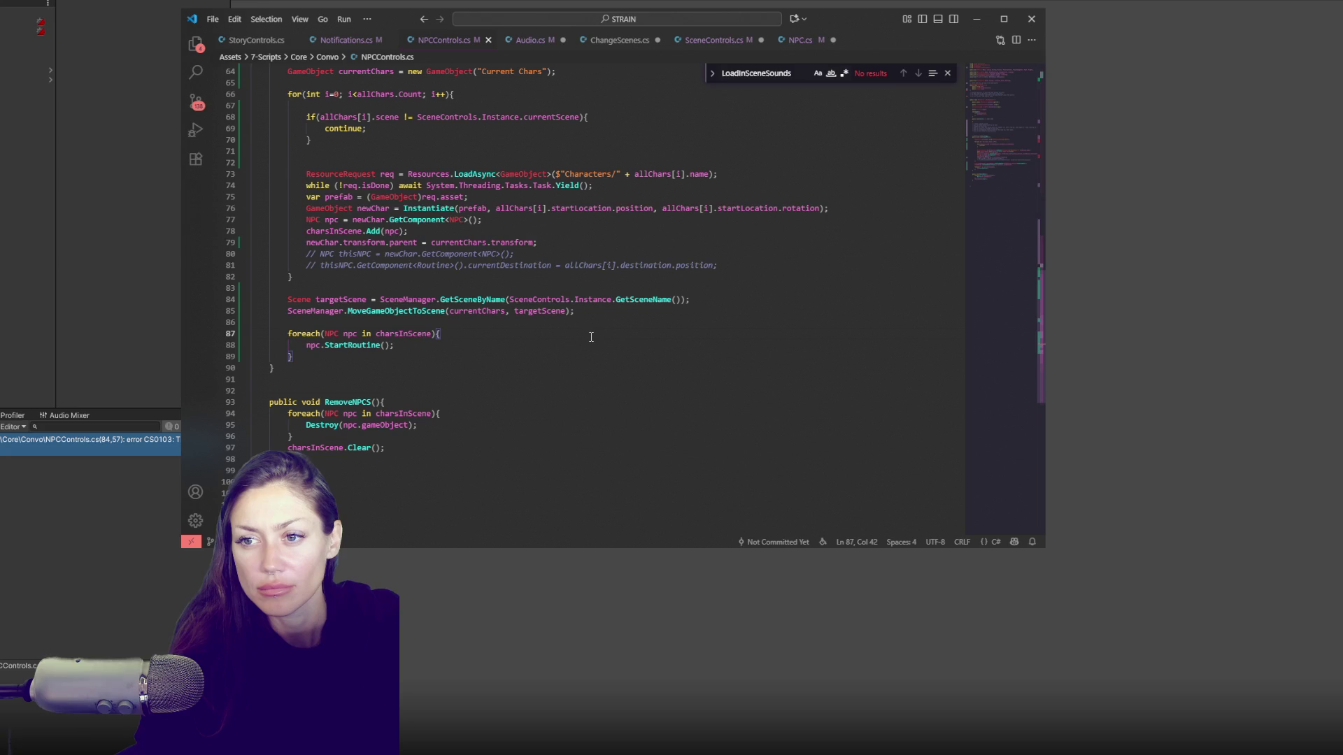
pyautogui.click(128, 328)
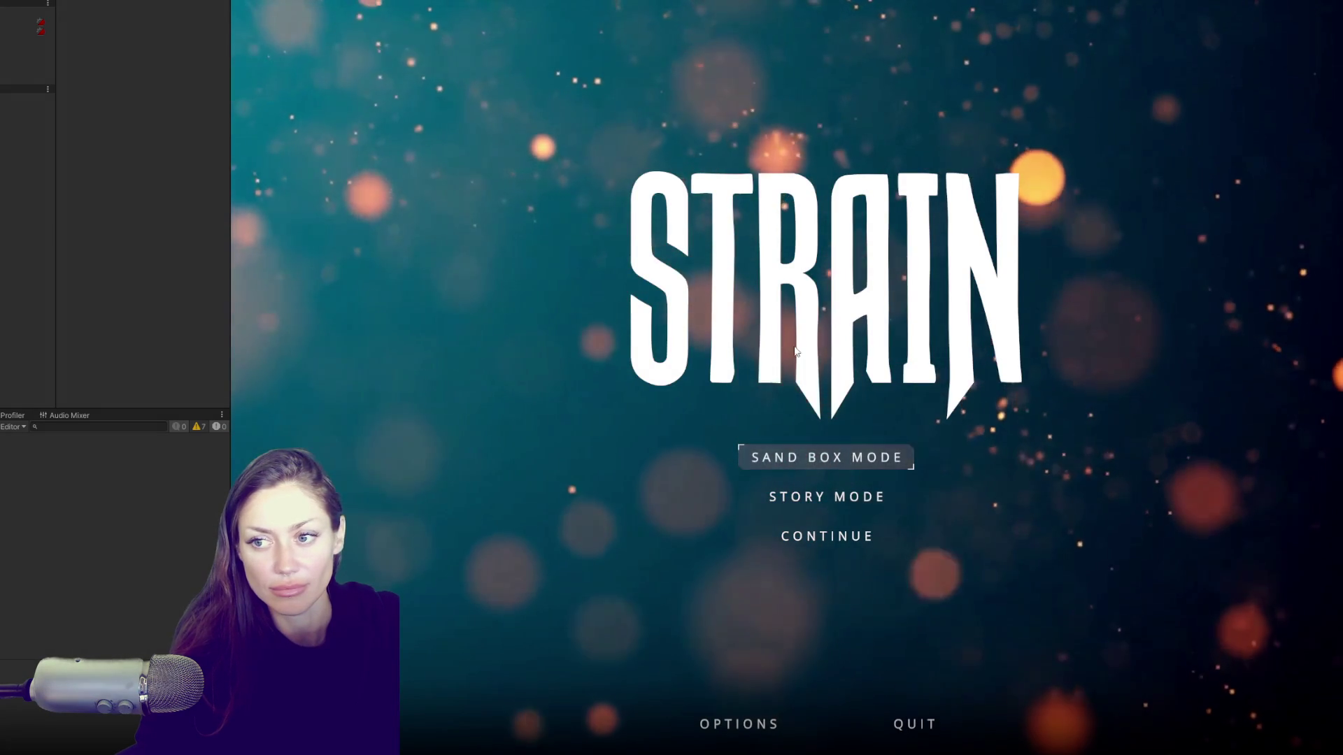
# Step: Start a new game in Sand Box Mode from the STRAIN main menu
pyautogui.click(770, 455)
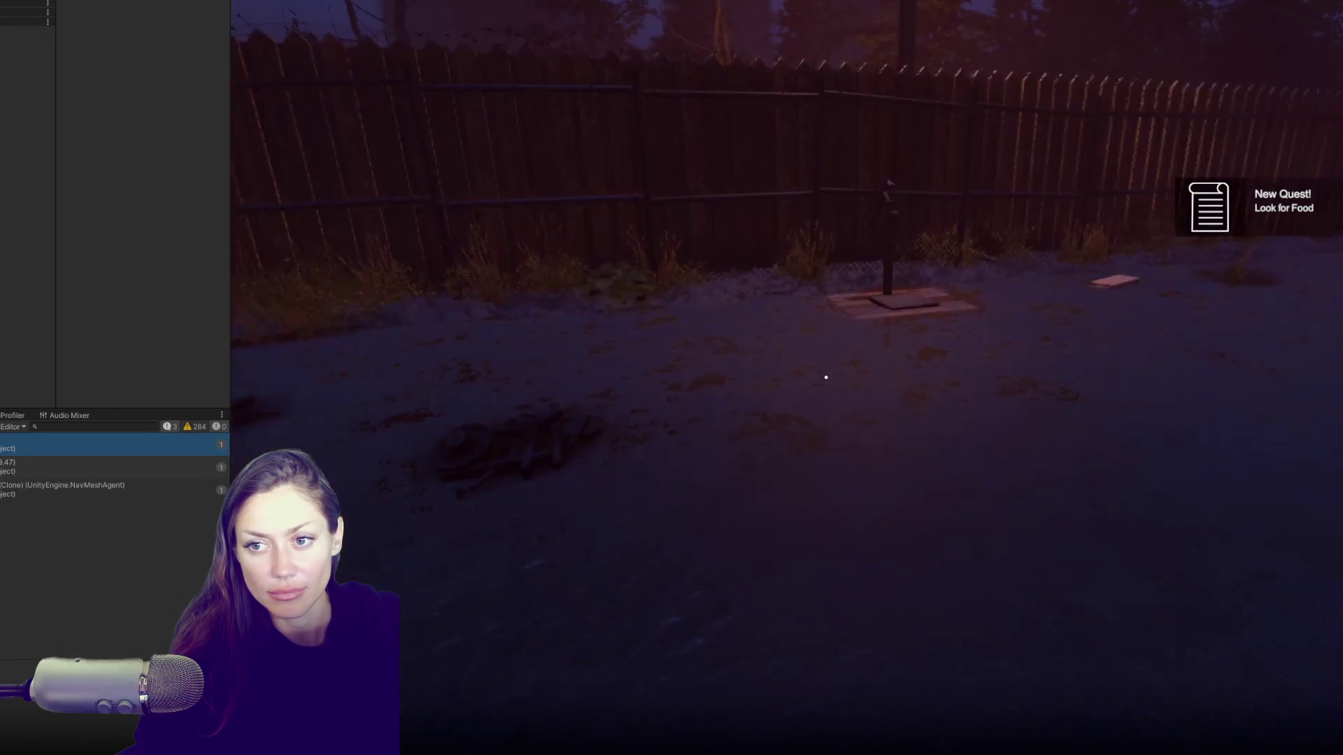
# Step: Pick wildberries from the plant by the fence and pick up the newspaper
pyautogui.press('w')
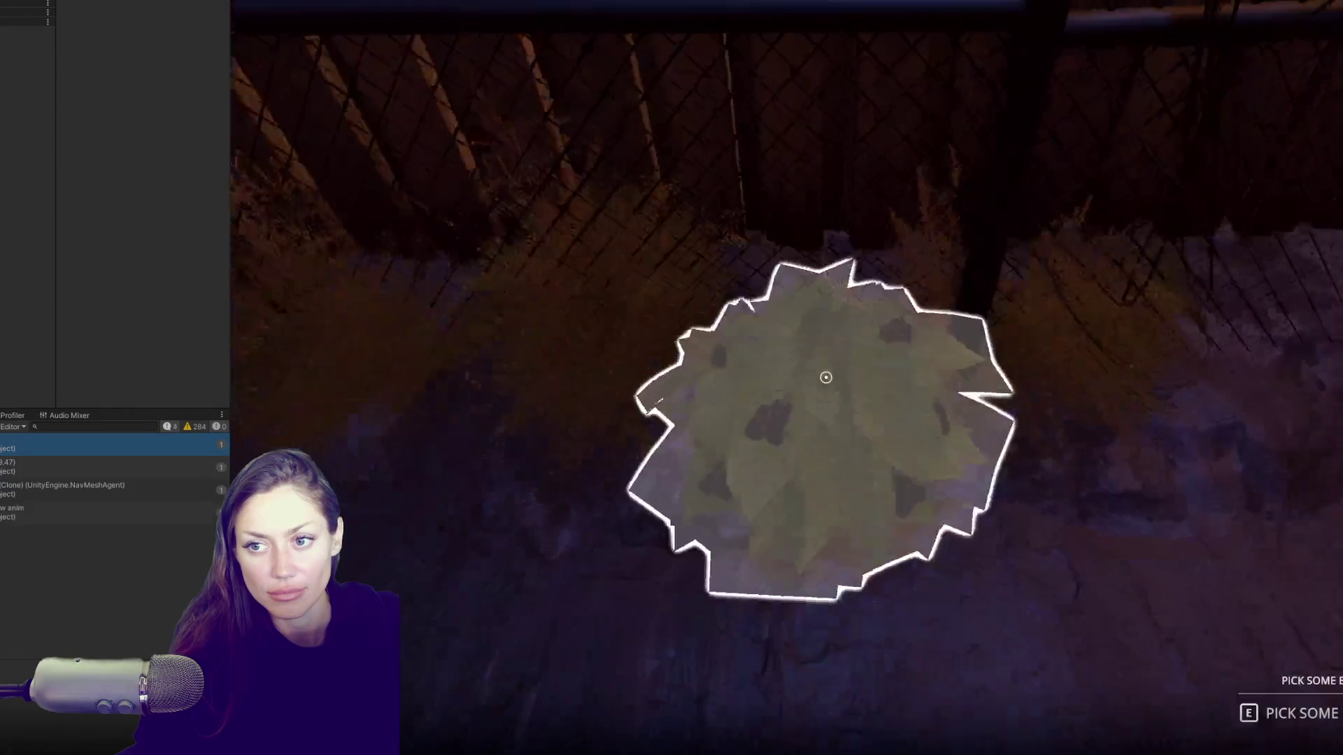
pyautogui.press('e')
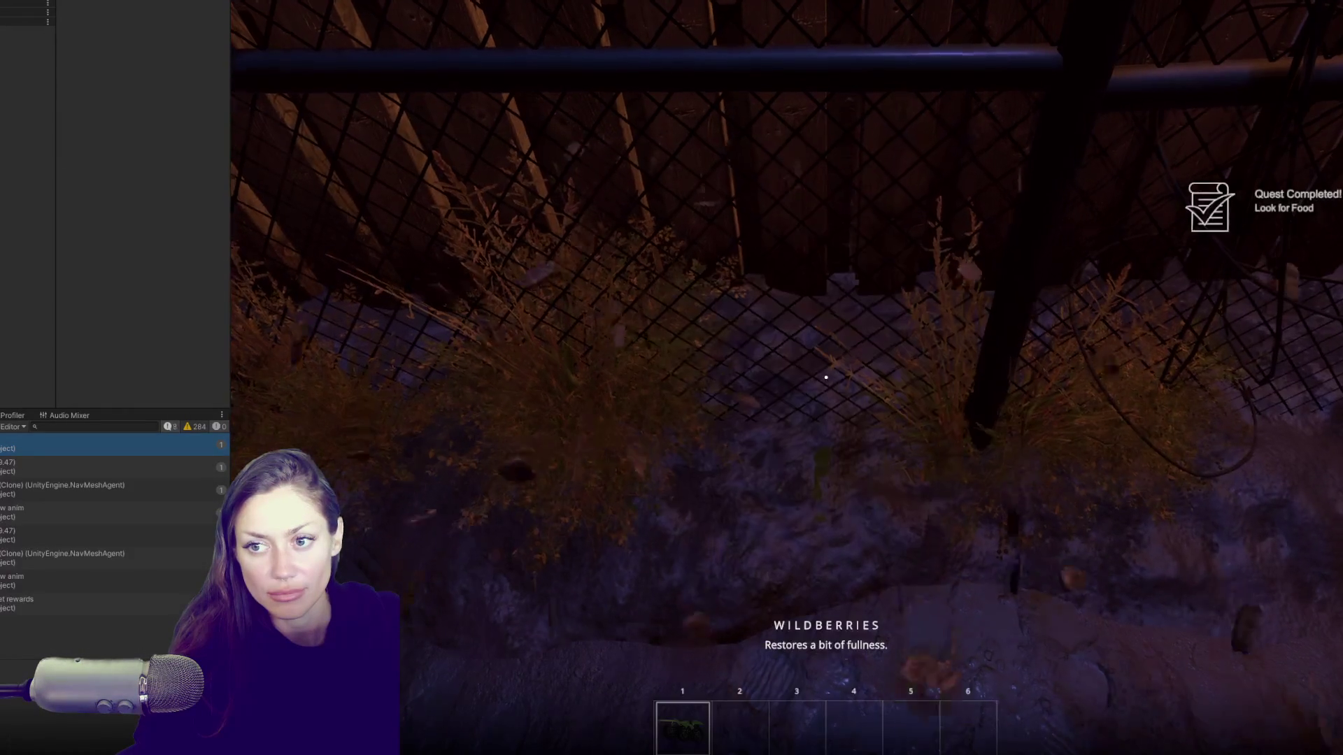
pyautogui.press('e')
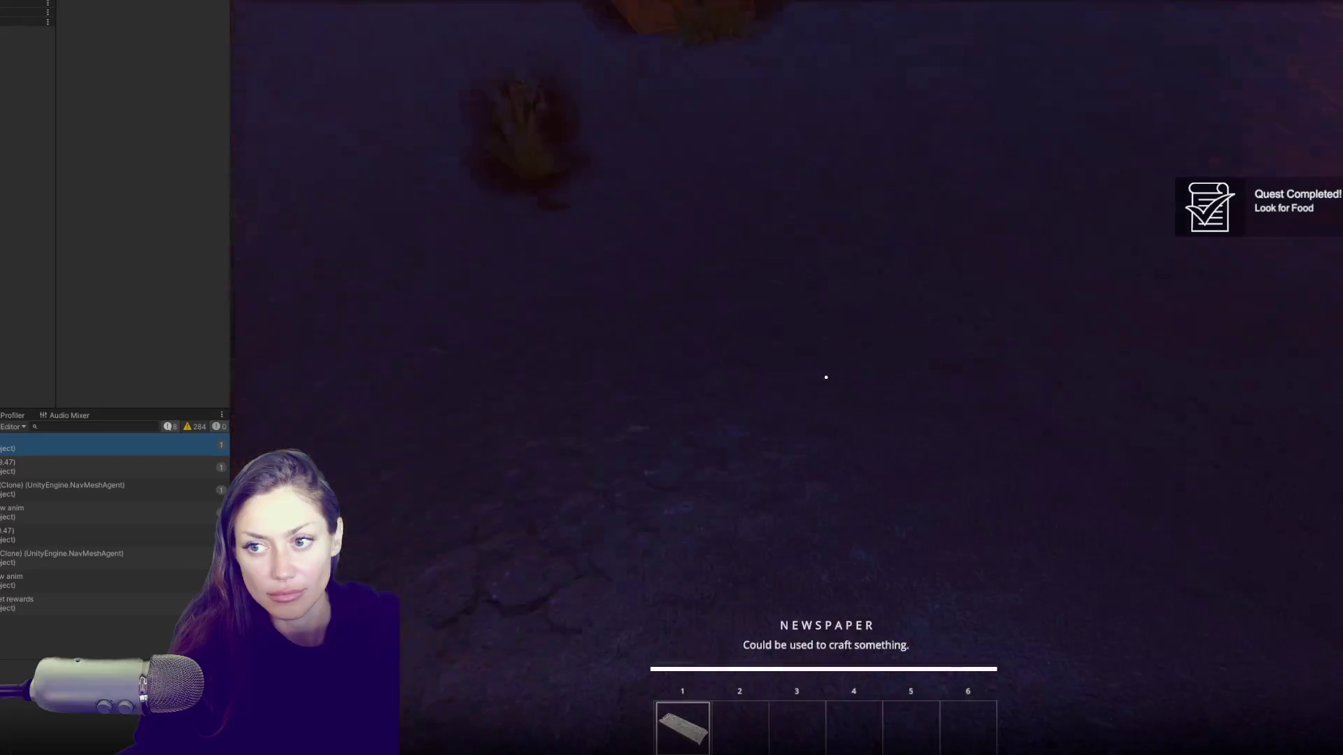
# Step: Build and place a Newspaper Bed, then walk up to the wooden gate
pyautogui.press('Tab')
pyautogui.click(1067, 82)
pyautogui.click(1019, 216)
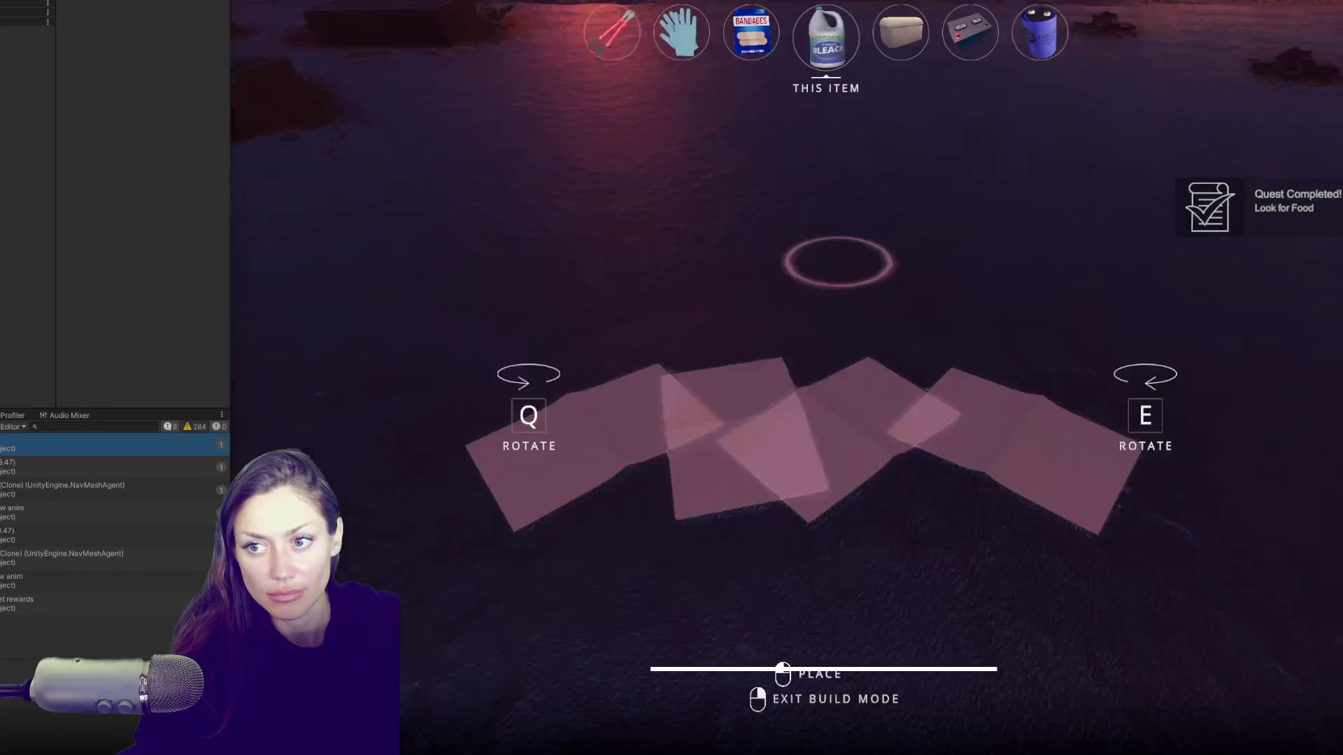
pyautogui.click(826, 377)
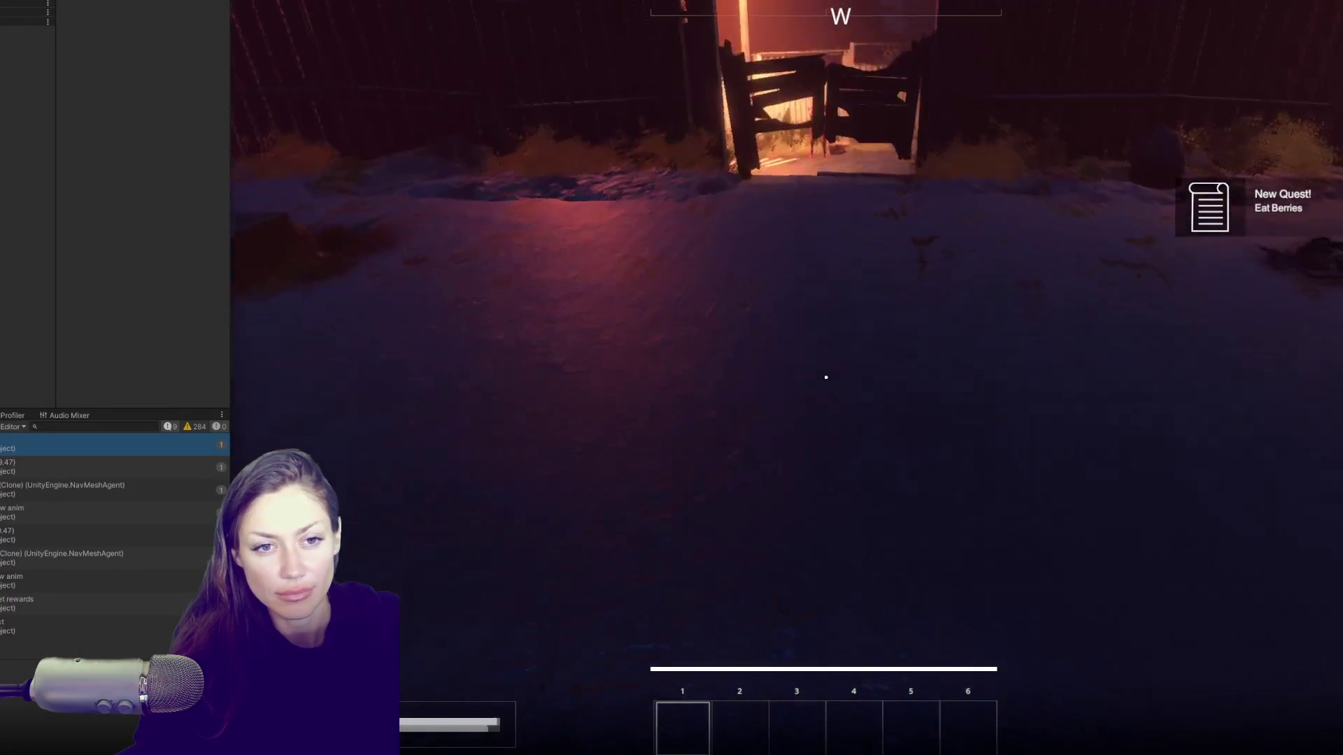
pyautogui.press('w')
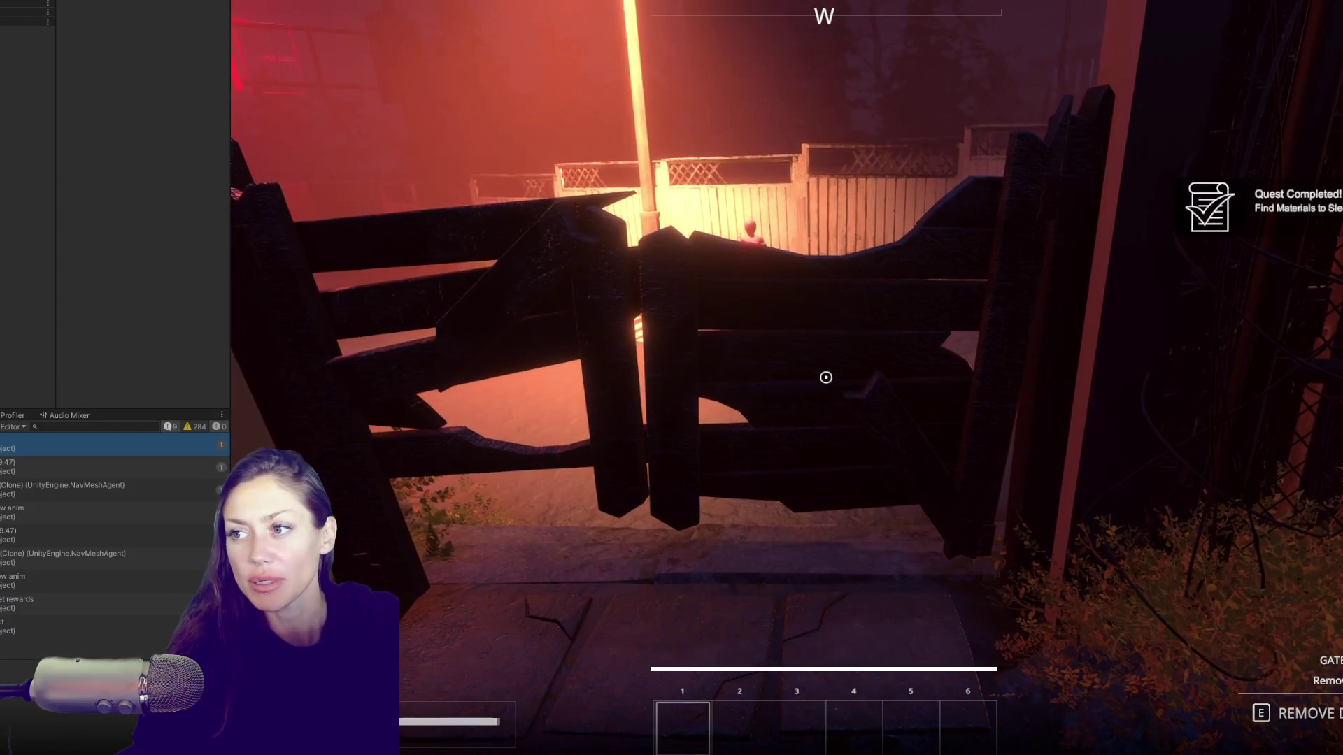
# Step: Remove the wooden gate, walk out onto the street, and go through the red gate's door
pyautogui.press('e')
pyautogui.press('w')
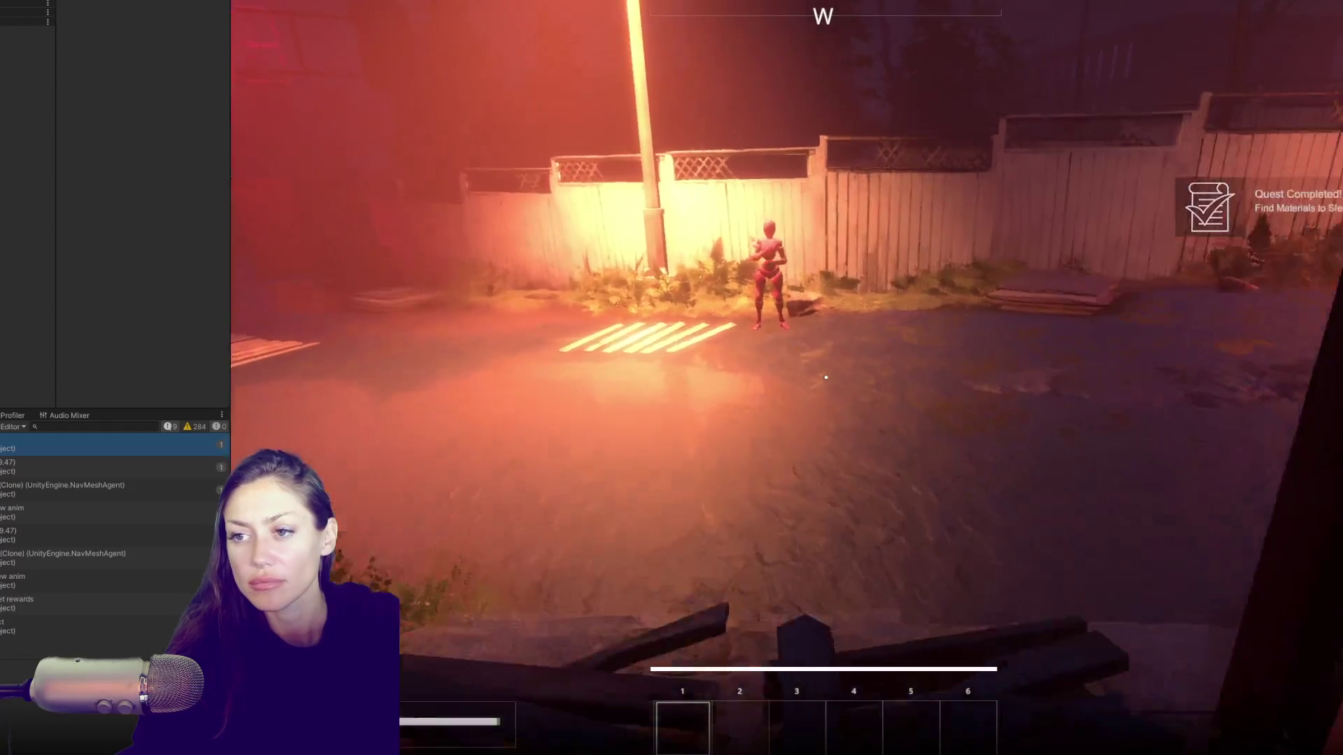
pyautogui.press('w')
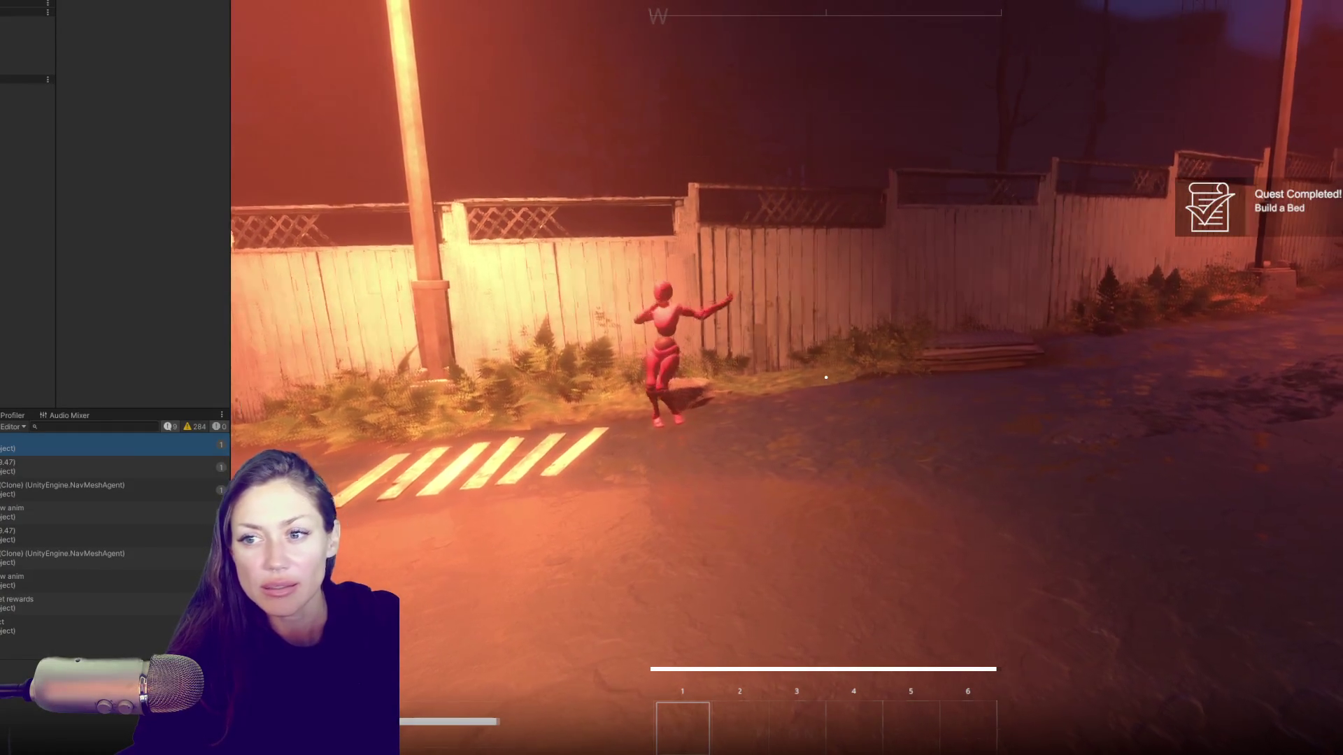
pyautogui.press('Tab')
pyautogui.press('Tab')
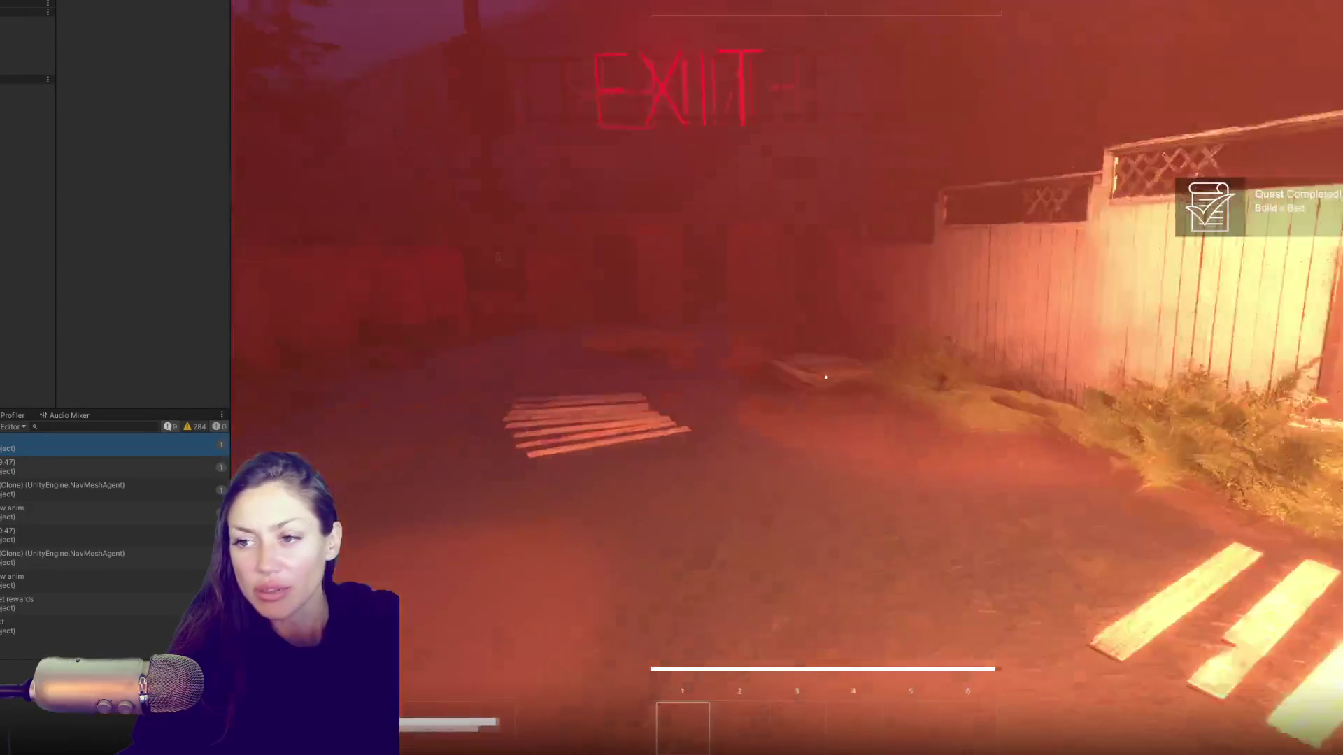
pyautogui.press('w')
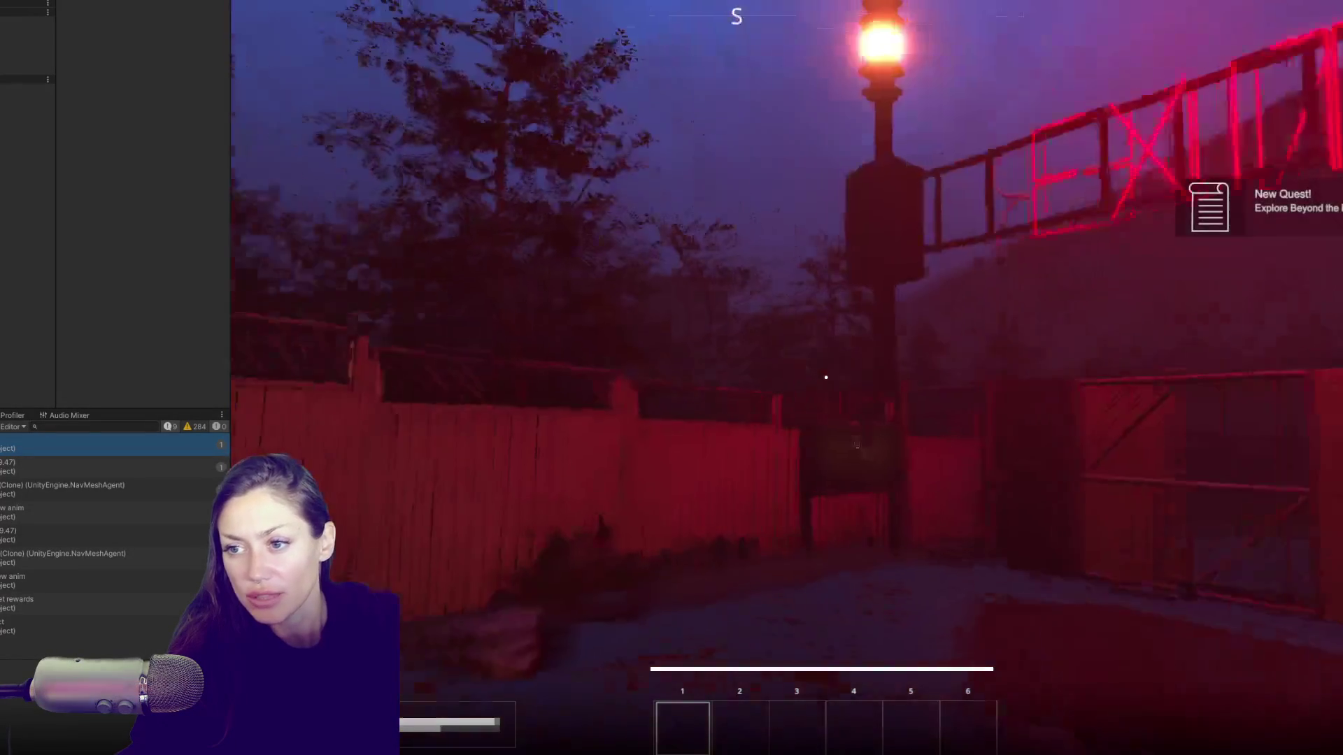
pyautogui.press('w')
pyautogui.press('w')
pyautogui.press('e')
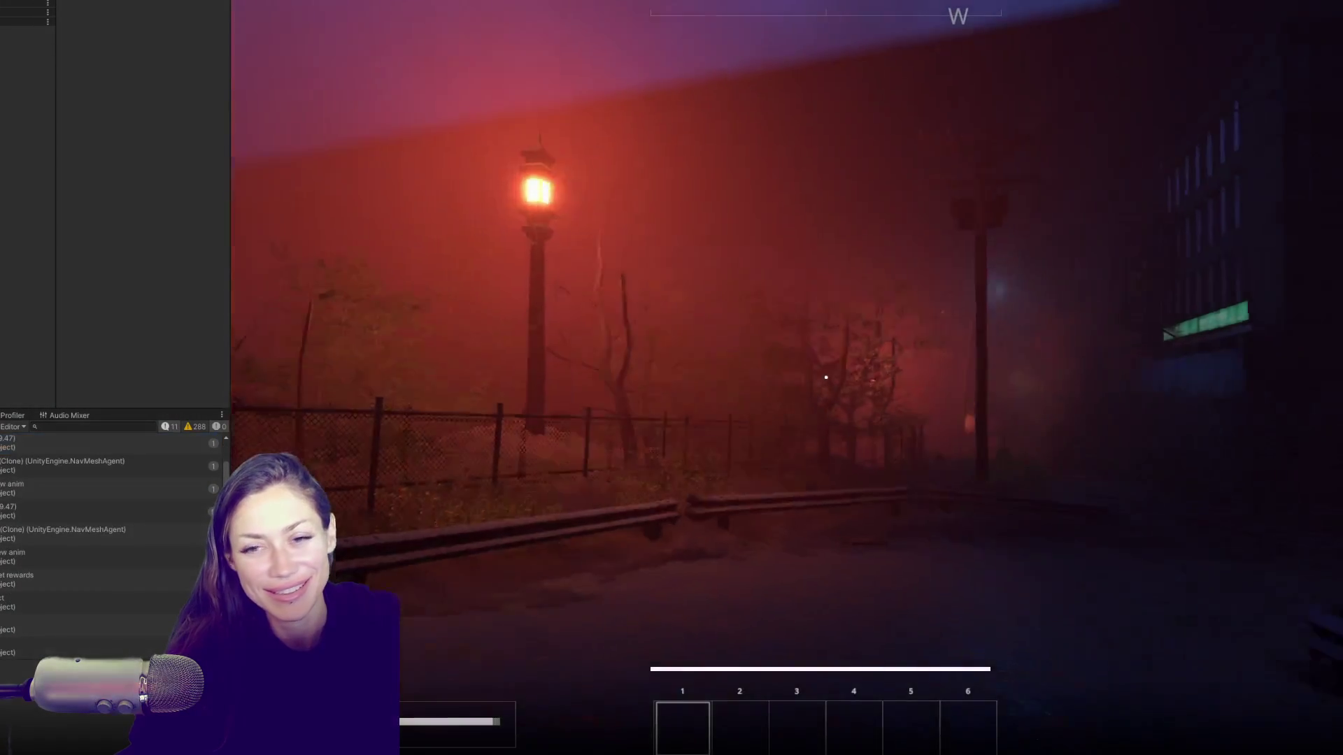
# Step: Pass the chain-link gate, walk down the alley past the EXIT sign, and interact with the building ahead
pyautogui.press('w')
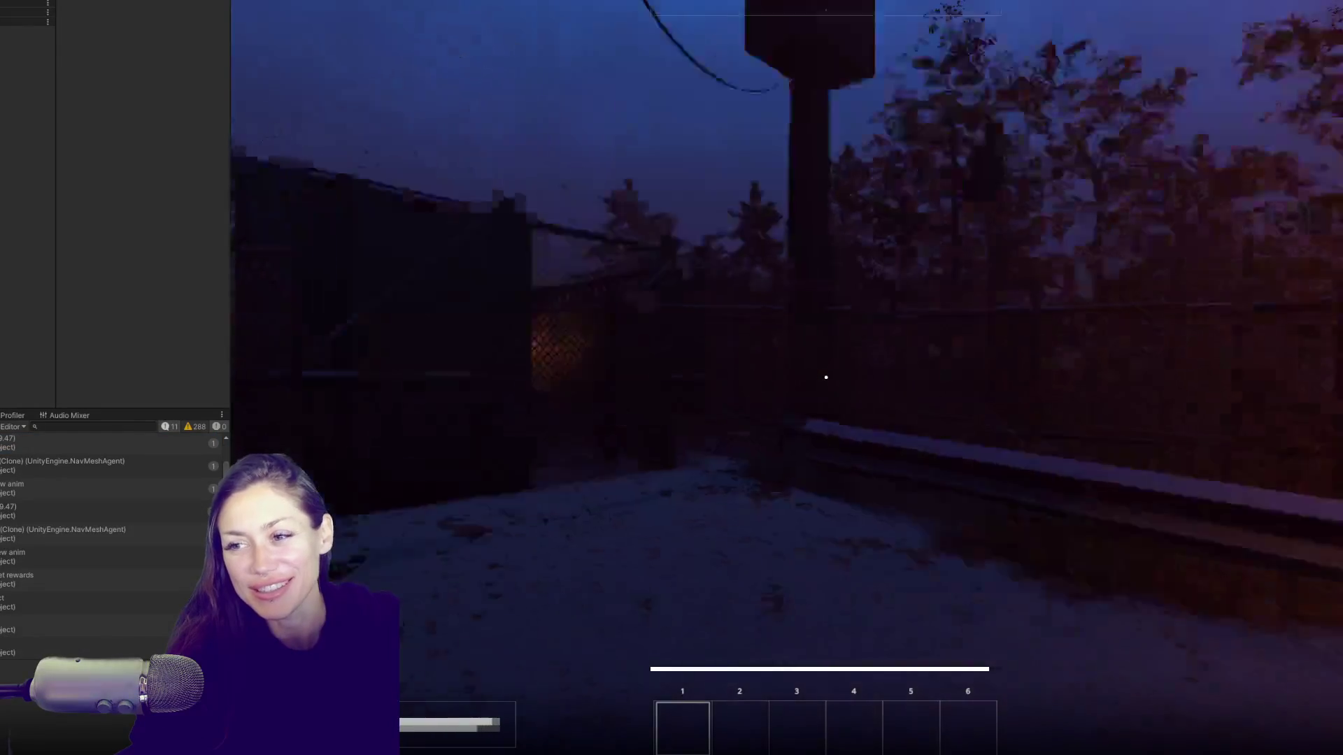
pyautogui.press('w')
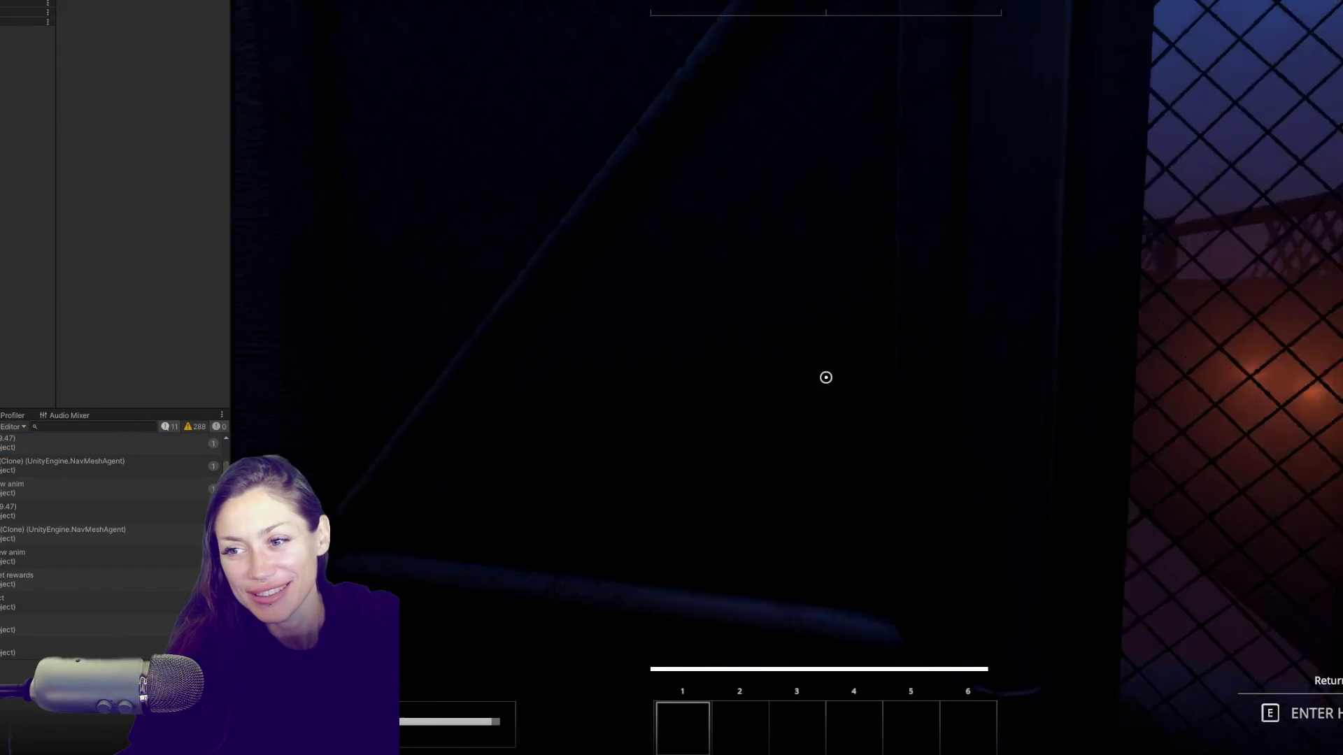
pyautogui.press('w')
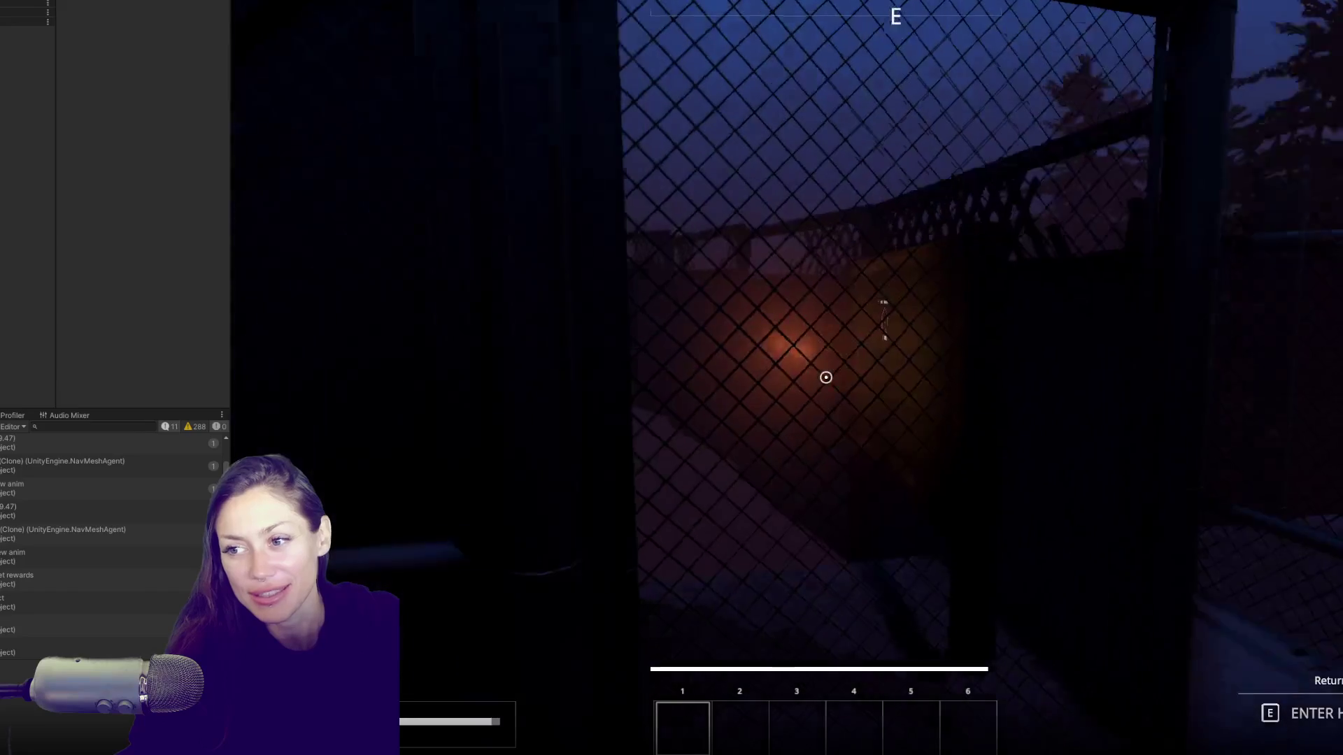
pyautogui.press('e')
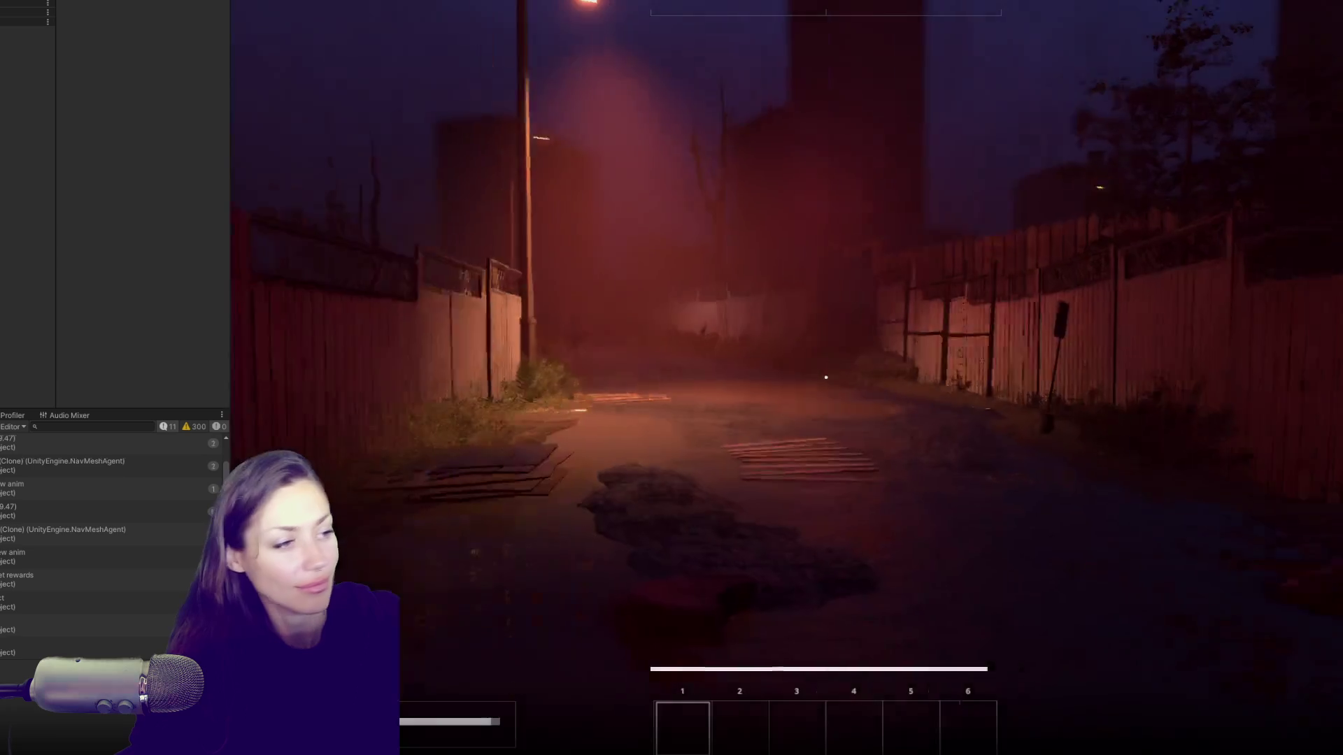
pyautogui.press('w')
pyautogui.press('w')
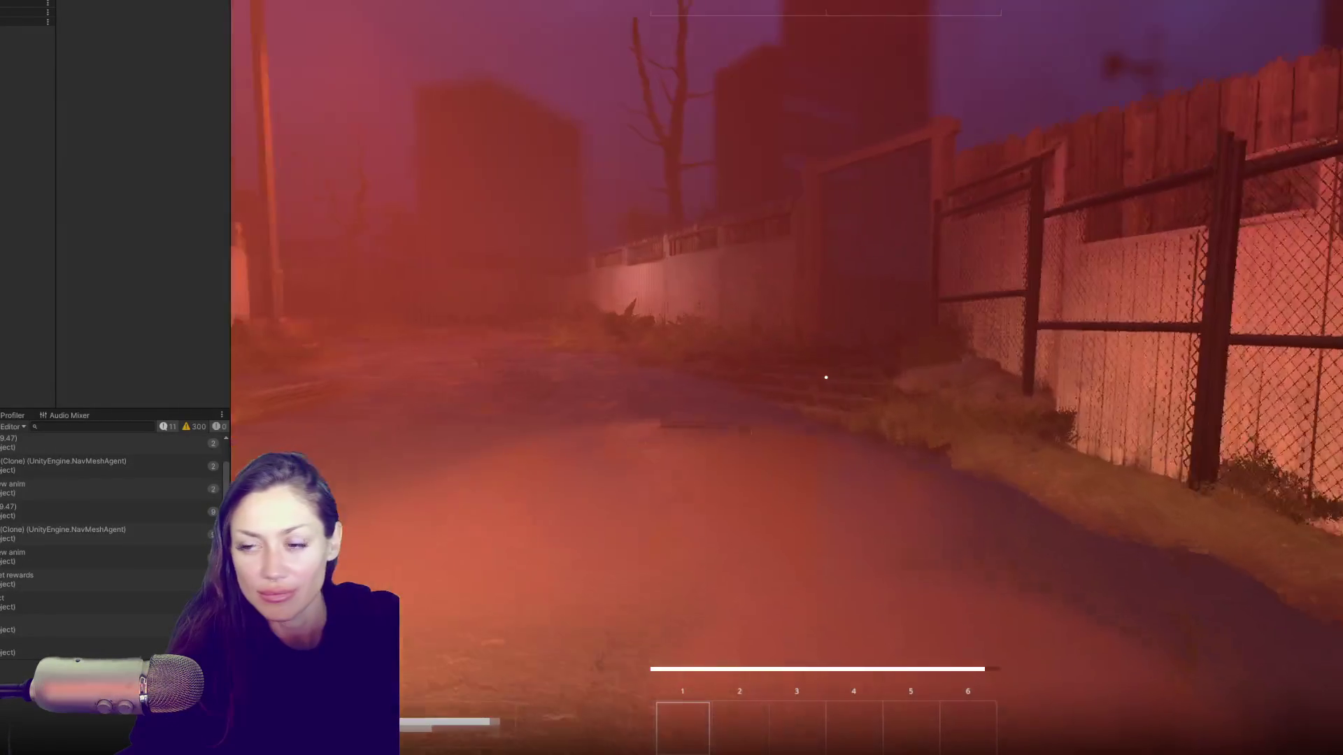
pyautogui.press('w')
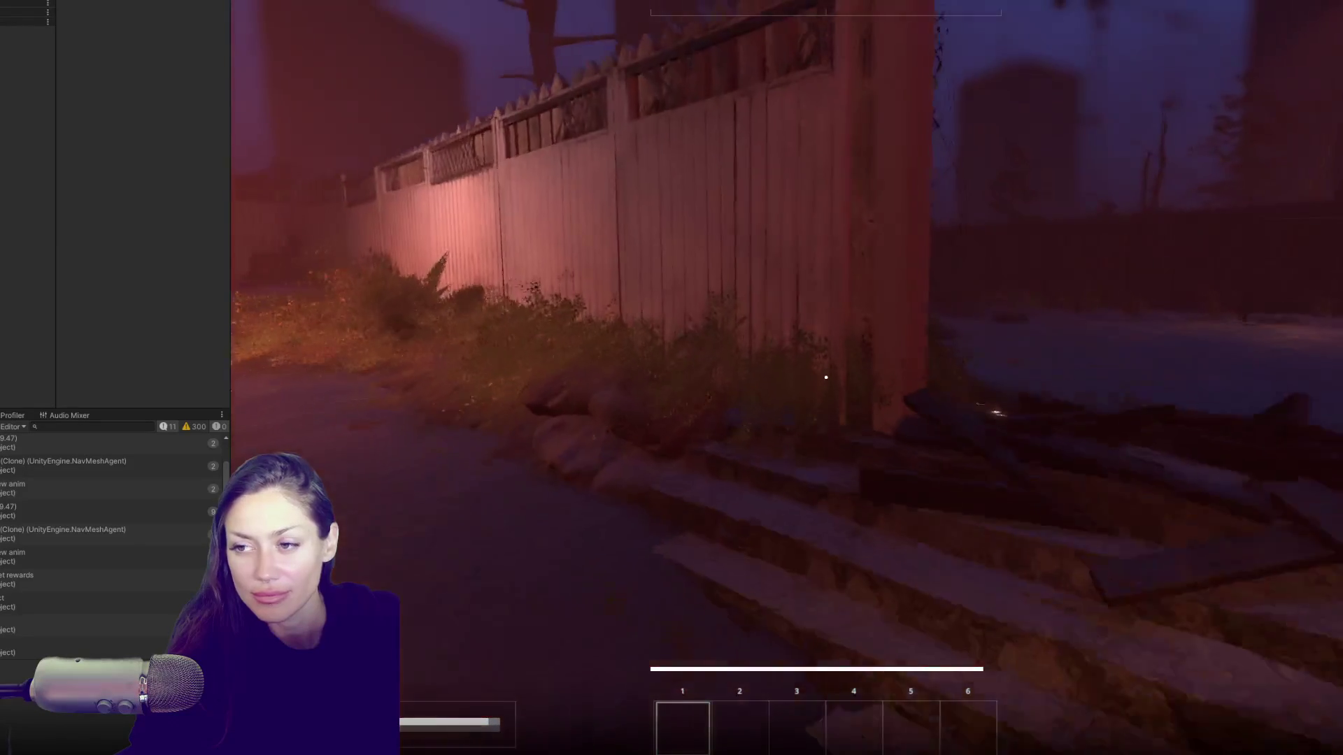
pyautogui.press('w')
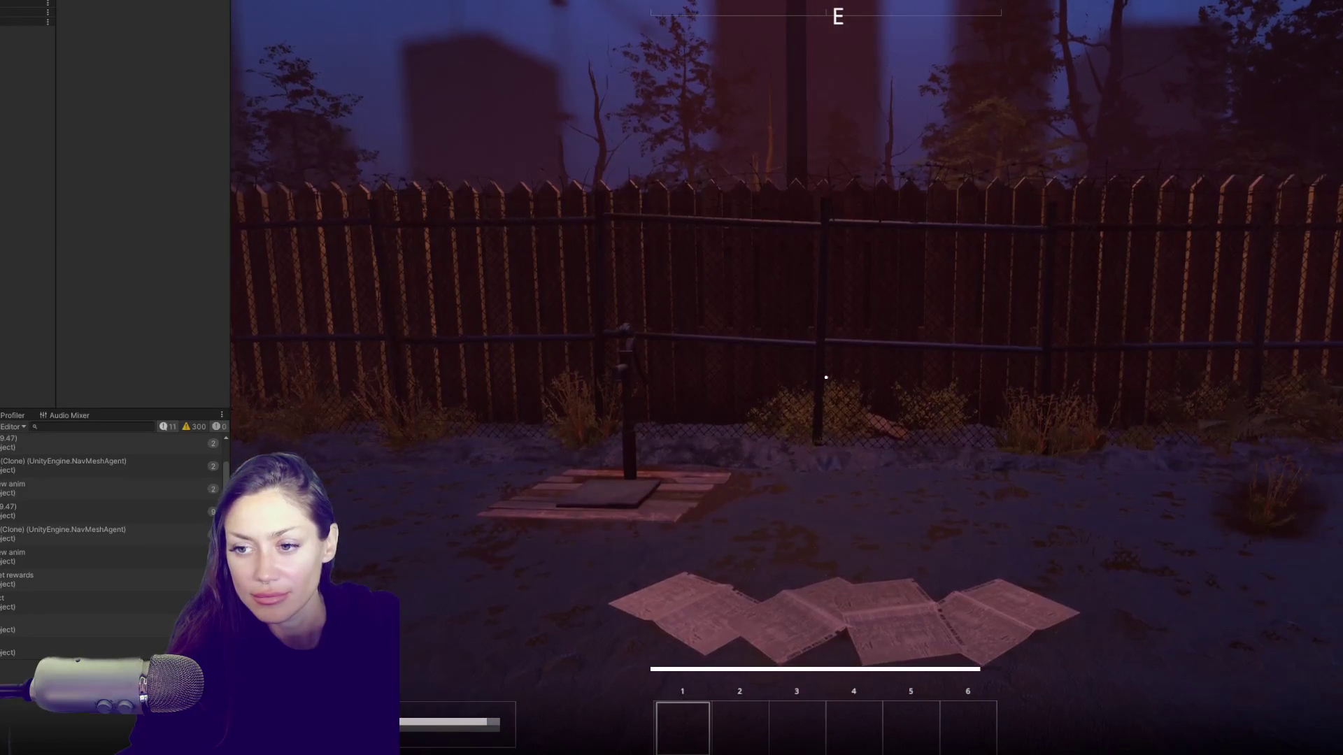
pyautogui.press('w')
pyautogui.press('w')
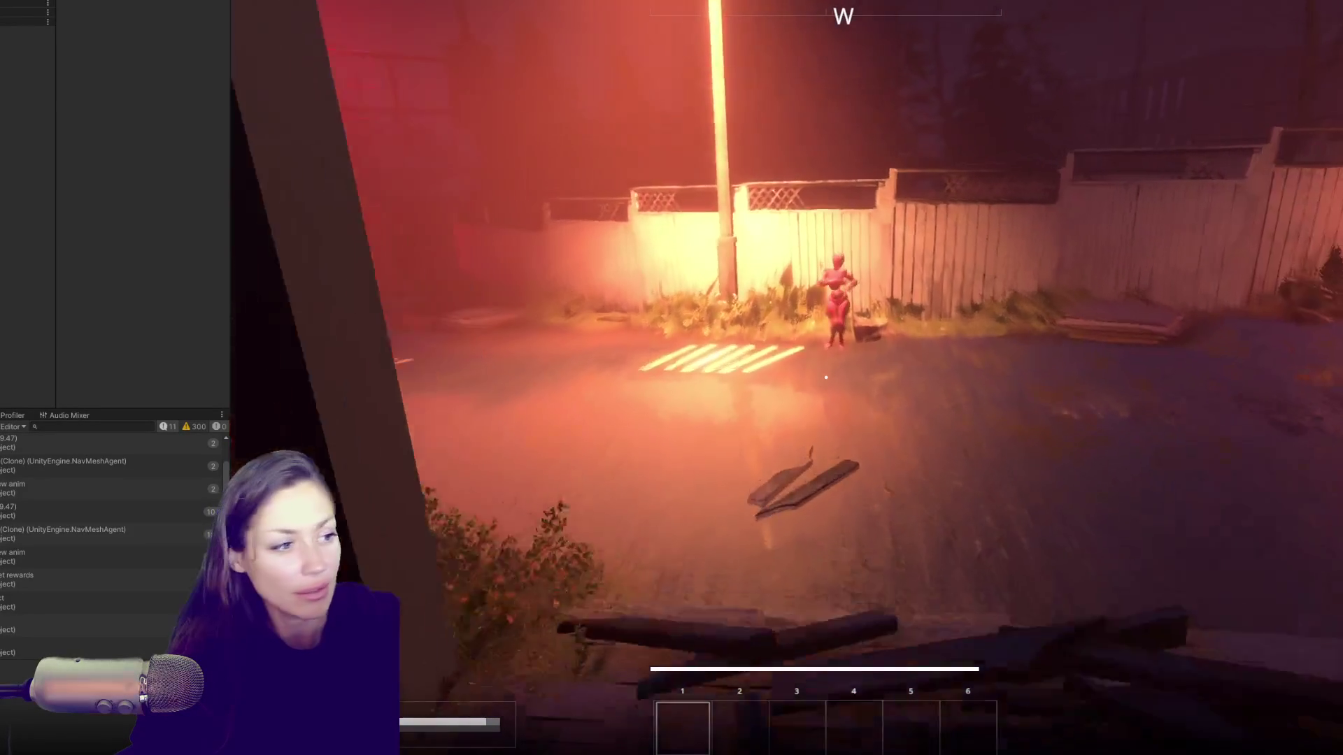
pyautogui.press('w')
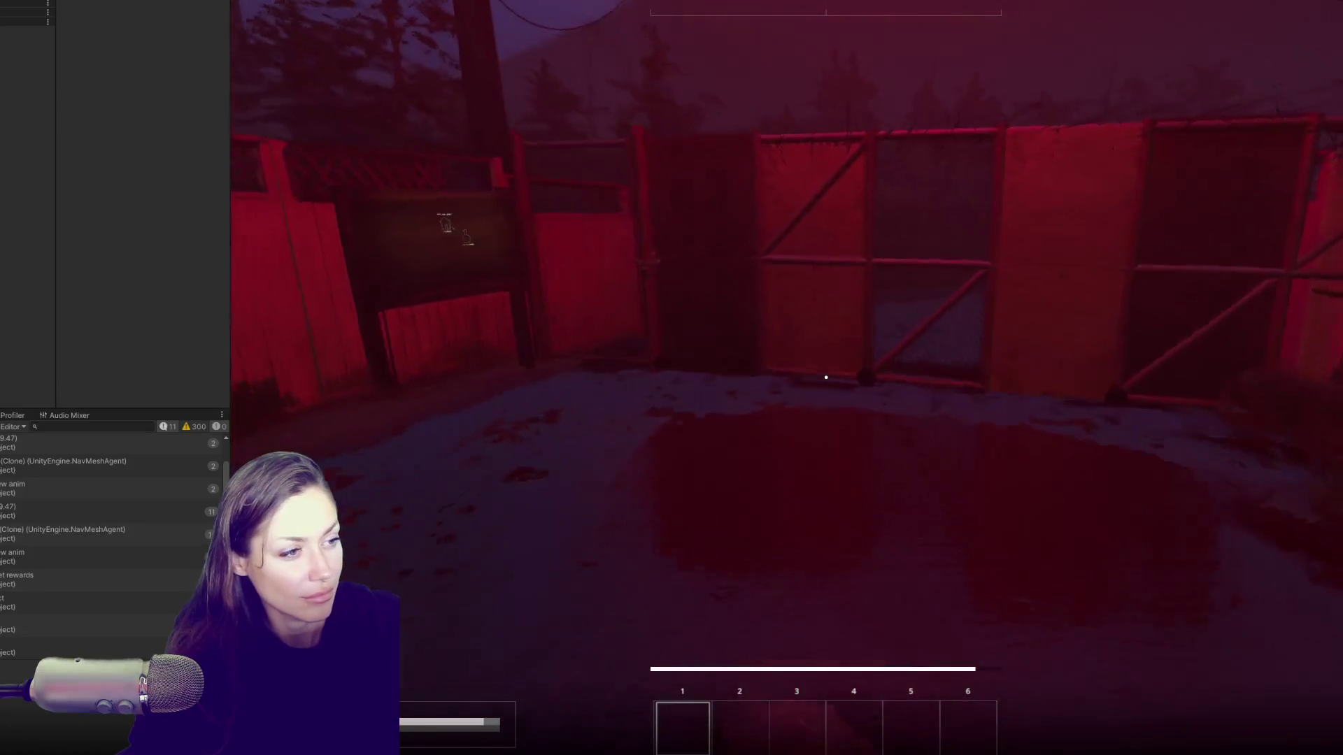
pyautogui.press('w')
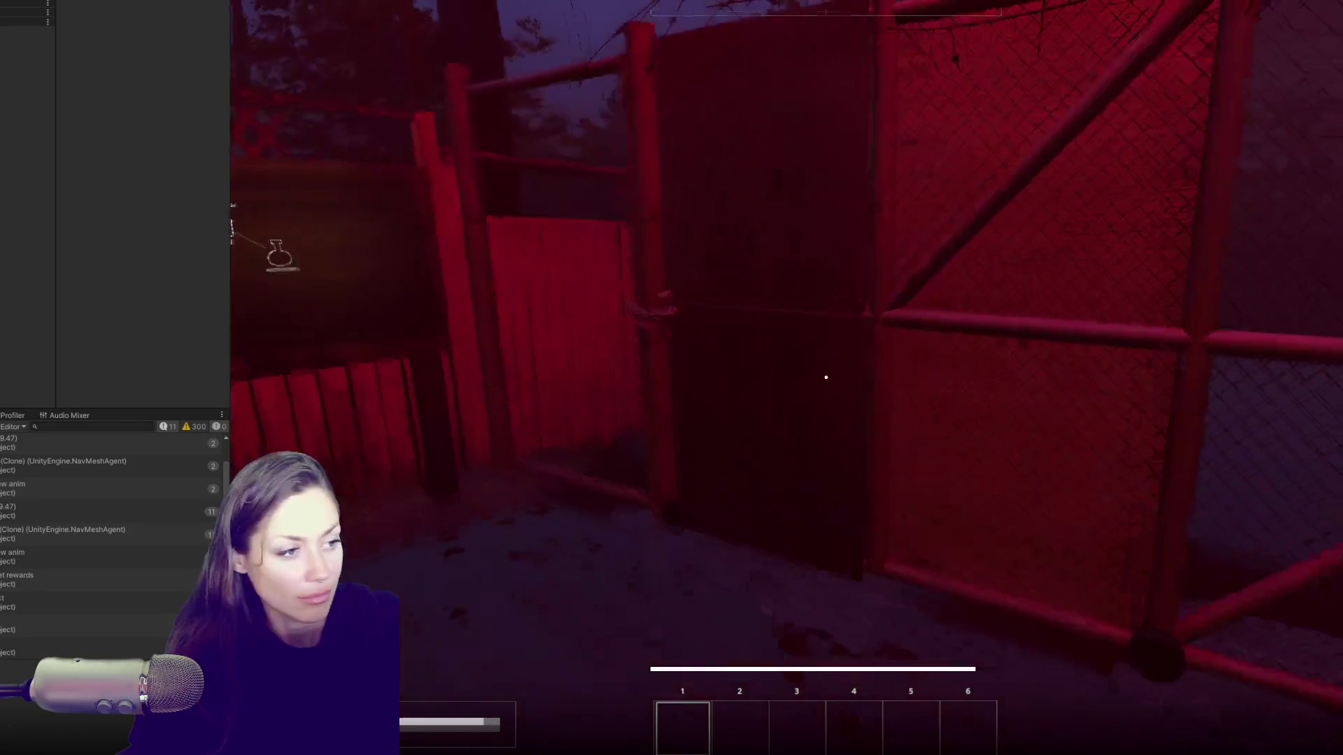
pyautogui.press('w')
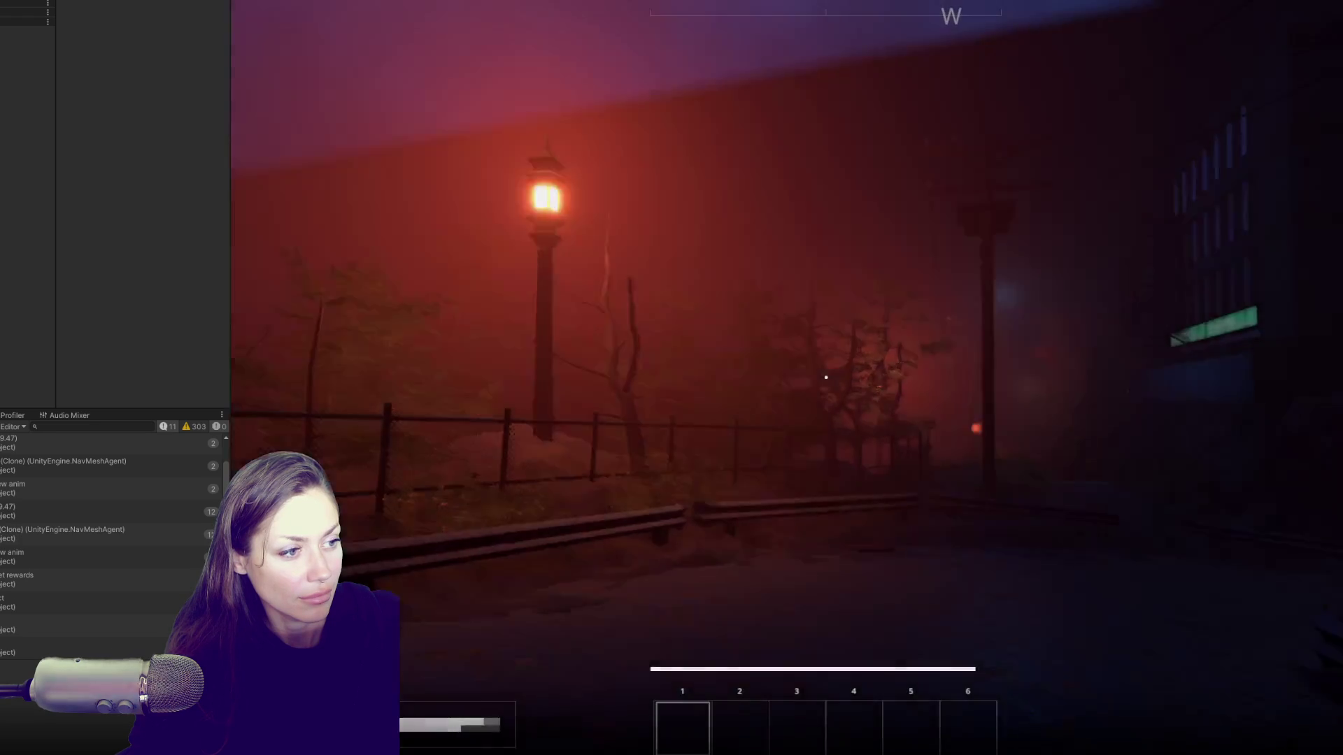
pyautogui.press('e')
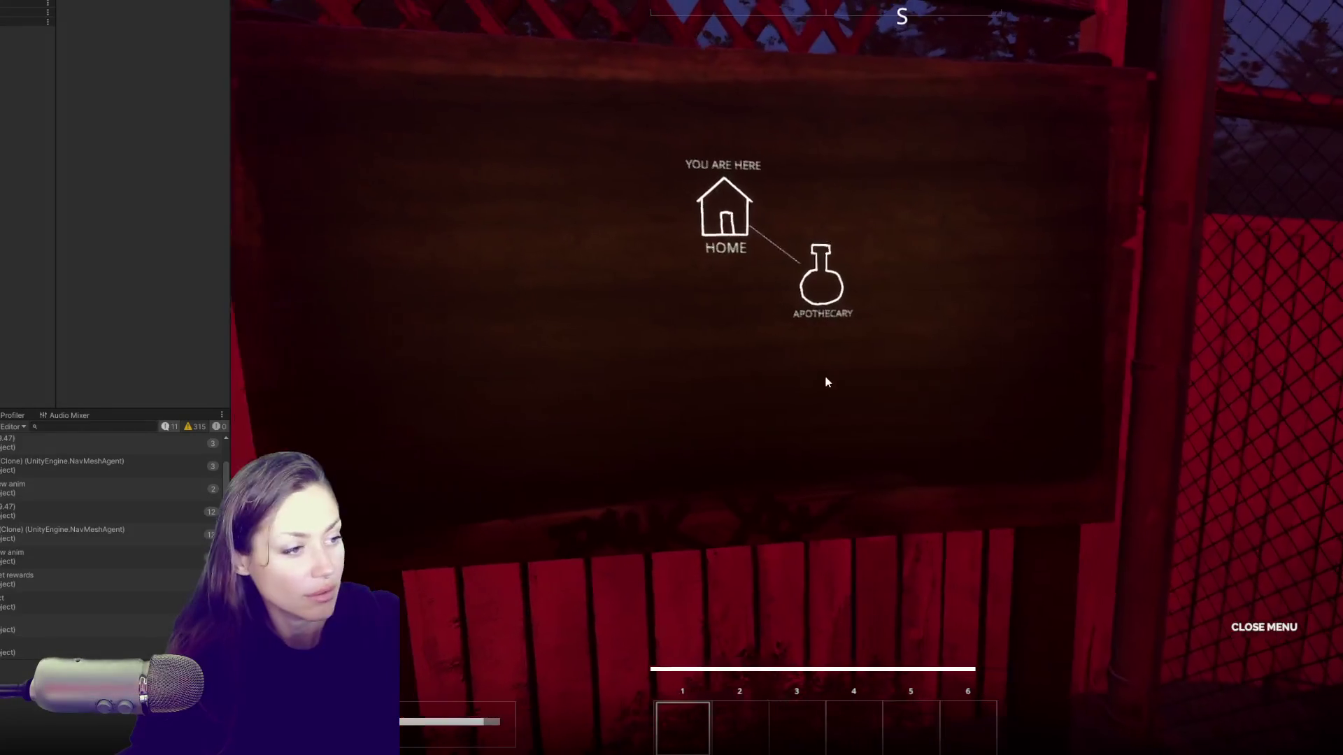
# Step: Fast-travel to the Apothecary by selecting it on the map
pyautogui.click(829, 297)
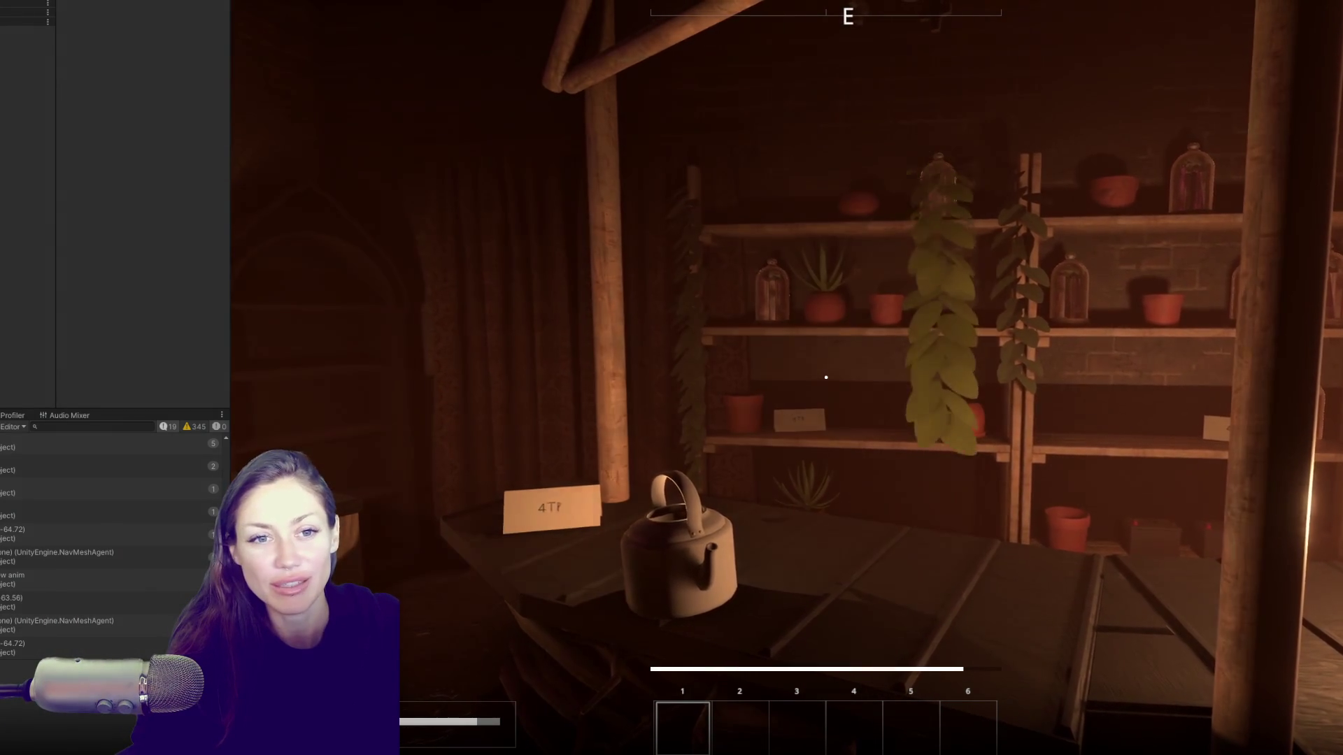
# Step: Walk past the Apothecary's red curtain and stairs, then open and close the pause menu
pyautogui.press('s')
pyautogui.press('w')
pyautogui.press('w')
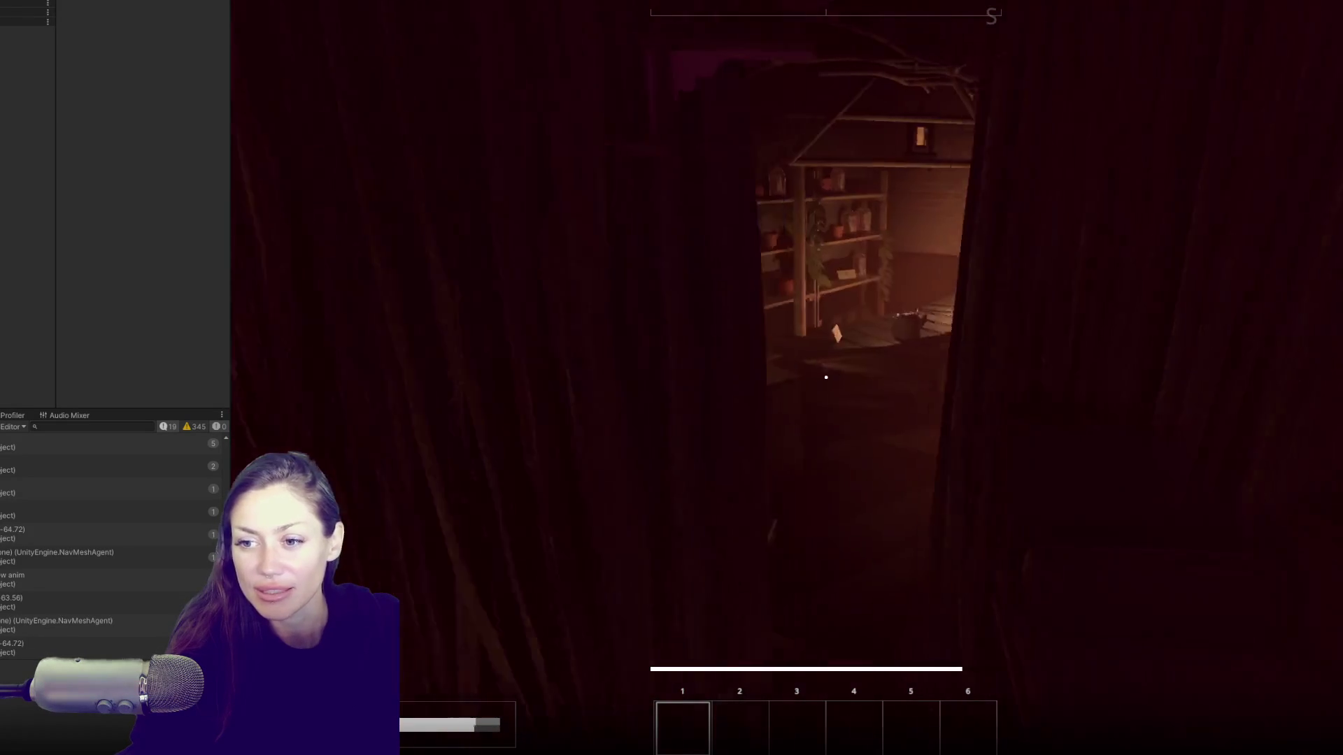
pyautogui.press('w')
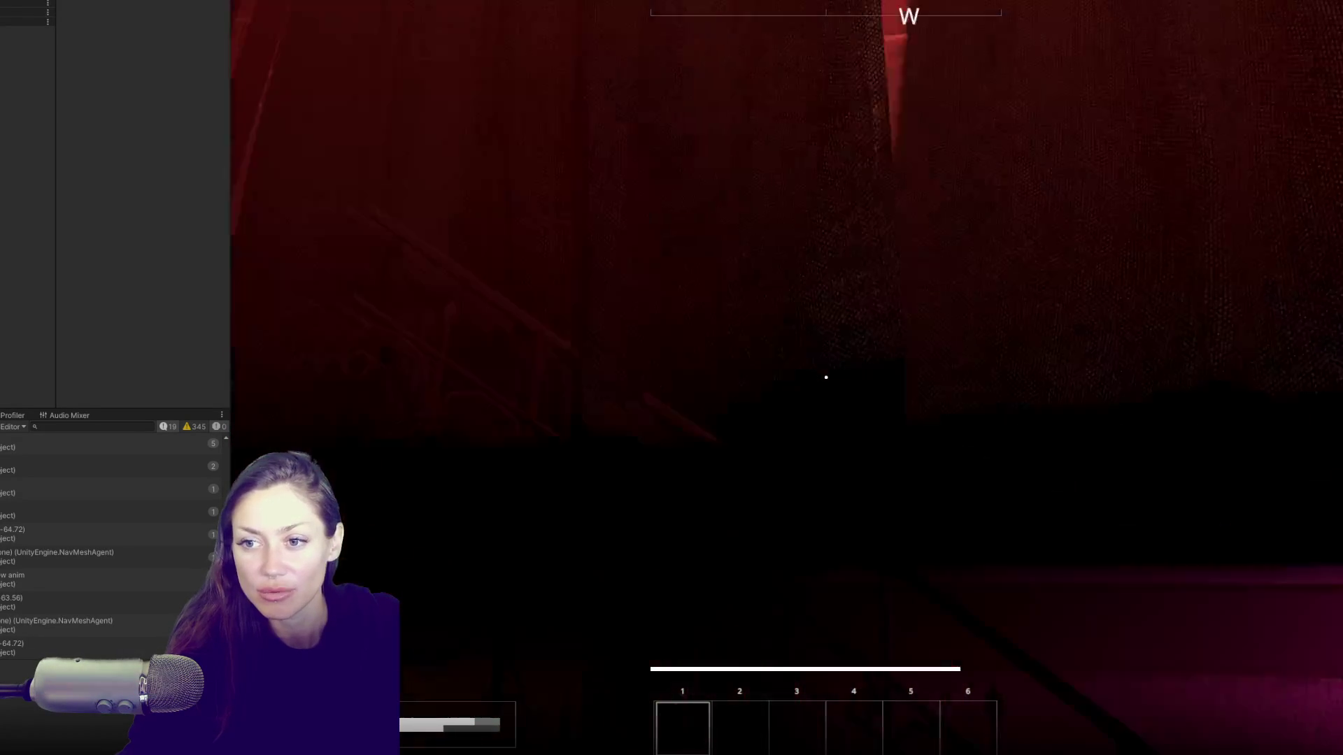
pyautogui.press('w')
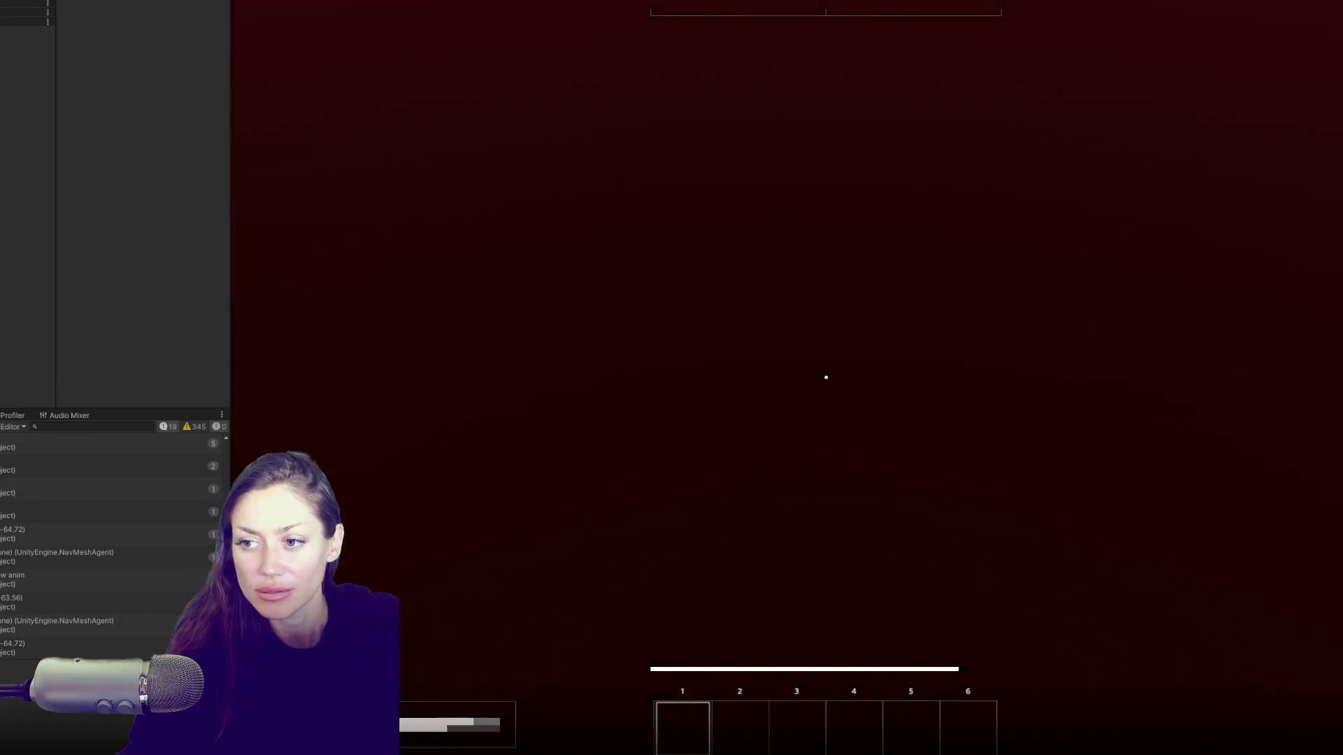
pyautogui.press('w')
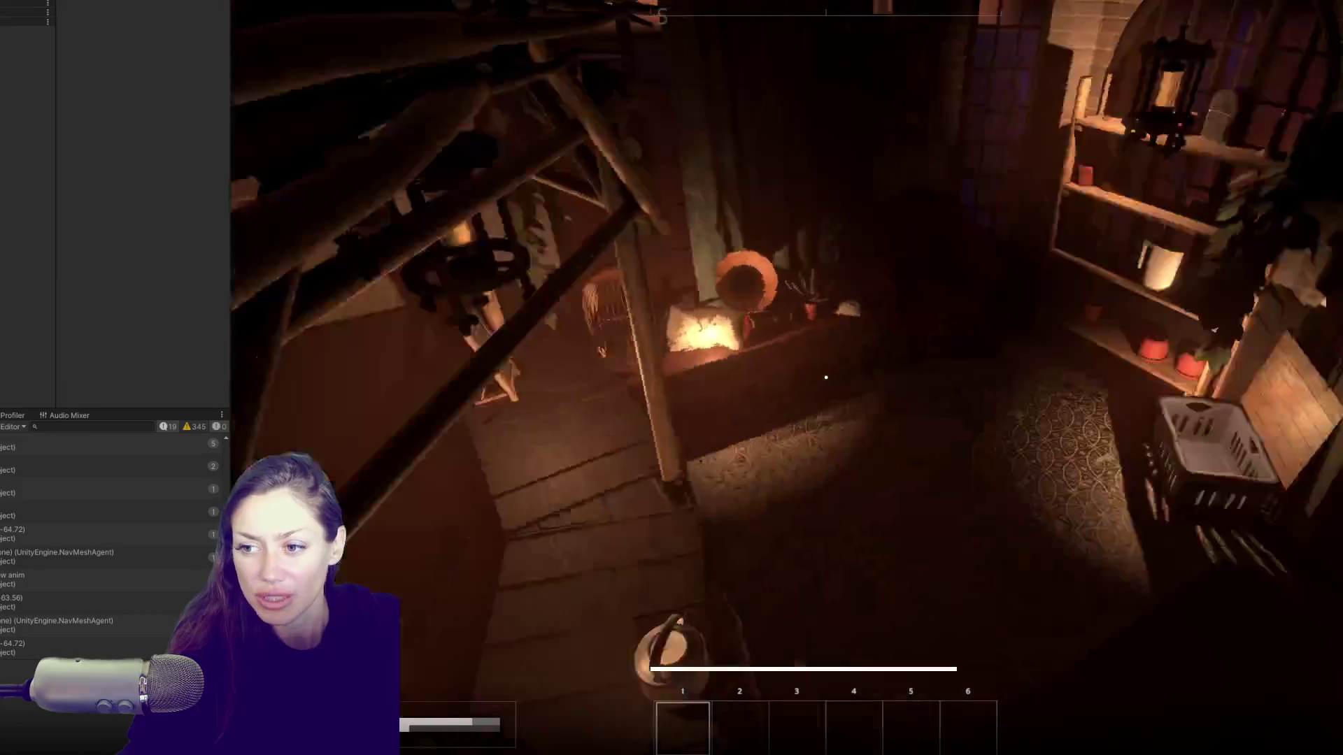
pyautogui.press('Escape')
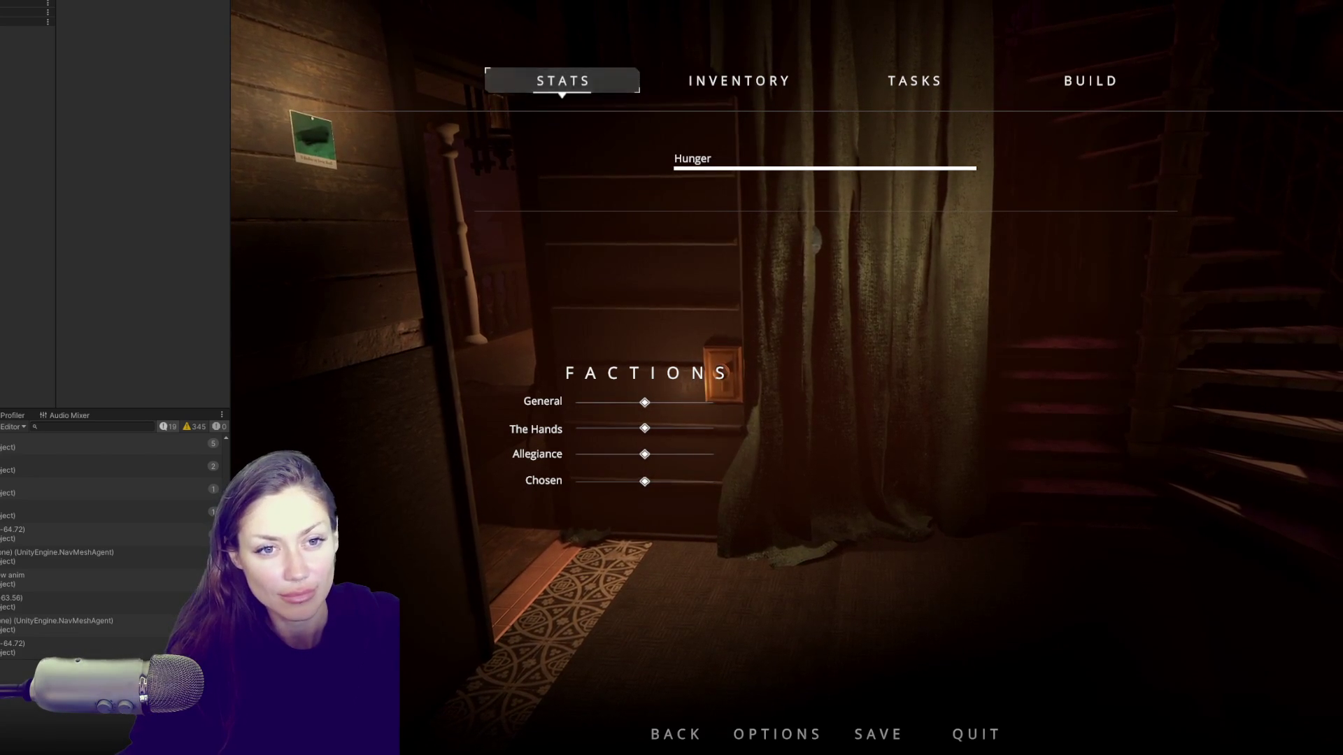
pyautogui.press('Escape')
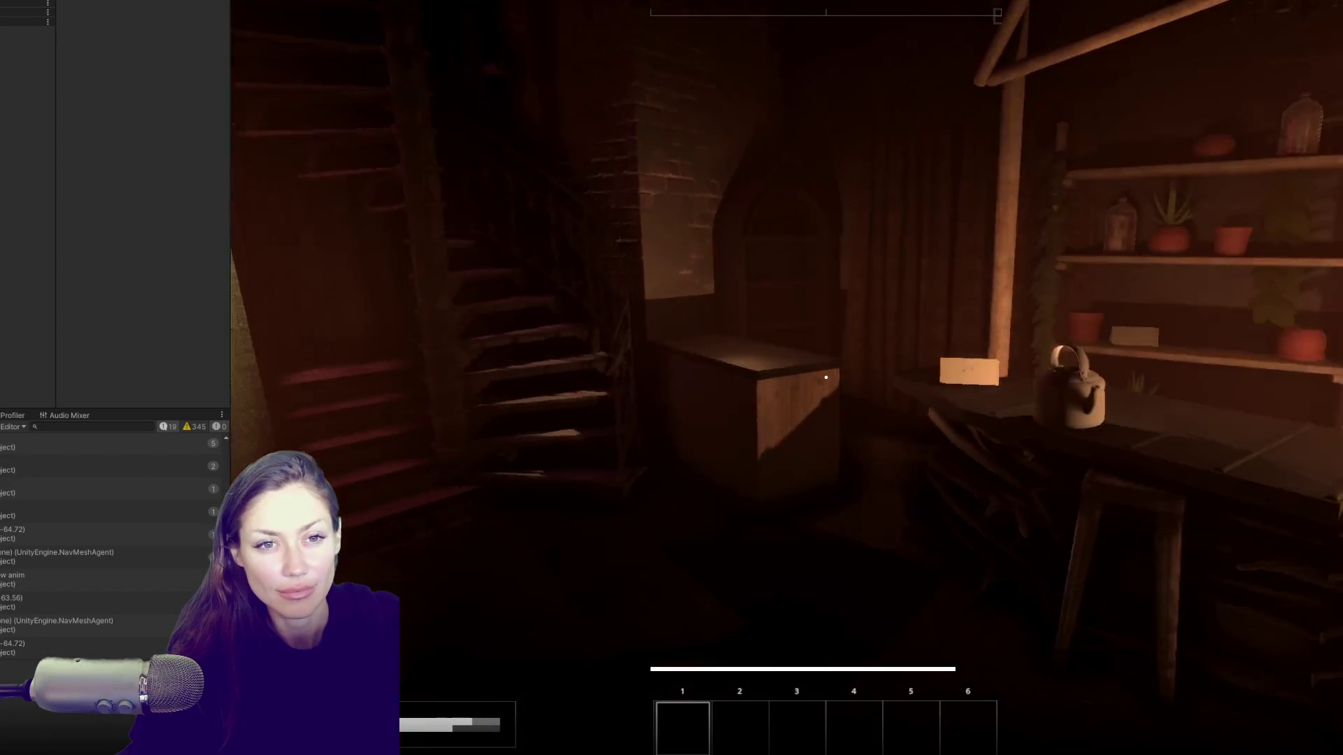
# Step: Check the TODAYS ITEMS chalkboard and dismiss the quest completion panel
pyautogui.moveTo(826, 378)
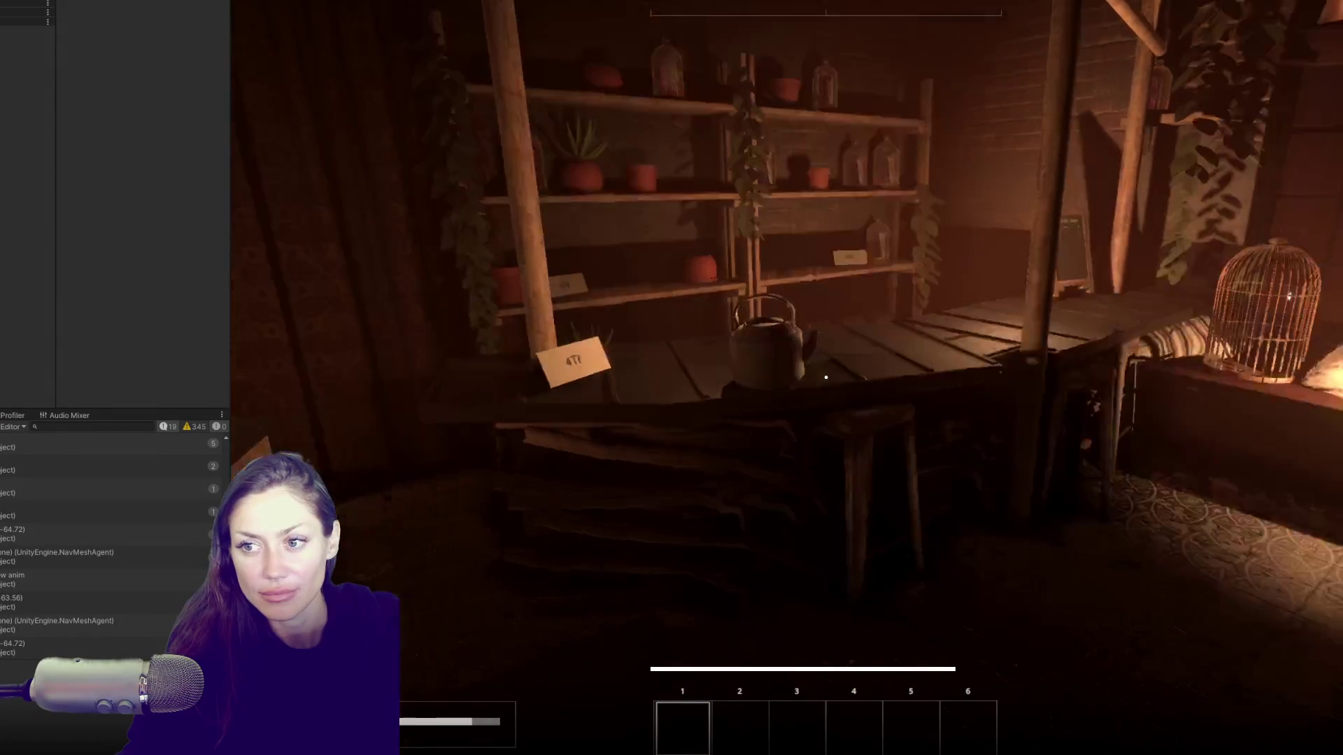
pyautogui.press('e')
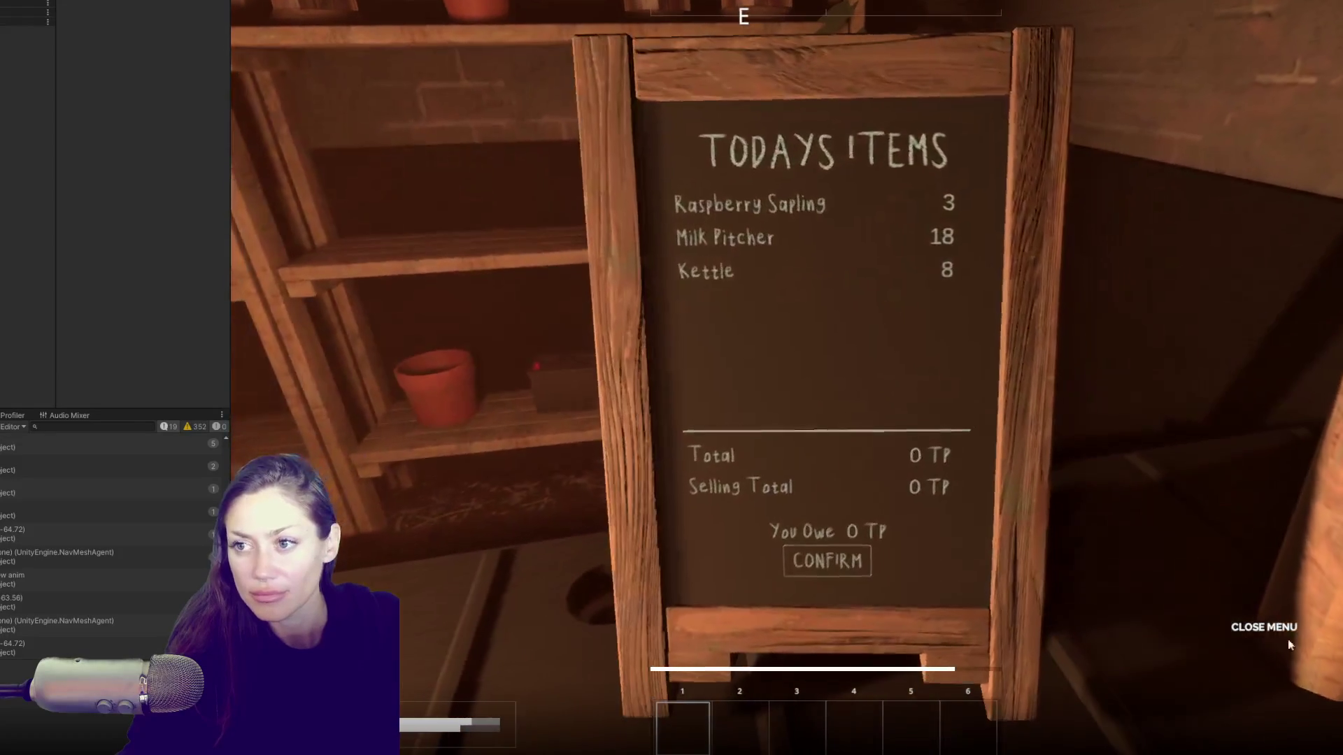
pyautogui.click(1276, 630)
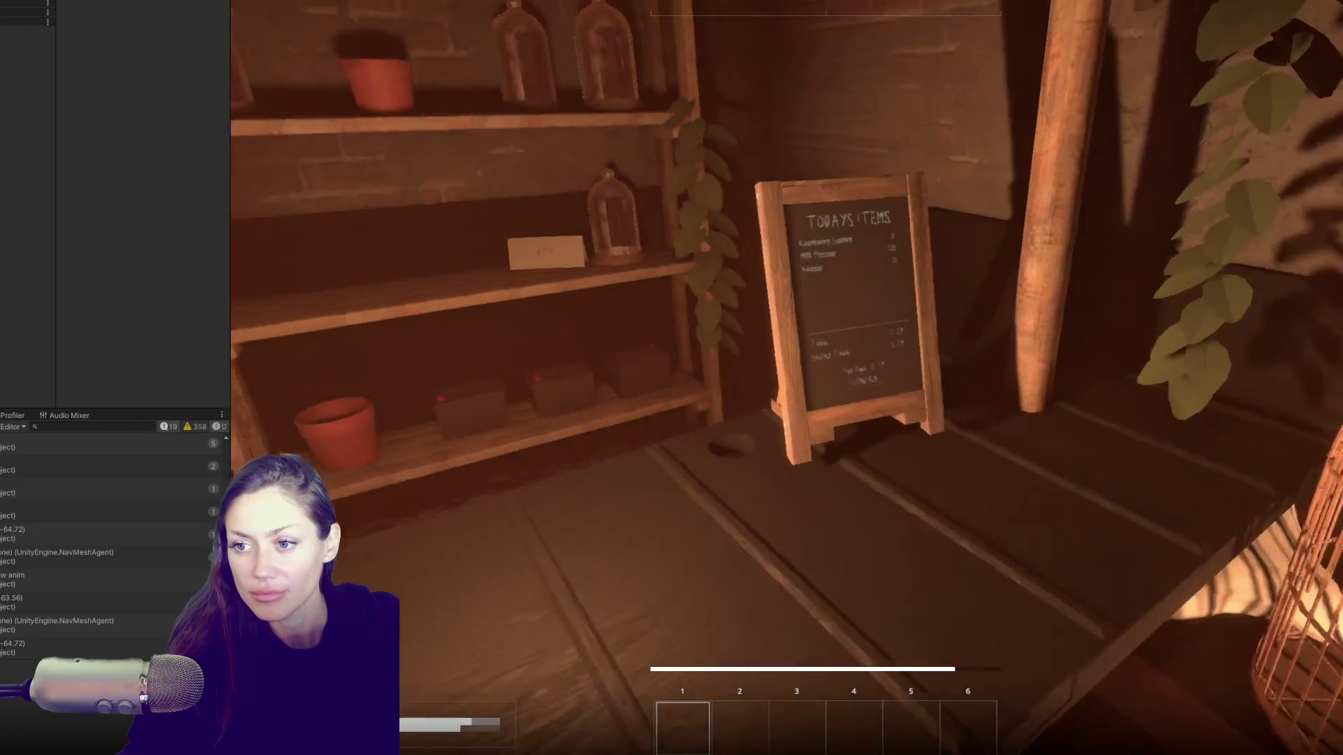
pyautogui.moveTo(825, 378)
pyautogui.press('e')
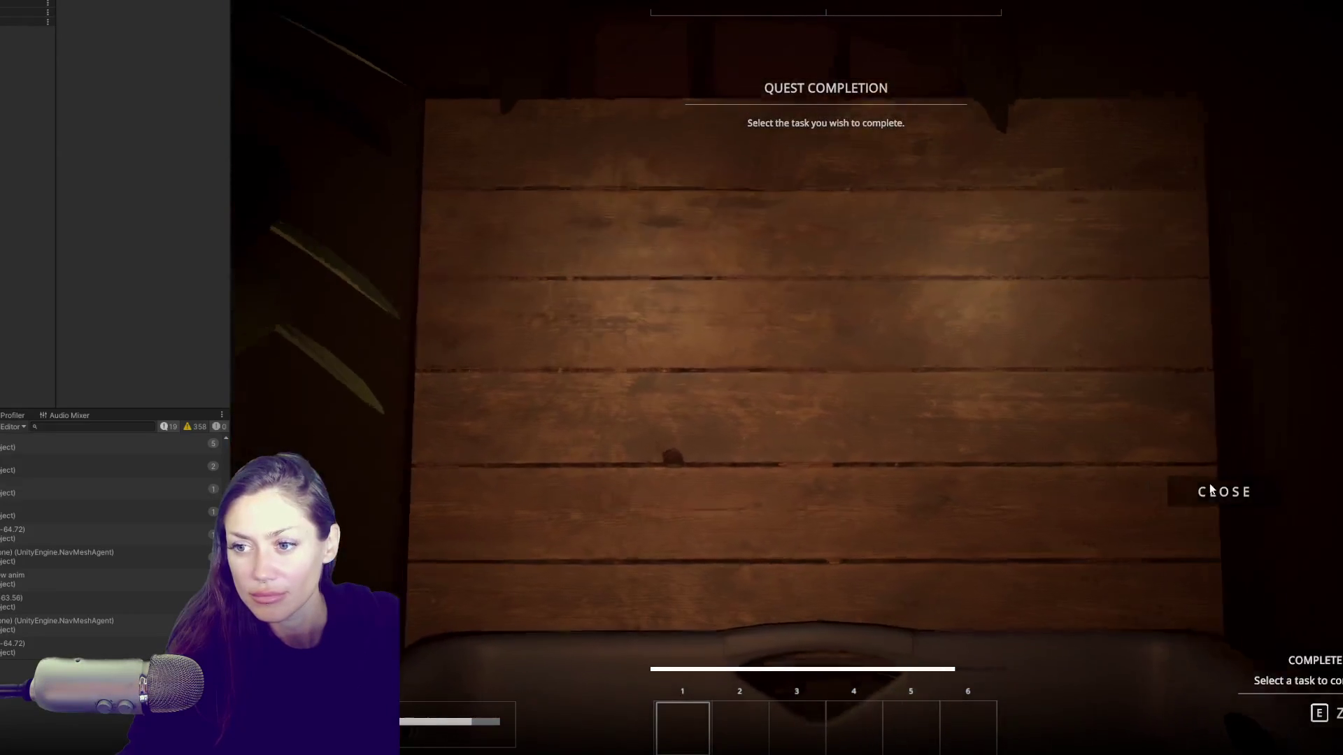
pyautogui.click(1210, 486)
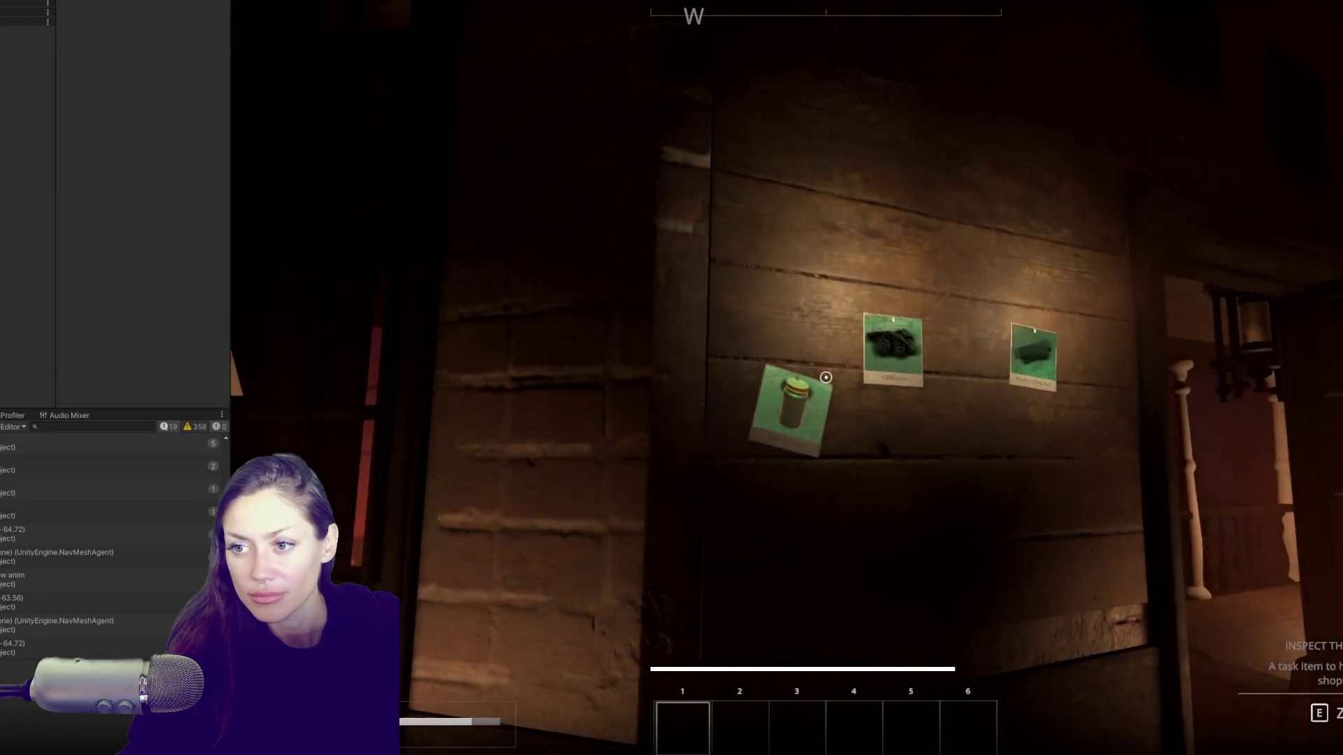
# Step: Accept the Find 5 Glass Jars task from the task board
pyautogui.press('e')
pyautogui.click(803, 373)
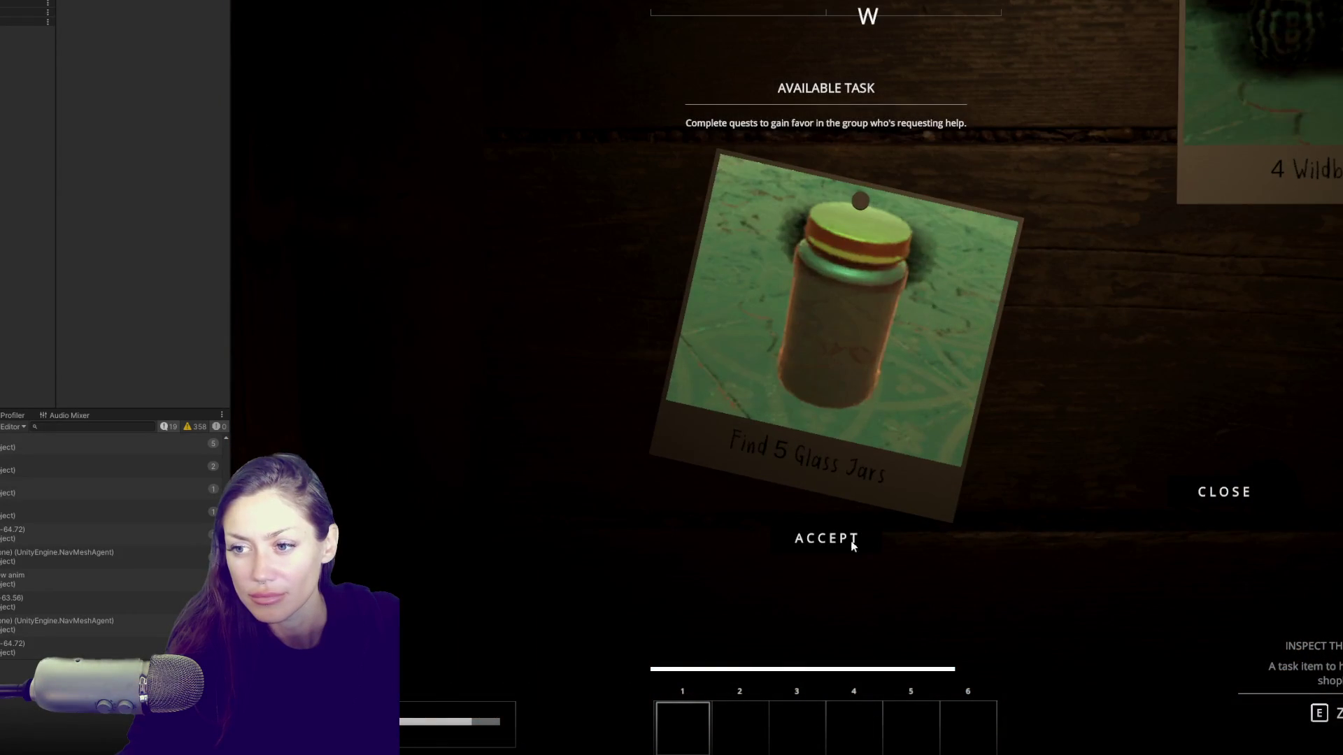
pyautogui.click(856, 544)
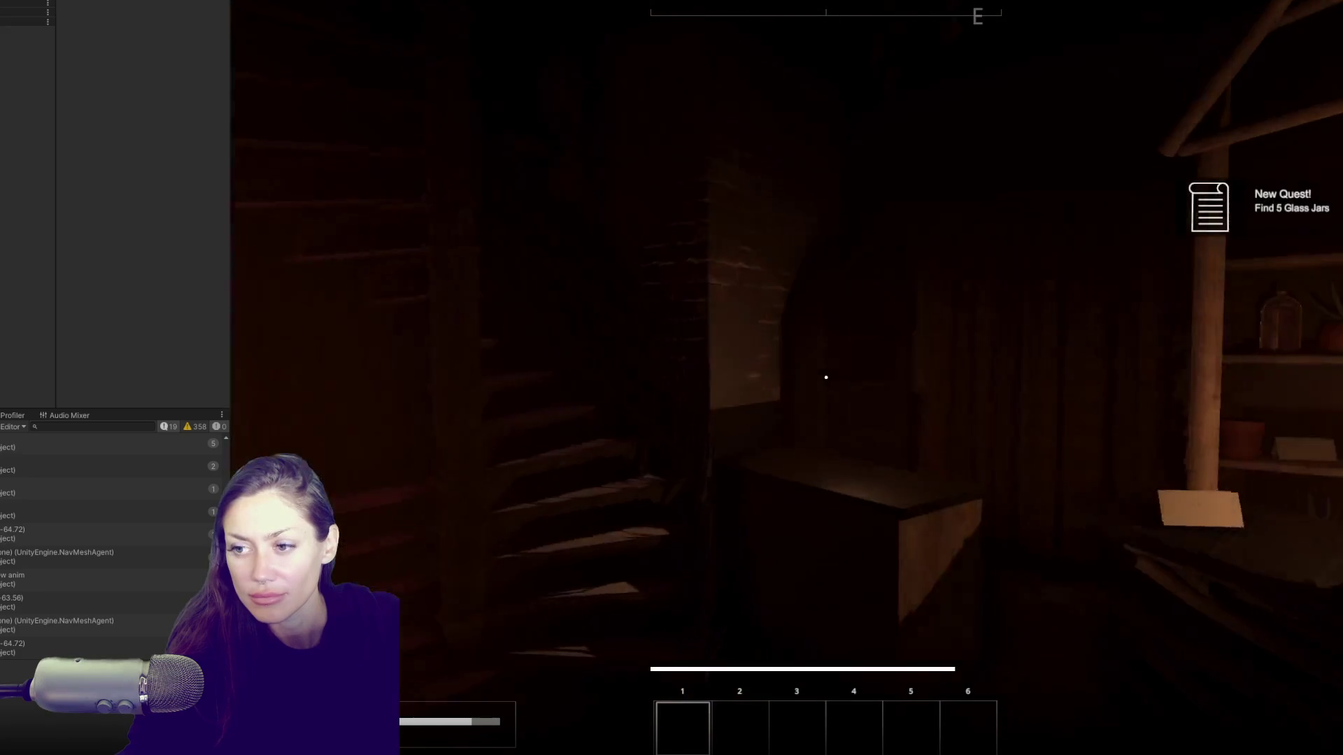
# Step: Walk past the campfire to the map board and fast-travel Home to the foggy alley
pyautogui.press('w')
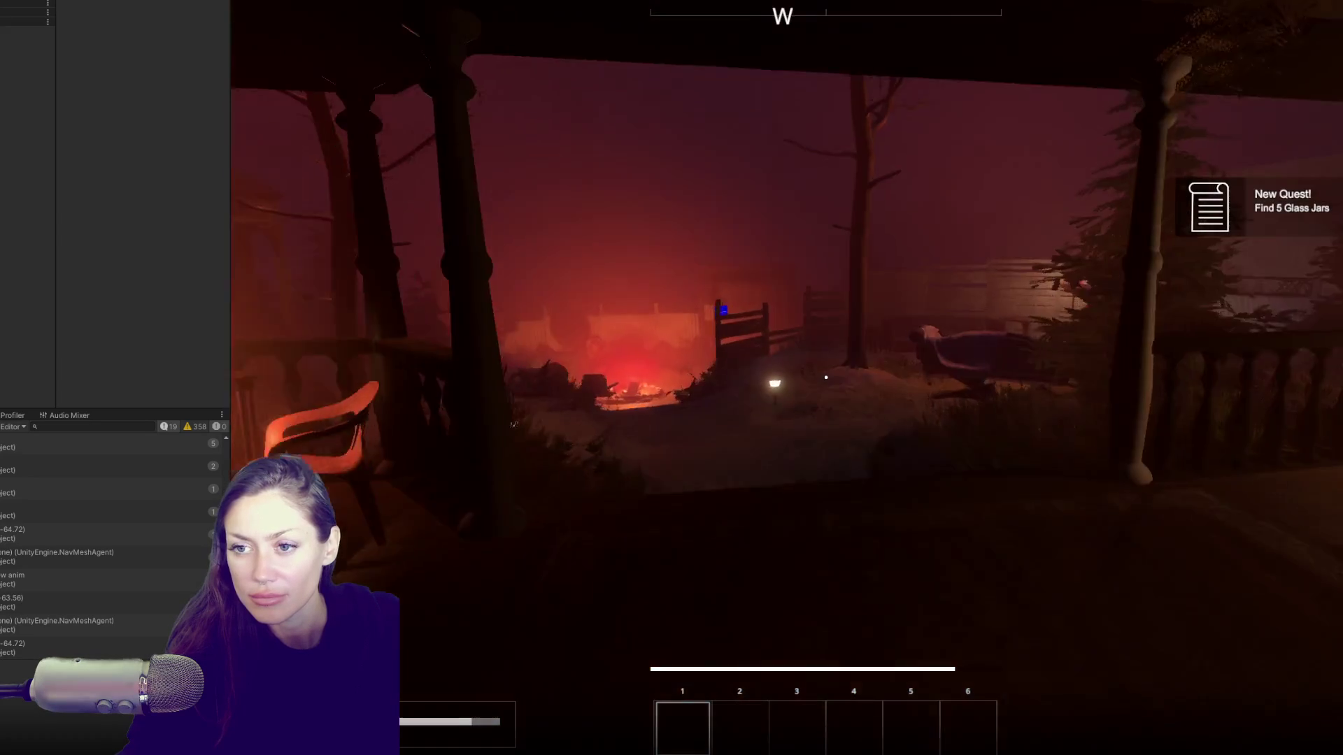
pyautogui.press('w')
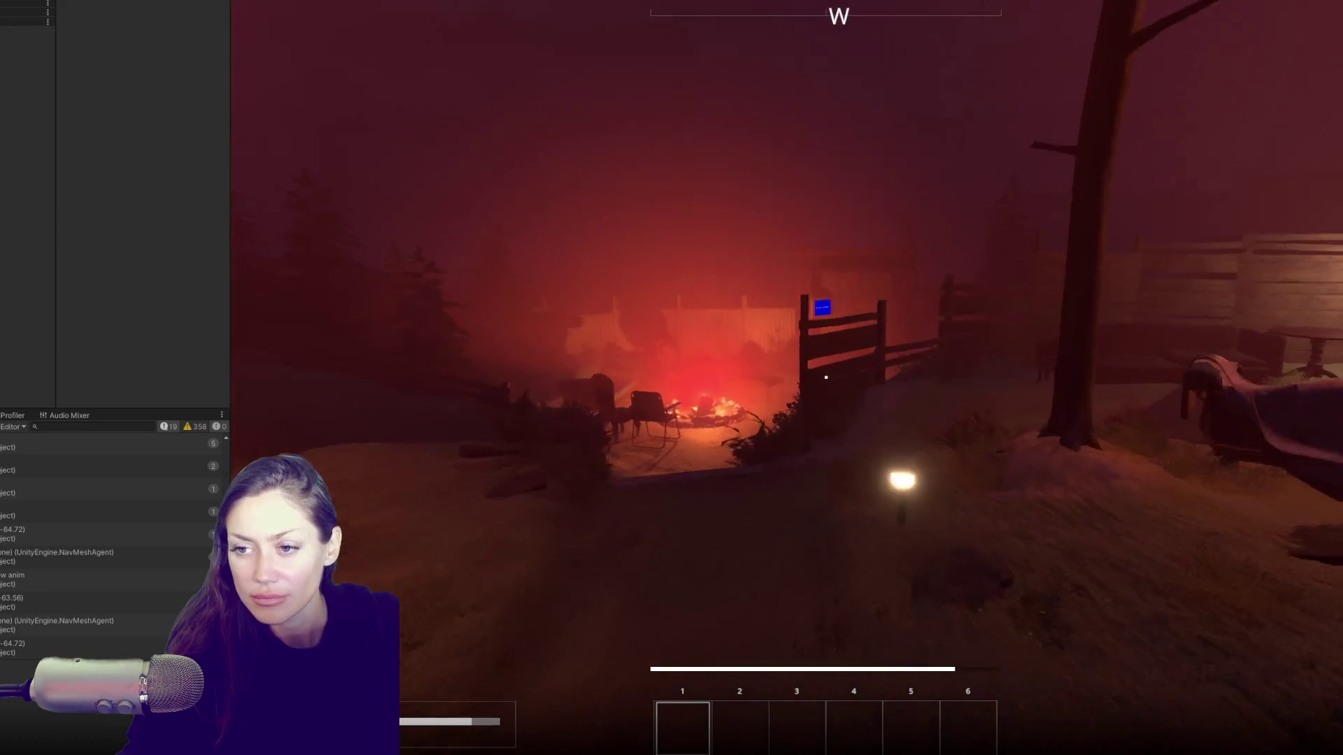
pyautogui.press('w')
pyautogui.press('w')
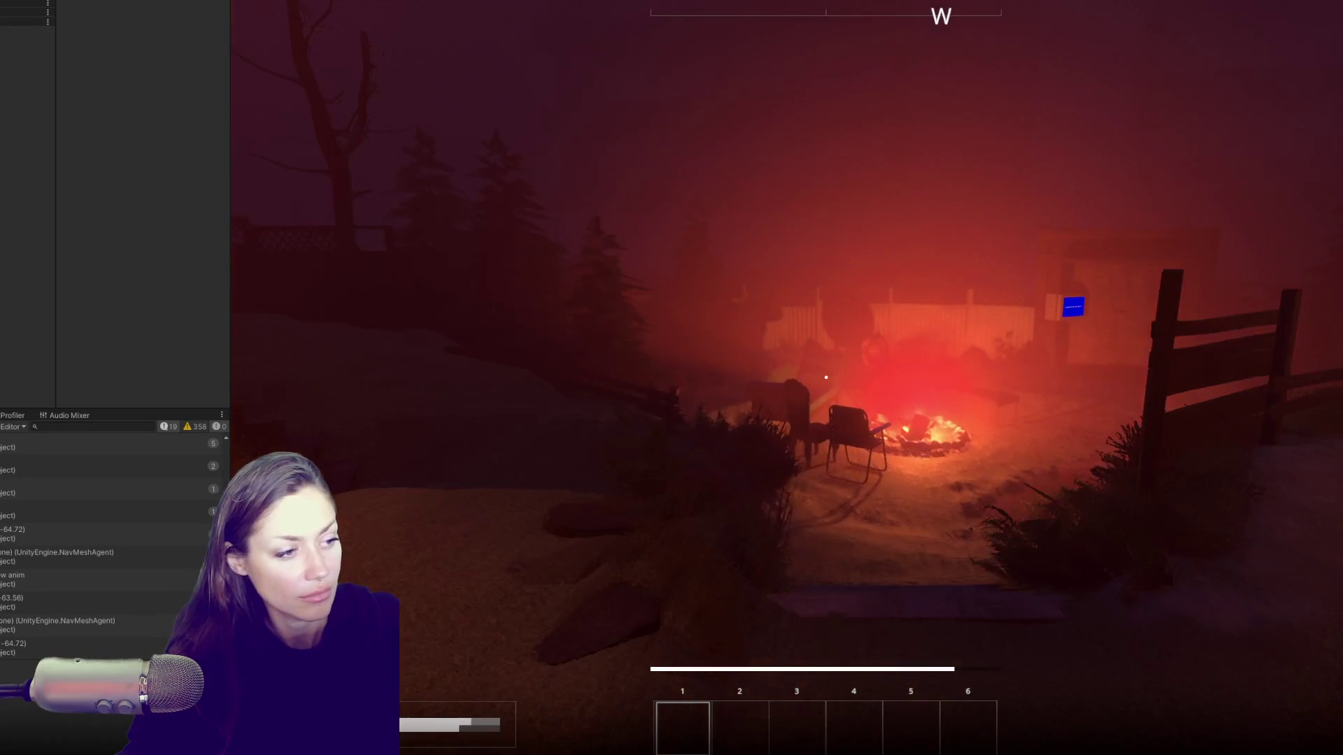
pyautogui.press('w')
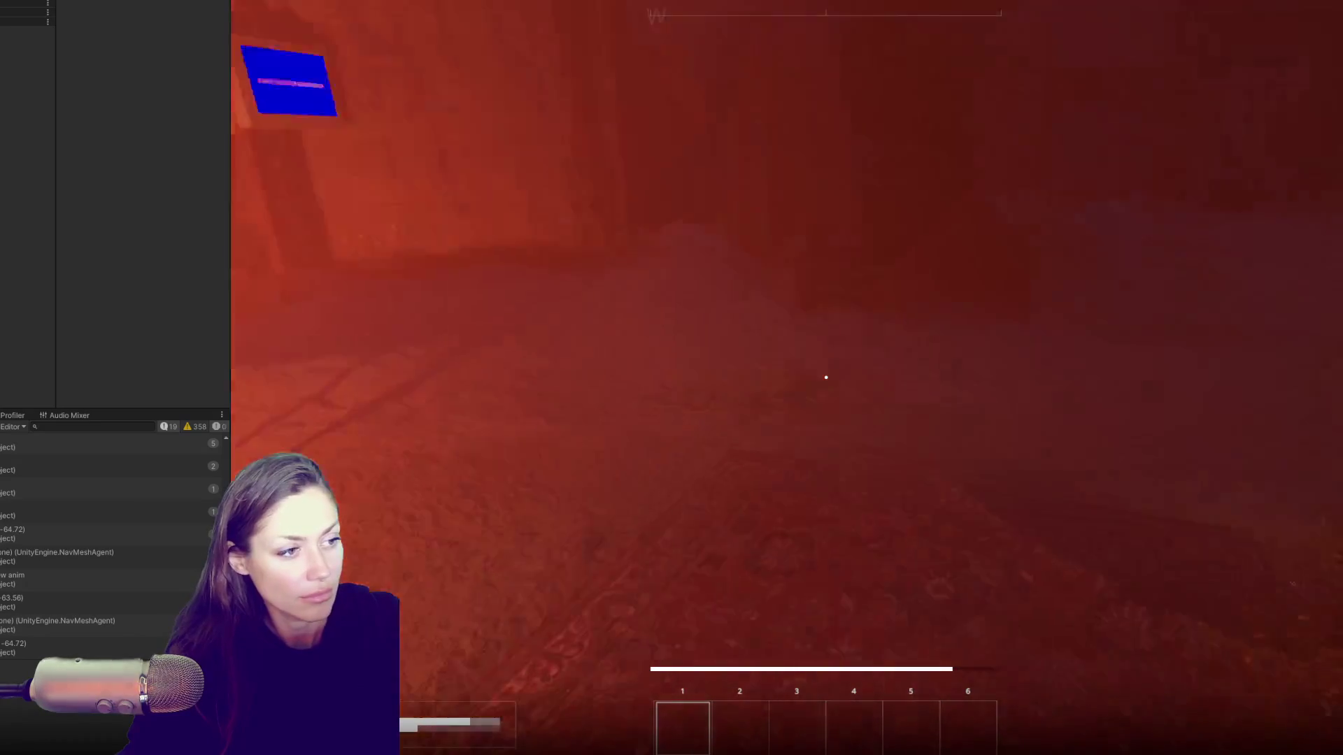
pyautogui.press('w')
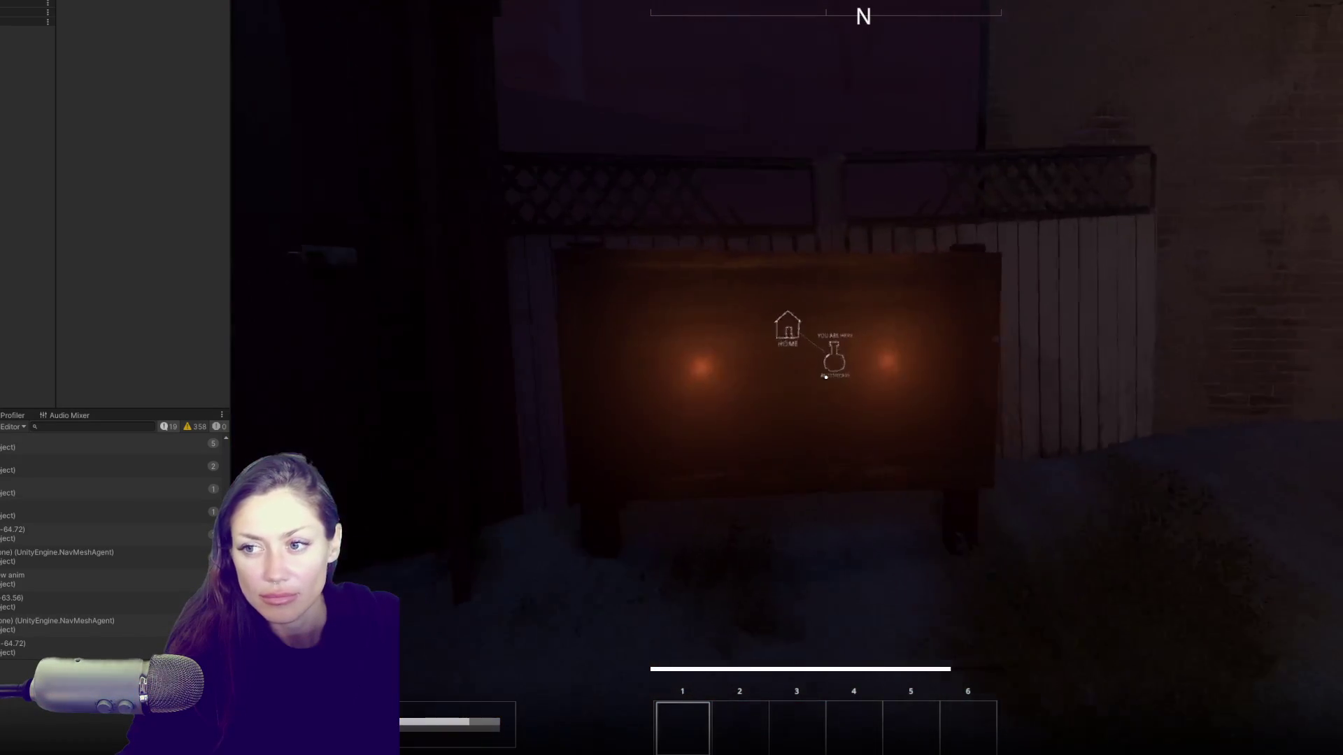
pyautogui.press('e')
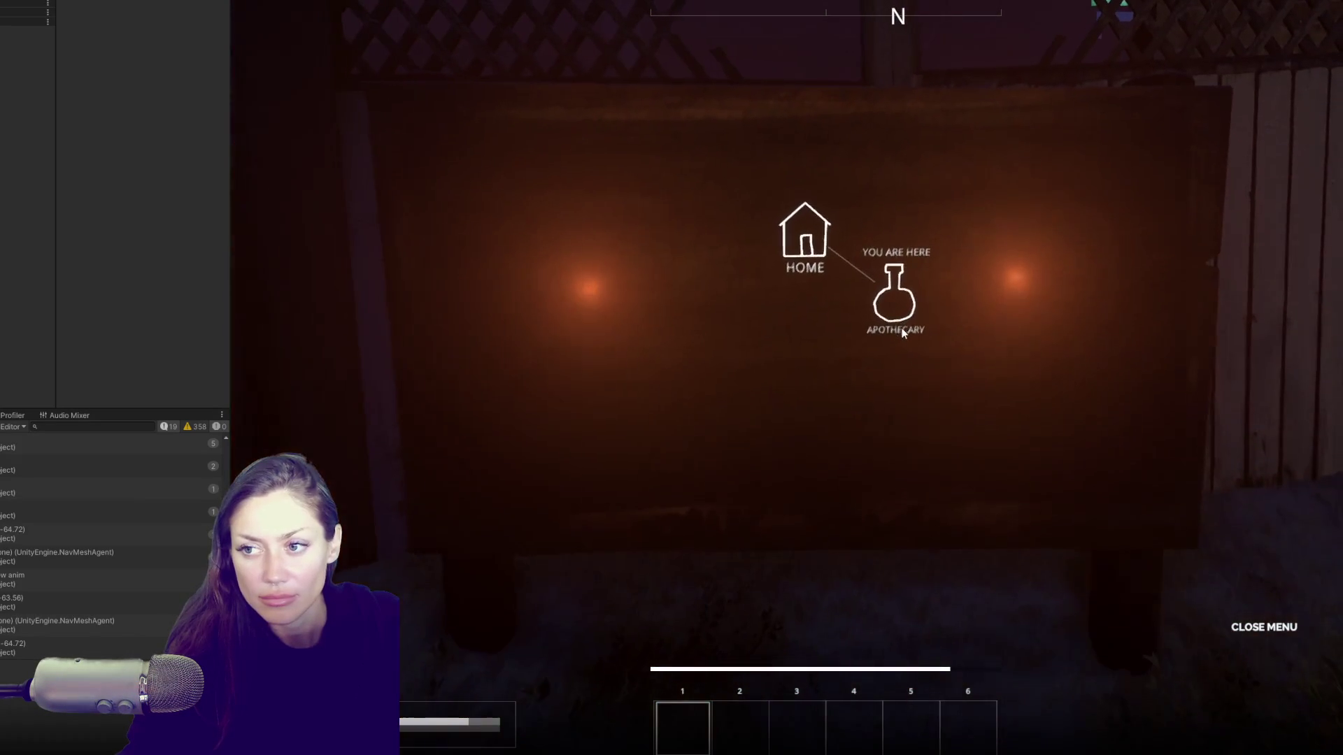
pyautogui.click(809, 274)
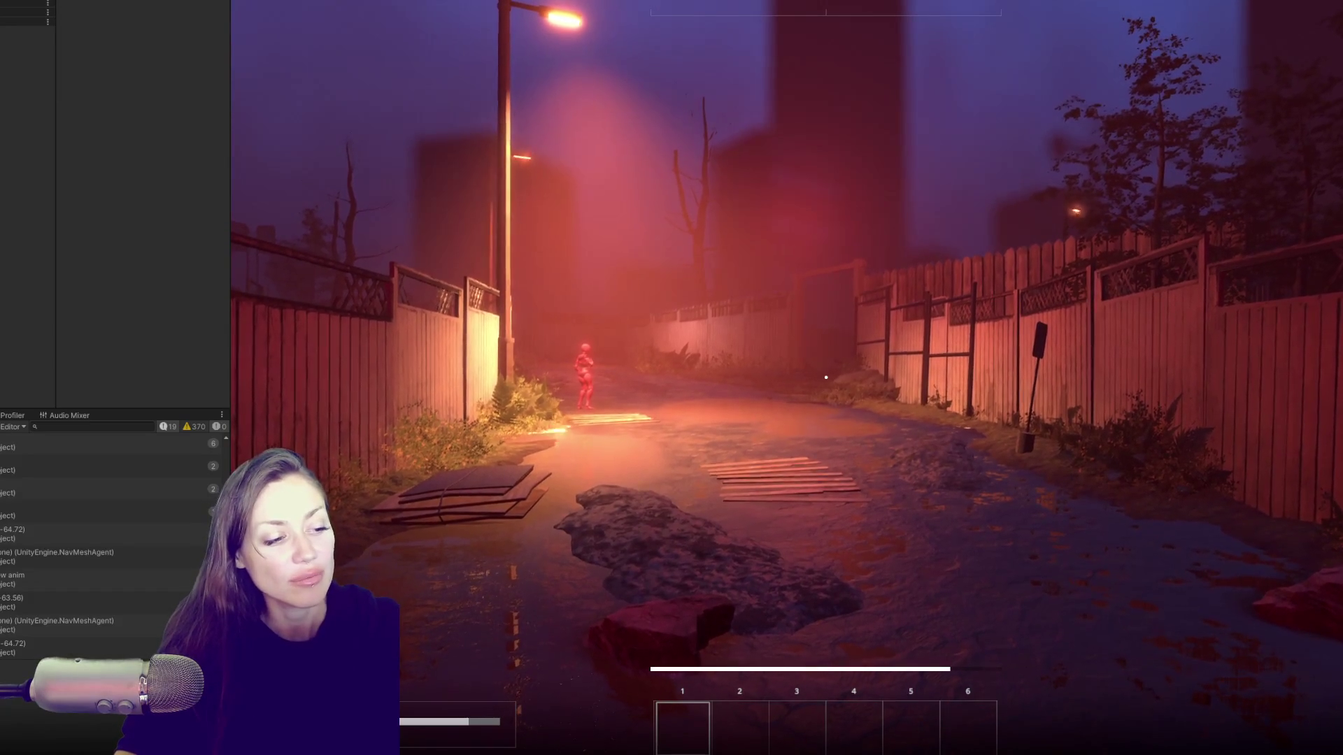
# Step: Walk down the alley to the fenced garden beds and open the pause menu showing Hunger and faction levels
pyautogui.press('w')
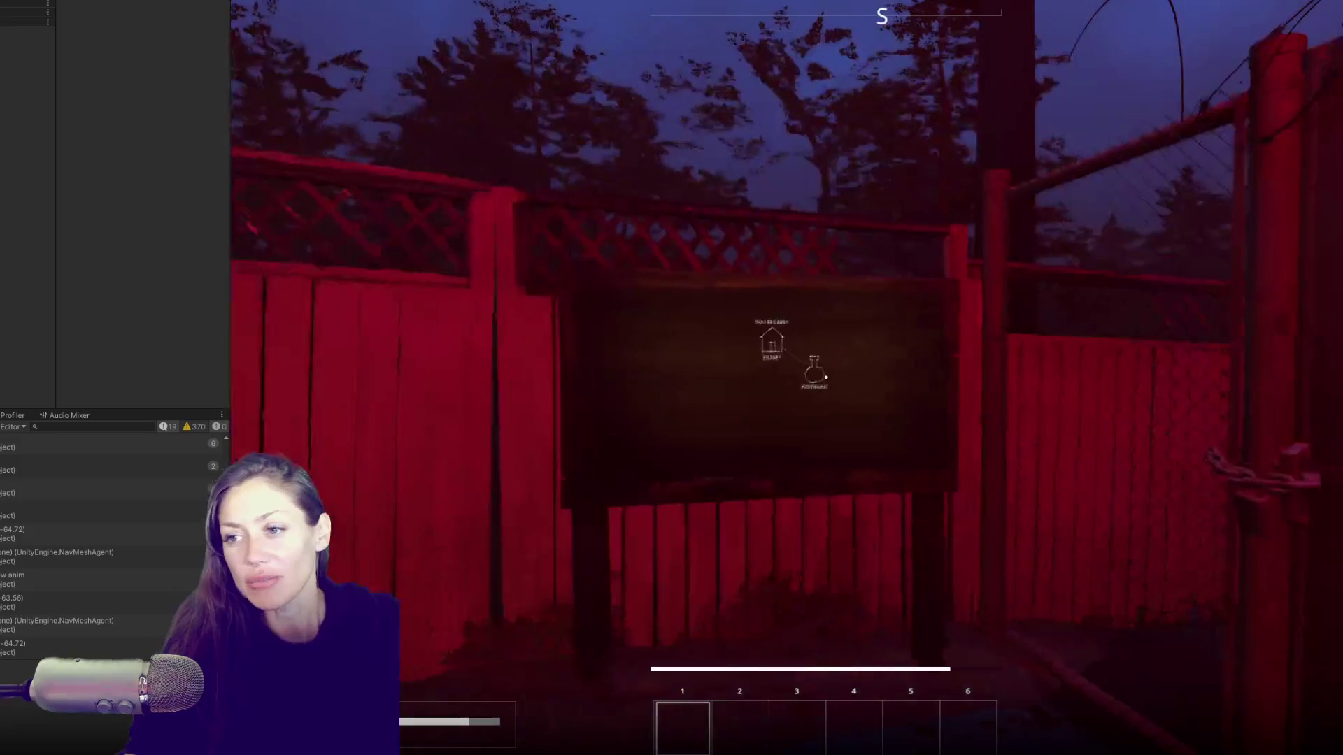
pyautogui.press('w')
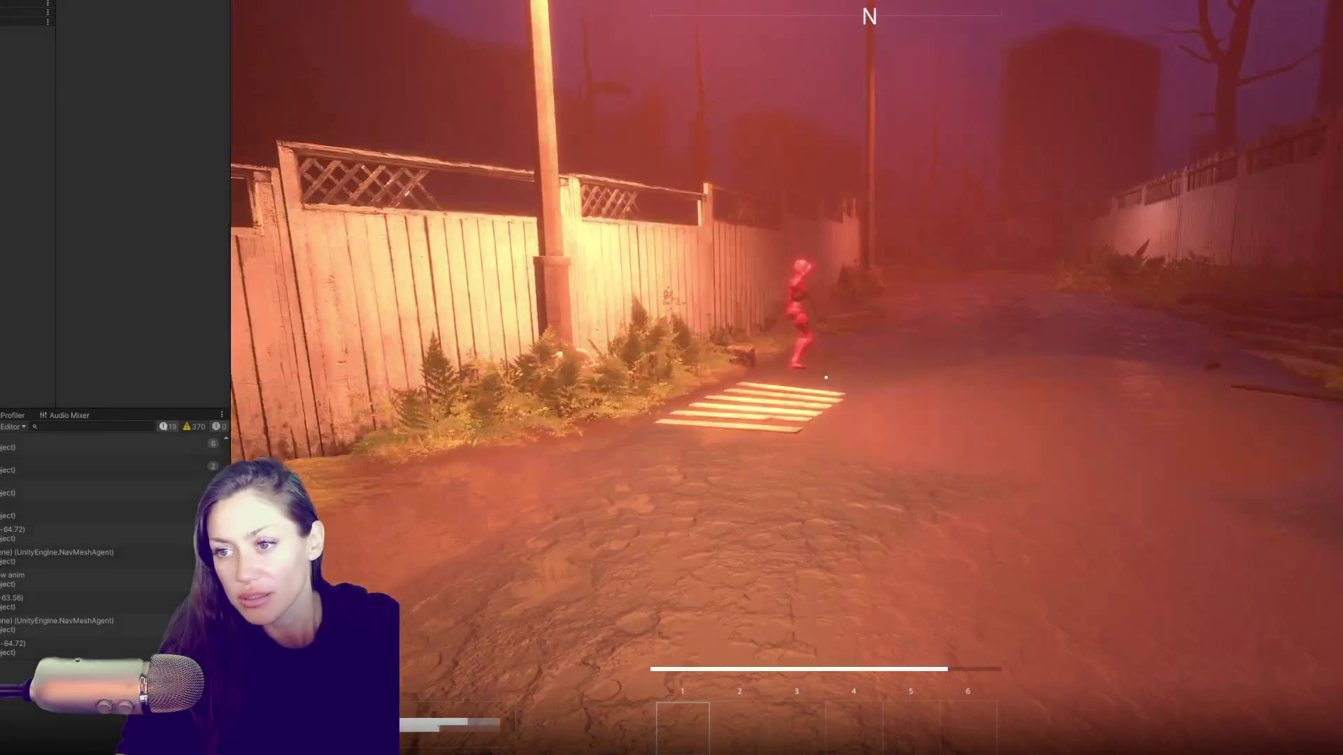
pyautogui.press('w')
pyautogui.press('w')
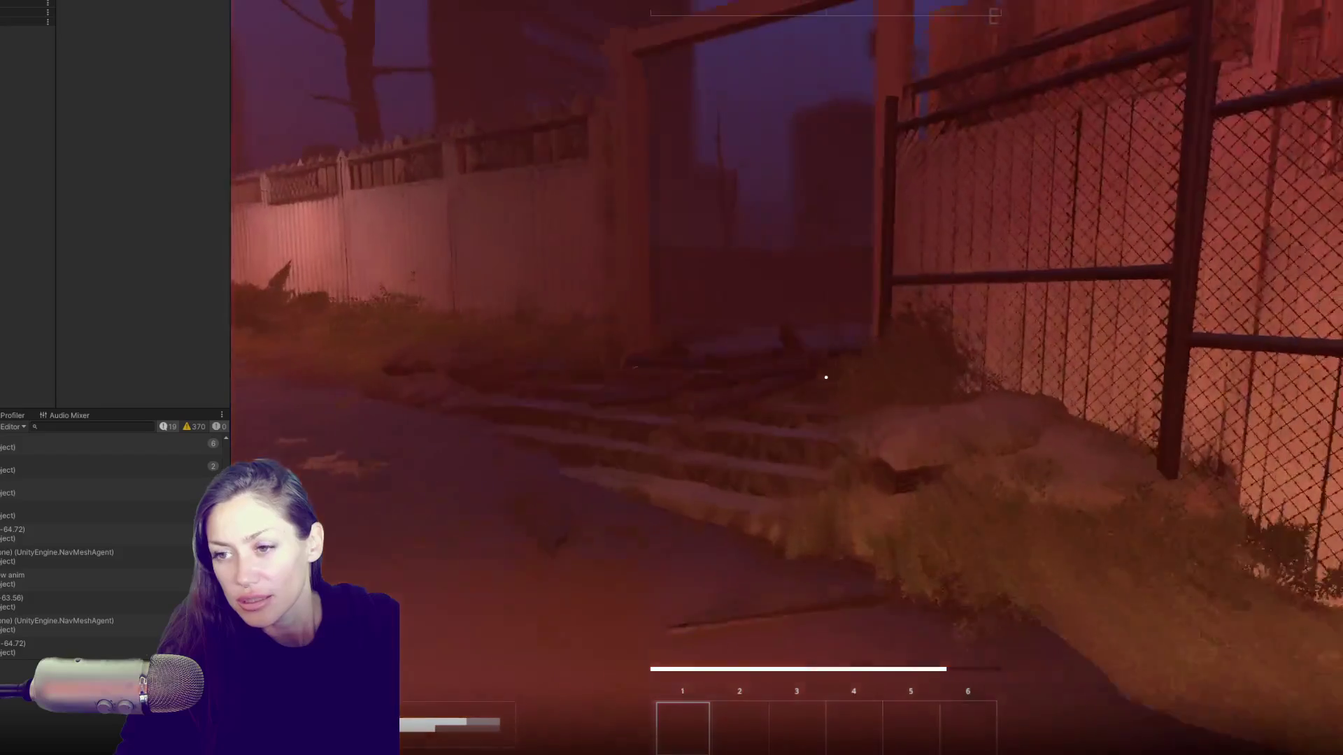
pyautogui.press('w')
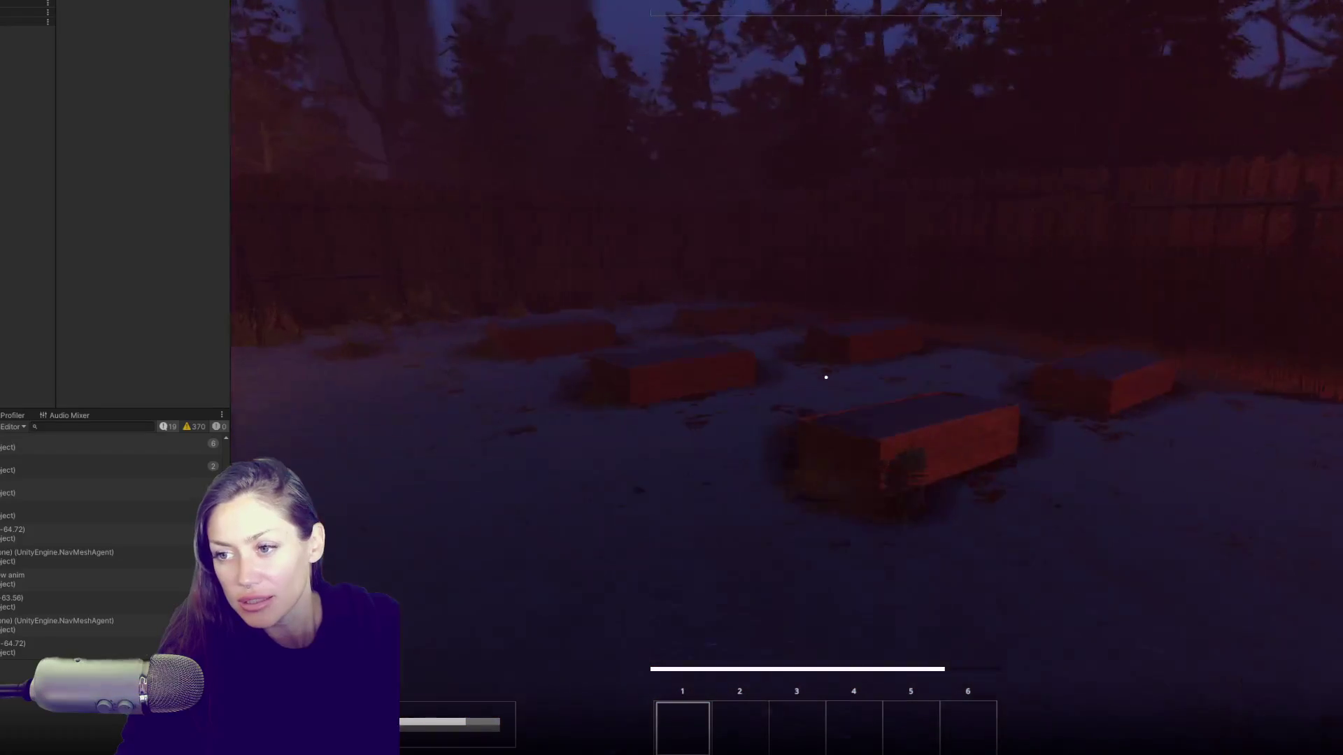
pyautogui.press('w')
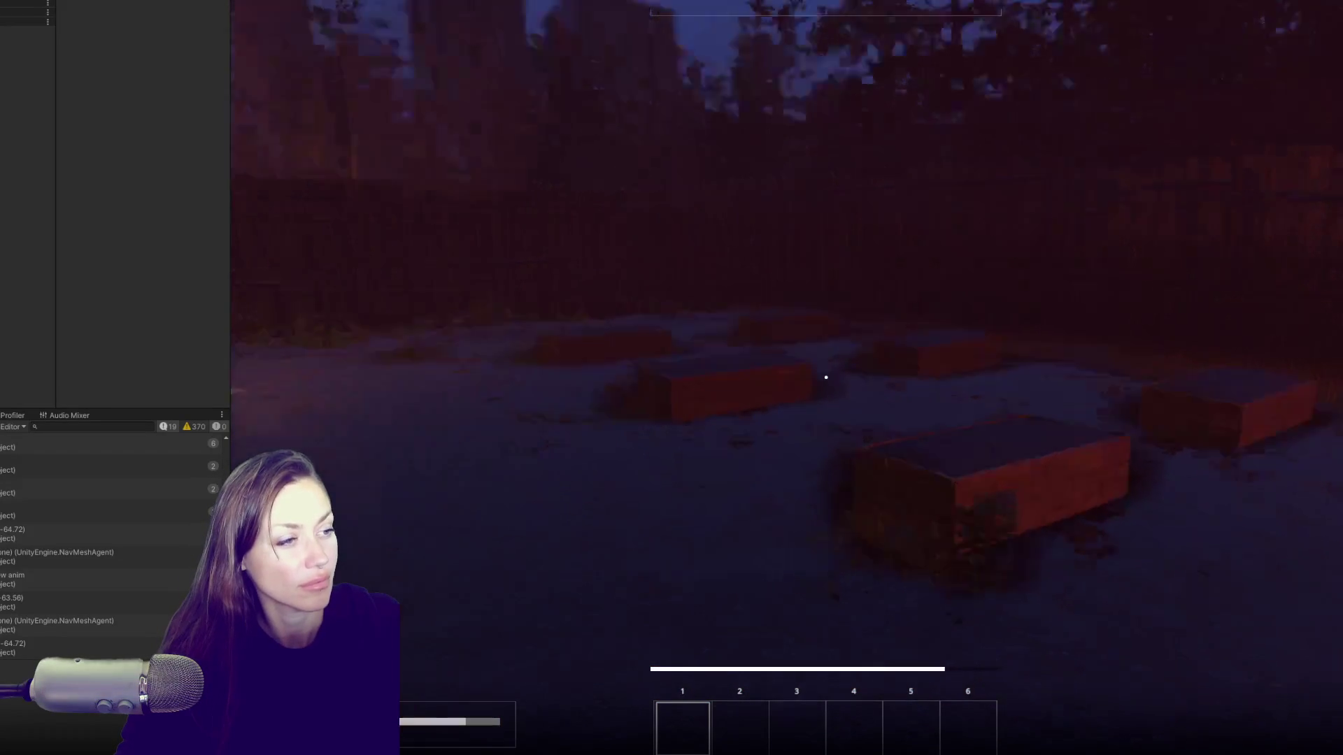
pyautogui.press('Escape')
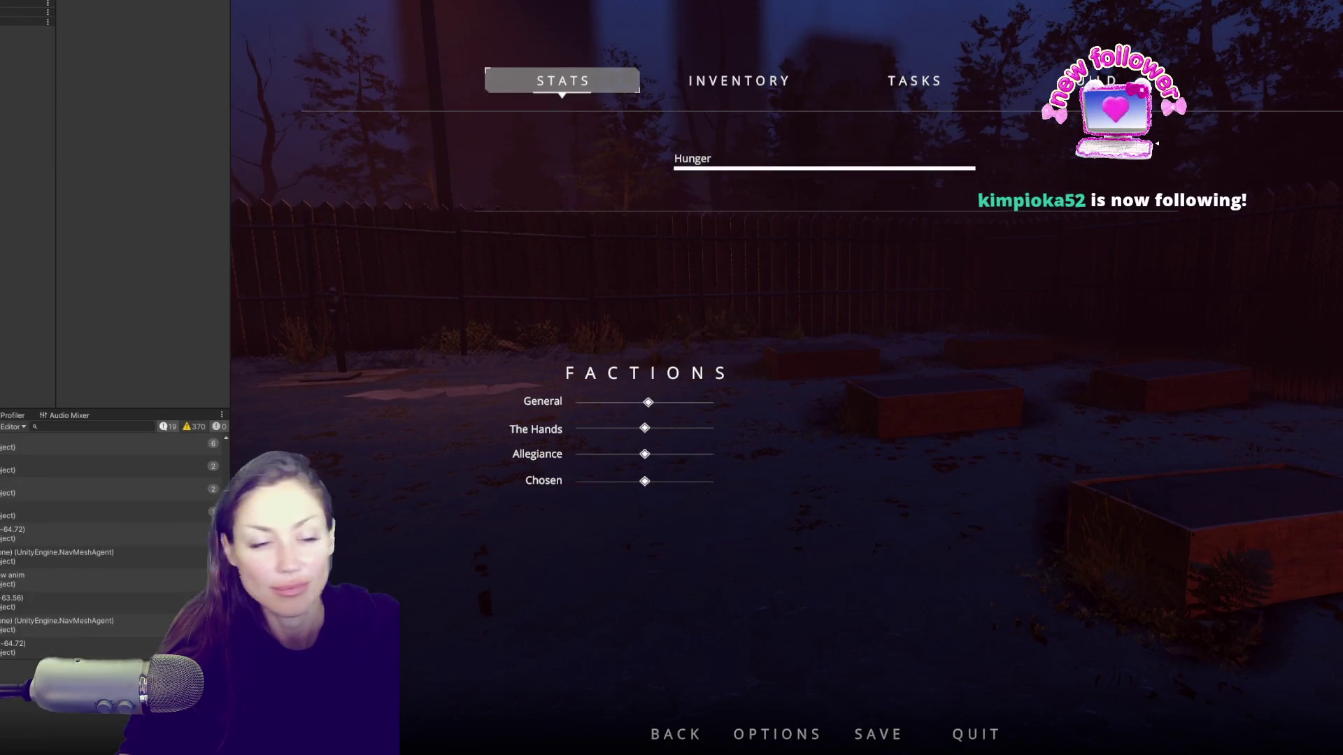
# Step: Stop Play mode, show the Project window with Ctrl+5, and select the Main scene in 6-Scenes
pyautogui.hotkey('ctrl', 'p')
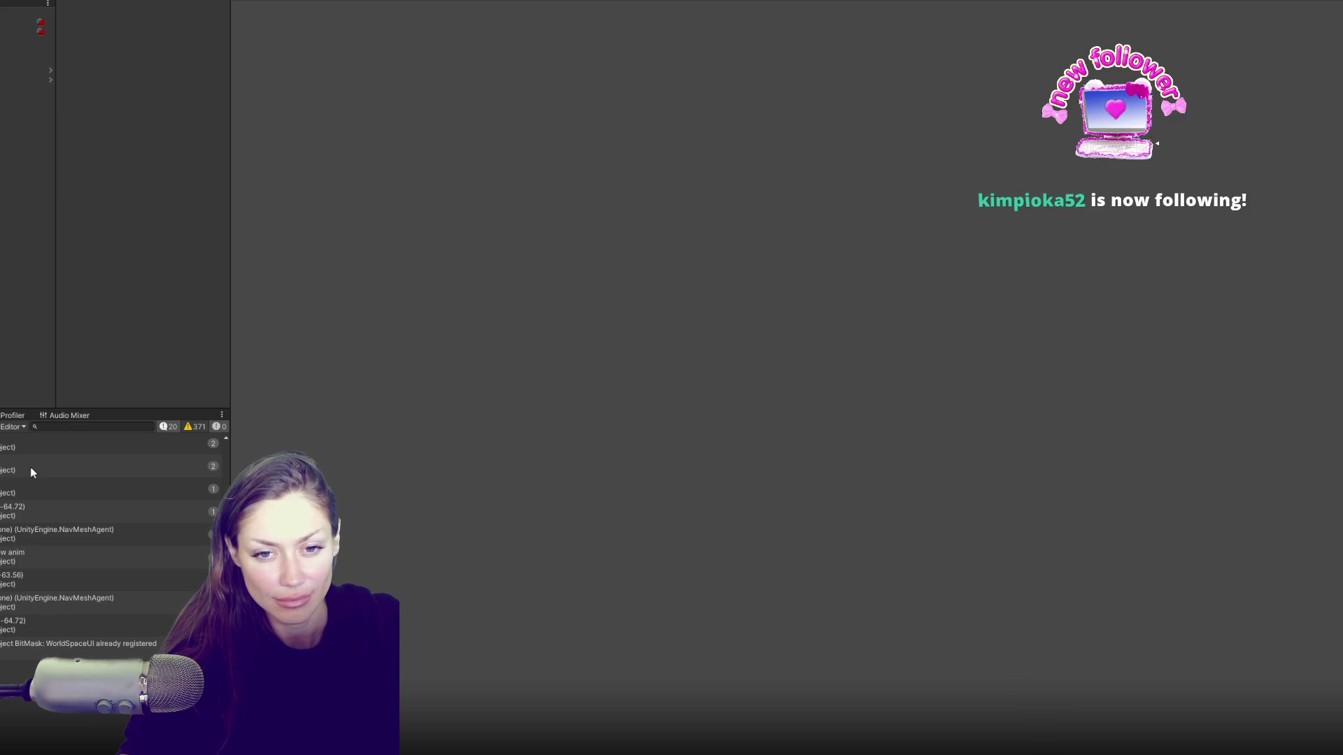
pyautogui.hotkey('ctrl', '5')
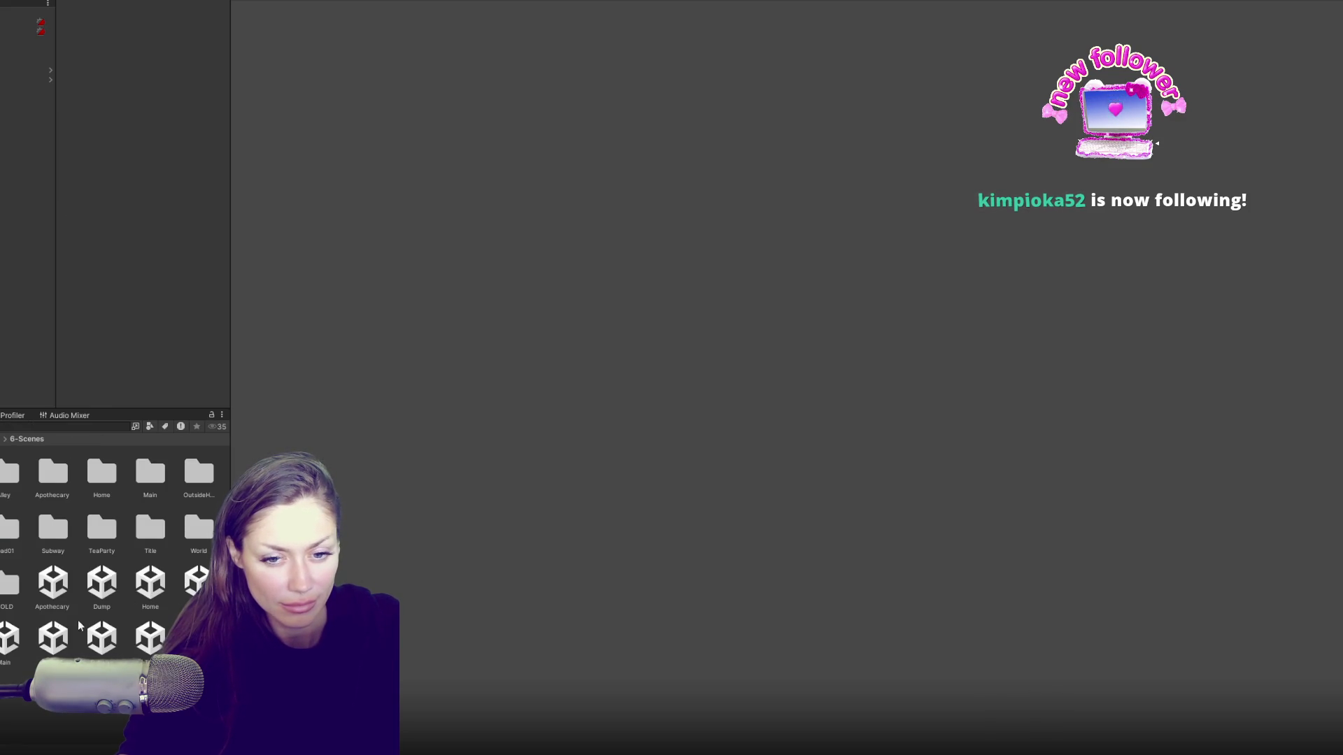
pyautogui.click(14, 623)
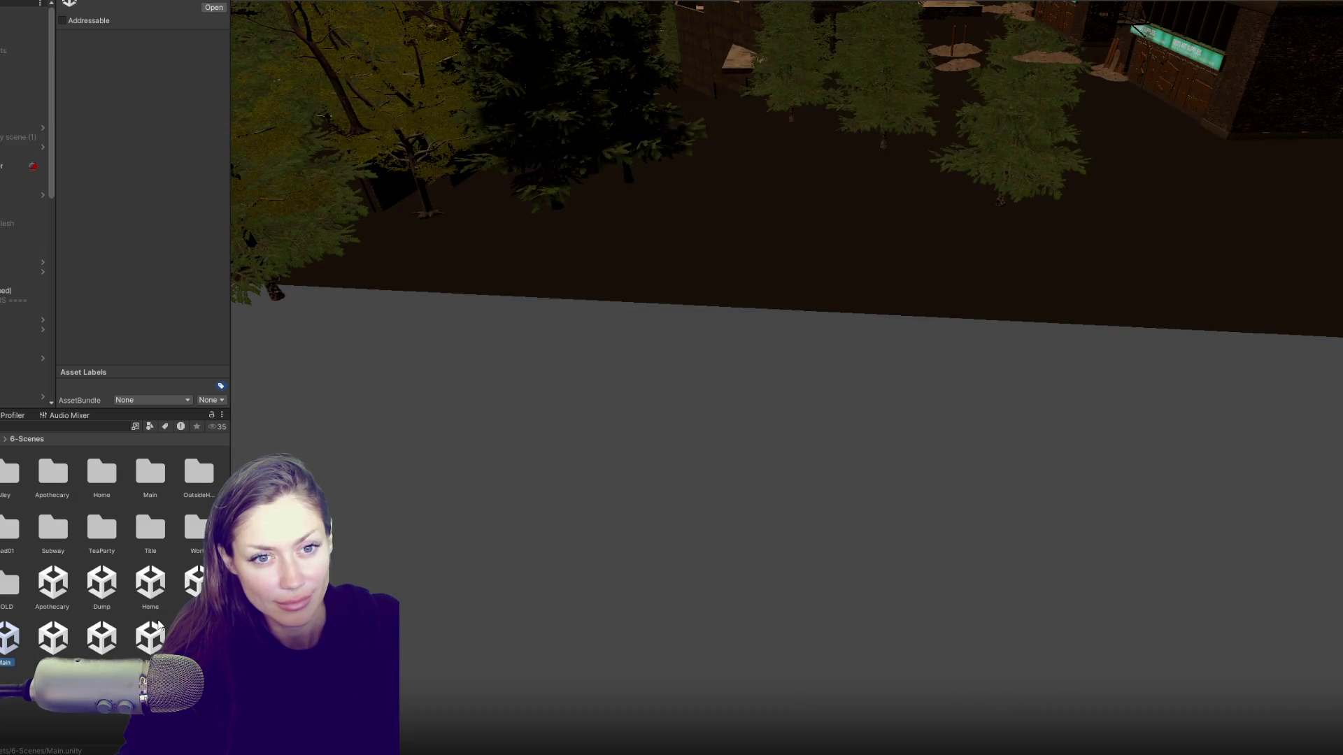
# Step: Load the Home scene additively and inspect its objects in the Hierarchy
pyautogui.moveTo(771, 74)
pyautogui.mouseDown()
pyautogui.moveTo(746, 381)
pyautogui.moveTo(842, 198)
pyautogui.moveTo(737, 255)
pyautogui.moveTo(980, 110)
pyautogui.moveTo(588, 656)
pyautogui.moveTo(600, 531)
pyautogui.mouseUp()
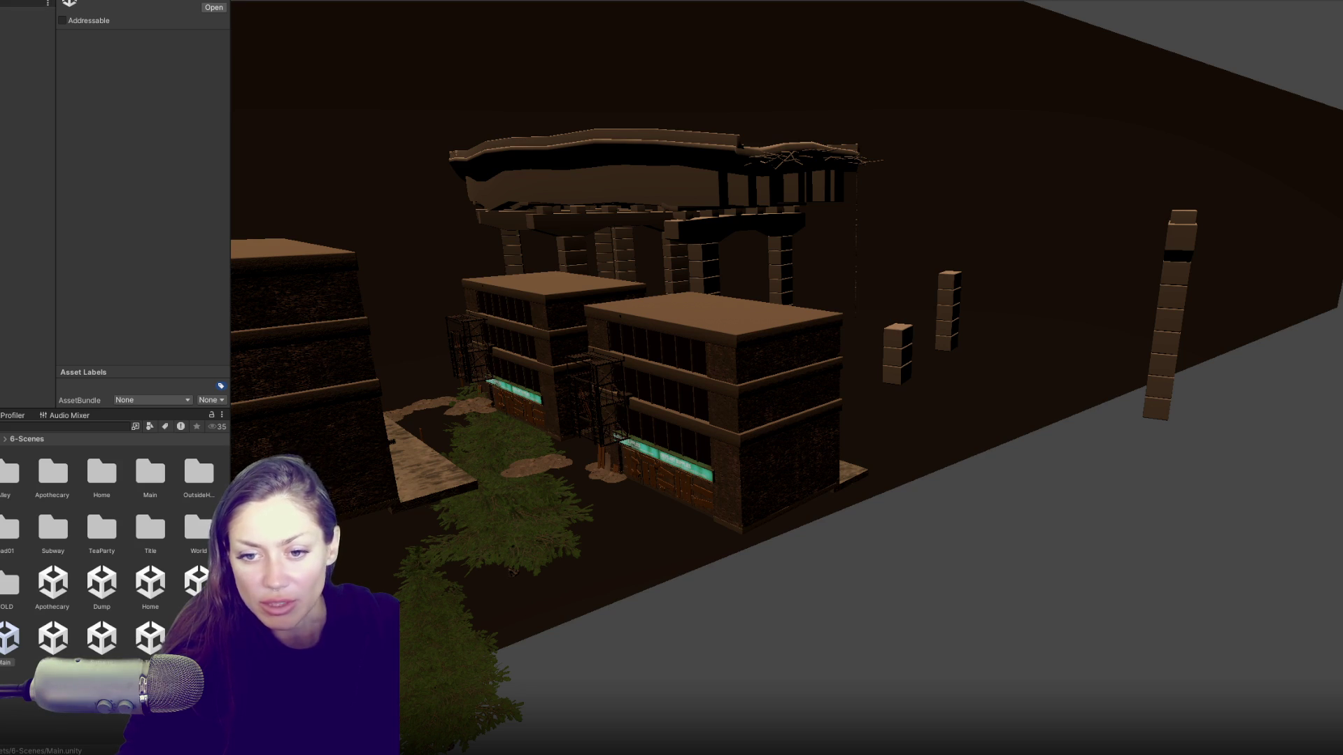
pyautogui.rightClick(154, 584)
pyautogui.click(210, 309)
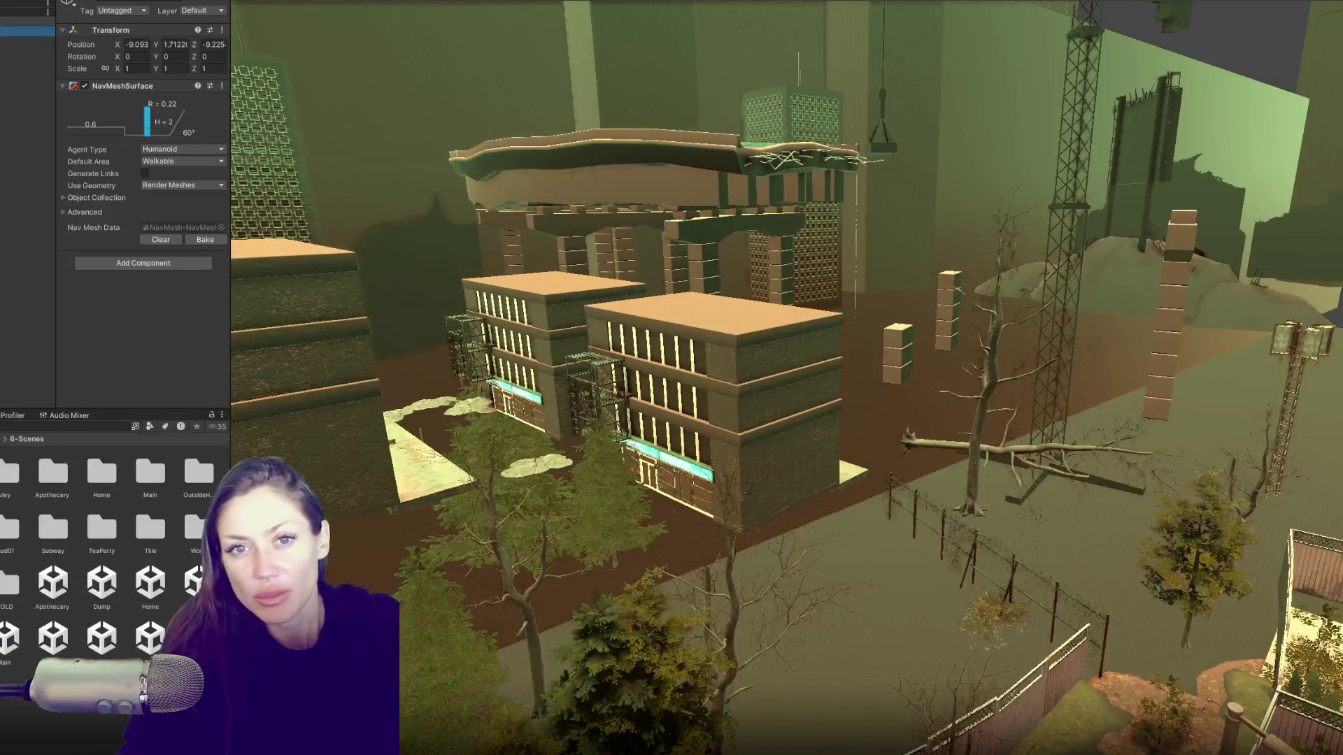
pyautogui.click(28, 99)
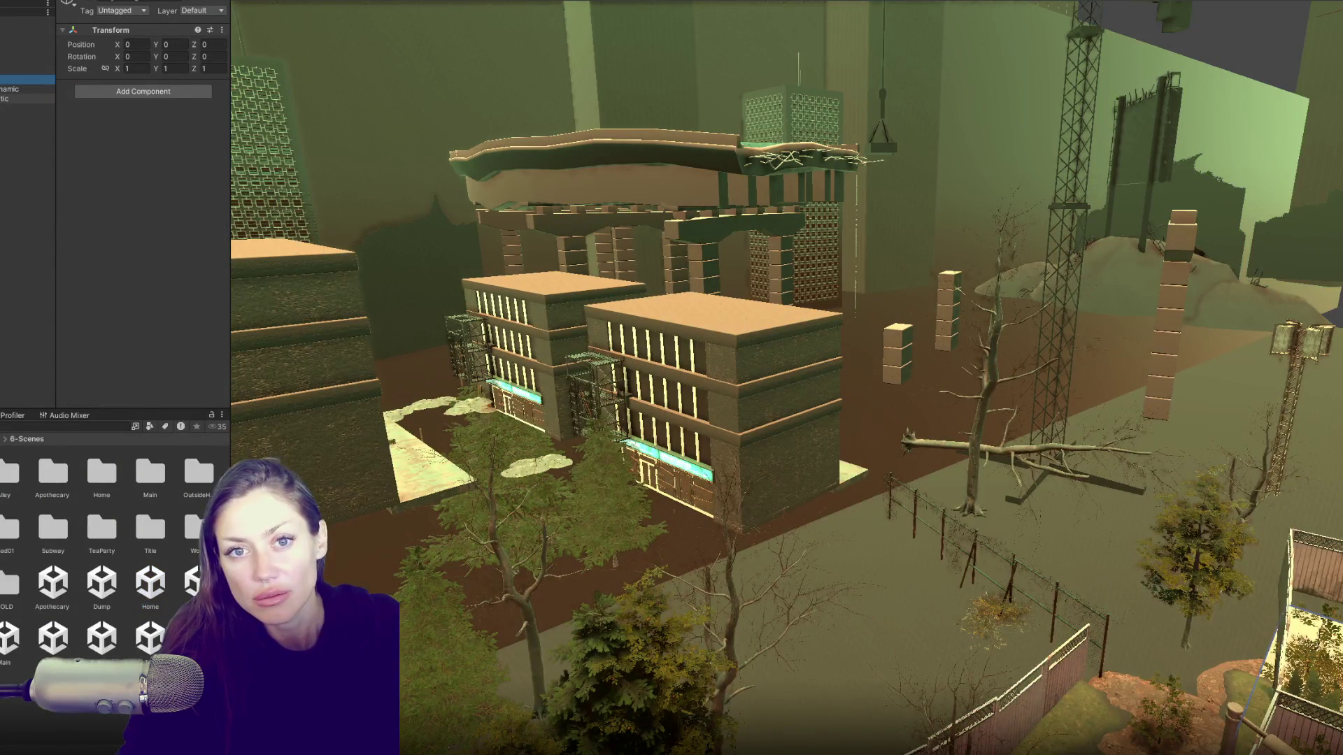
pyautogui.click(20, 79)
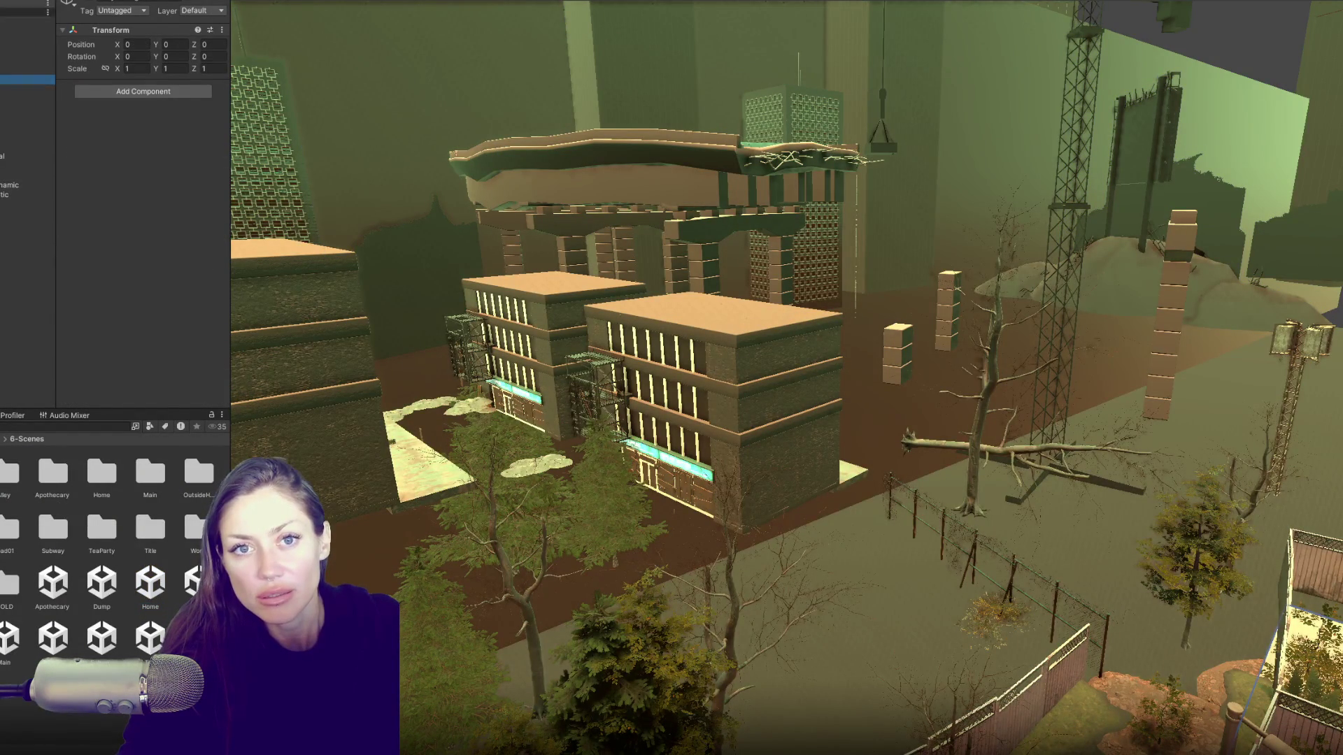
pyautogui.click(28, 11)
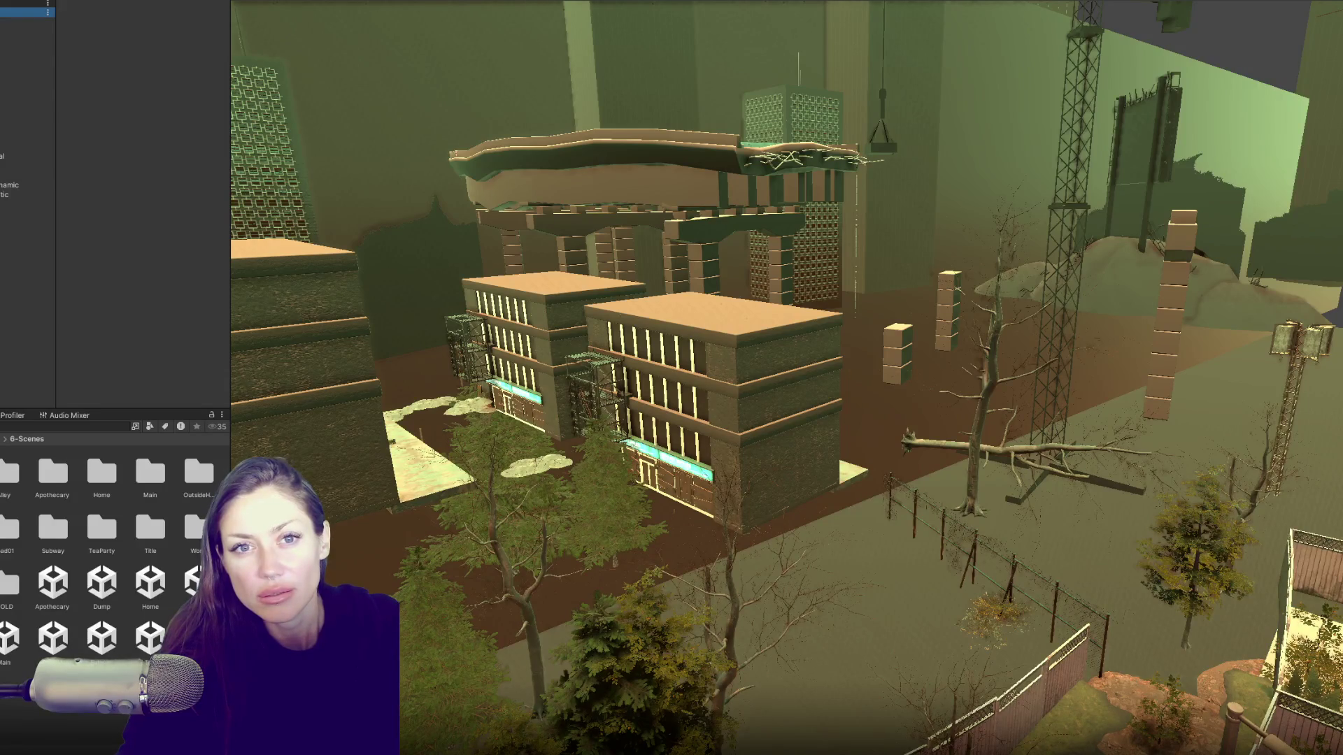
# Step: Load a second scene additively alongside Main and Home
pyautogui.rightClick(62, 633)
pyautogui.click(212, 379)
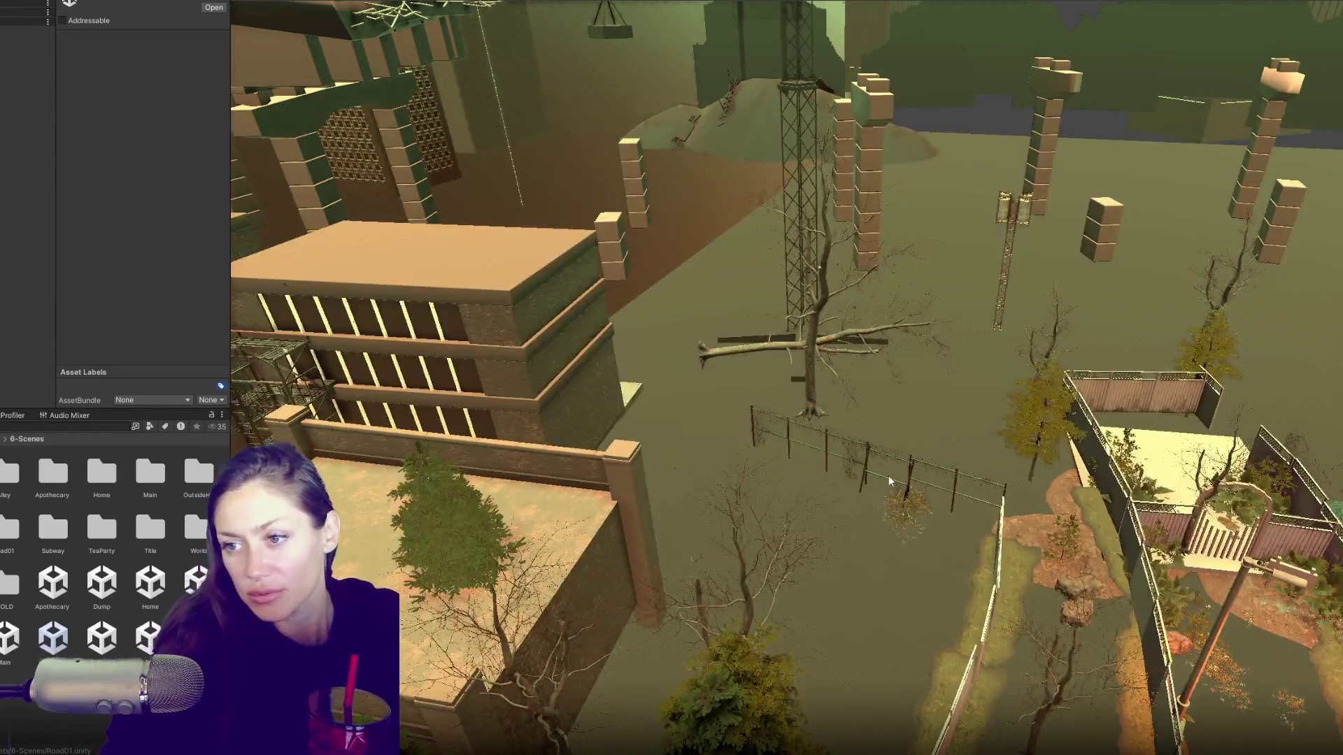
pyautogui.moveTo(888, 476)
pyautogui.mouseDown()
pyautogui.moveTo(690, 536)
pyautogui.moveTo(795, 432)
pyautogui.moveTo(665, 177)
pyautogui.moveTo(1133, 204)
pyautogui.moveTo(1110, 280)
pyautogui.moveTo(1018, 349)
pyautogui.moveTo(830, 319)
pyautogui.mouseUp()
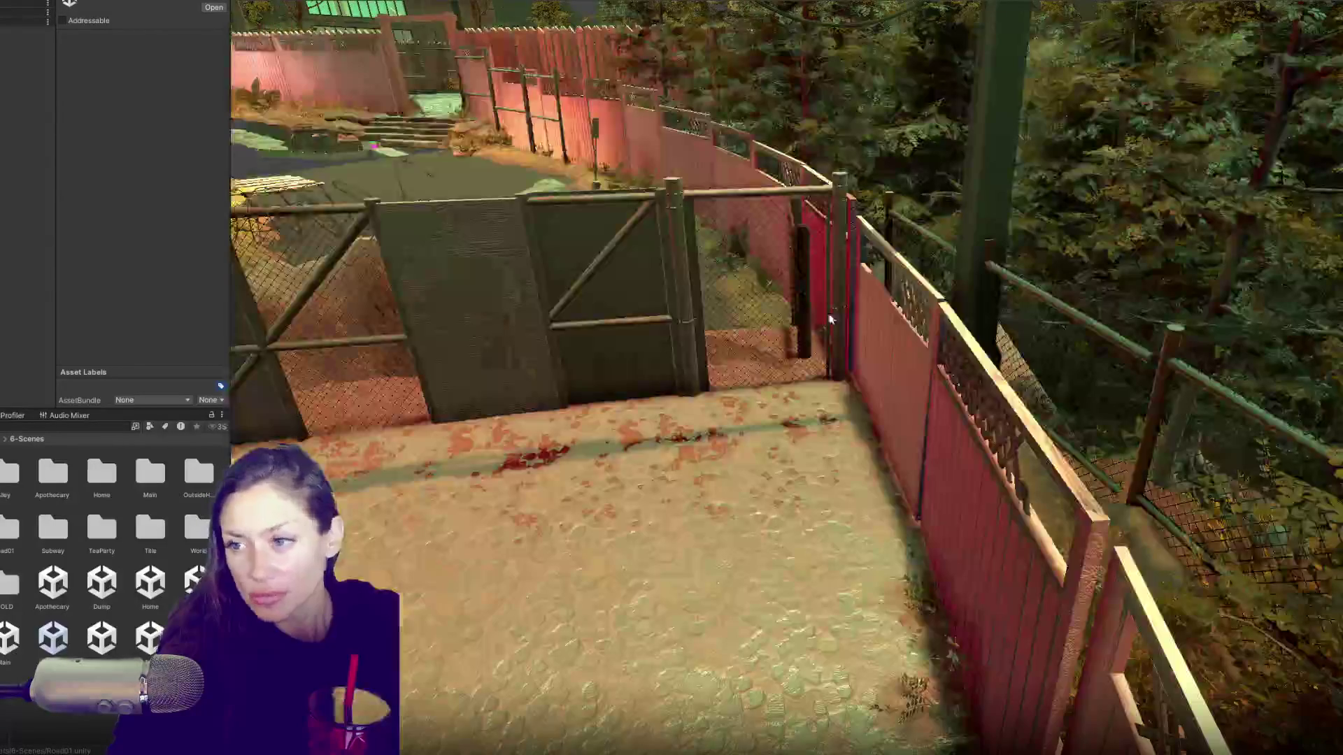
# Step: Move the Fence prefab beside the chain-link gate and rotate it to Y 40.07
pyautogui.click(927, 242)
pyautogui.moveTo(929, 242)
pyautogui.mouseDown()
pyautogui.moveTo(988, 369)
pyautogui.moveTo(913, 360)
pyautogui.moveTo(864, 311)
pyautogui.moveTo(897, 351)
pyautogui.mouseUp()
pyautogui.press('e')
pyautogui.press('w')
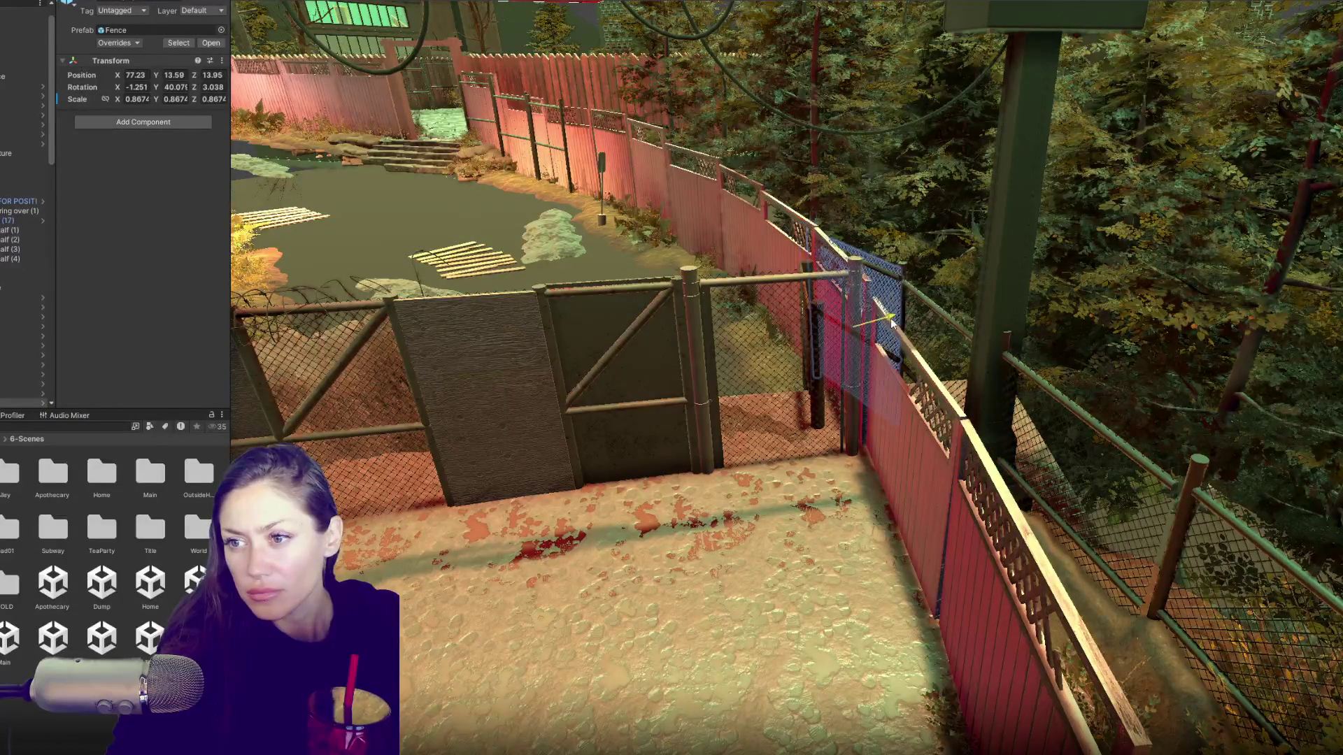
# Step: Collapse the Hierarchy, select the object at the scene origin, then the pond's mud
pyautogui.scroll(1, 3, 31)
pyautogui.click(4, 31)
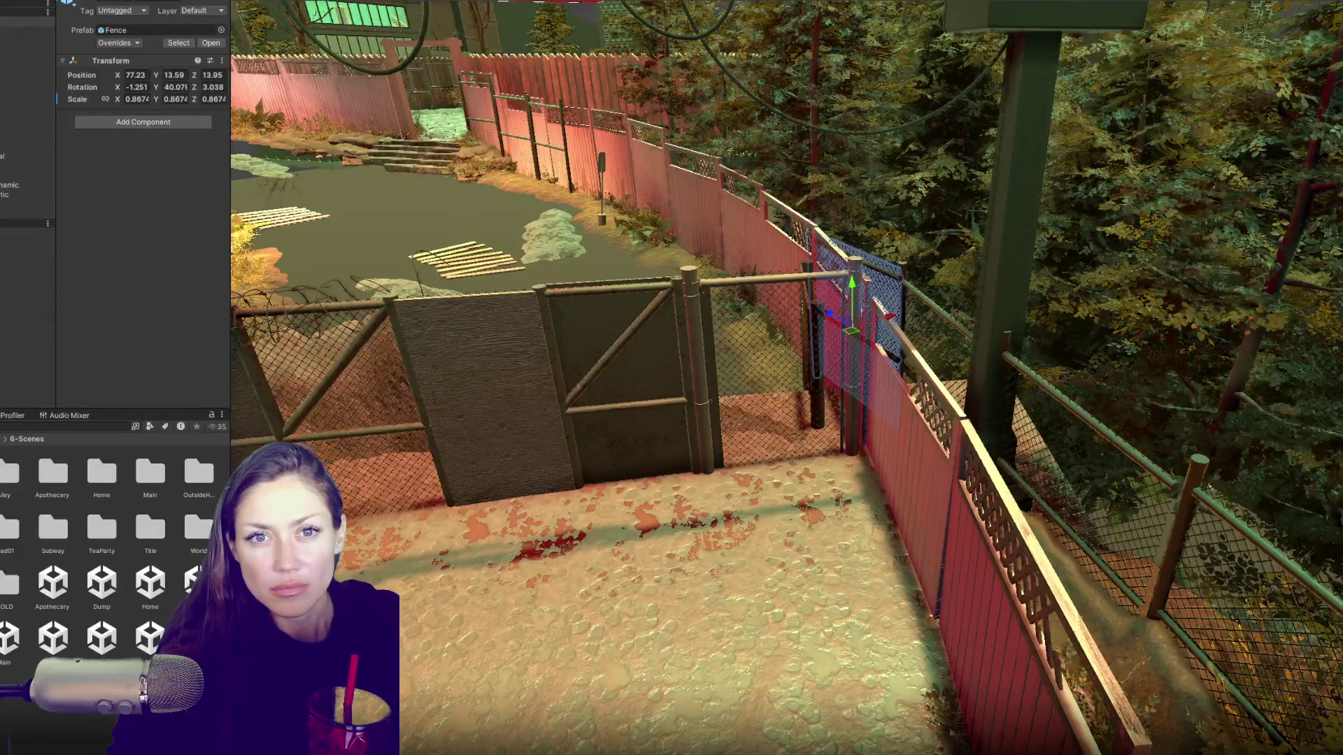
pyautogui.click(28, 21)
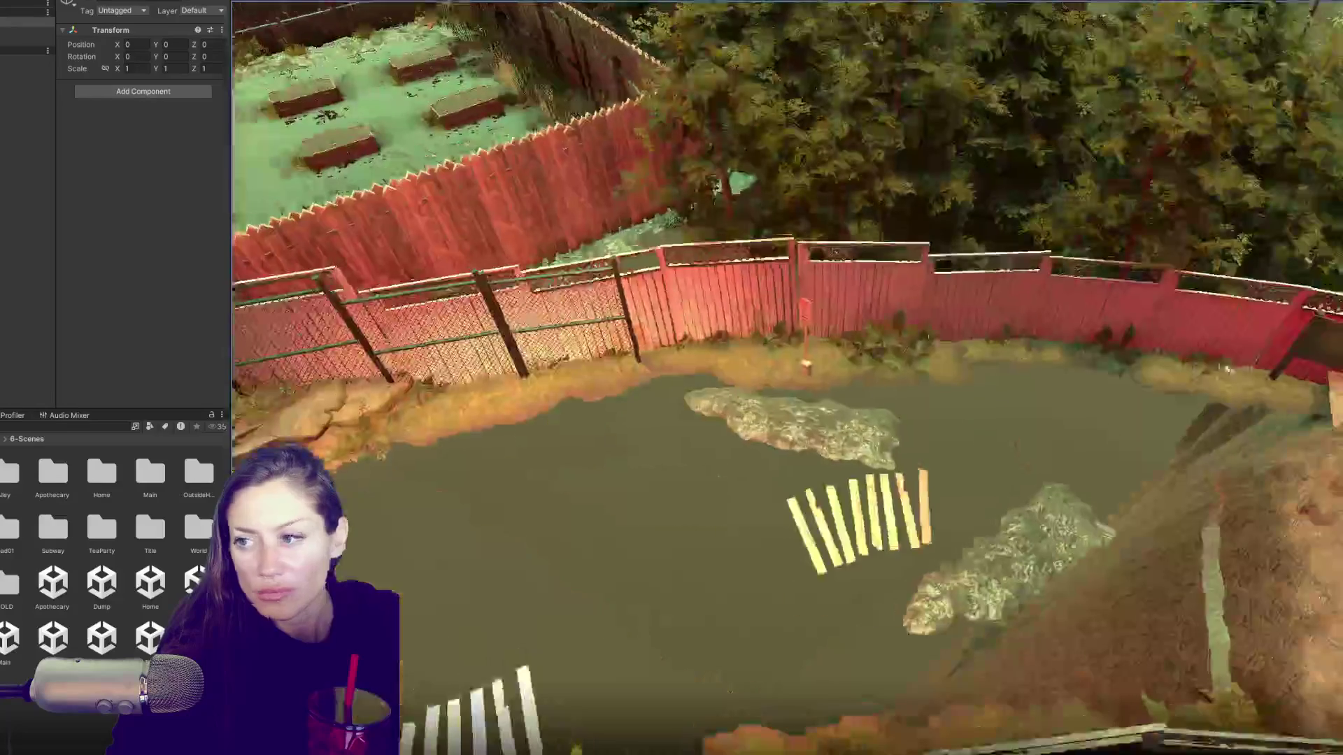
pyautogui.click(1219, 374)
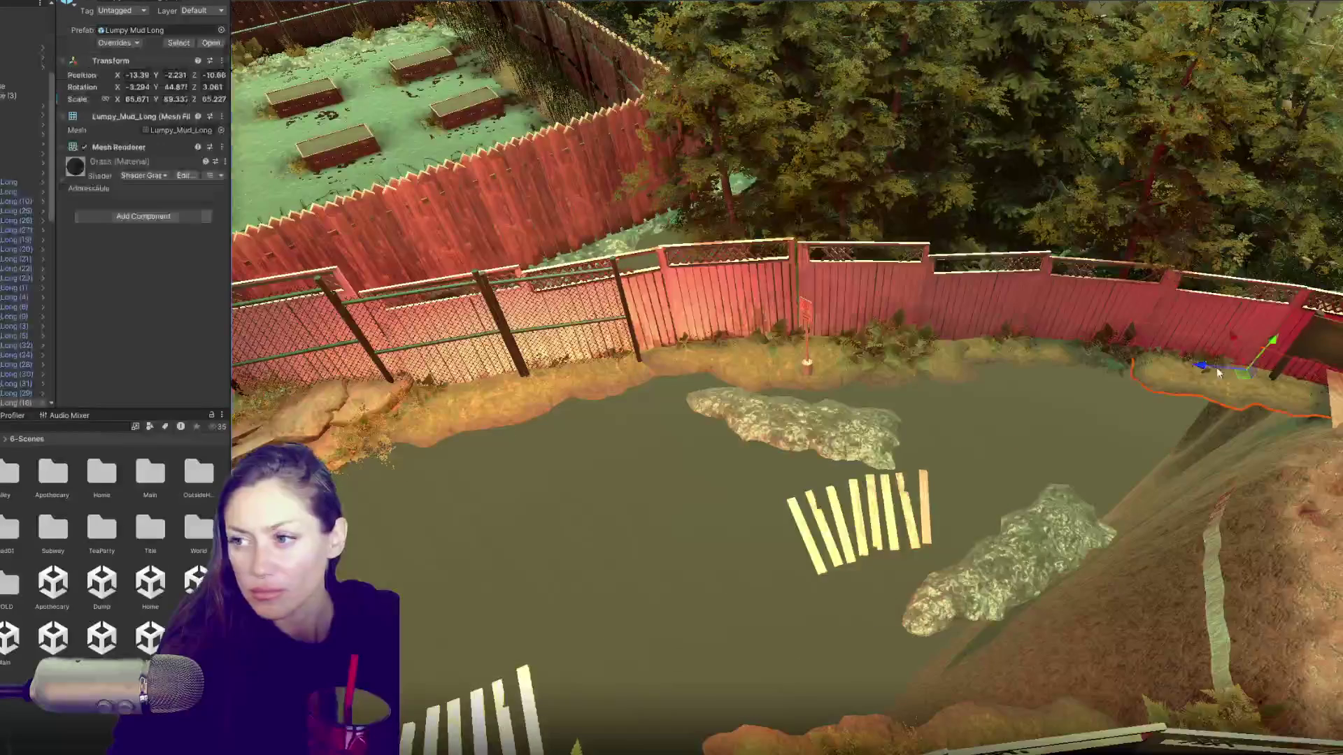
# Step: Select the mud strips, steps and rock patch around the pond edge
pyautogui.keyDown('shift'); pyautogui.click(1213, 363); pyautogui.keyUp('shift')
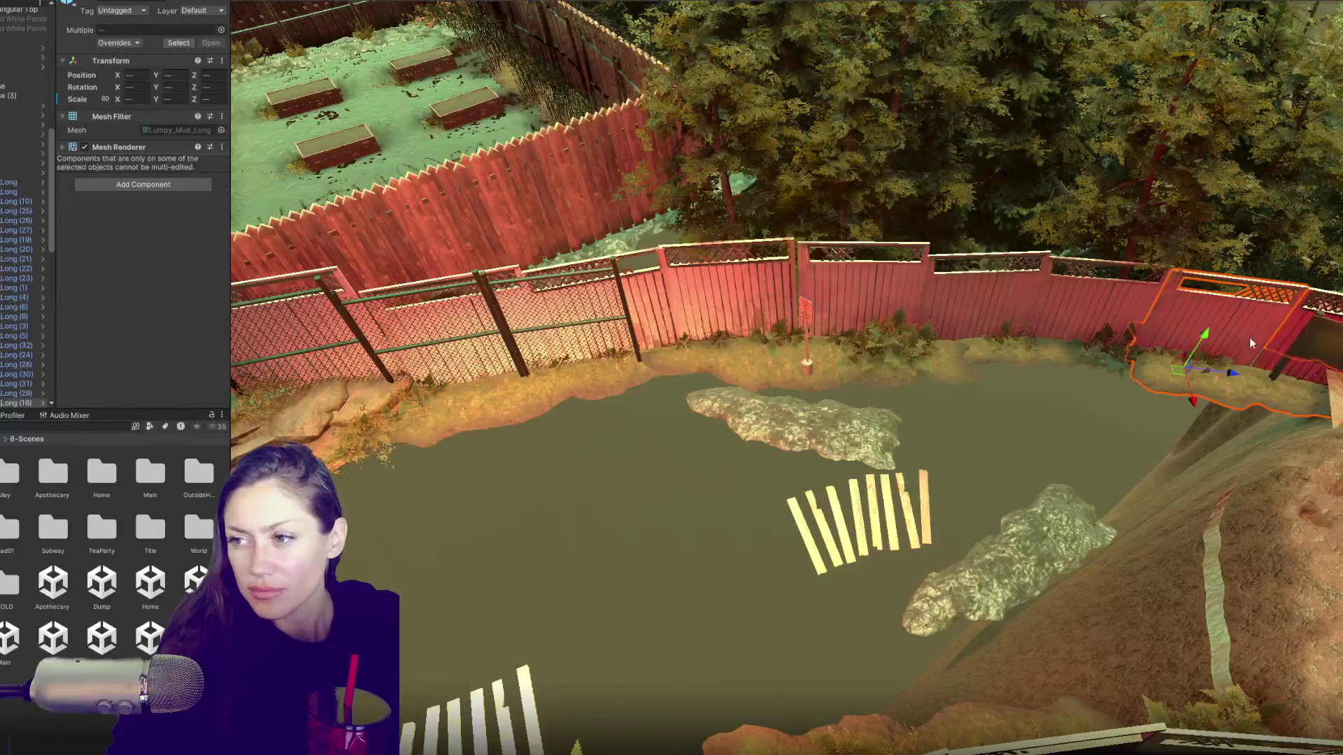
pyautogui.keyDown('shift'); pyautogui.click(4, 251); pyautogui.keyUp('shift')
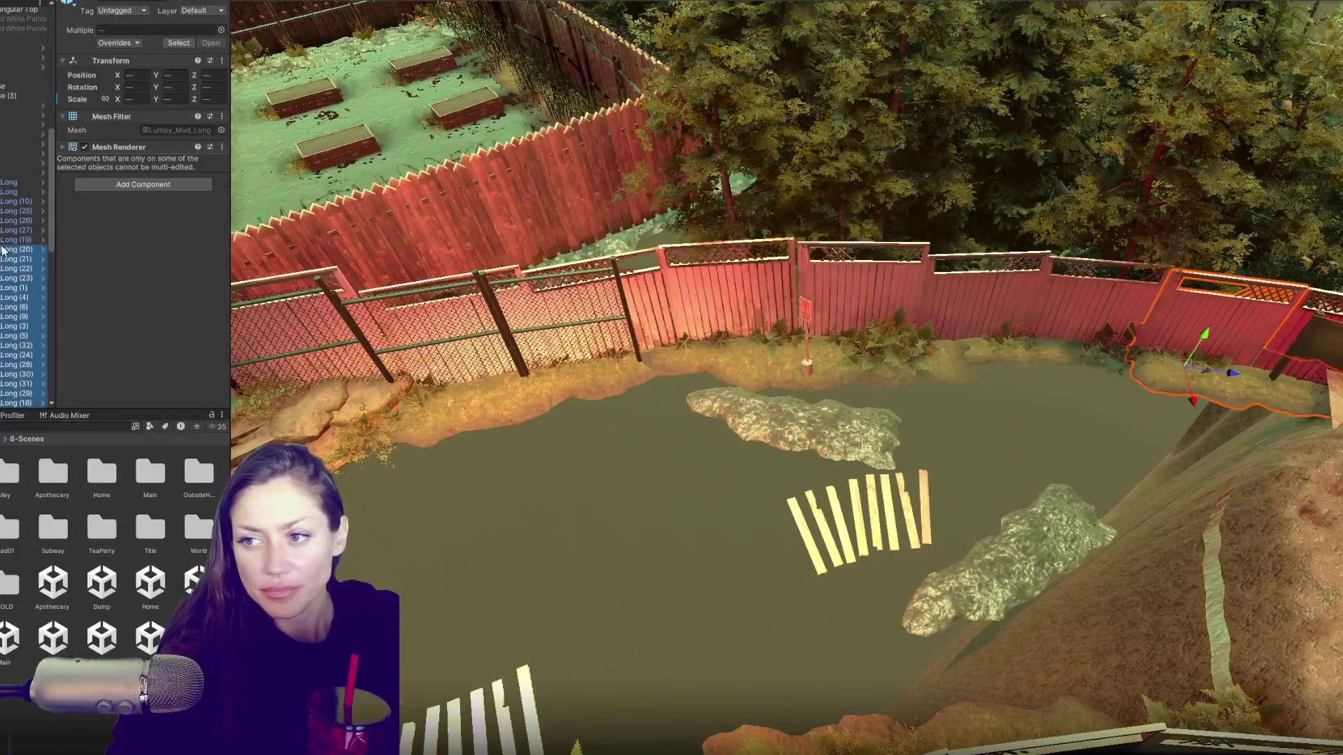
pyautogui.click(1238, 382)
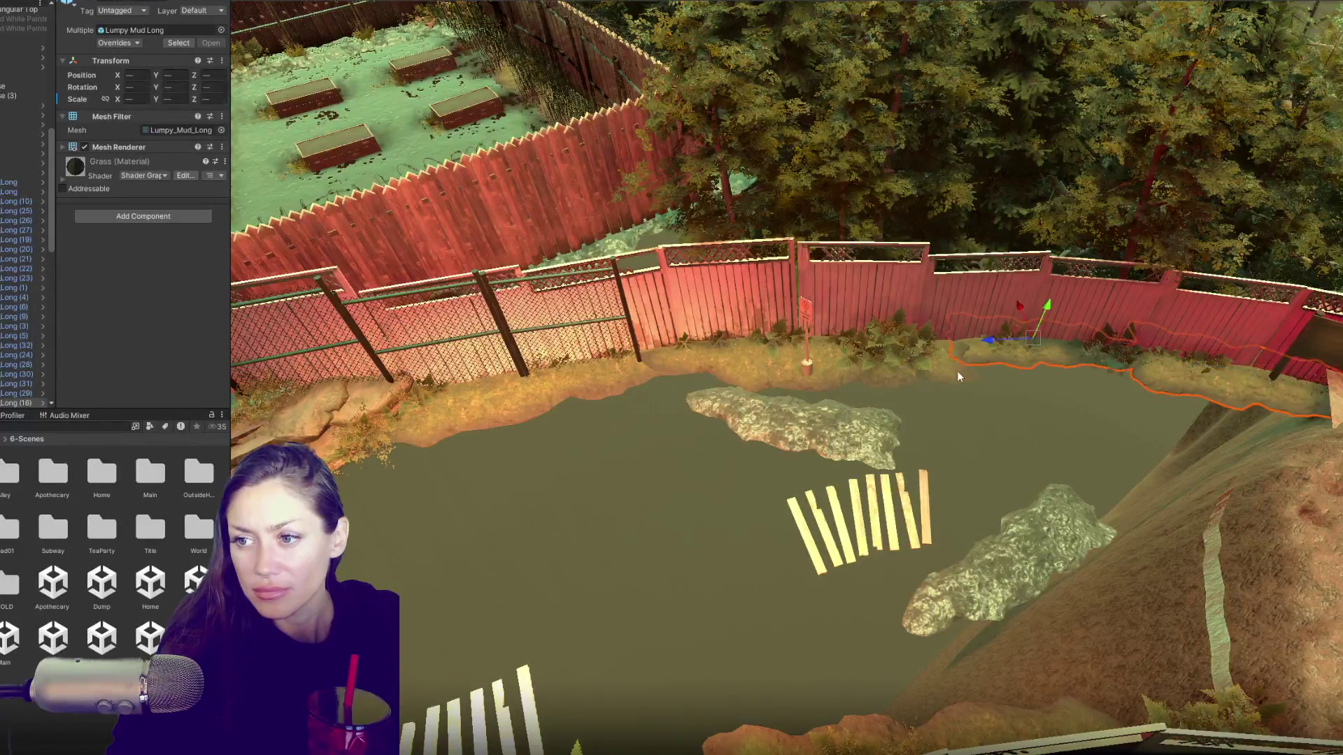
pyautogui.keyDown('shift'); pyautogui.click(502, 416); pyautogui.keyUp('shift')
pyautogui.keyDown('shift'); pyautogui.click(379, 411); pyautogui.keyUp('shift')
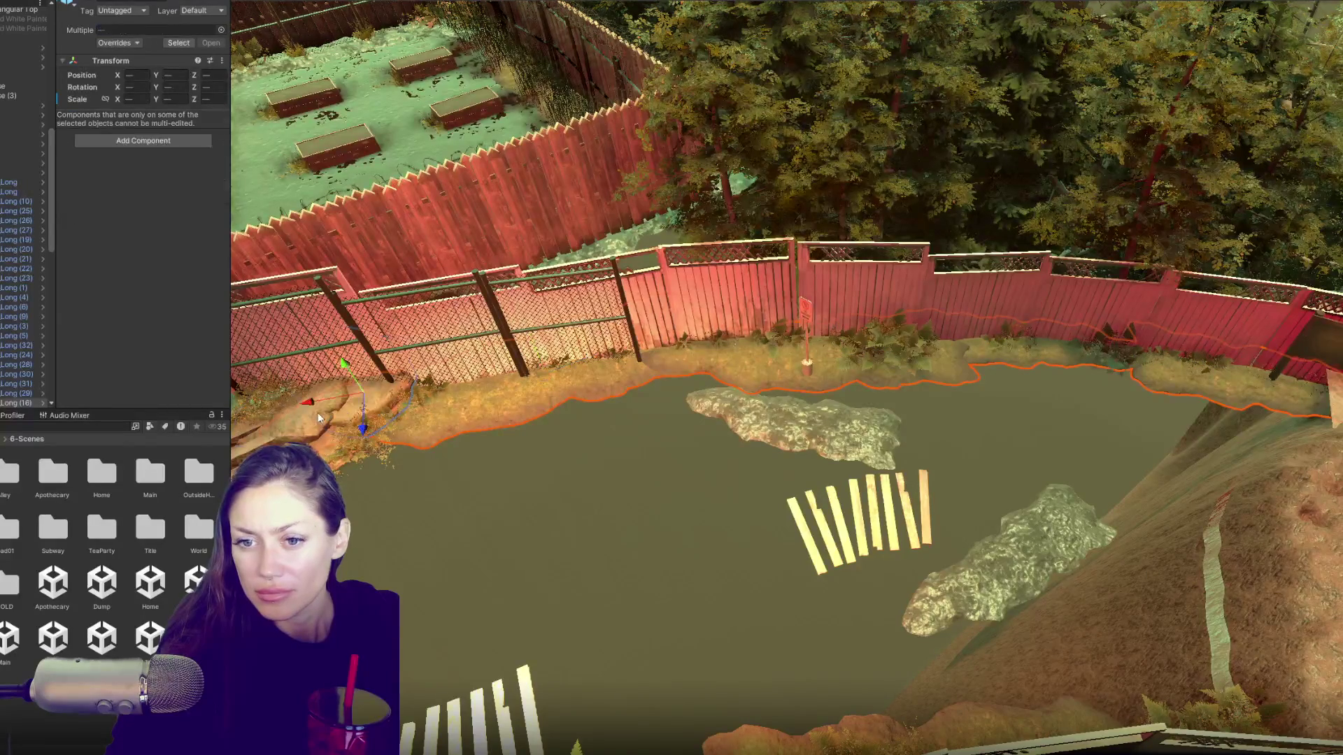
pyautogui.moveTo(324, 446); pyautogui.dragTo(421, 465)
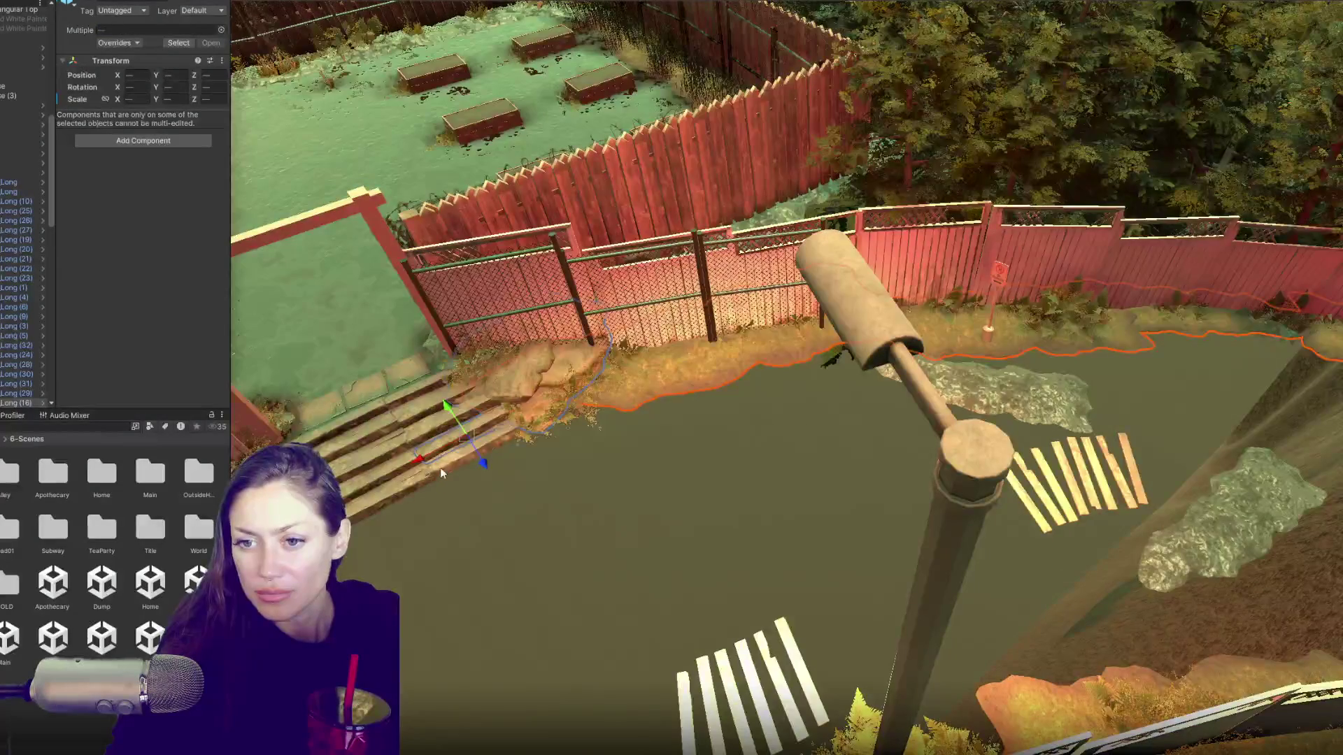
pyautogui.keyDown('shift'); pyautogui.click(374, 430); pyautogui.keyUp('shift')
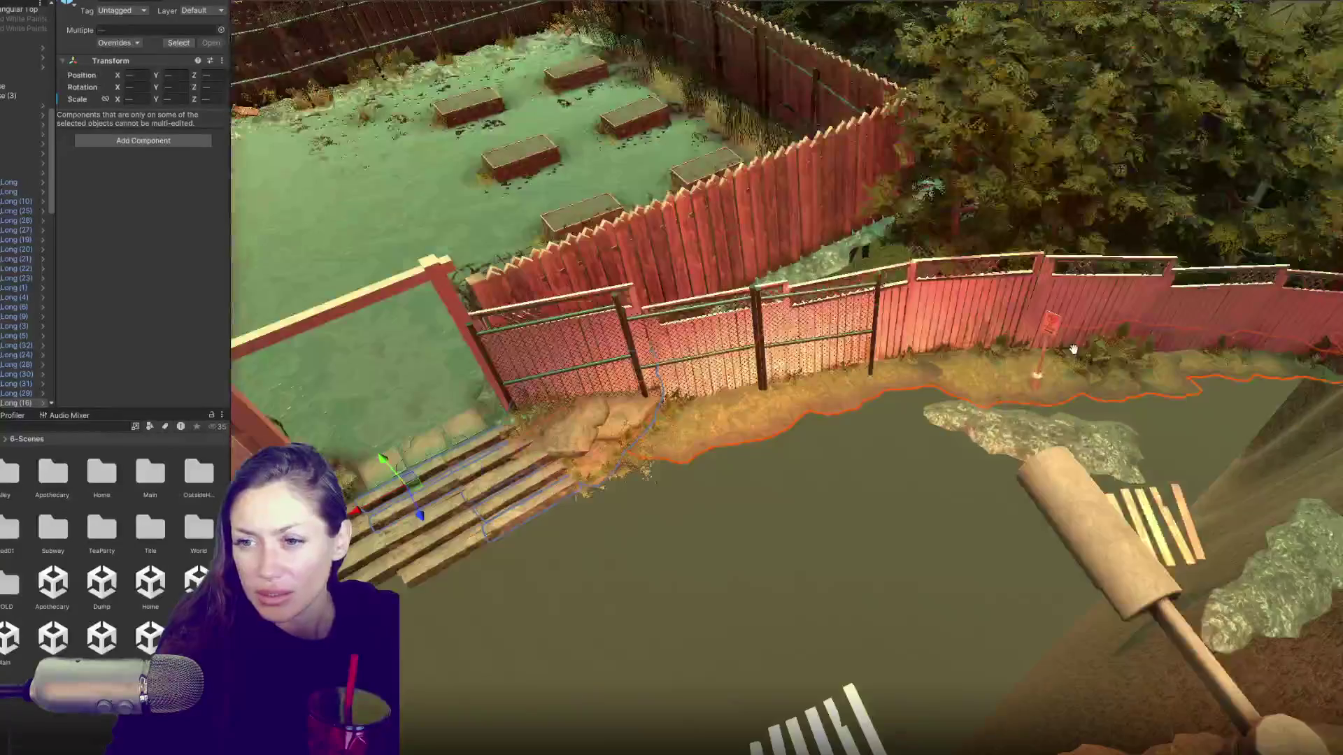
pyautogui.moveTo(425, 433); pyautogui.dragTo(1047, 362)
pyautogui.click(18, 297)
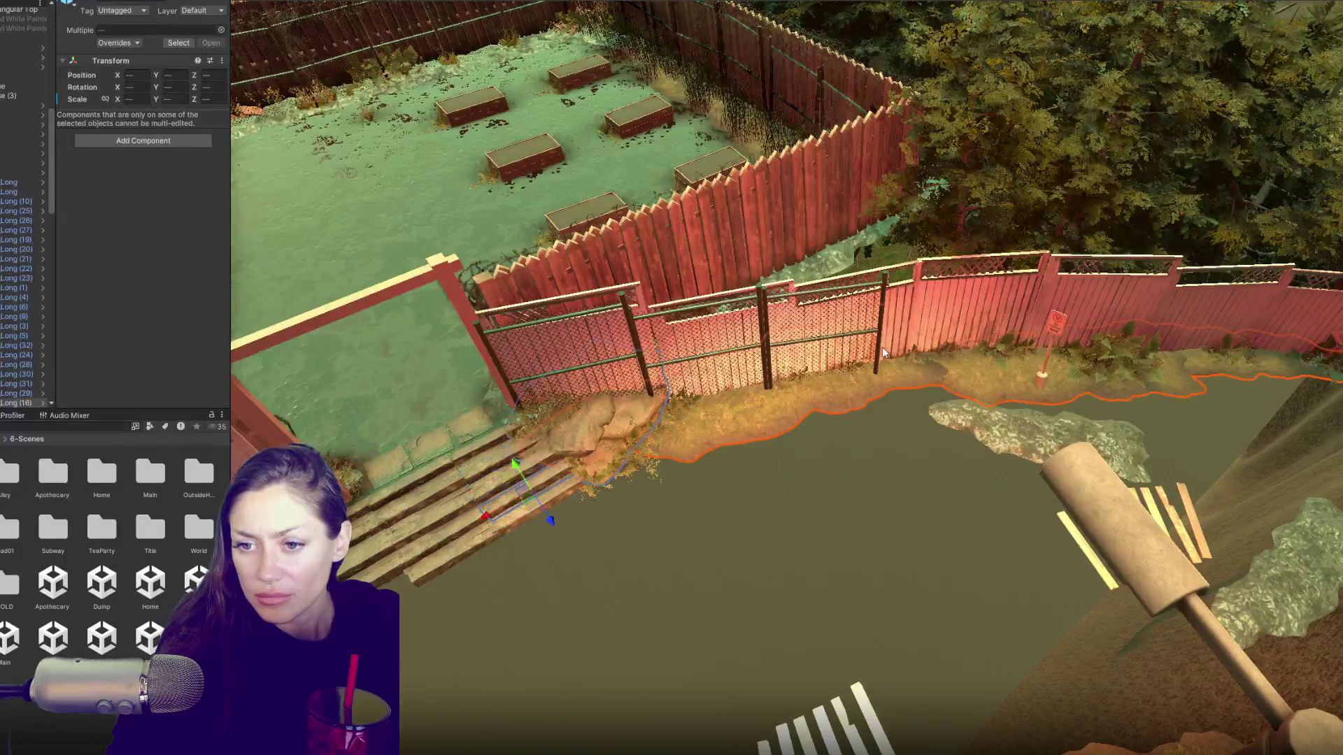
# Step: Drag Hierarchy entries (46) to (48) together and open their context options
pyautogui.scroll(-10, 17, 298)
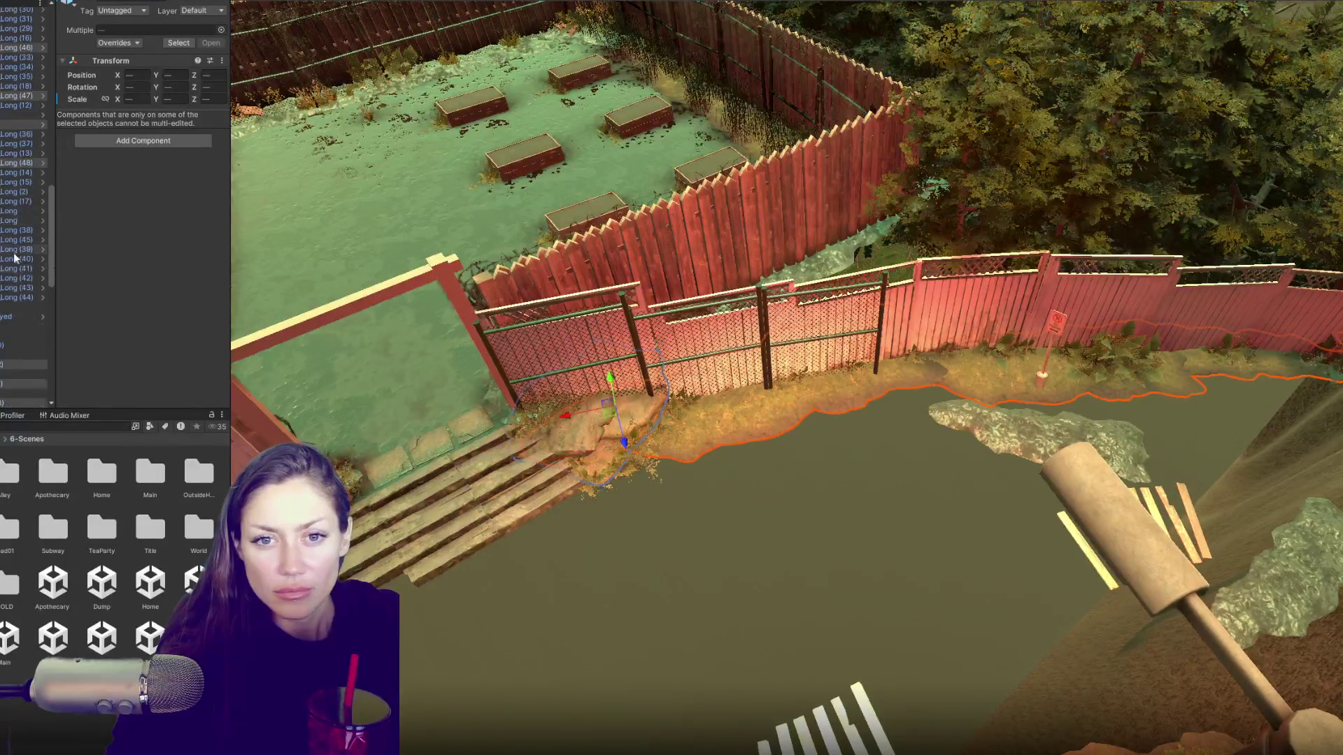
pyautogui.scroll(2, 2, 83)
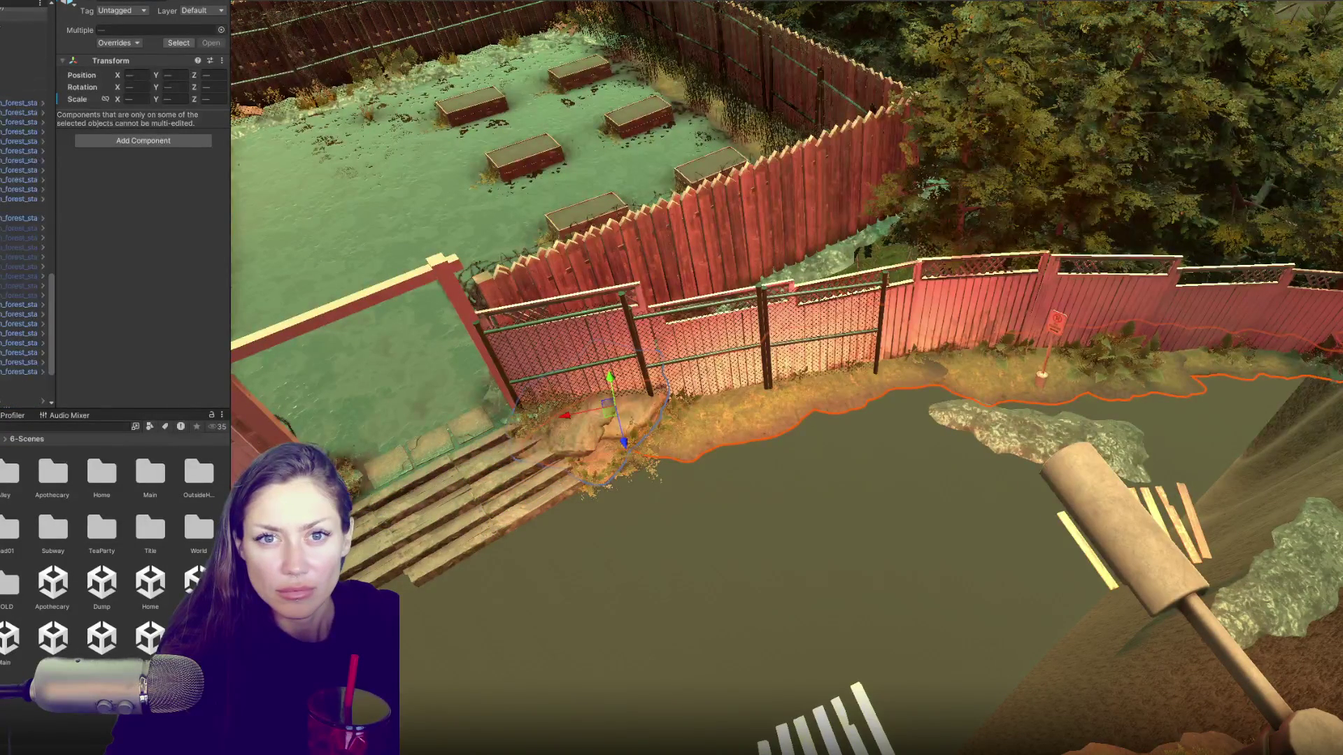
pyautogui.scroll(-6, 7, 389)
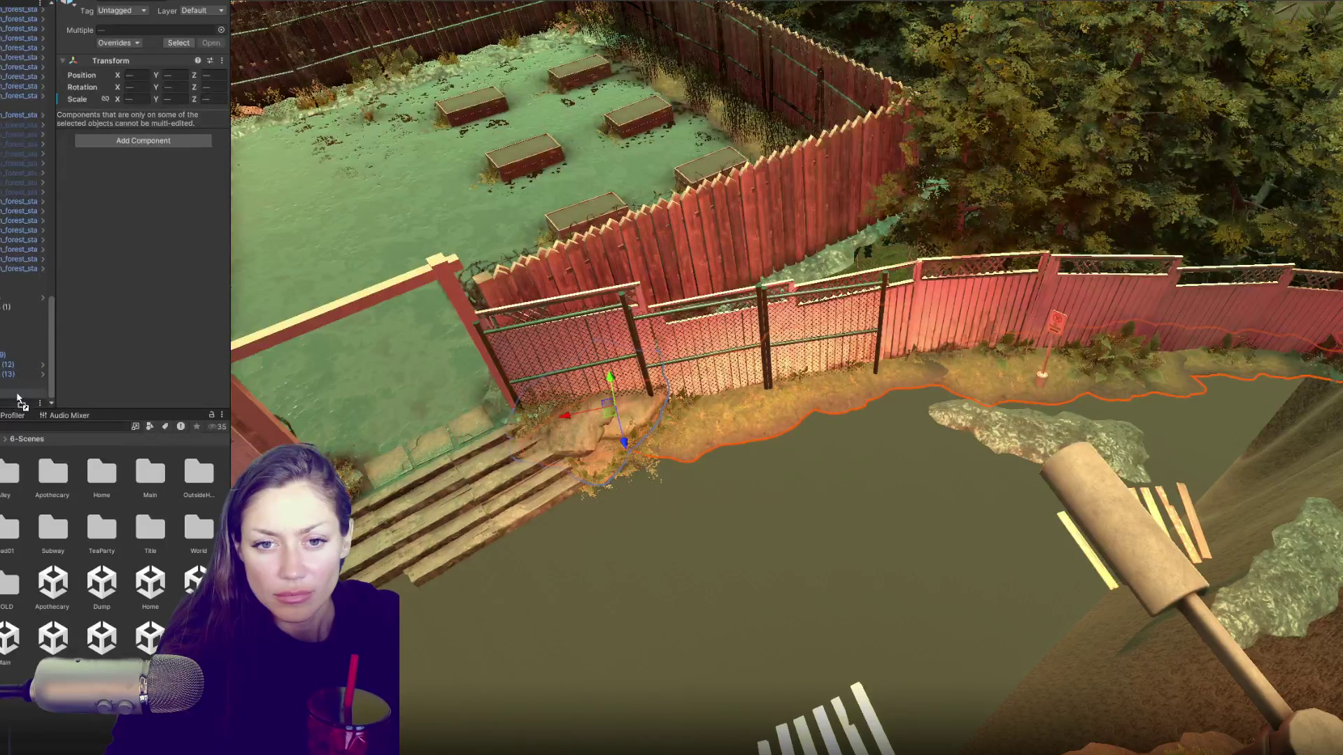
pyautogui.moveTo(19, 398); pyautogui.dragTo(21, 392)
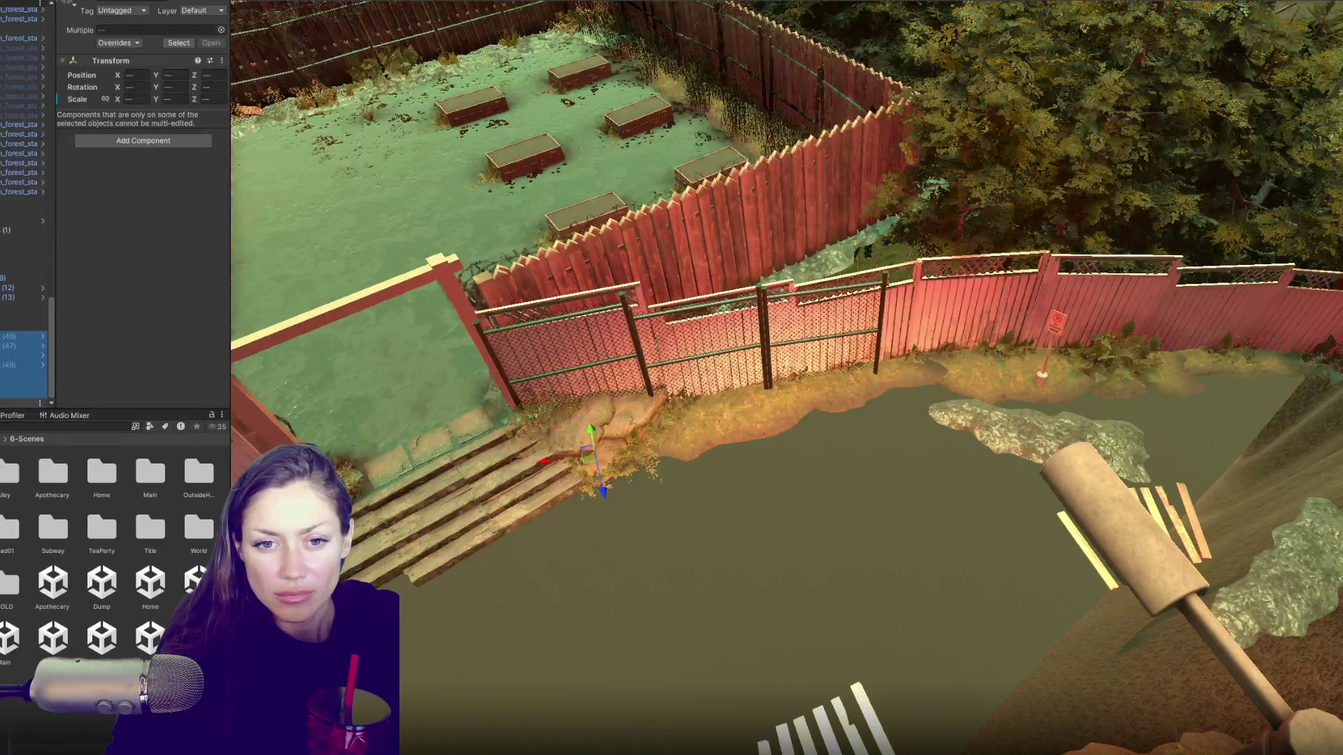
pyautogui.scroll(-1, 21, 280)
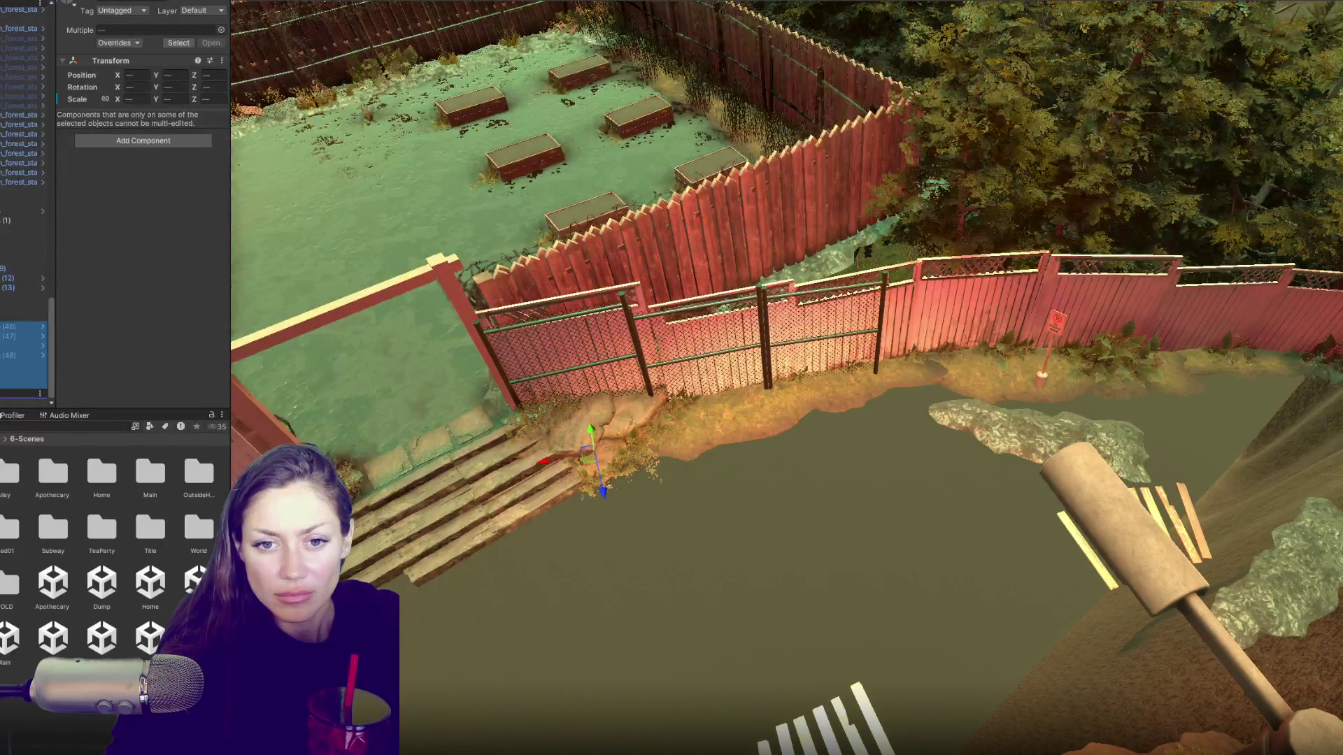
pyautogui.moveTo(24, 330); pyautogui.dragTo(23, 330)
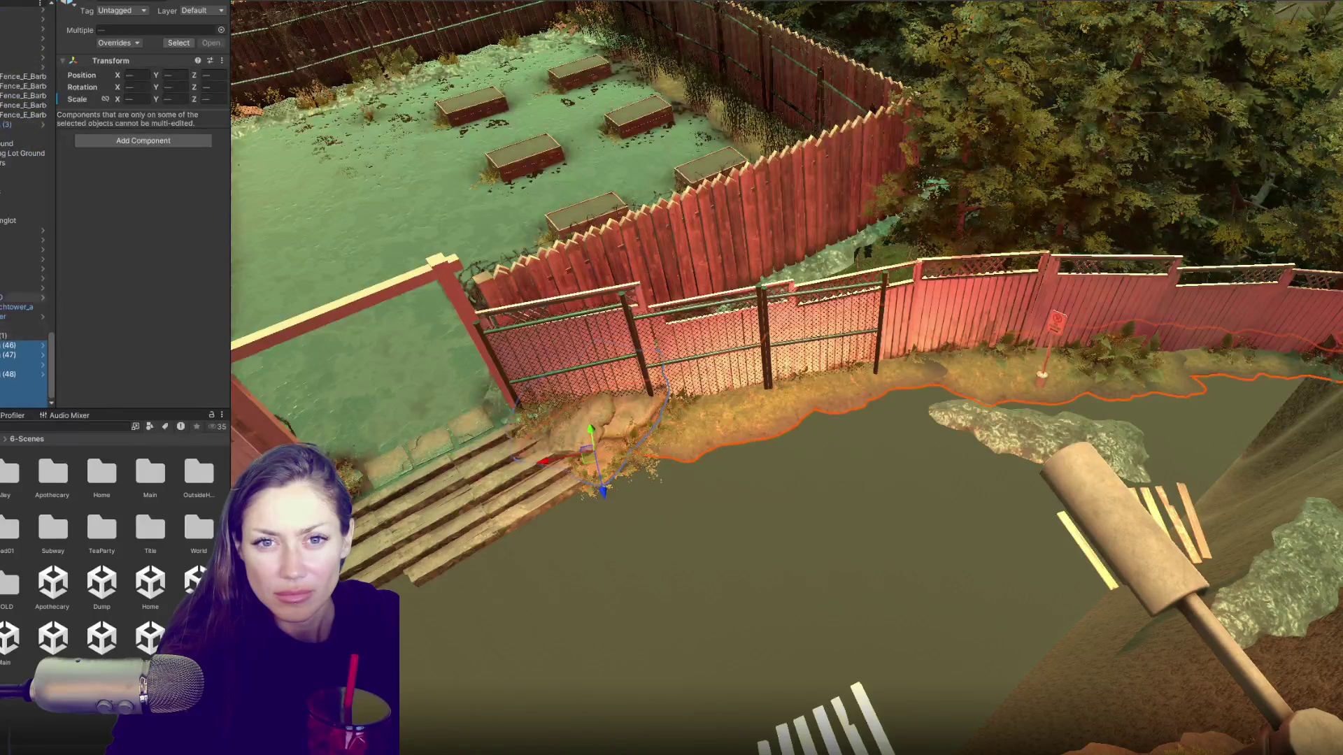
pyautogui.scroll(3, 3, 309)
pyautogui.scroll(-3, 2, 308)
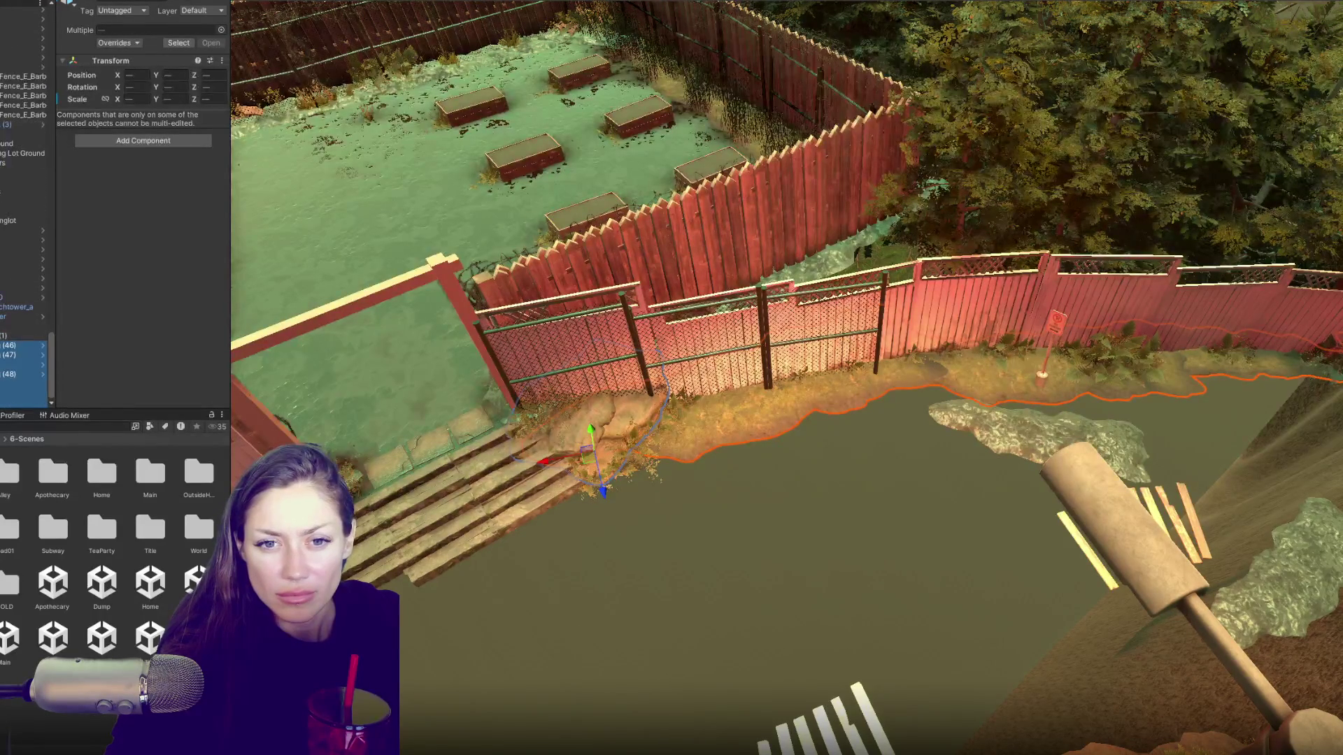
pyautogui.rightClick(21, 355)
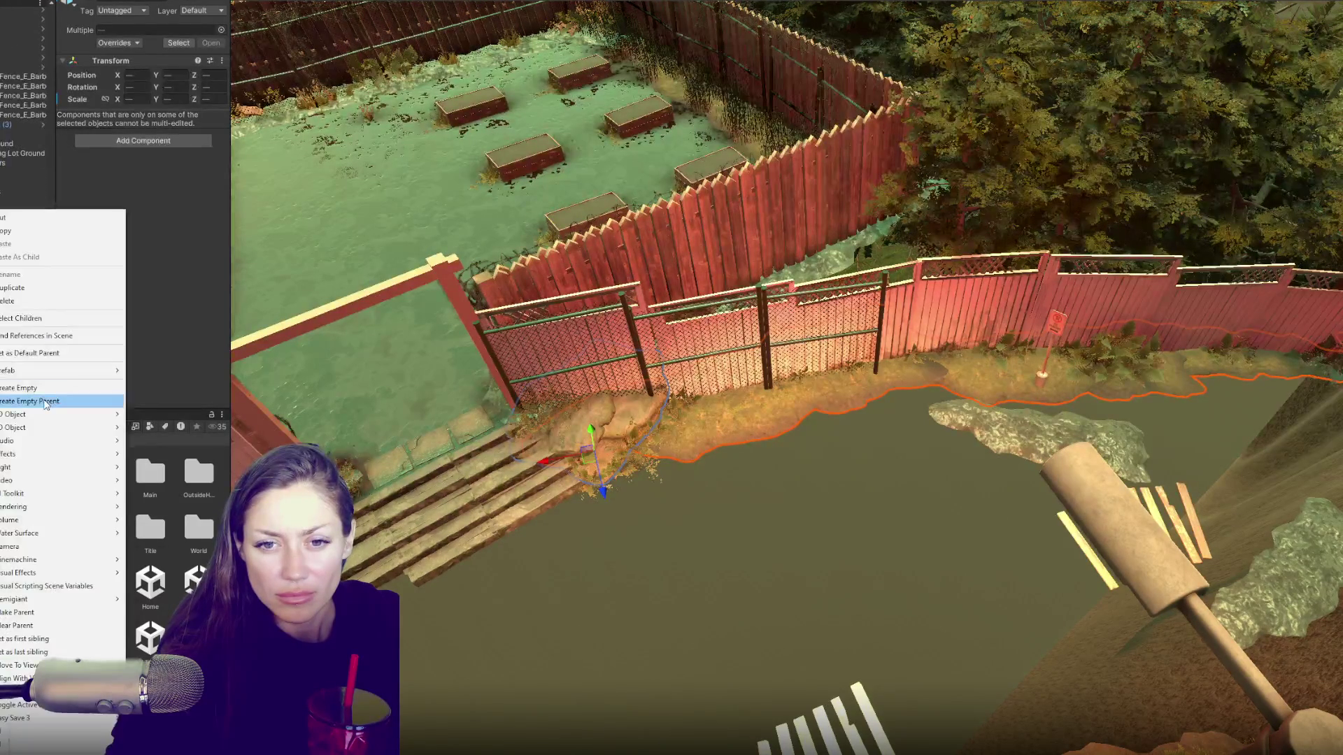
pyautogui.click(44, 399)
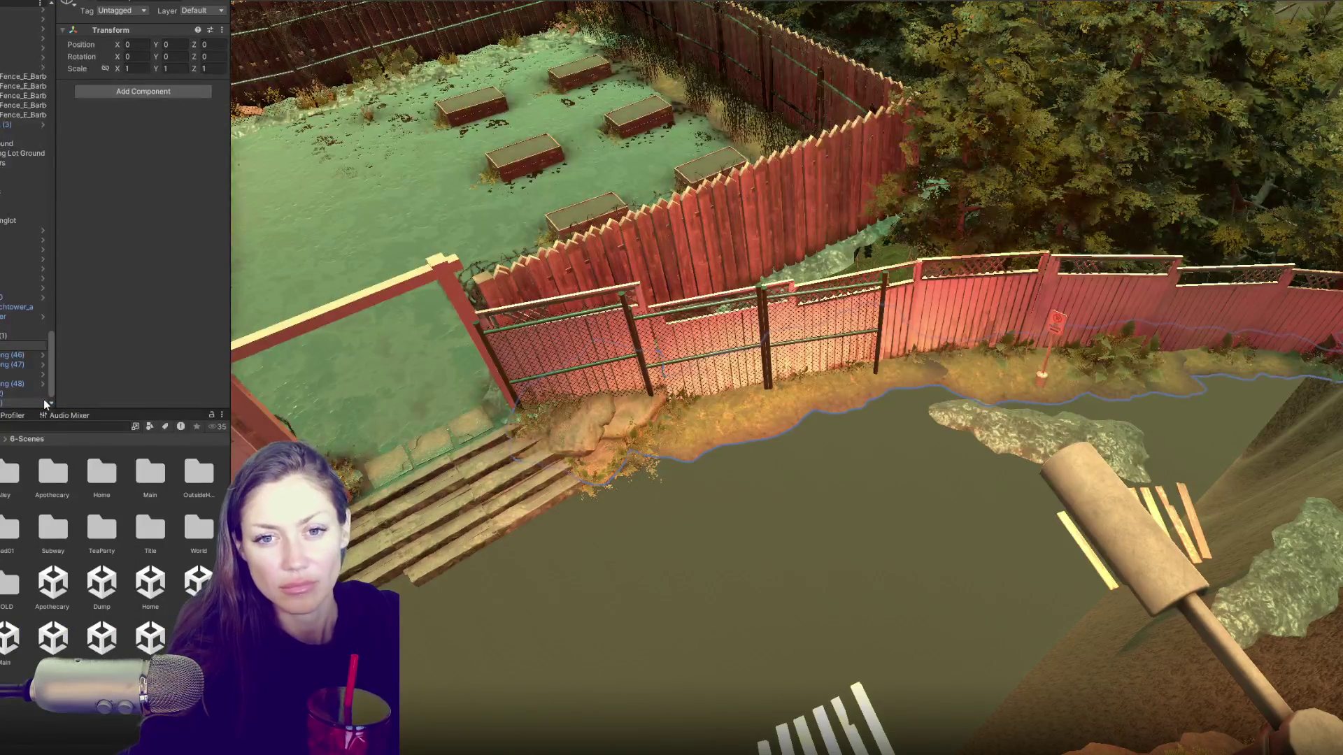
pyautogui.press('Return')
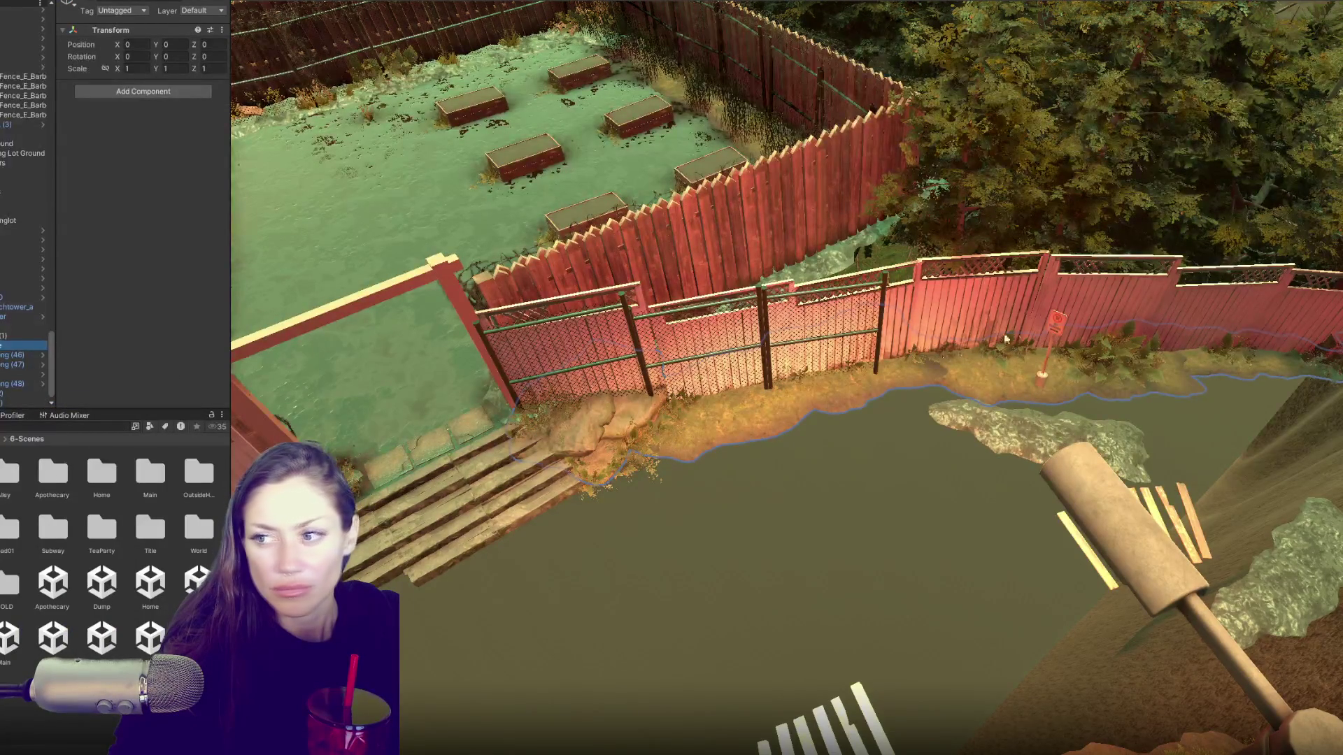
pyautogui.press('f')
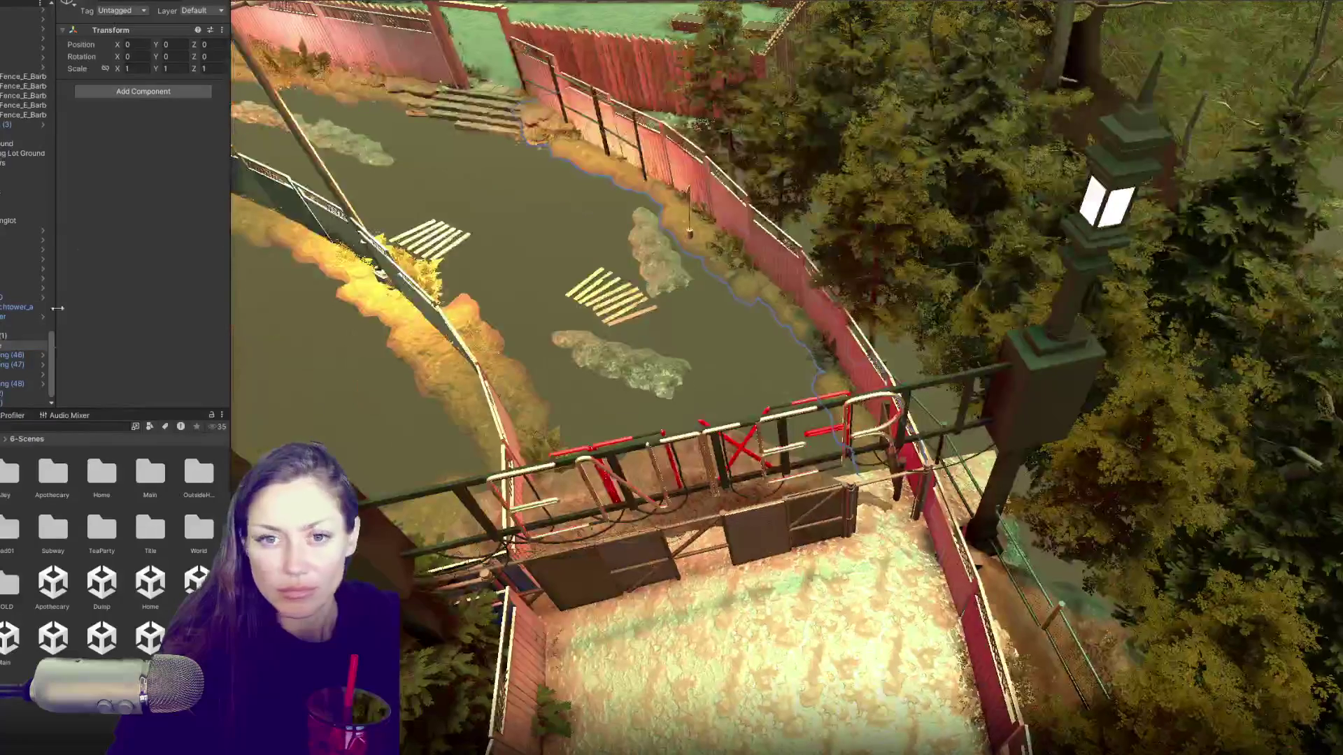
pyautogui.scroll(10, 53, 226)
pyautogui.click(28, 21)
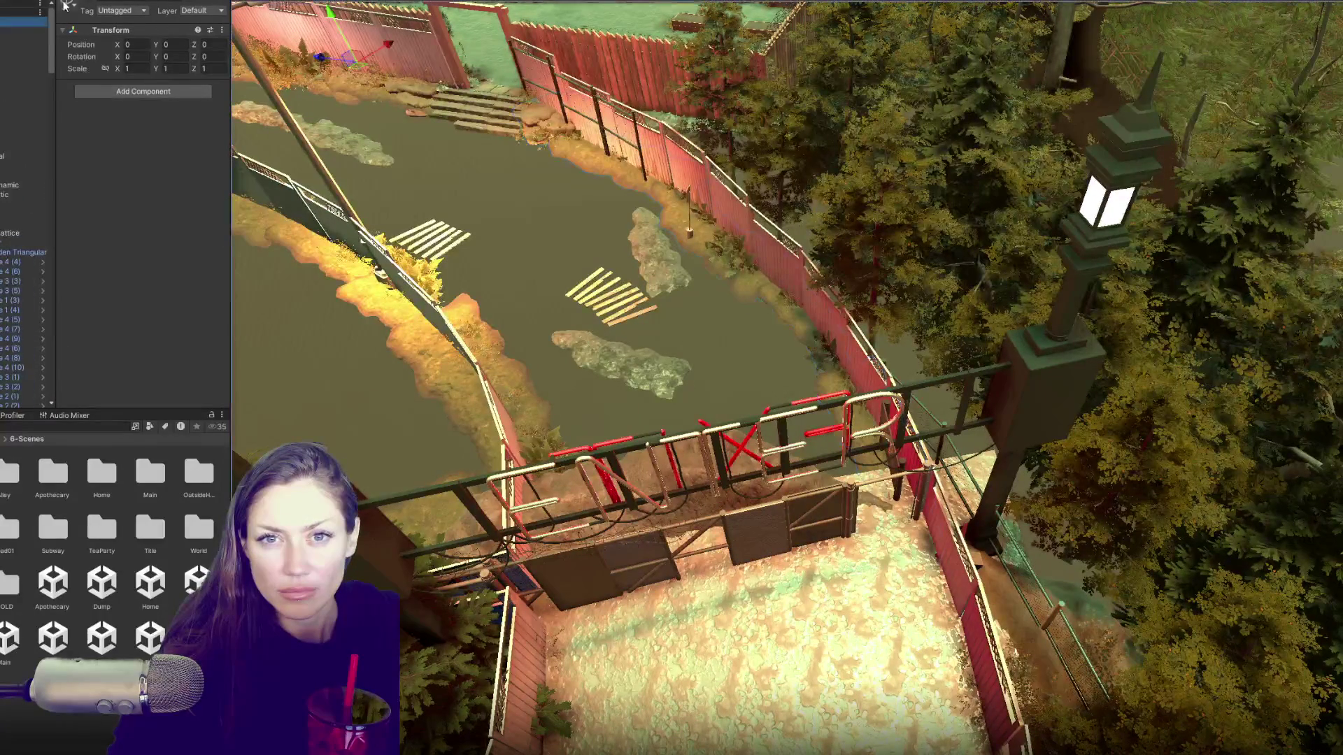
pyautogui.hotkey('shift', 'h')
pyautogui.hotkey('shift', 'h')
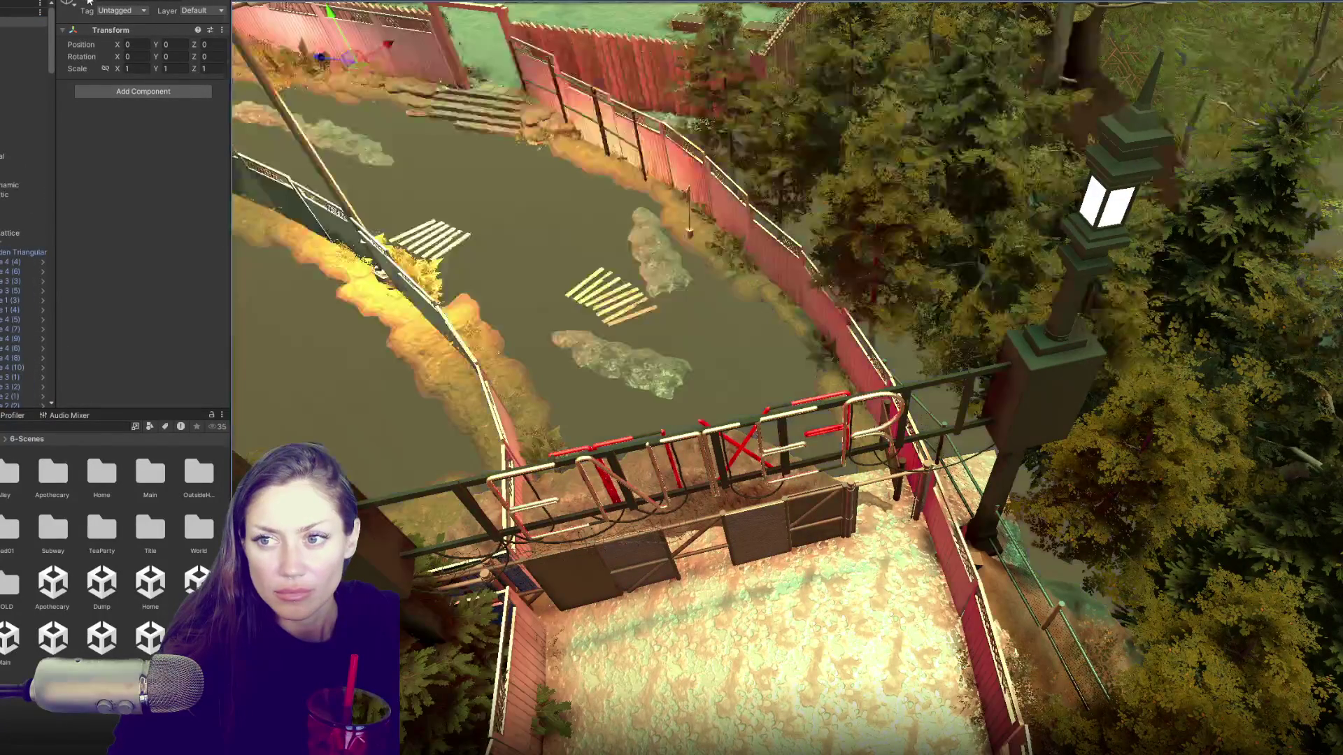
pyautogui.hotkey('shift', 'h')
pyautogui.hotkey('shift', 'h')
pyautogui.hotkey('shift', 'h')
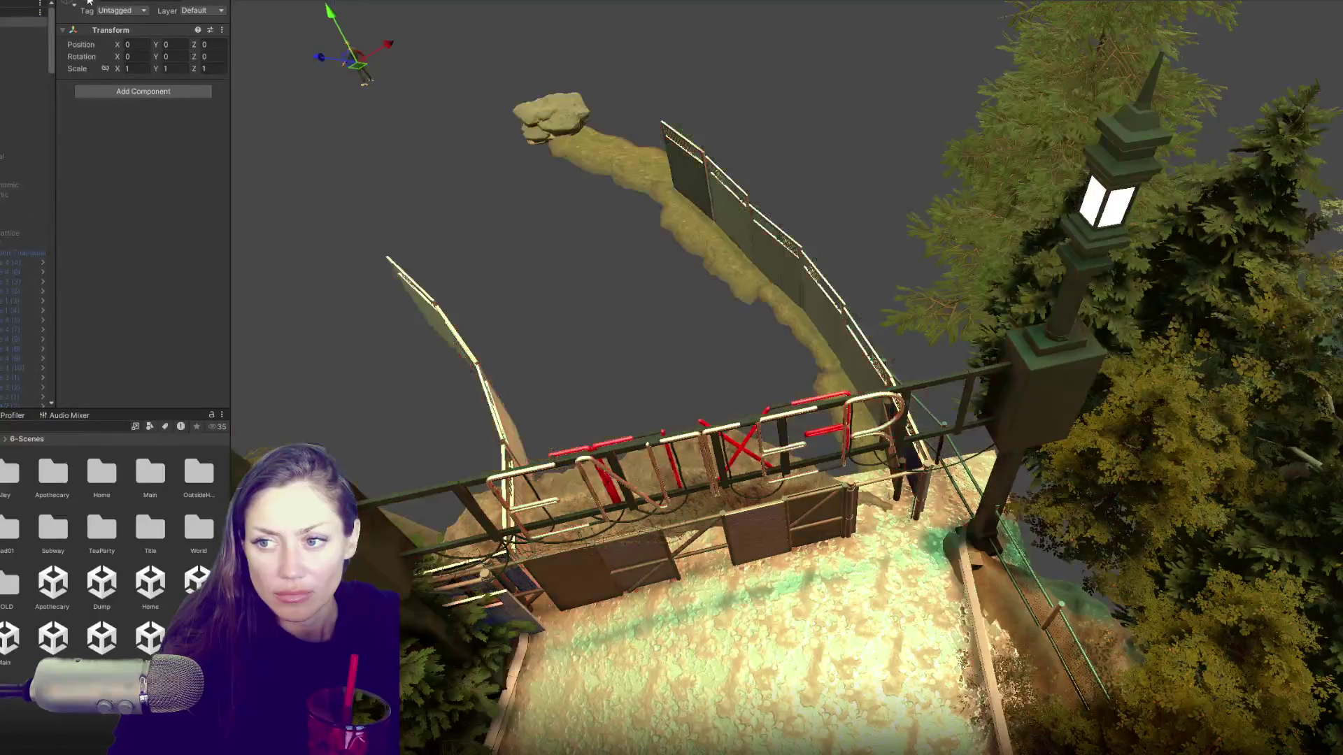
pyautogui.hotkey('shift', 'h')
pyautogui.hotkey('shift', 'h')
pyautogui.hotkey('shift', 'h')
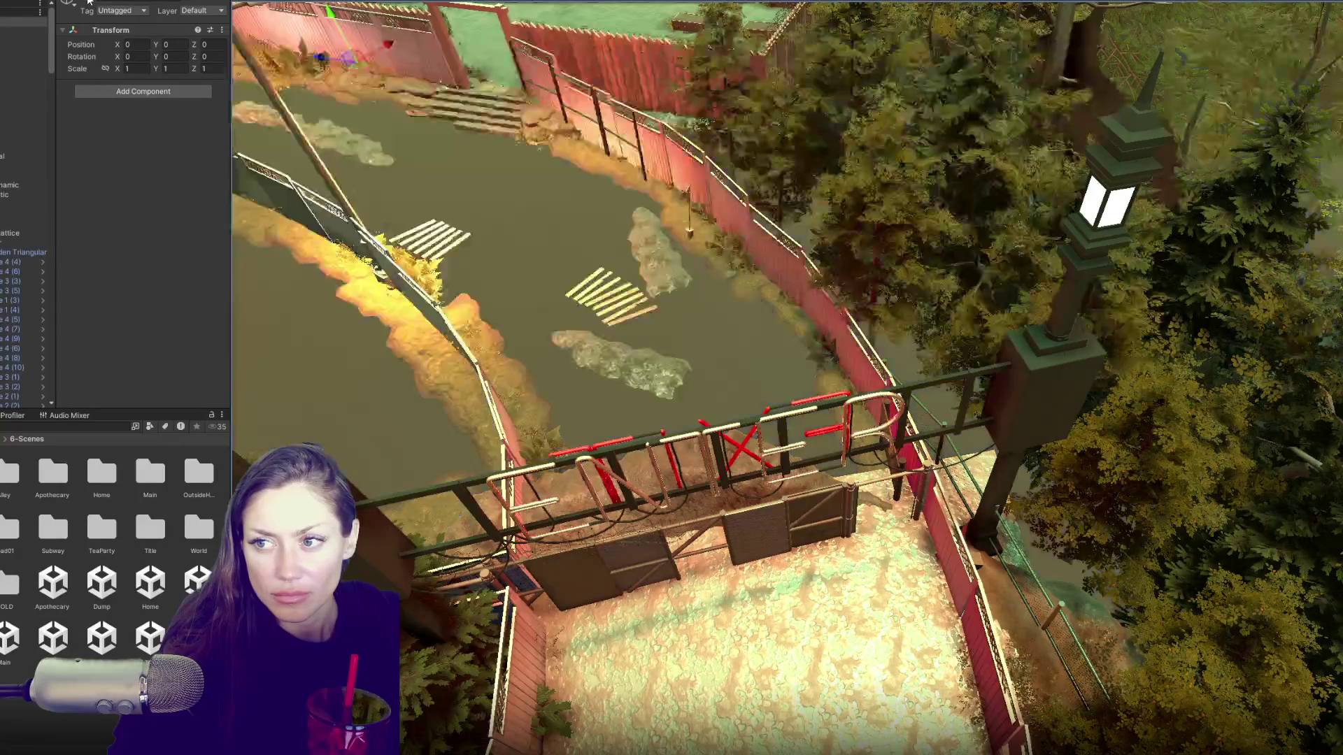
pyautogui.click(884, 261)
# Step: Select the six trees beside the gate and drag them under another Hierarchy group
pyautogui.keyDown('shift'); pyautogui.click(961, 189); pyautogui.keyUp('shift')
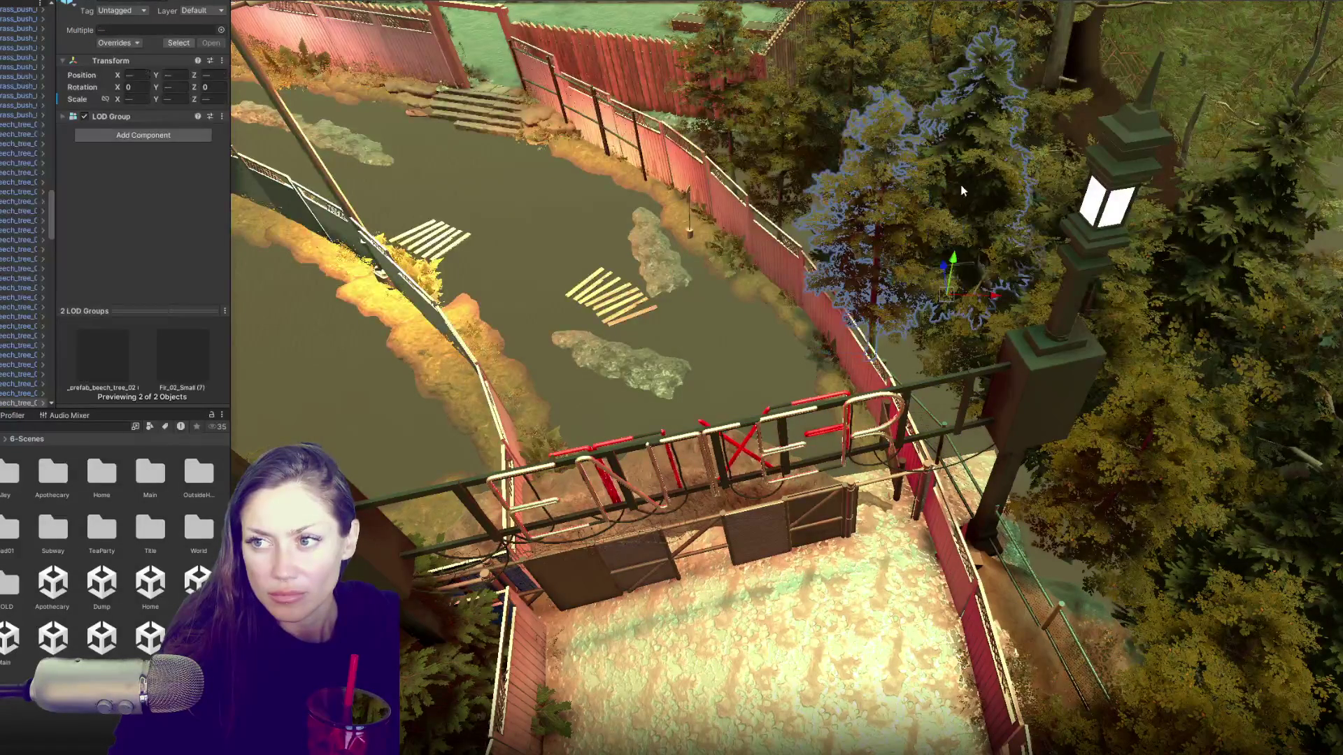
pyautogui.keyDown('shift'); pyautogui.click(908, 105); pyautogui.keyUp('shift')
pyautogui.keyDown('shift'); pyautogui.click(860, 87); pyautogui.keyUp('shift')
pyautogui.keyDown('shift'); pyautogui.click(761, 130); pyautogui.keyUp('shift')
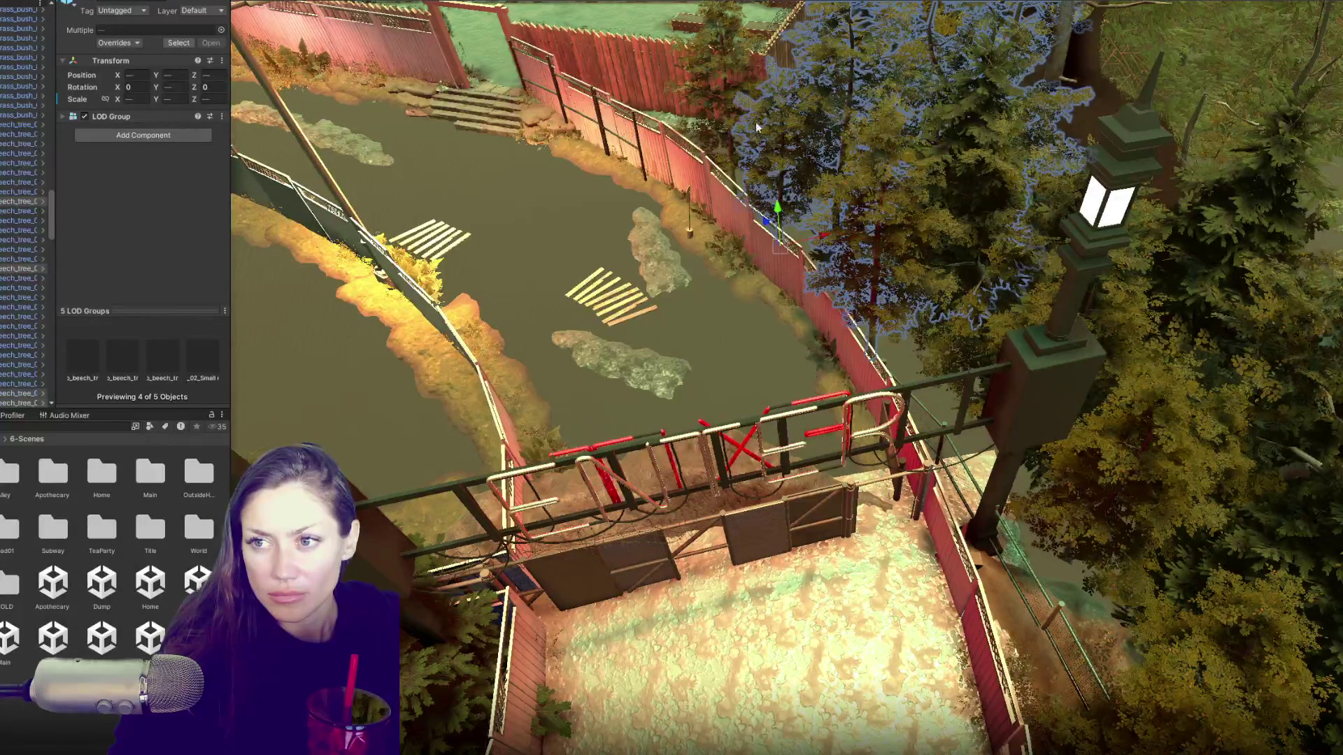
pyautogui.keyDown('shift'); pyautogui.click(733, 126); pyautogui.keyUp('shift')
pyautogui.scroll(-5, 28, 294)
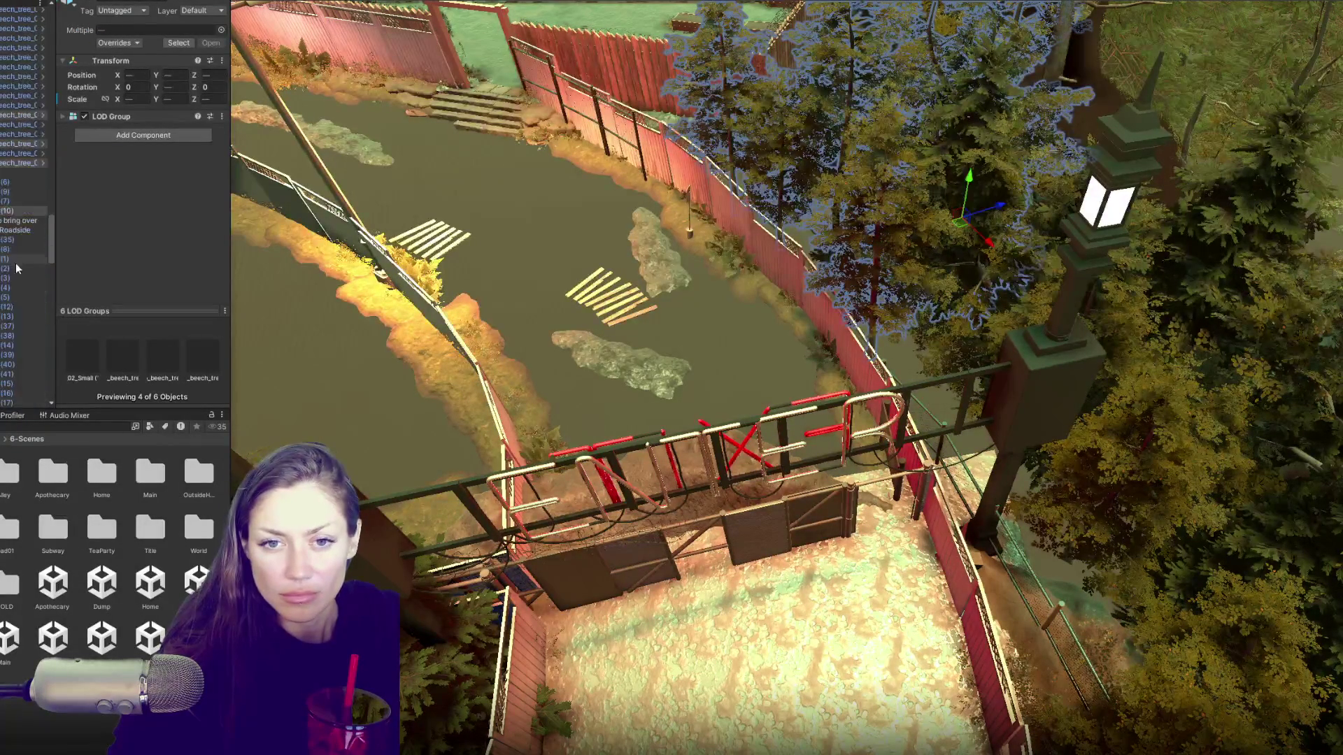
pyautogui.scroll(-5, 19, 165)
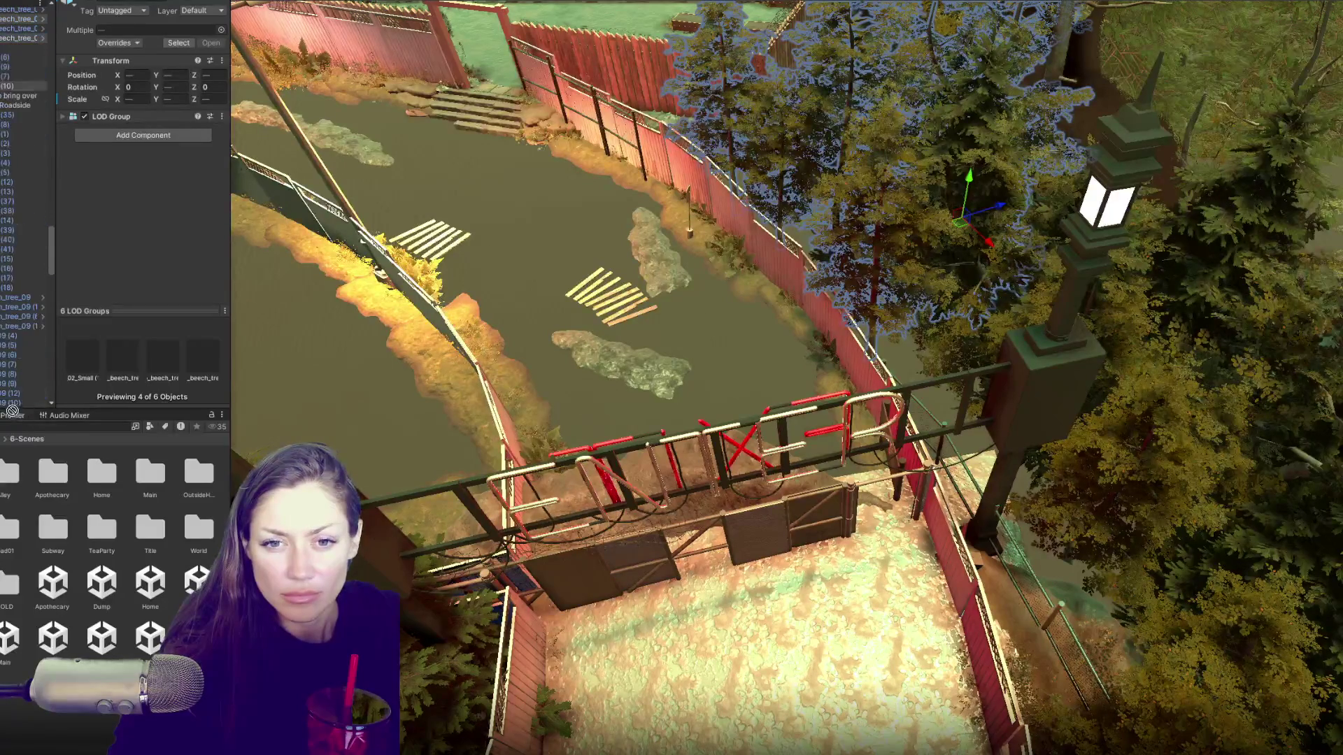
pyautogui.moveTo(27, 411); pyautogui.dragTo(31, 411)
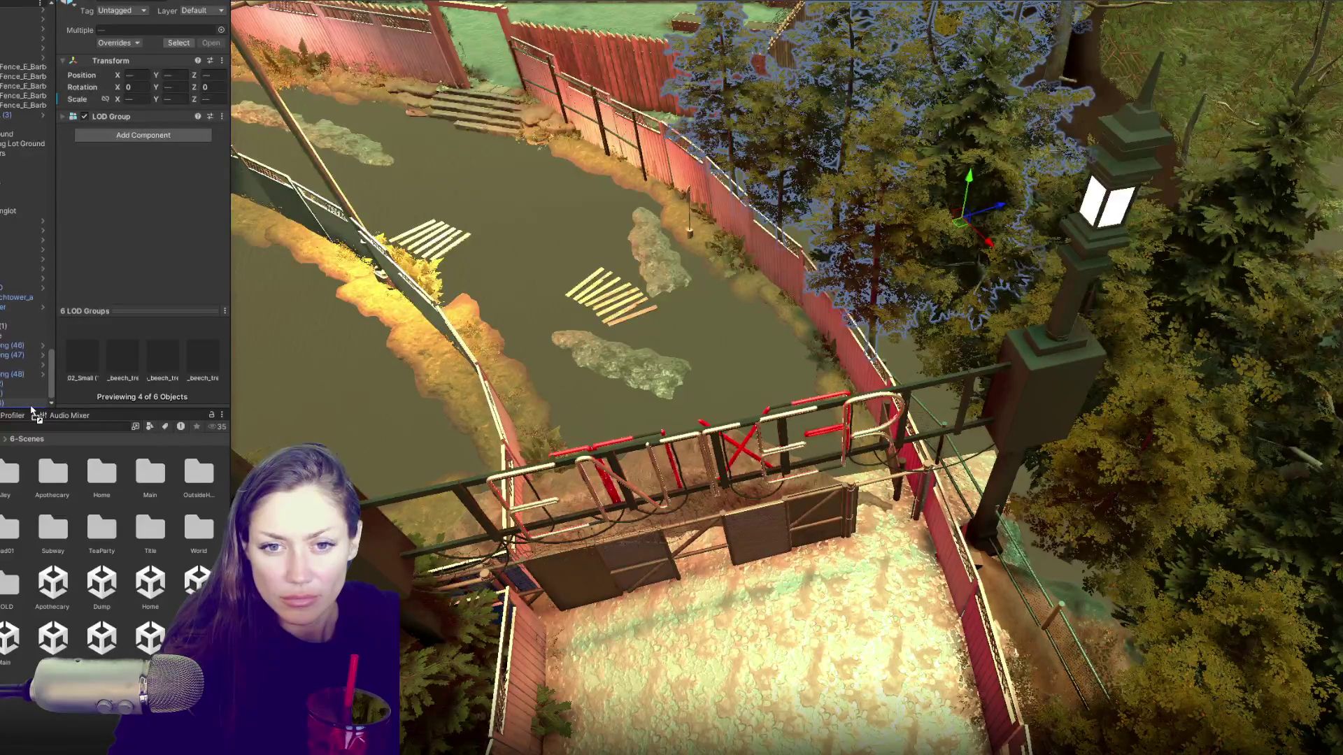
pyautogui.moveTo(21, 344)
pyautogui.mouseDown()
pyautogui.moveTo(51, 175)
pyautogui.moveTo(51, 28)
pyautogui.mouseUp()
# Step: Select the top scene group and toggle its active checkbox, leaving it hidden
pyautogui.scroll(-3, 25, 245)
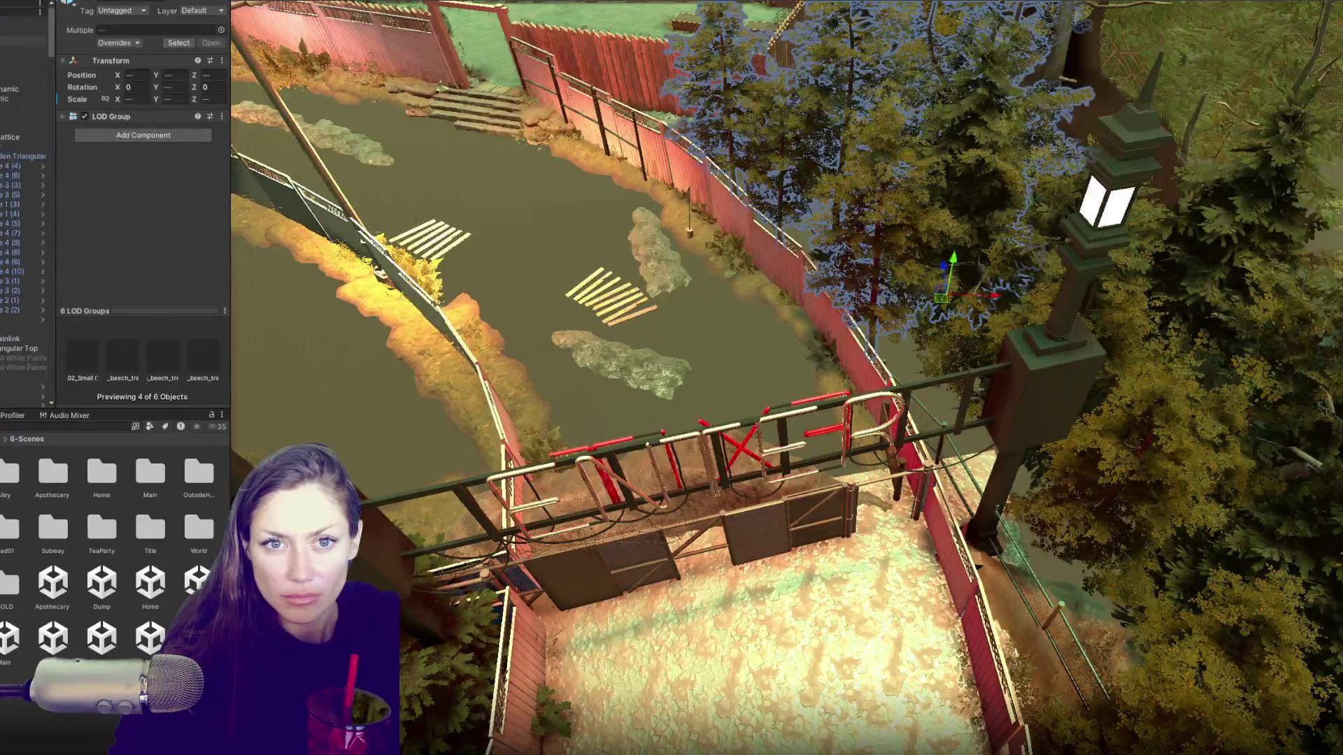
pyautogui.scroll(-5, 24, 245)
pyautogui.scroll(-5, 24, 245)
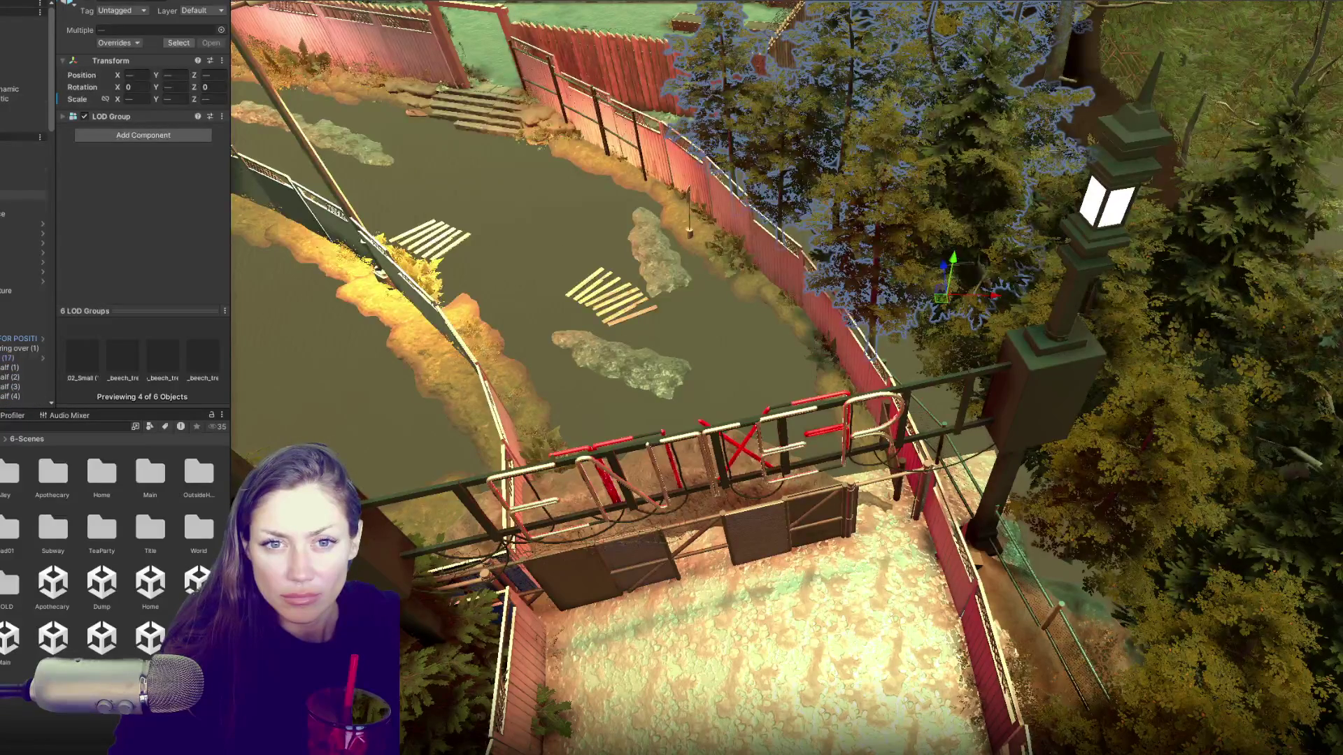
pyautogui.scroll(-4, 25, 245)
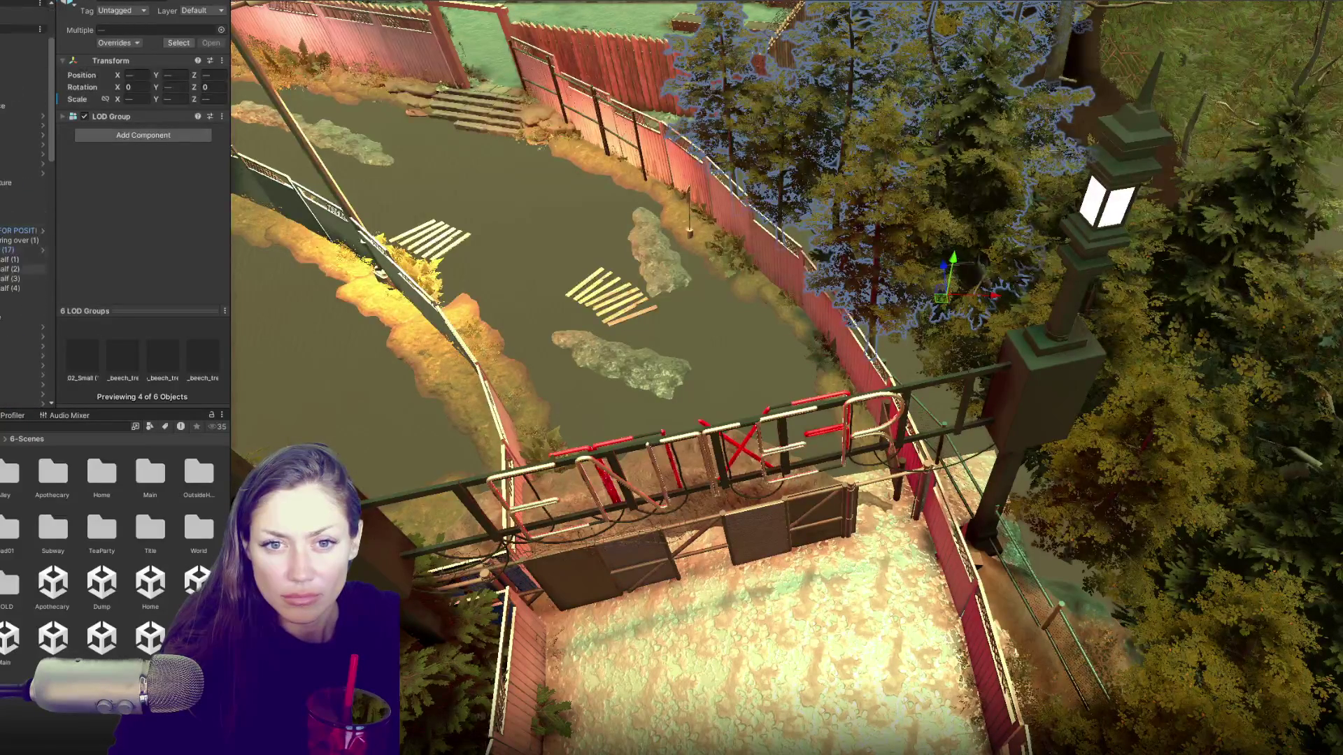
pyautogui.scroll(5, 25, 245)
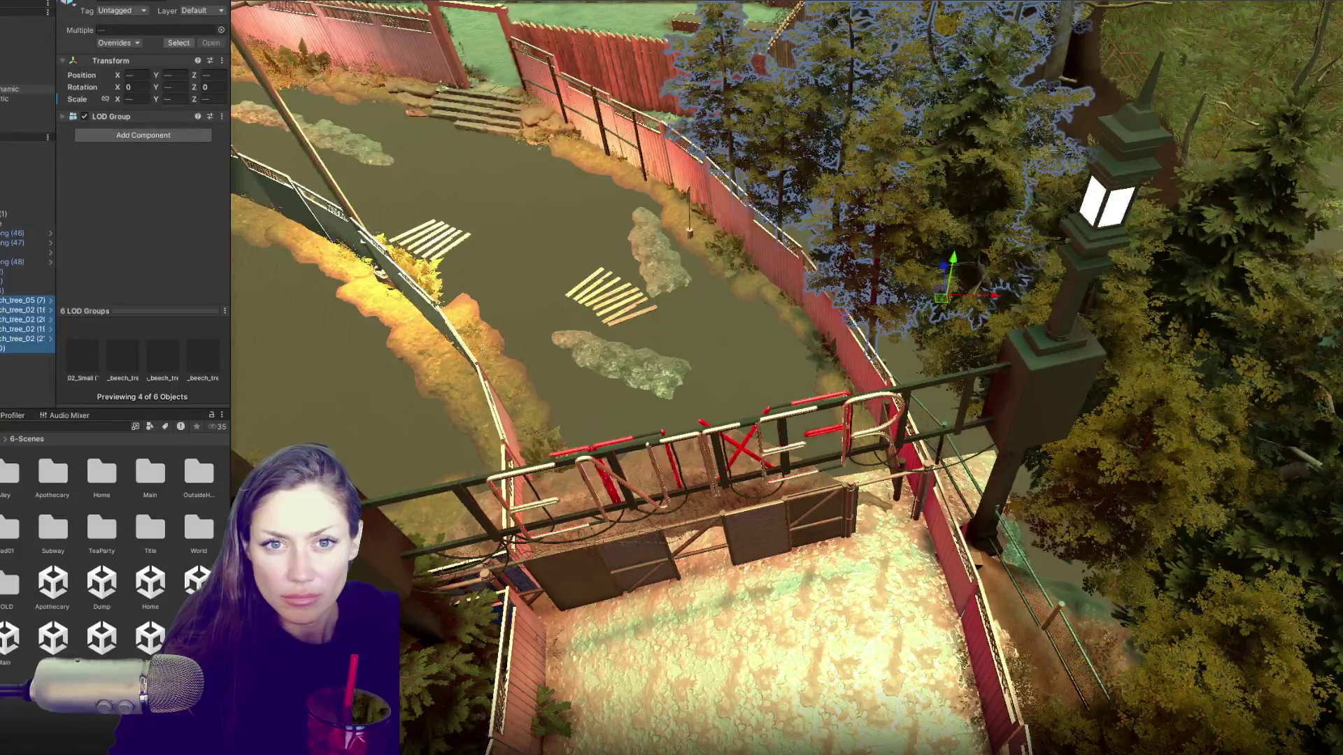
pyautogui.click(28, 22)
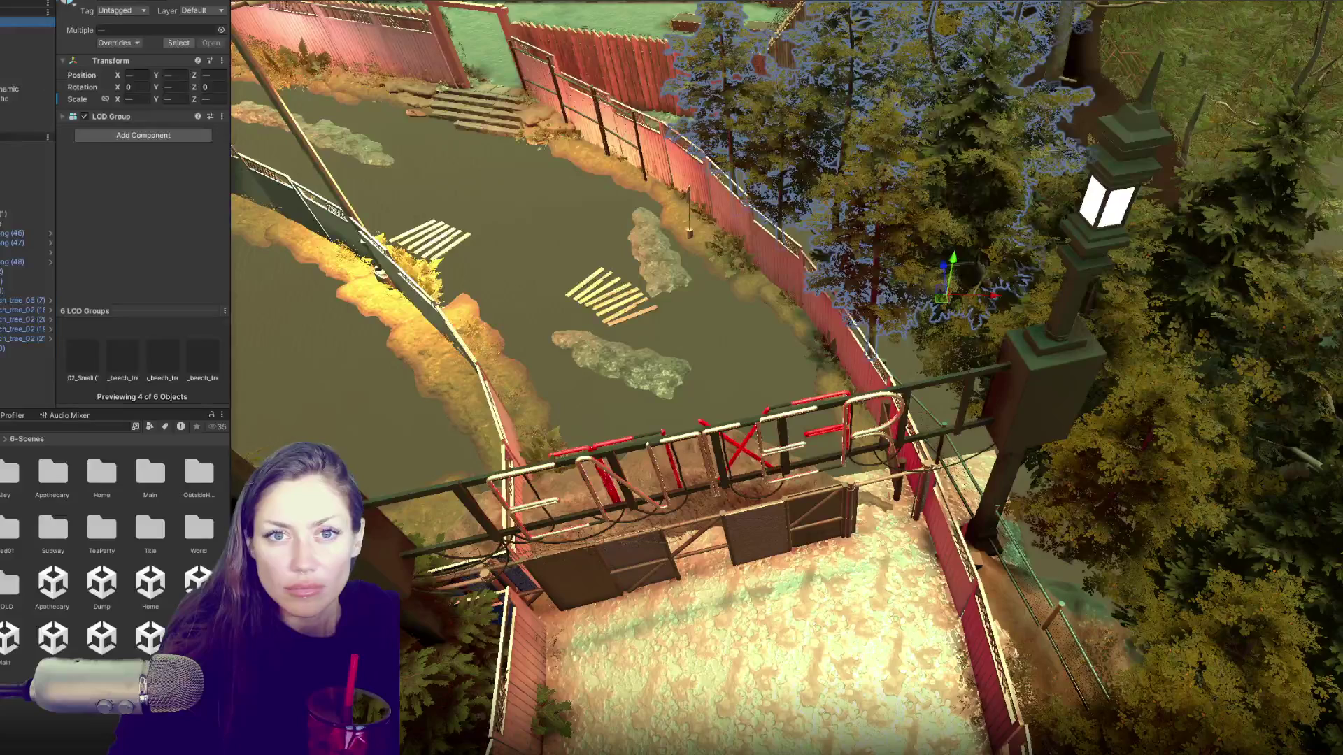
pyautogui.click(93, 2)
pyautogui.click(93, 3)
pyautogui.click(93, 3)
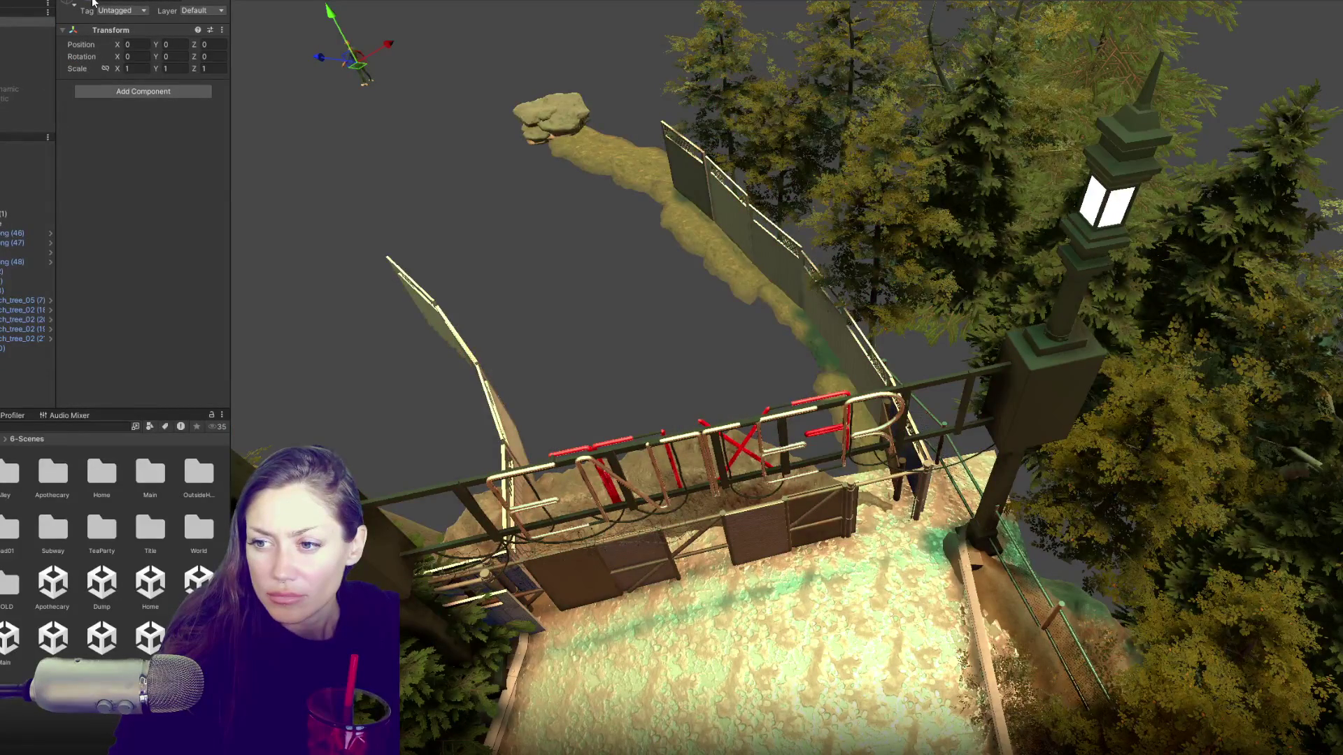
# Step: Re-show the top group, then duplicate the lattice fence section and move the copy into another group
pyautogui.click(93, 2)
pyautogui.click(93, 2)
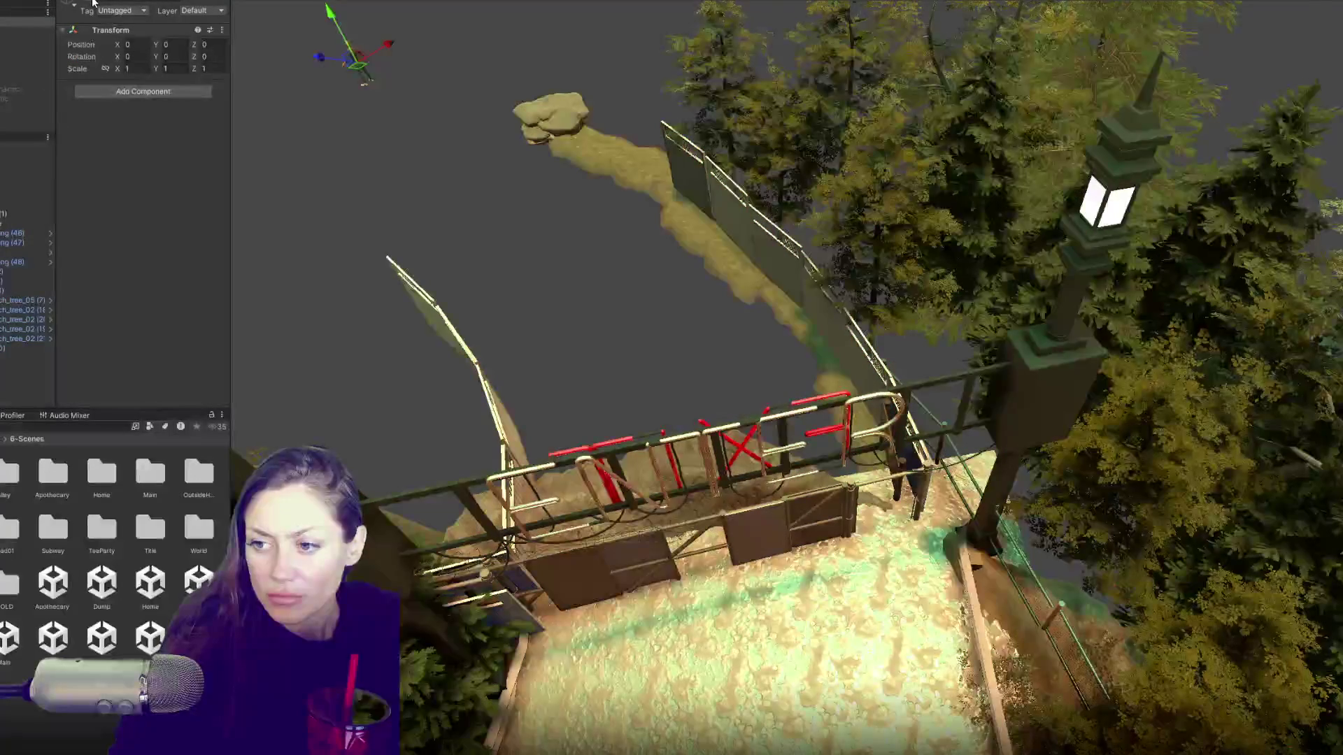
pyautogui.click(93, 2)
pyautogui.click(936, 533)
pyautogui.press('f')
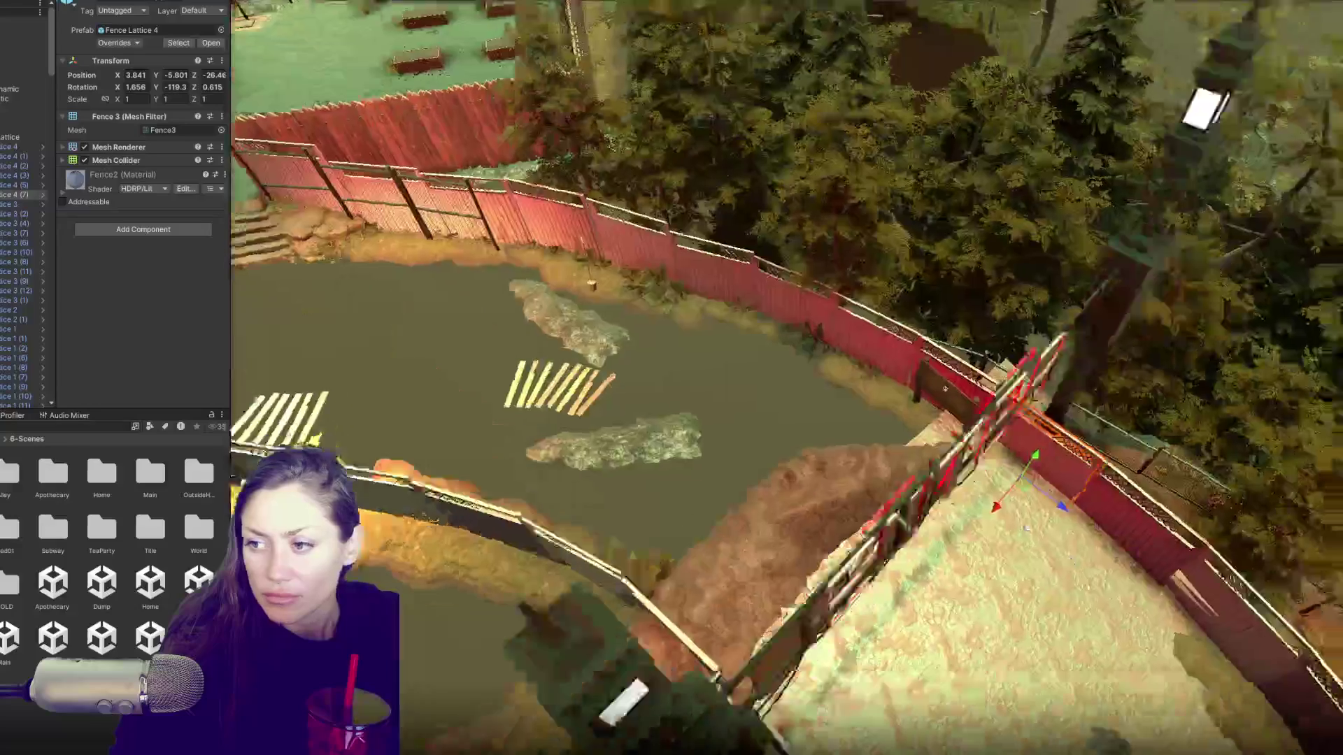
pyautogui.hotkey('ctrl', 'd')
pyautogui.moveTo(14, 205)
pyautogui.mouseDown()
pyautogui.moveTo(14, 37)
pyautogui.moveTo(2, 239)
pyautogui.mouseUp()
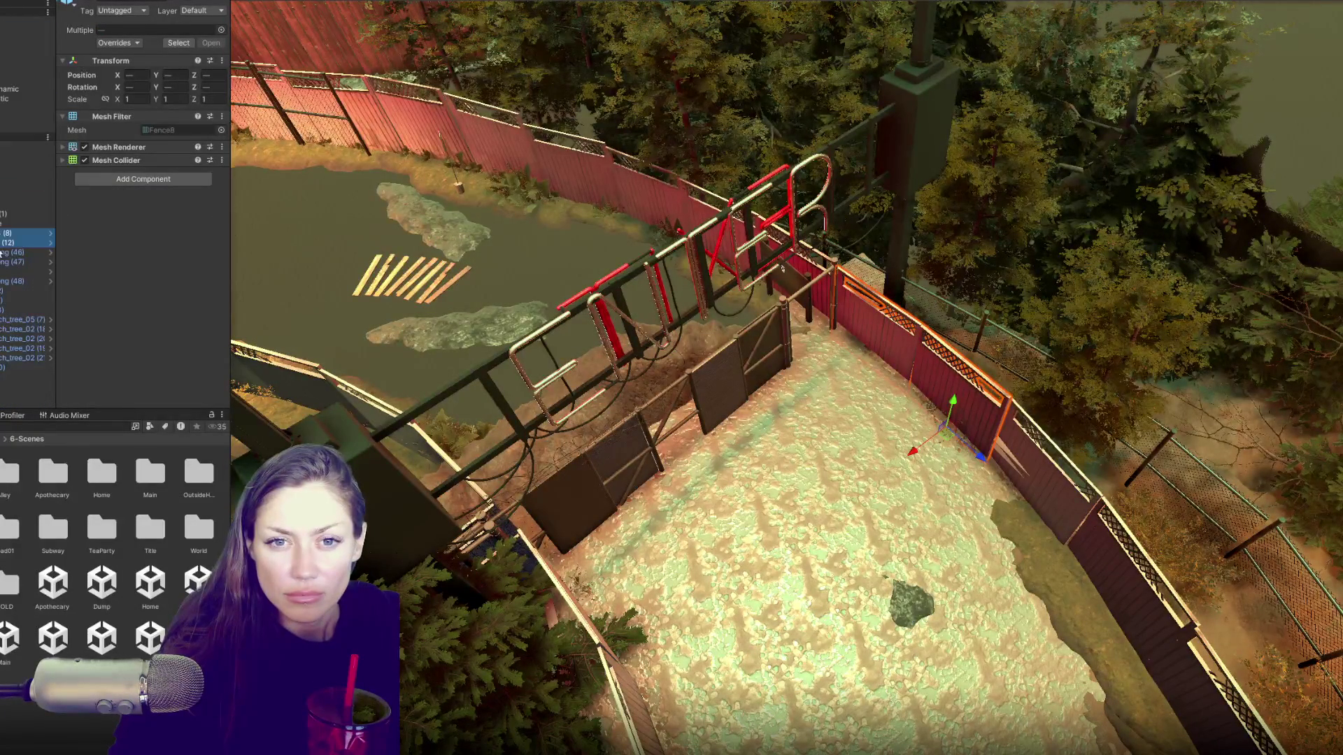
# Step: Toggle the top group and the red fences group inactive to check their contents
pyautogui.click(21, 21)
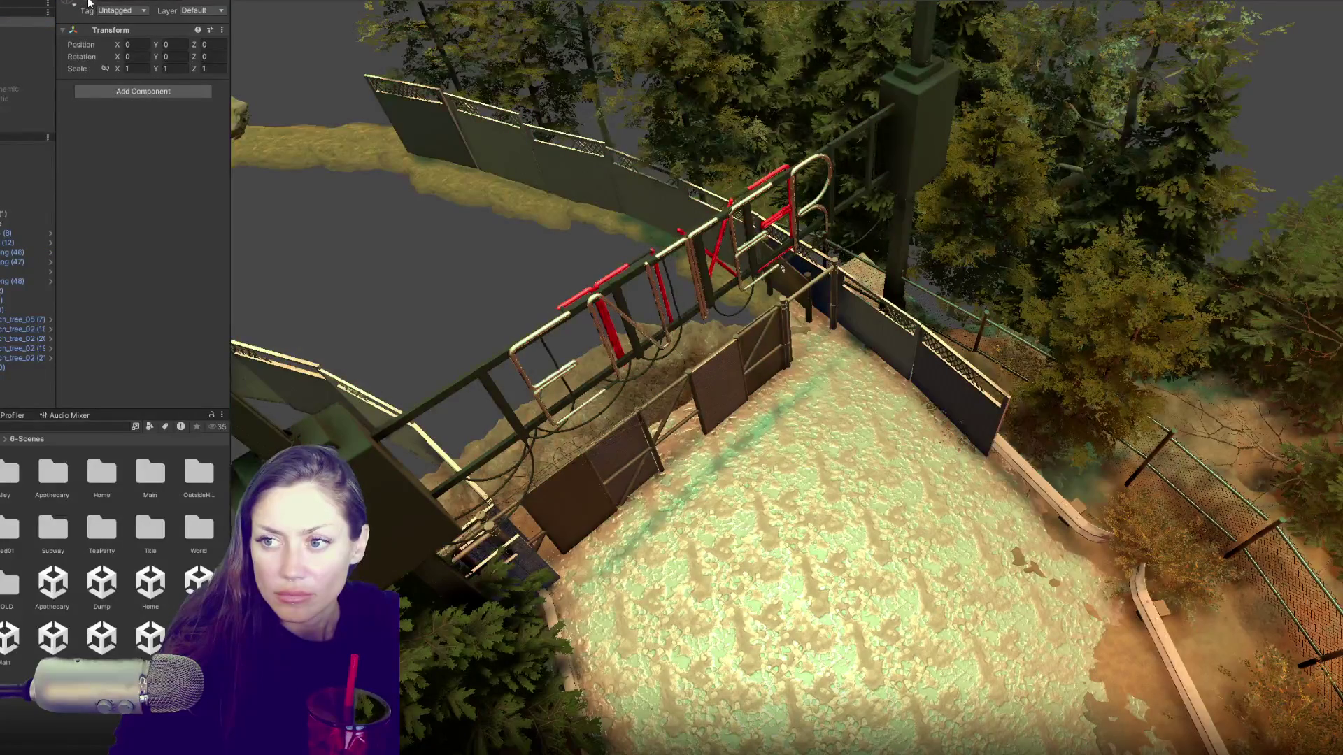
pyautogui.click(88, 1)
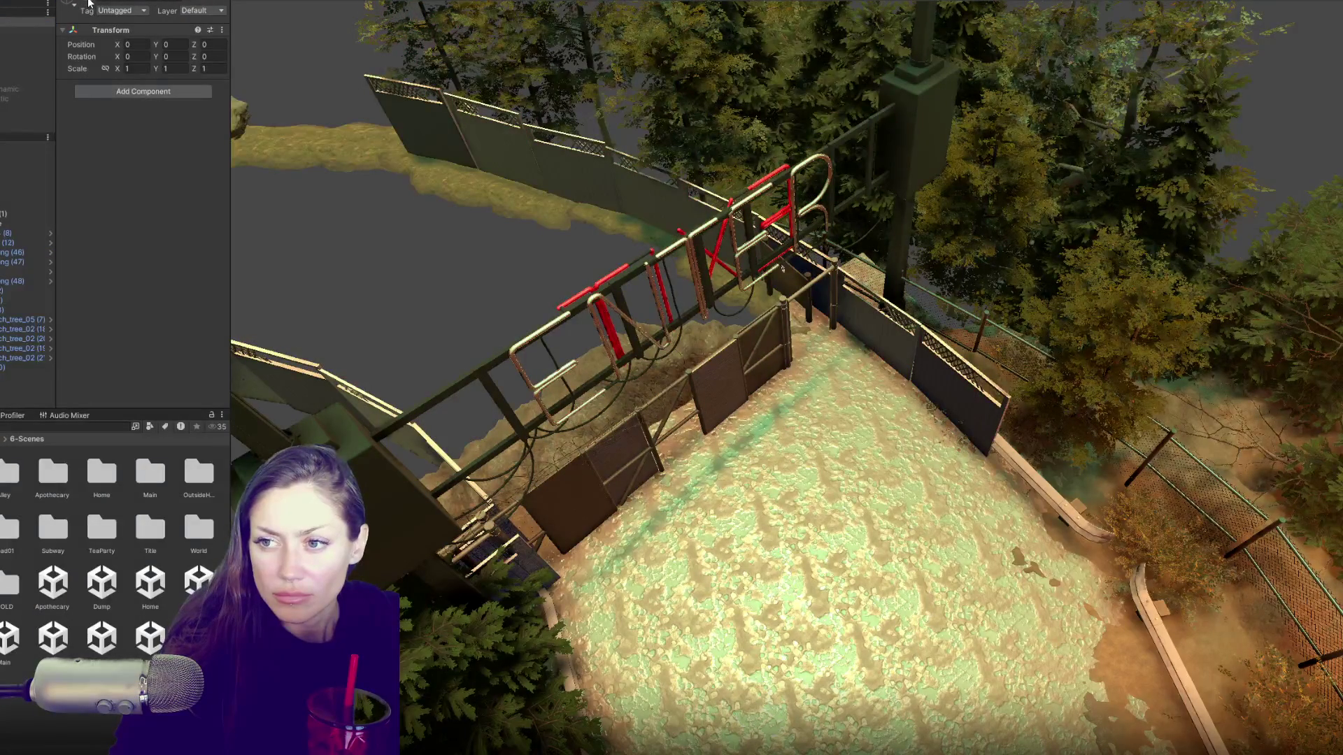
pyautogui.click(88, 2)
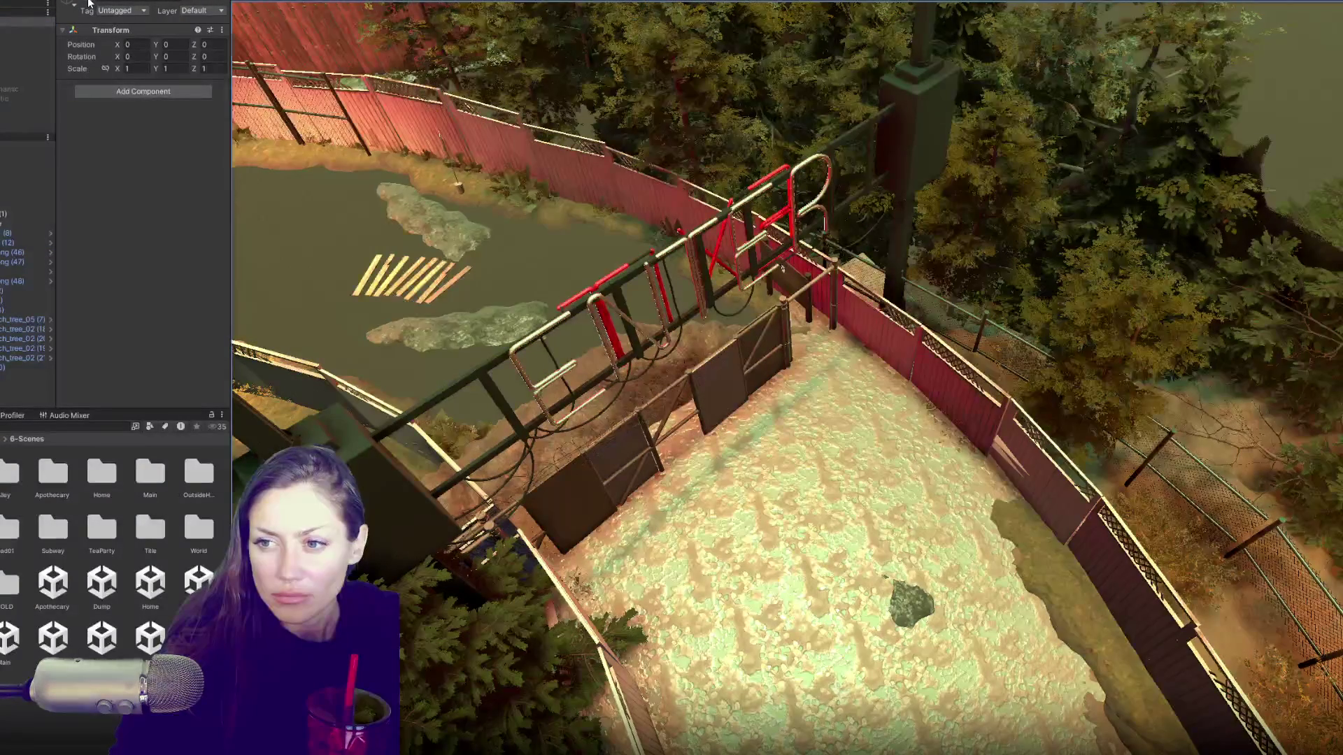
pyautogui.click(88, 1)
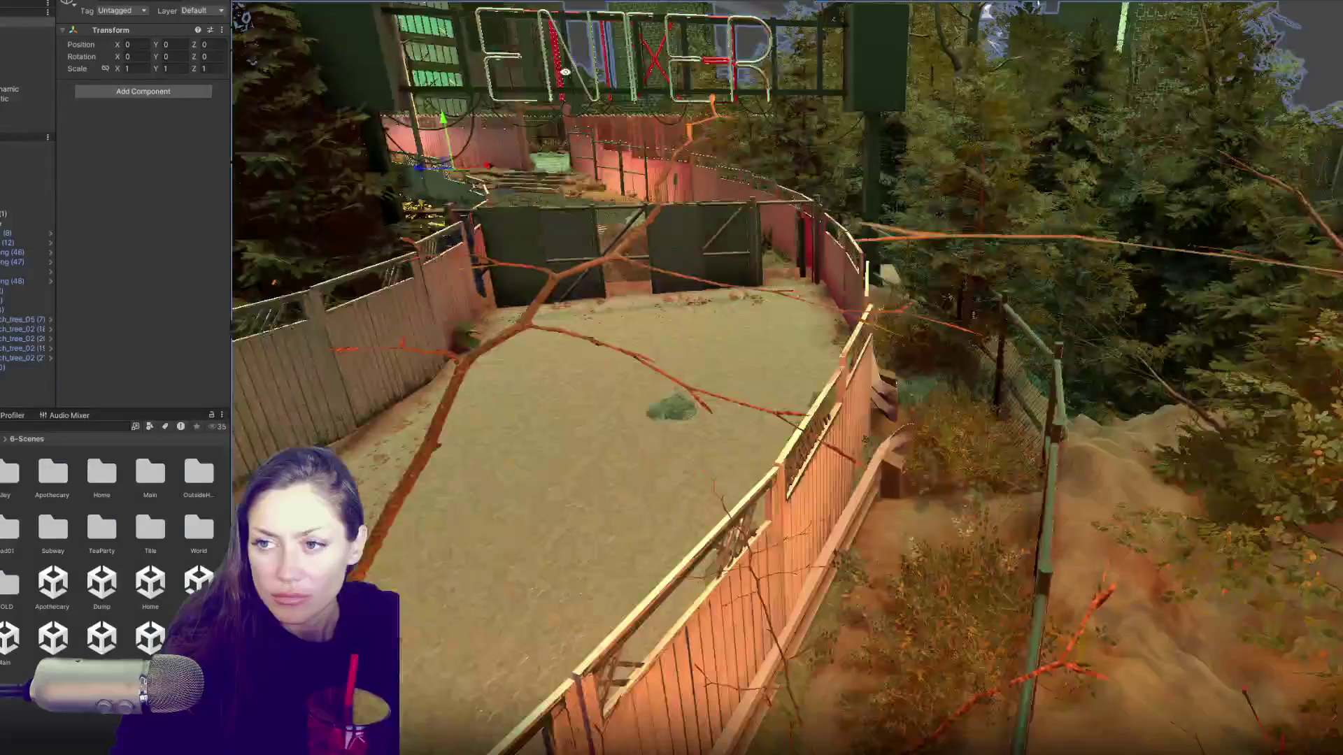
pyautogui.scroll(-5, 674, 228)
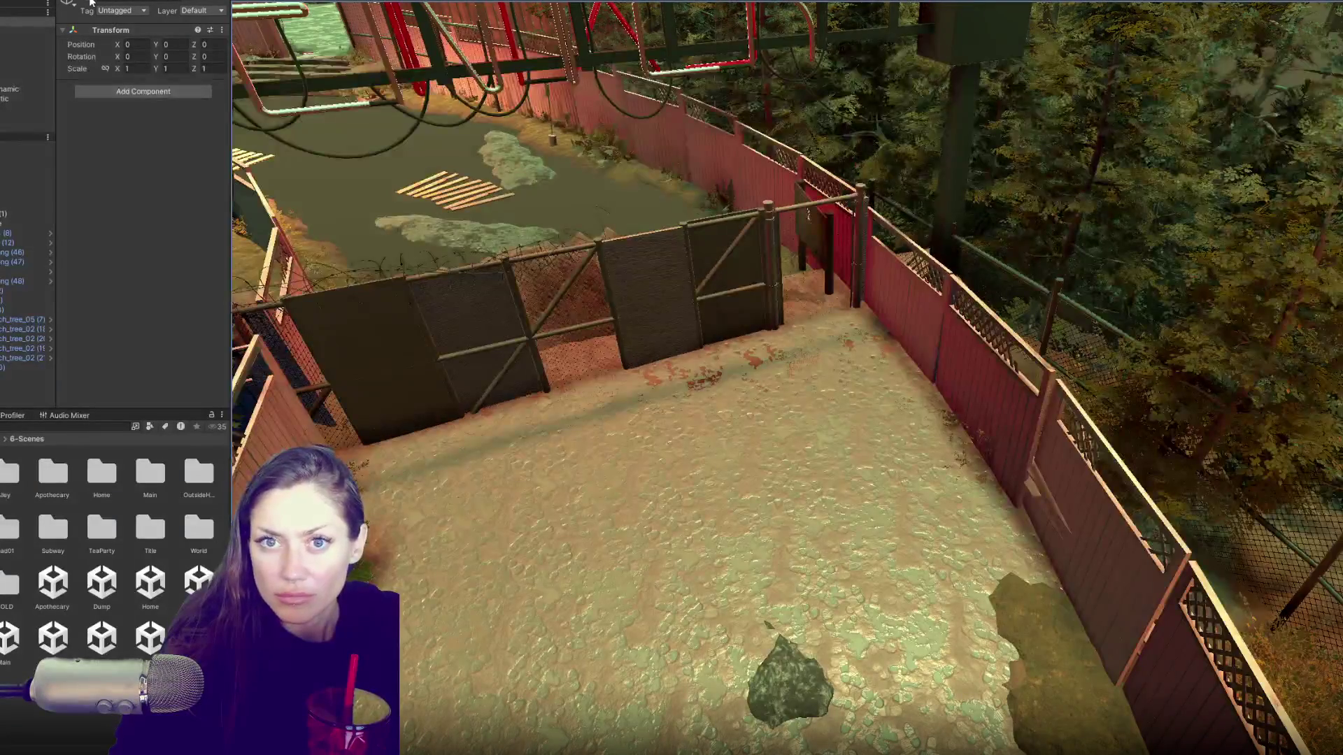
pyautogui.click(90, 2)
pyautogui.click(89, 2)
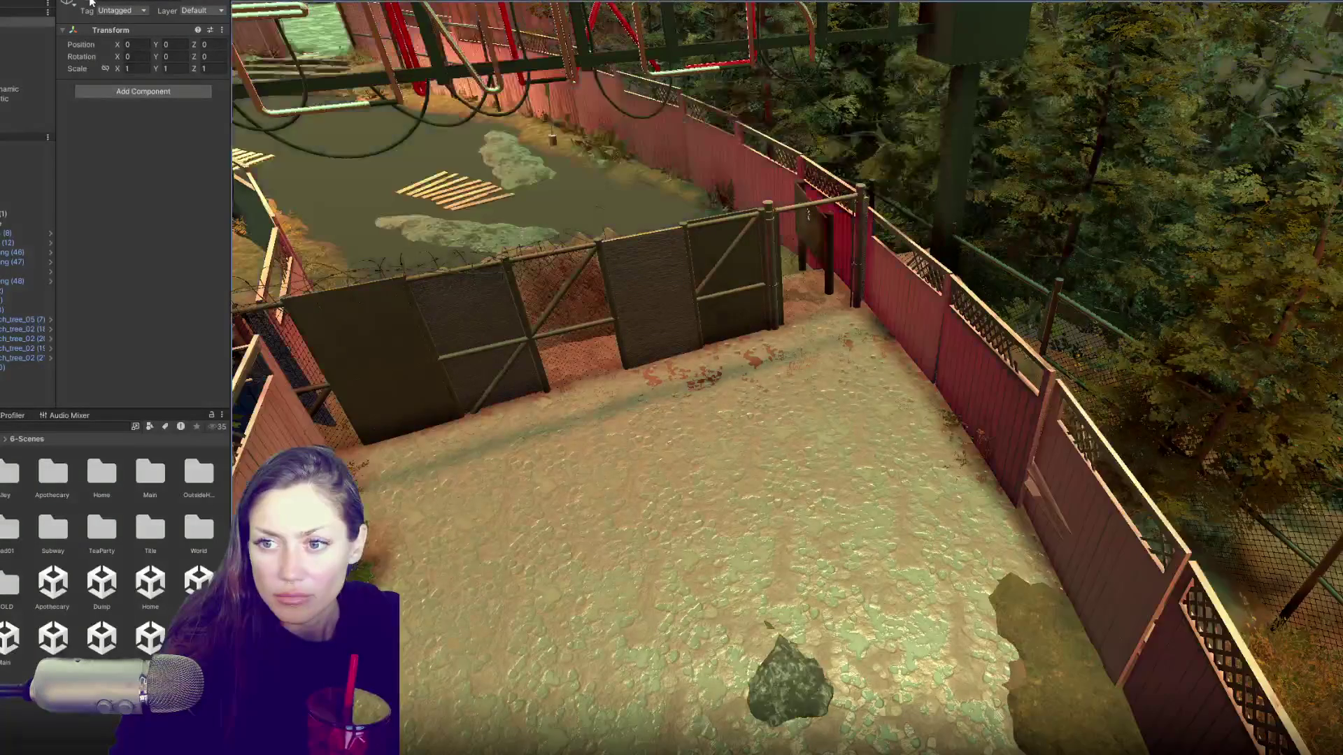
pyautogui.click(90, 2)
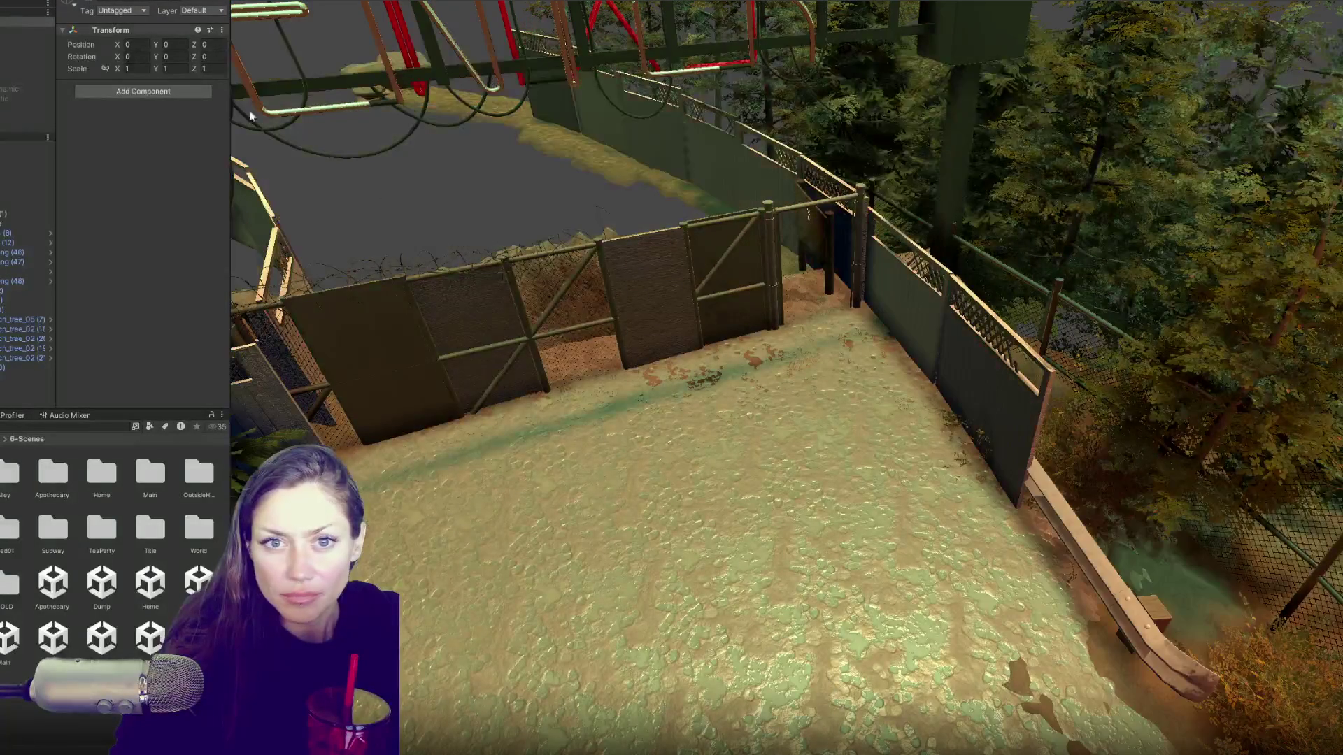
# Step: Review Gate_Door's Door settings in the Inspector, then frame a tree and the top group
pyautogui.click(631, 267)
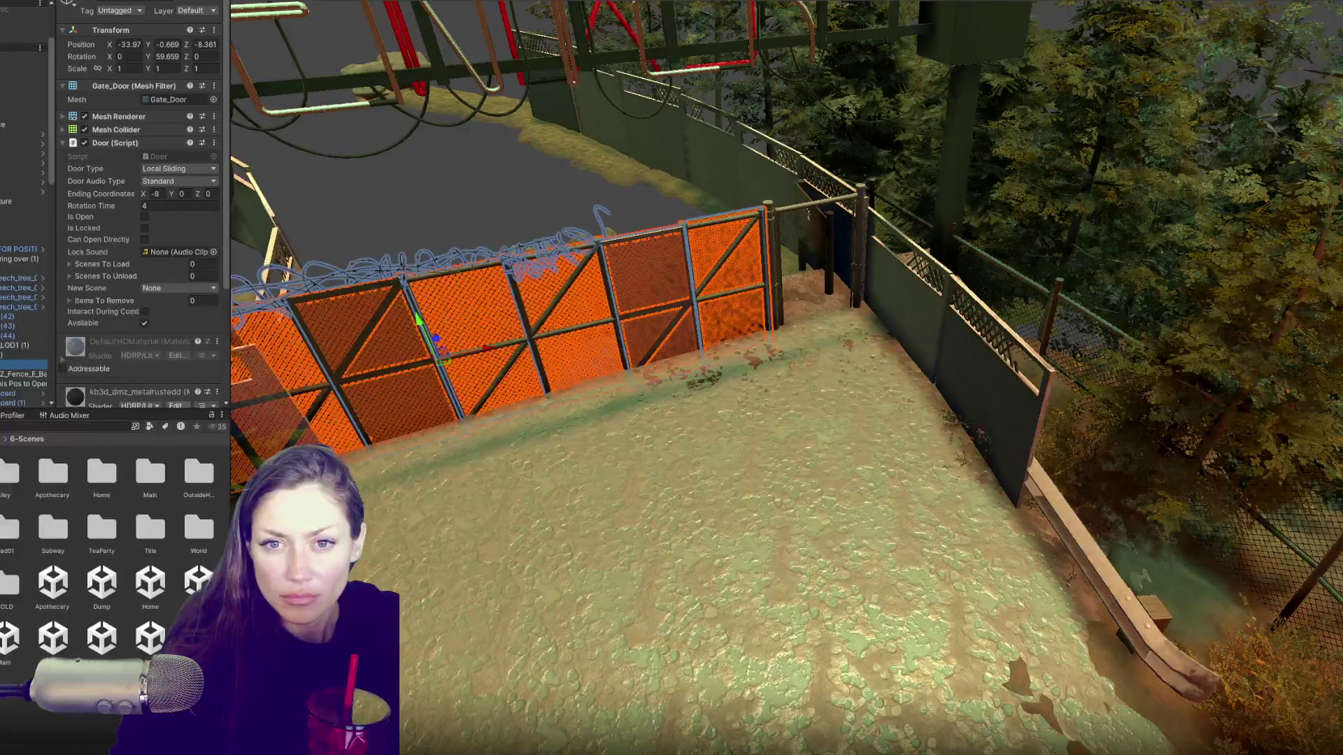
pyautogui.scroll(-5, 63, 336)
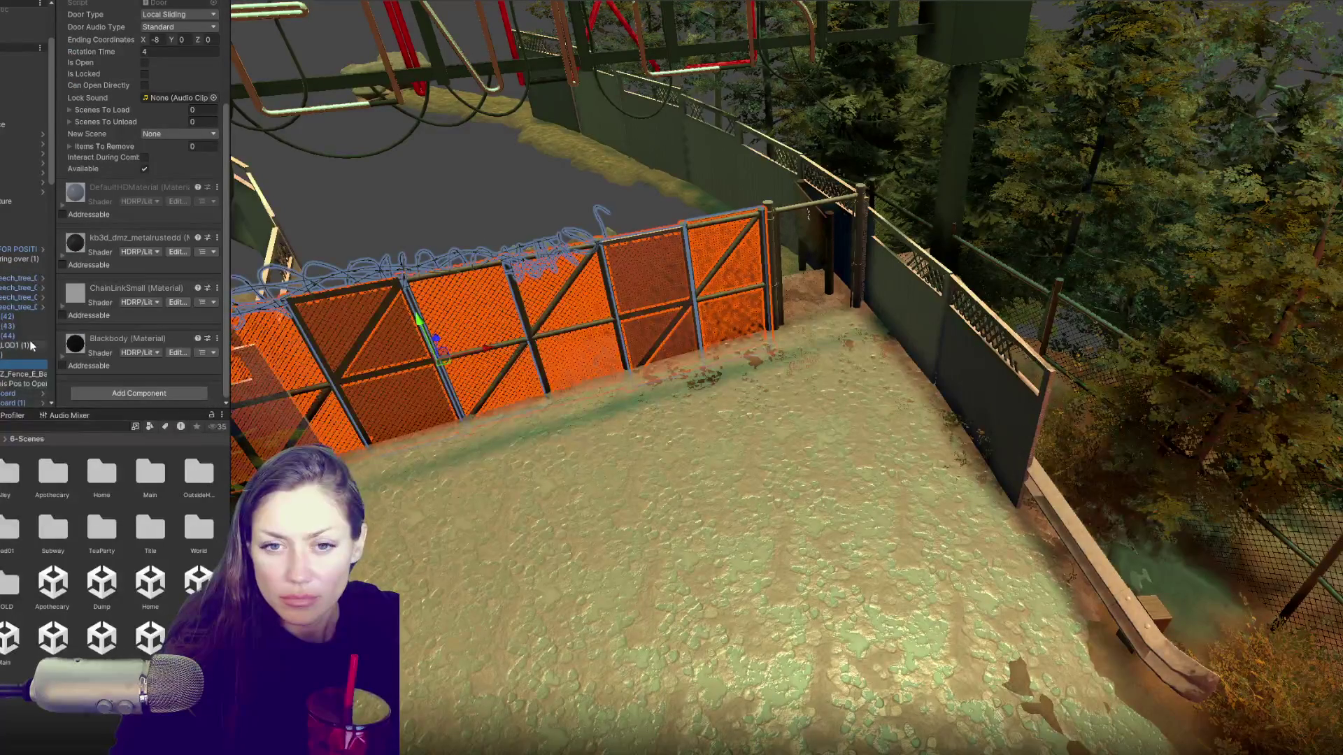
pyautogui.scroll(3, 43, 200)
pyautogui.click(21, 147)
pyautogui.press('f')
pyautogui.click(21, 22)
pyautogui.press('f')
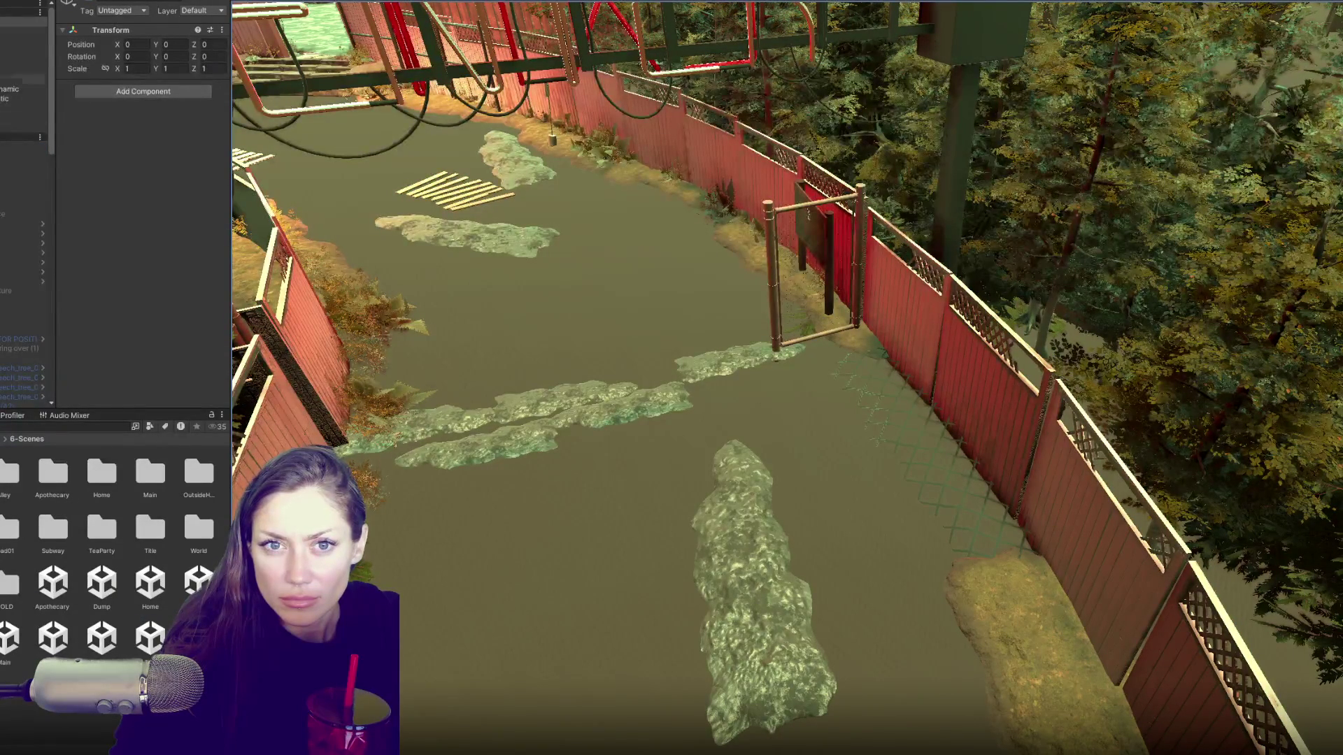
# Step: Select and frame the virtual camera and the Burnt Gate Piece
pyautogui.scroll(-3, 24, 209)
pyautogui.scroll(3, 24, 210)
pyautogui.click(24, 61)
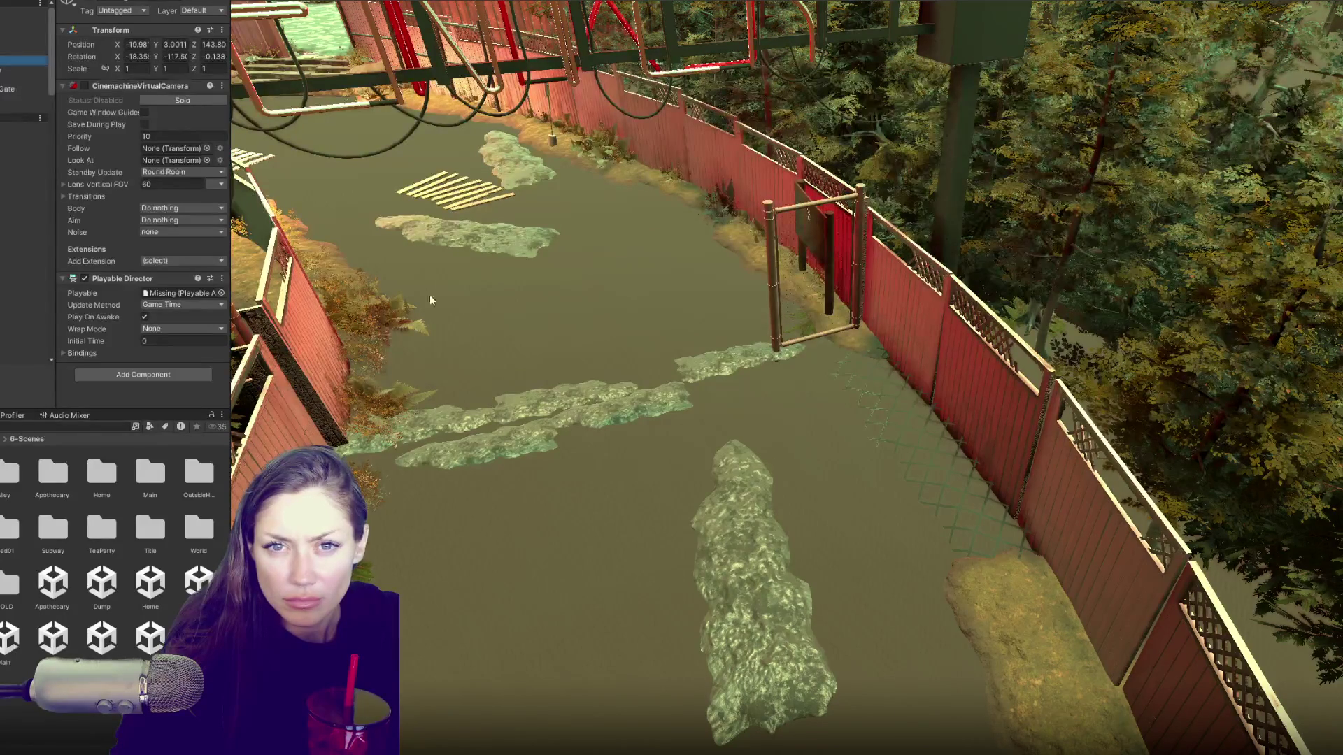
pyautogui.press('f')
pyautogui.click(37, 166)
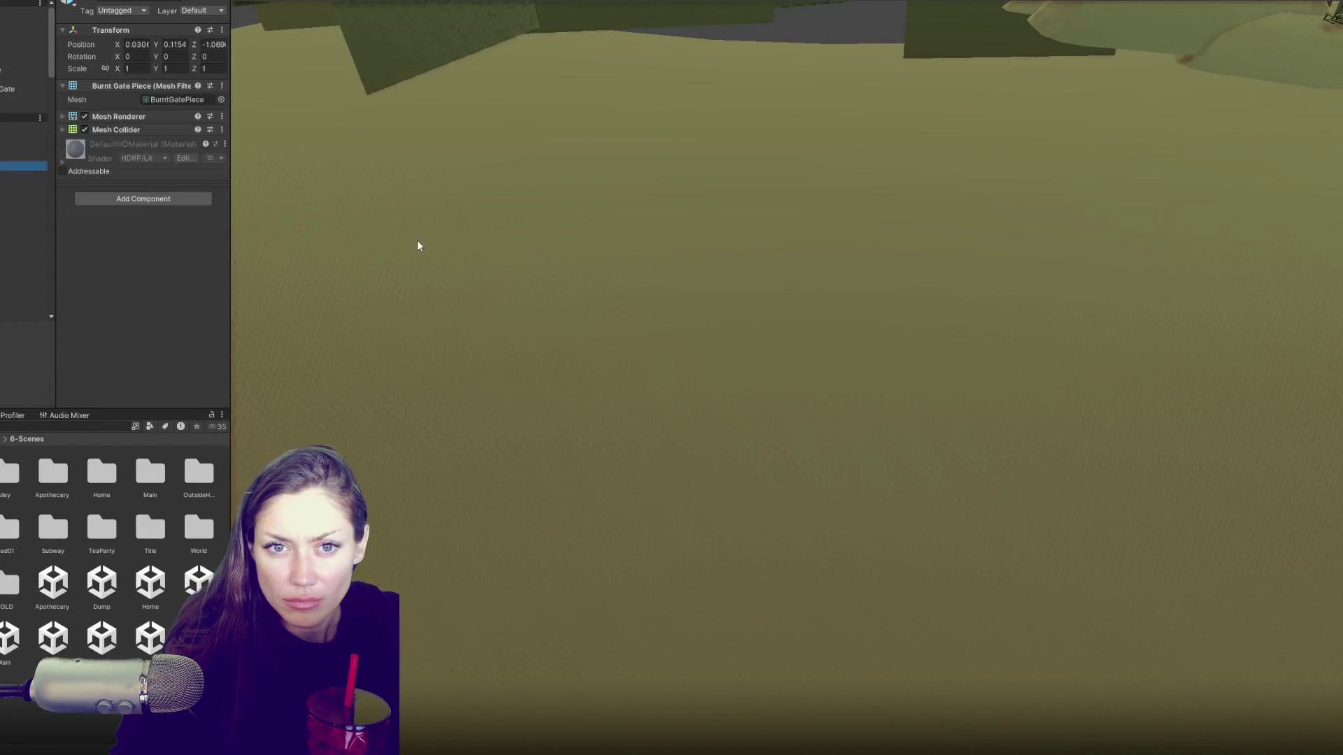
pyautogui.press('f')
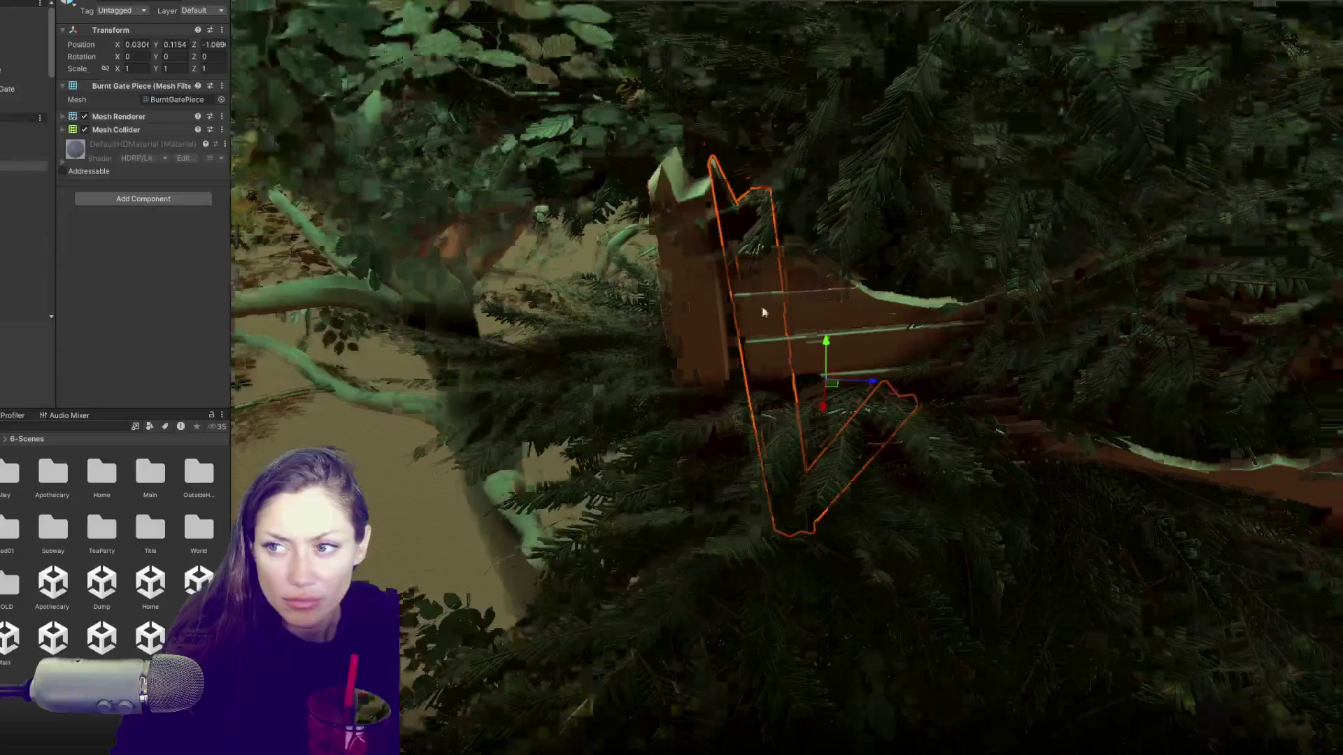
# Step: Frame GatePiece and its parent, then select the triangular garden fence
pyautogui.scroll(-10, 763, 308)
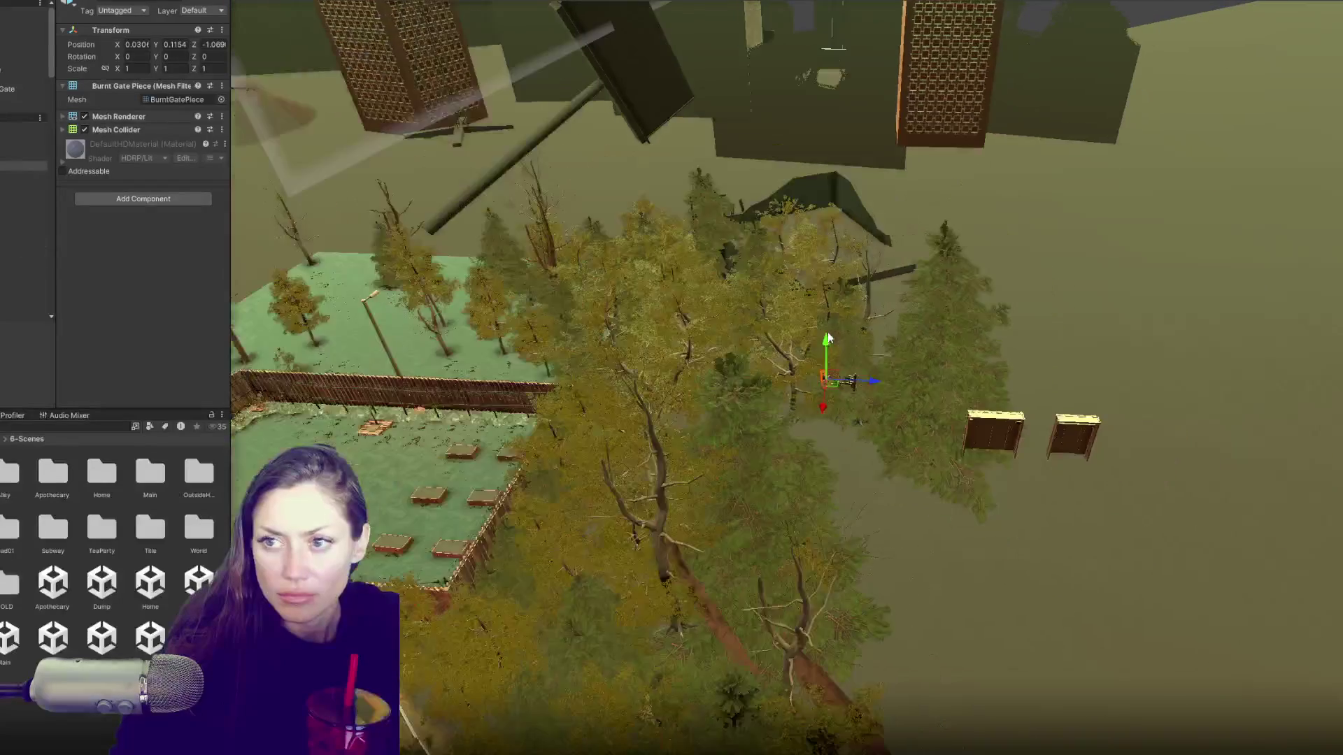
pyautogui.scroll(-3, 828, 338)
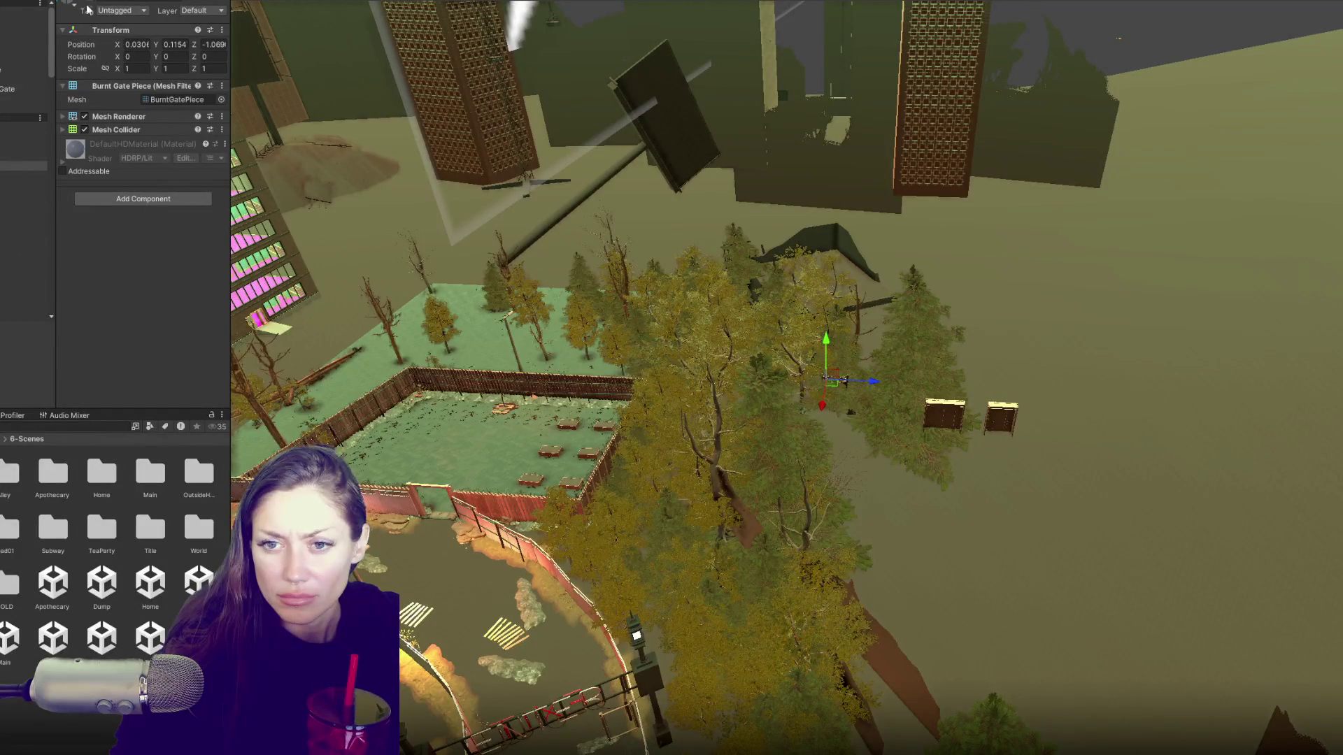
pyautogui.doubleClick(20, 314)
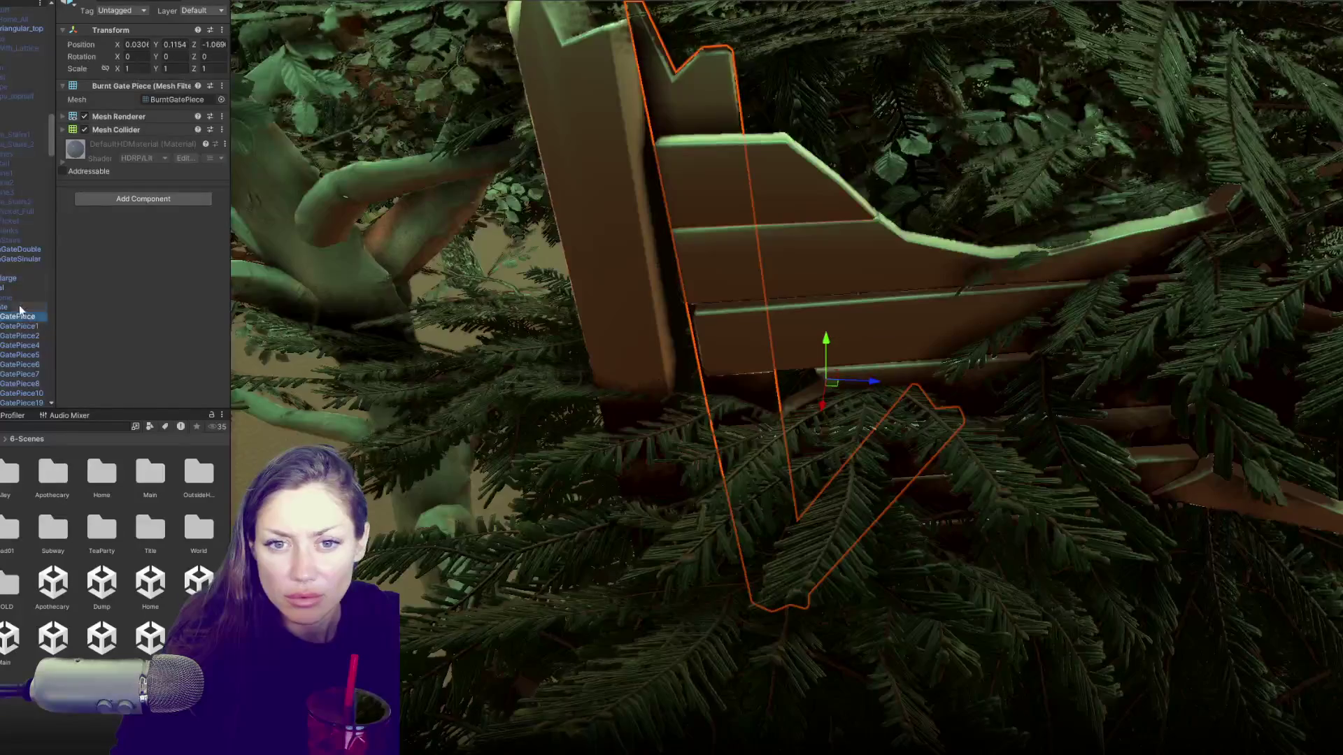
pyautogui.doubleClick(20, 309)
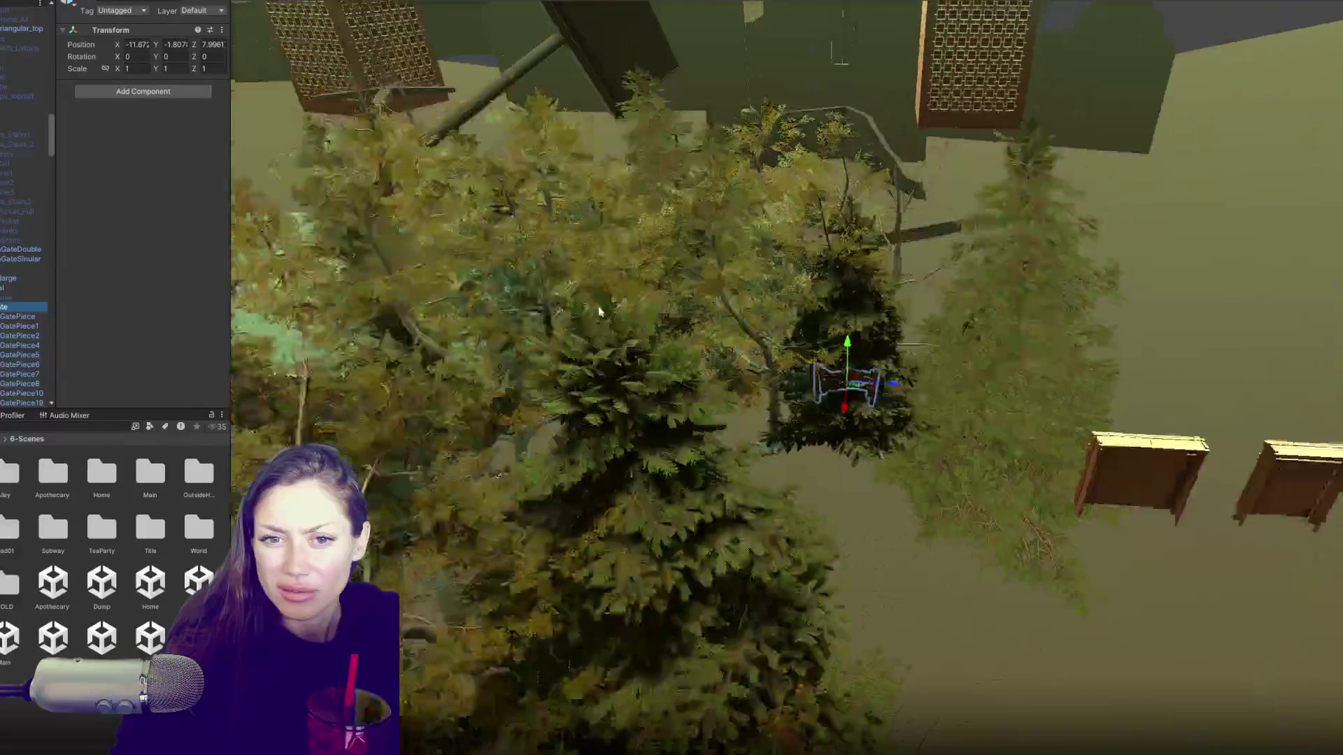
pyautogui.scroll(5, 24, 172)
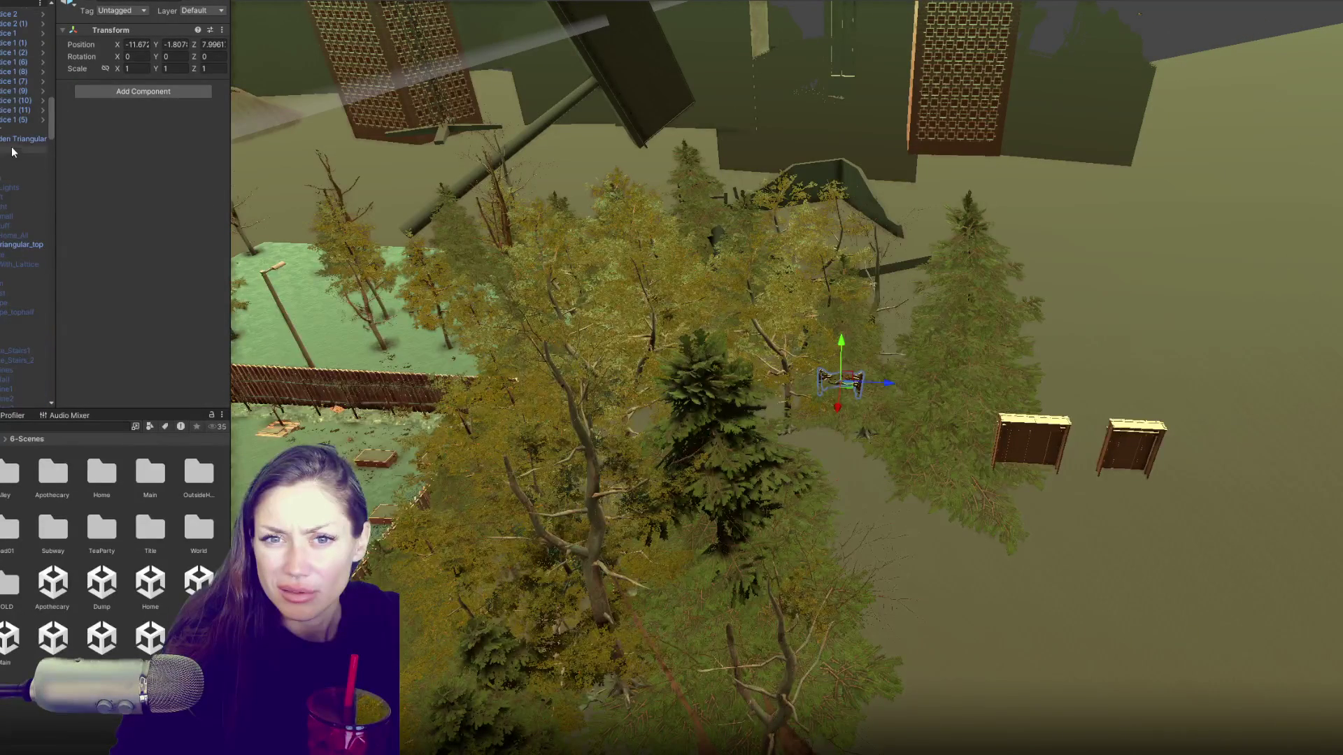
pyautogui.click(24, 138)
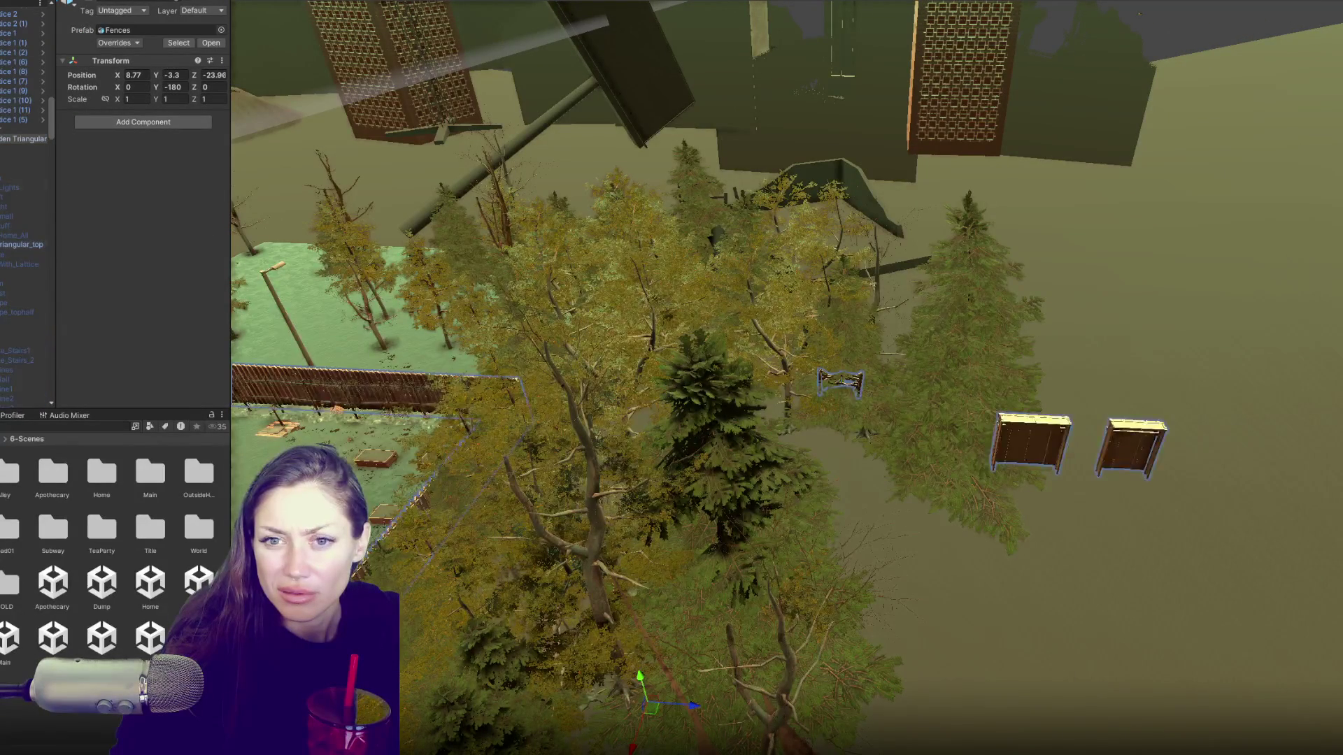
# Step: Select GateDouble, GateSimular and neighbouring entries and deactivate them with Alt+Shift+A
pyautogui.scroll(-2, 20, 213)
pyautogui.scroll(-8, 21, 213)
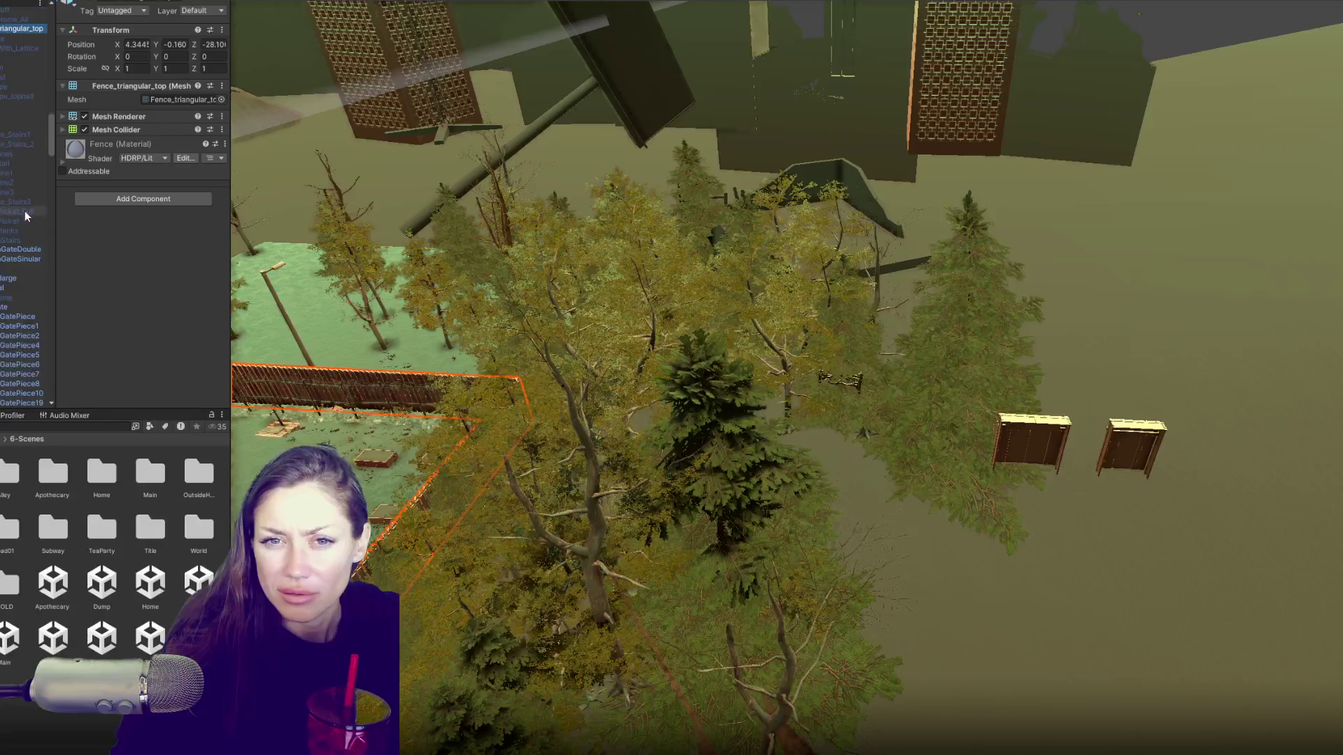
pyautogui.click(17, 249)
pyautogui.keyDown('shift'); pyautogui.click(17, 263); pyautogui.keyUp('shift')
pyautogui.keyDown('shift'); pyautogui.click(18, 278); pyautogui.keyUp('shift')
pyautogui.keyDown('shift'); pyautogui.click(7, 307); pyautogui.keyUp('shift')
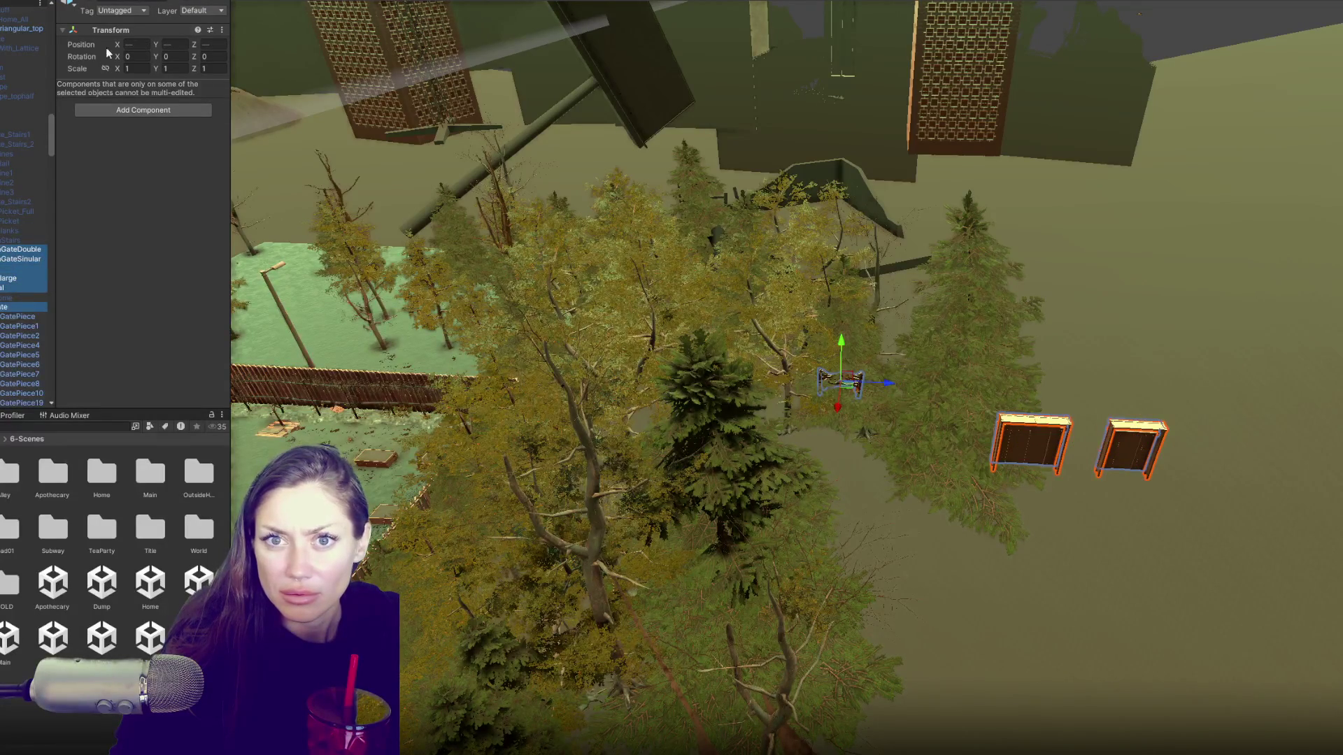
pyautogui.hotkey('alt', 'shift', 'a')
# Step: Frame the fenced garden and orbit the view around the ENTER gate
pyautogui.scroll(-5, 2, 191)
pyautogui.scroll(10, 1, 190)
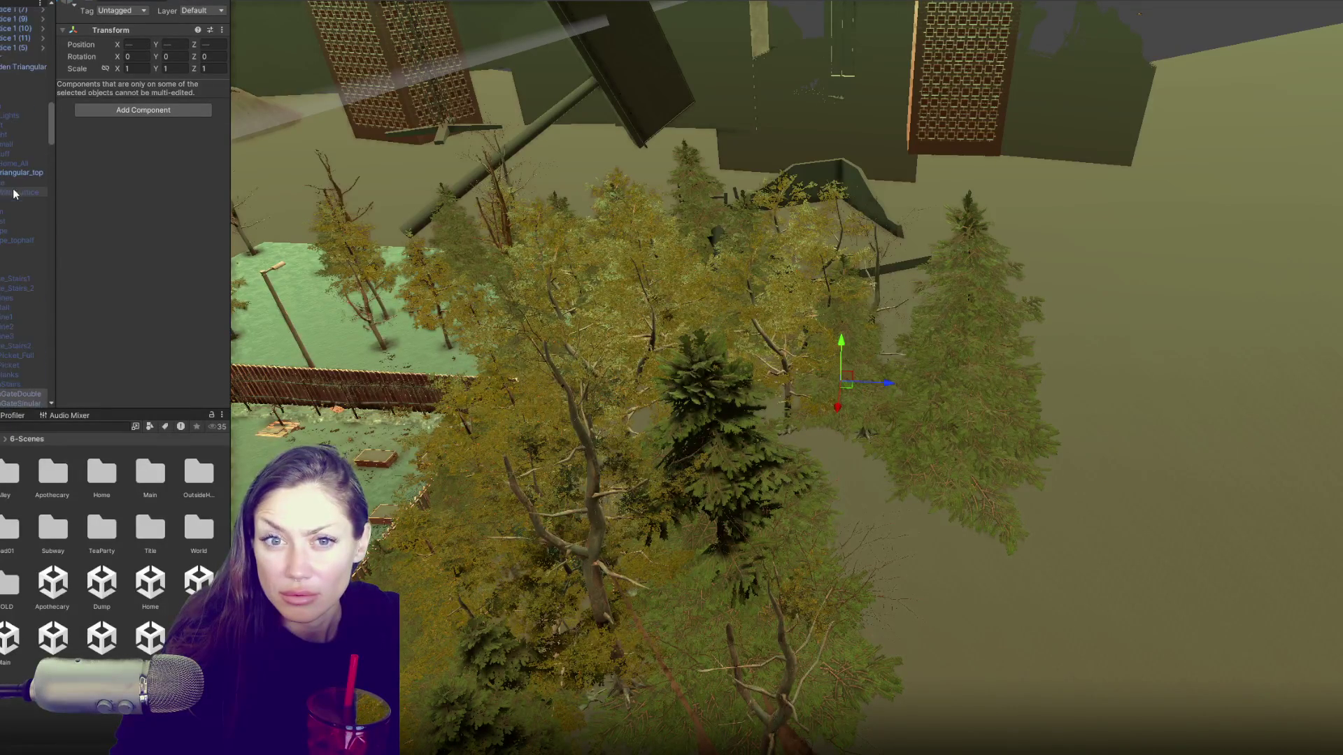
pyautogui.press('f')
pyautogui.moveTo(551, 425)
pyautogui.mouseDown()
pyautogui.moveTo(966, 382)
pyautogui.moveTo(739, 206)
pyautogui.mouseUp()
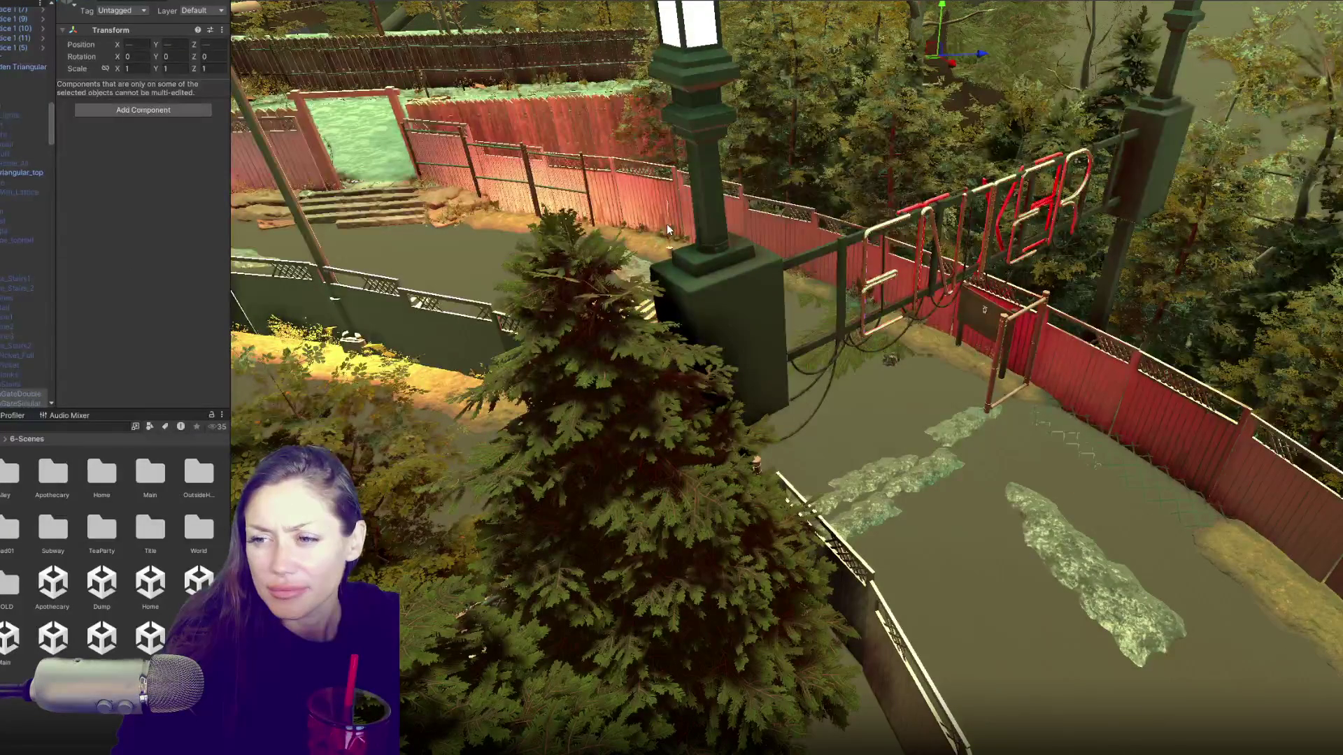
pyautogui.moveTo(668, 229); pyautogui.dragTo(1010, 318)
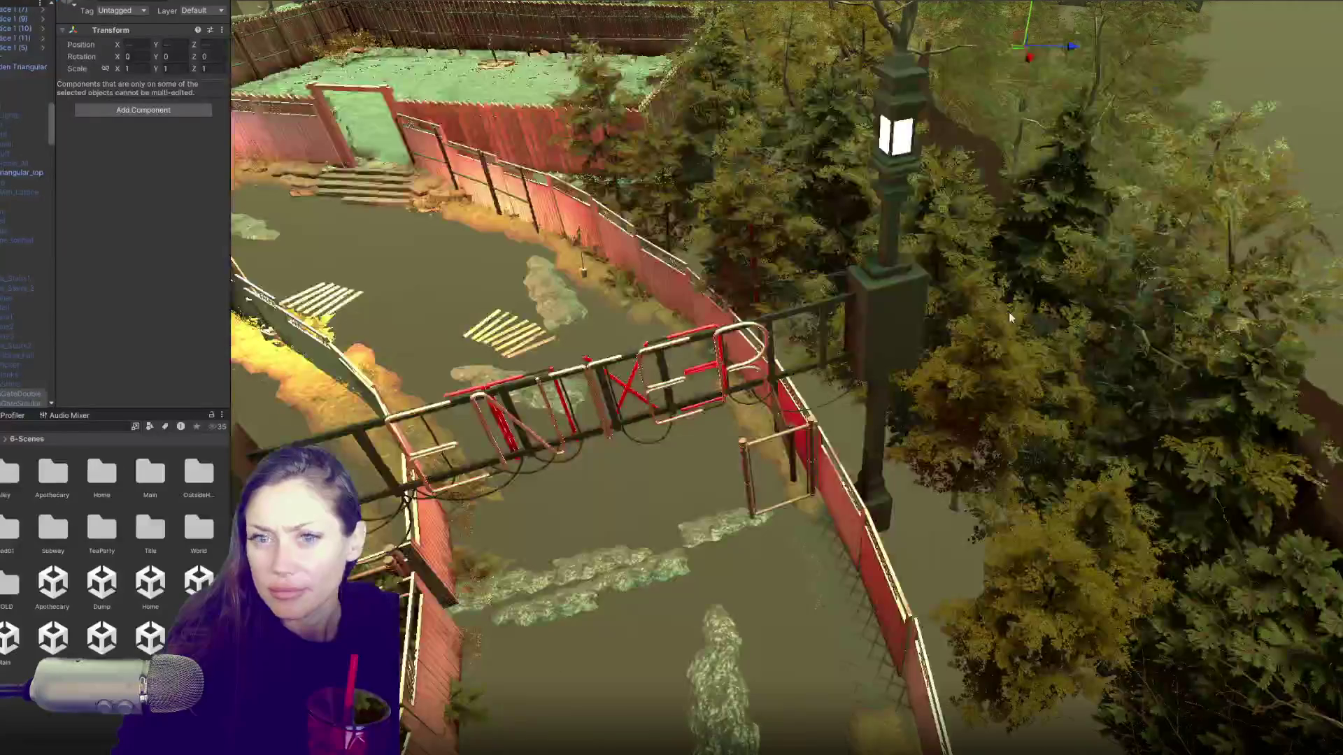
pyautogui.scroll(10, 14, 189)
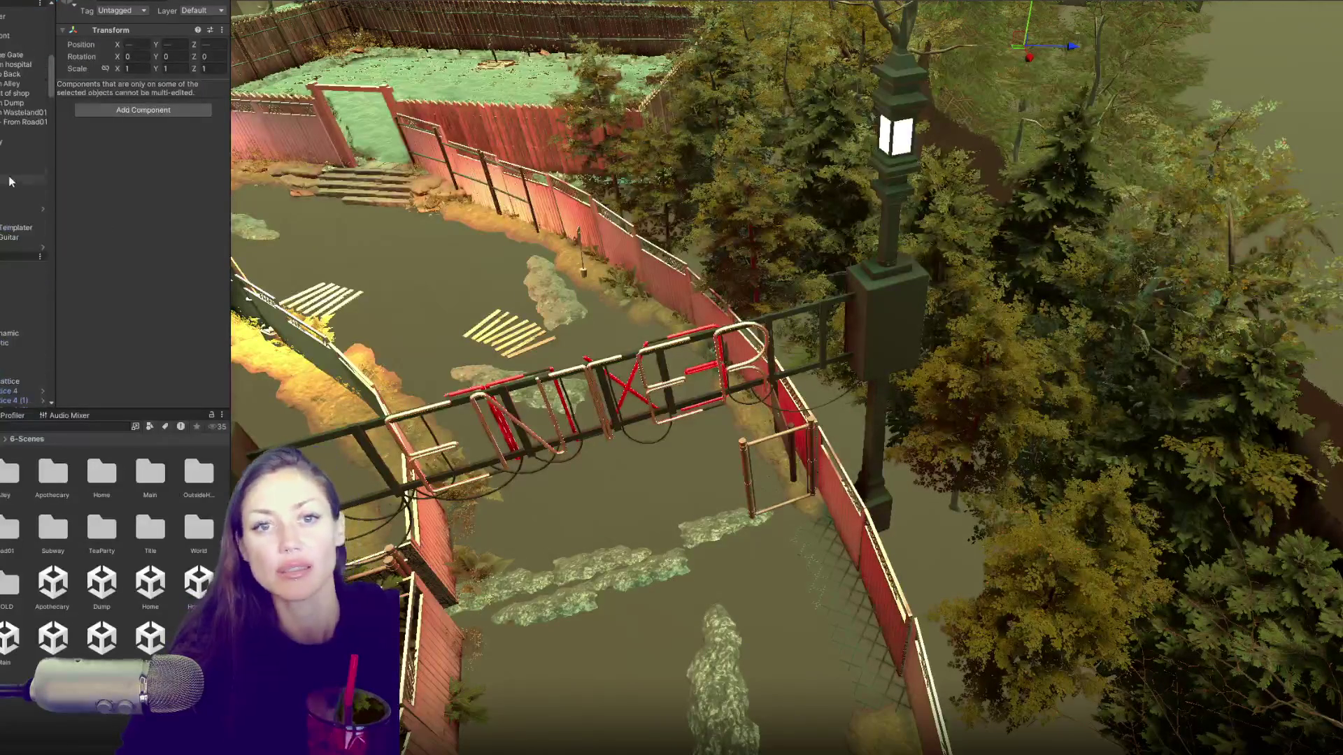
pyautogui.scroll(5, 21, 207)
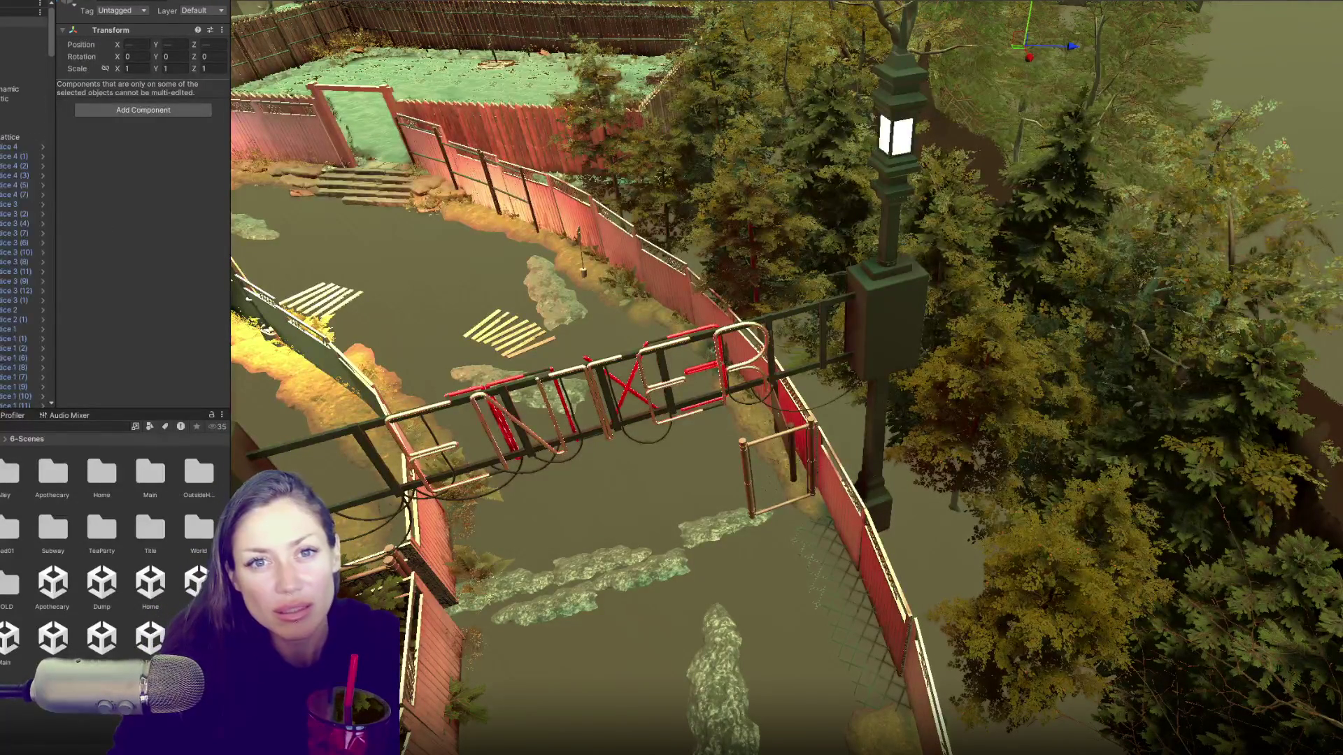
# Step: Collapse the Lattice group, expand the triangular garden group, and deactivate the top-level group
pyautogui.click(21, 22)
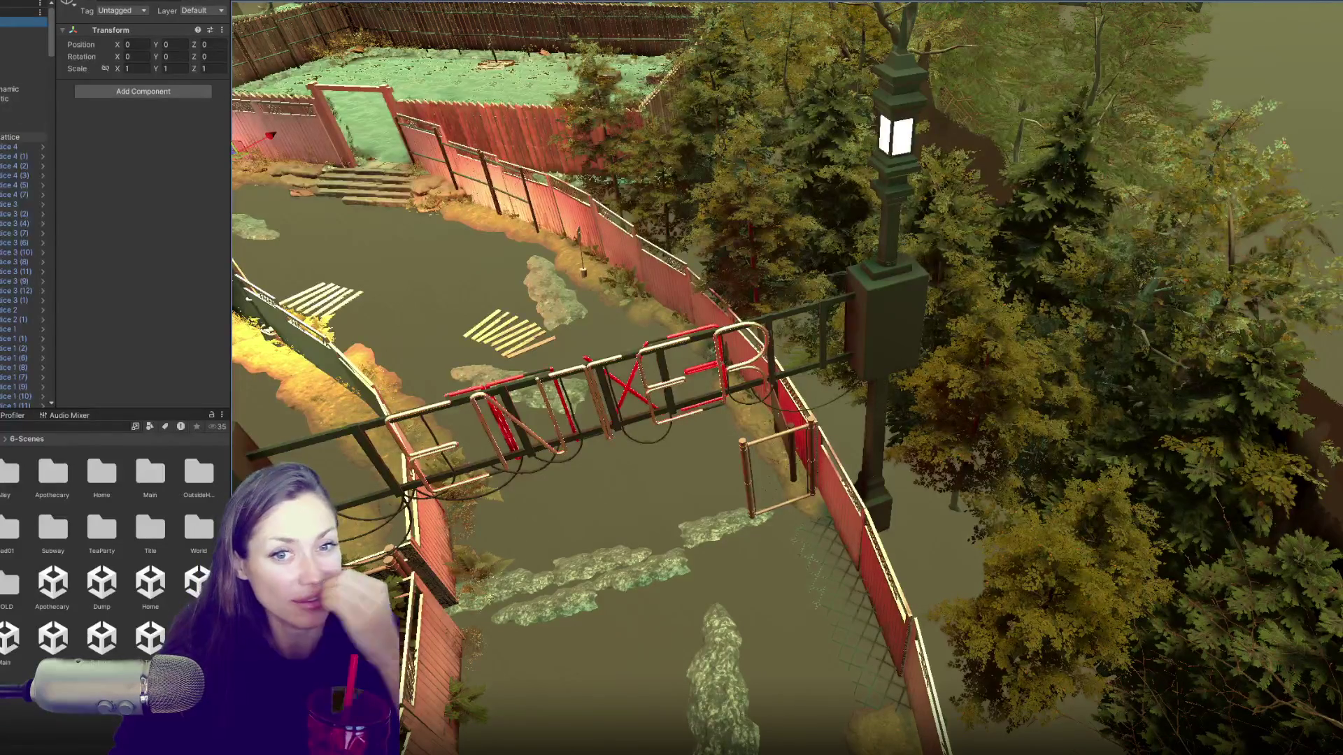
pyautogui.click(2, 137)
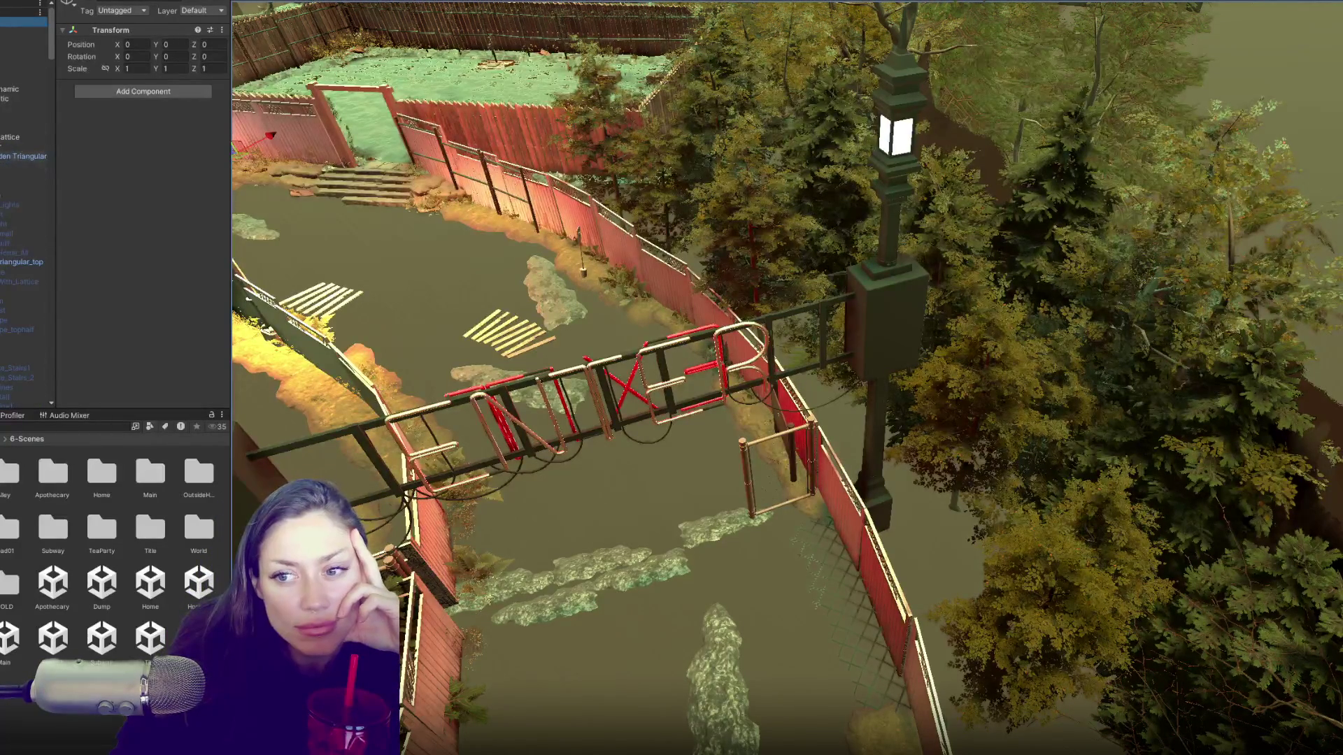
pyautogui.click(2, 156)
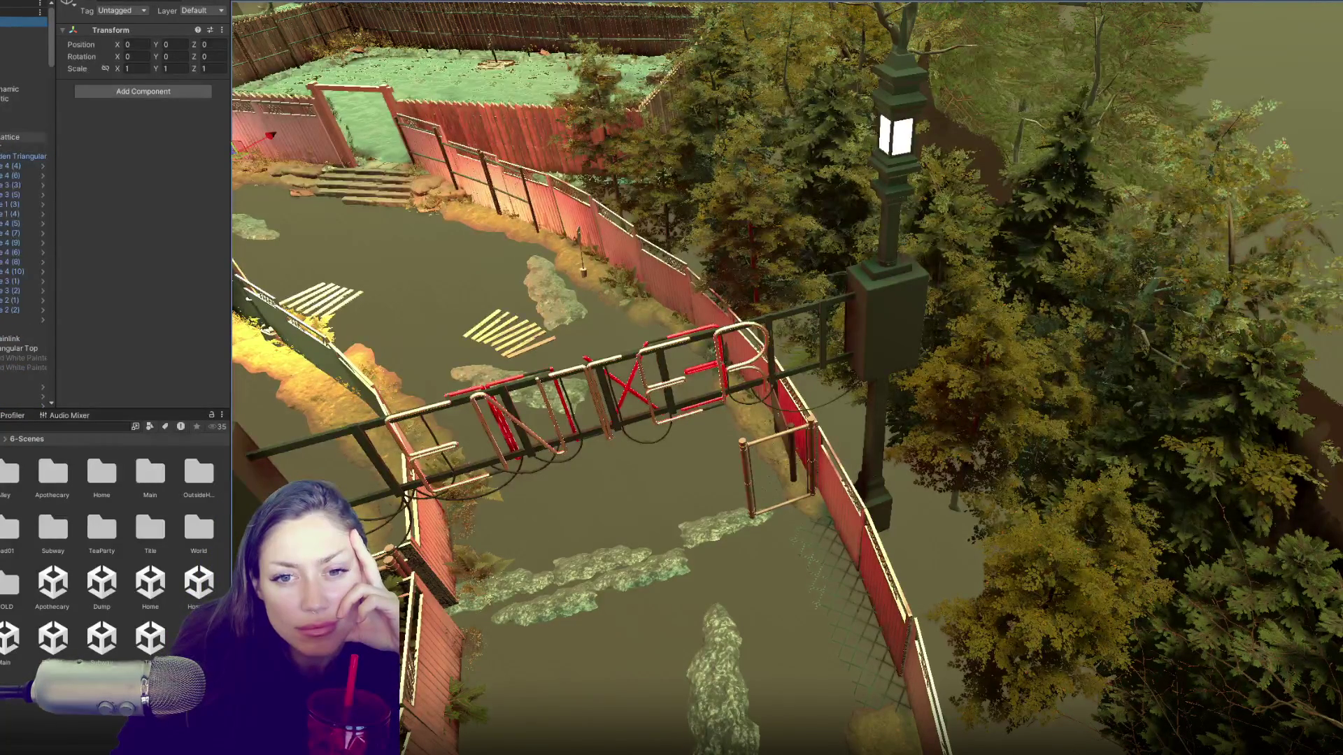
pyautogui.scroll(-5, 25, 210)
pyautogui.scroll(1, 21, 210)
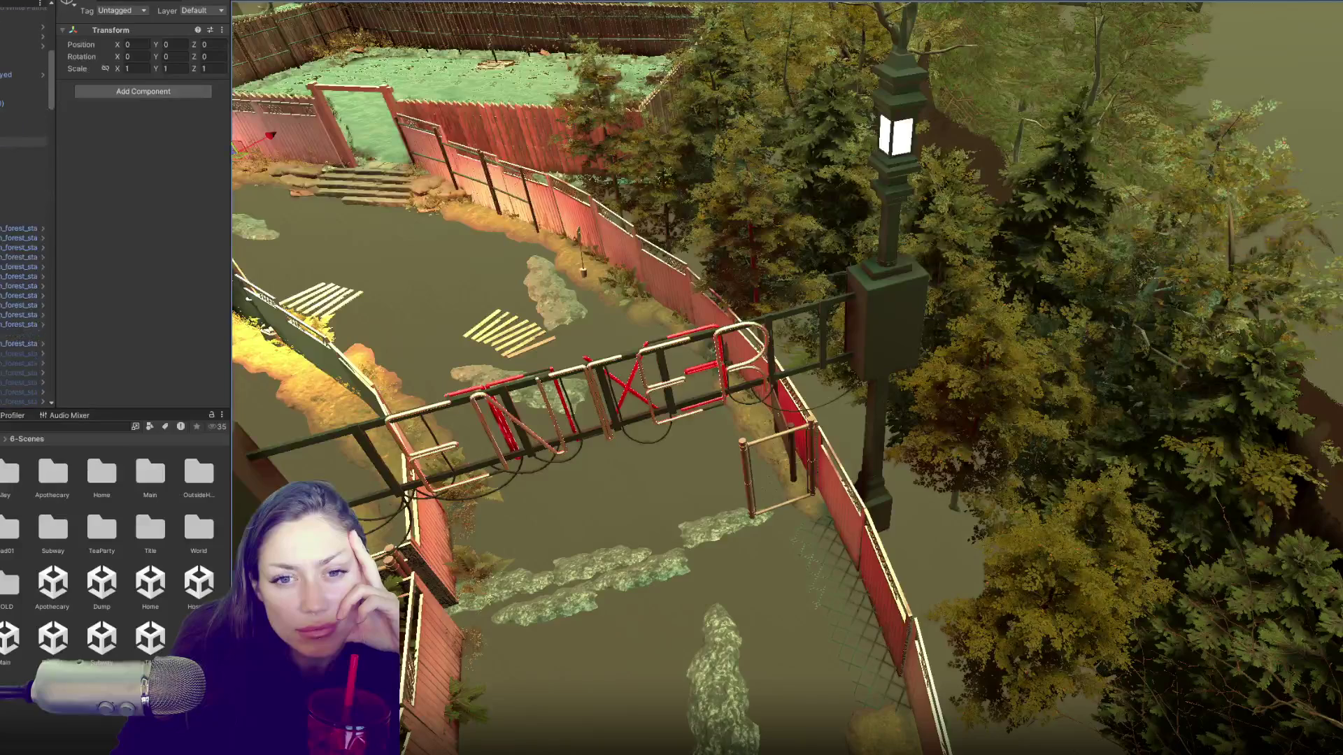
pyautogui.click(21, 22)
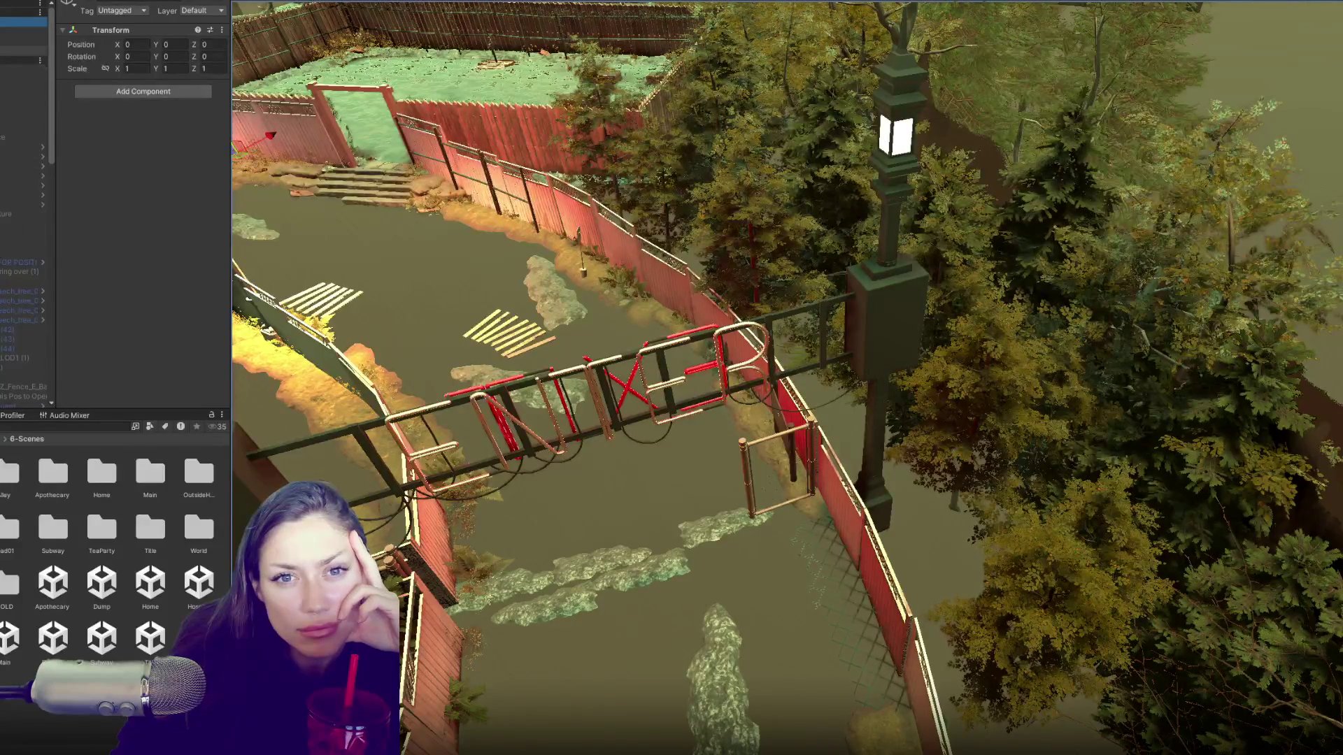
pyautogui.click(91, 2)
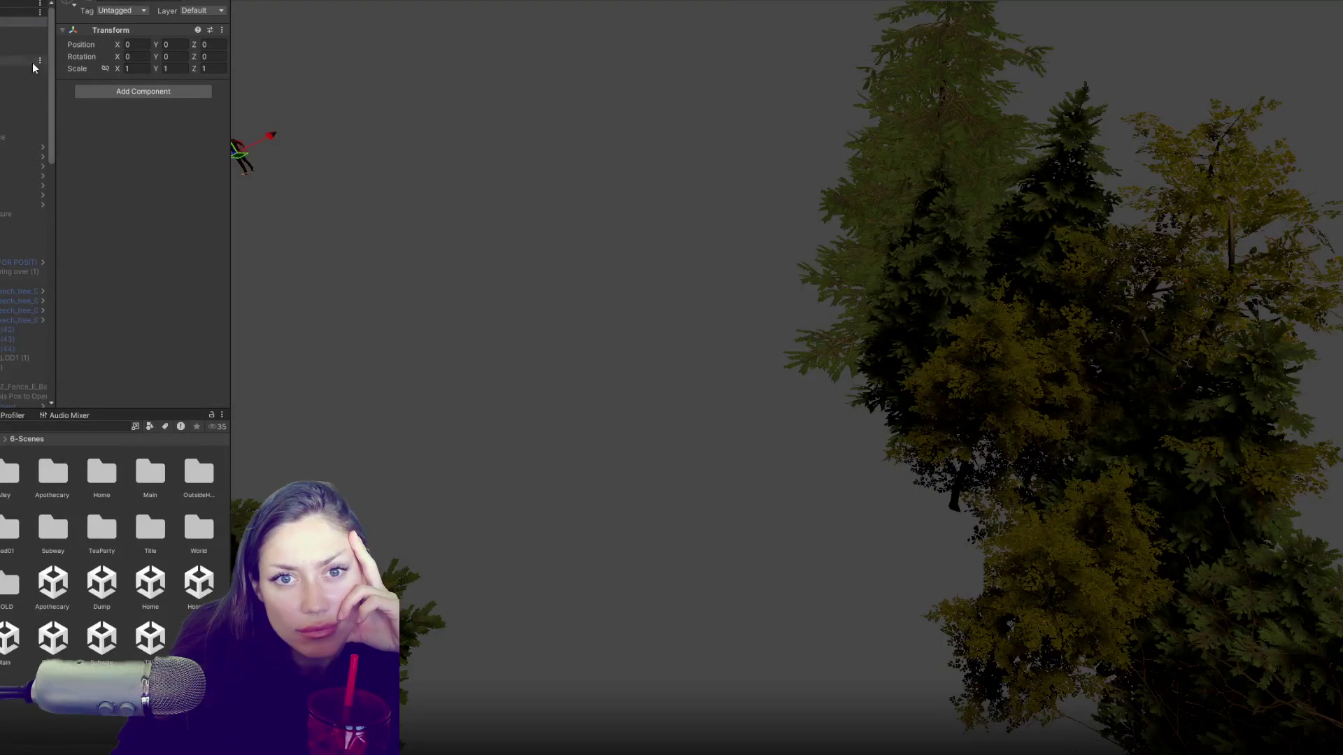
# Step: Reactivate the hidden group so the scenery returns, then select Gate_Door
pyautogui.click(16, 70)
pyautogui.click(92, 3)
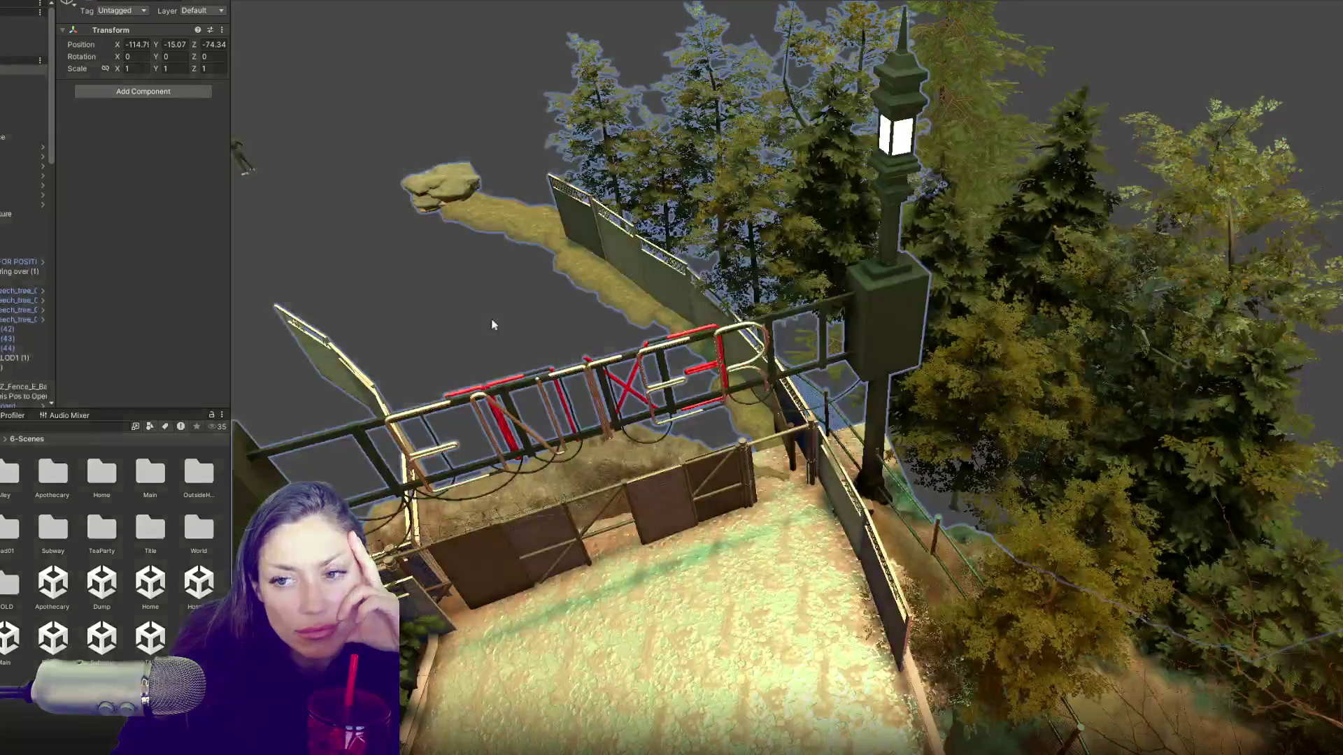
pyautogui.click(666, 530)
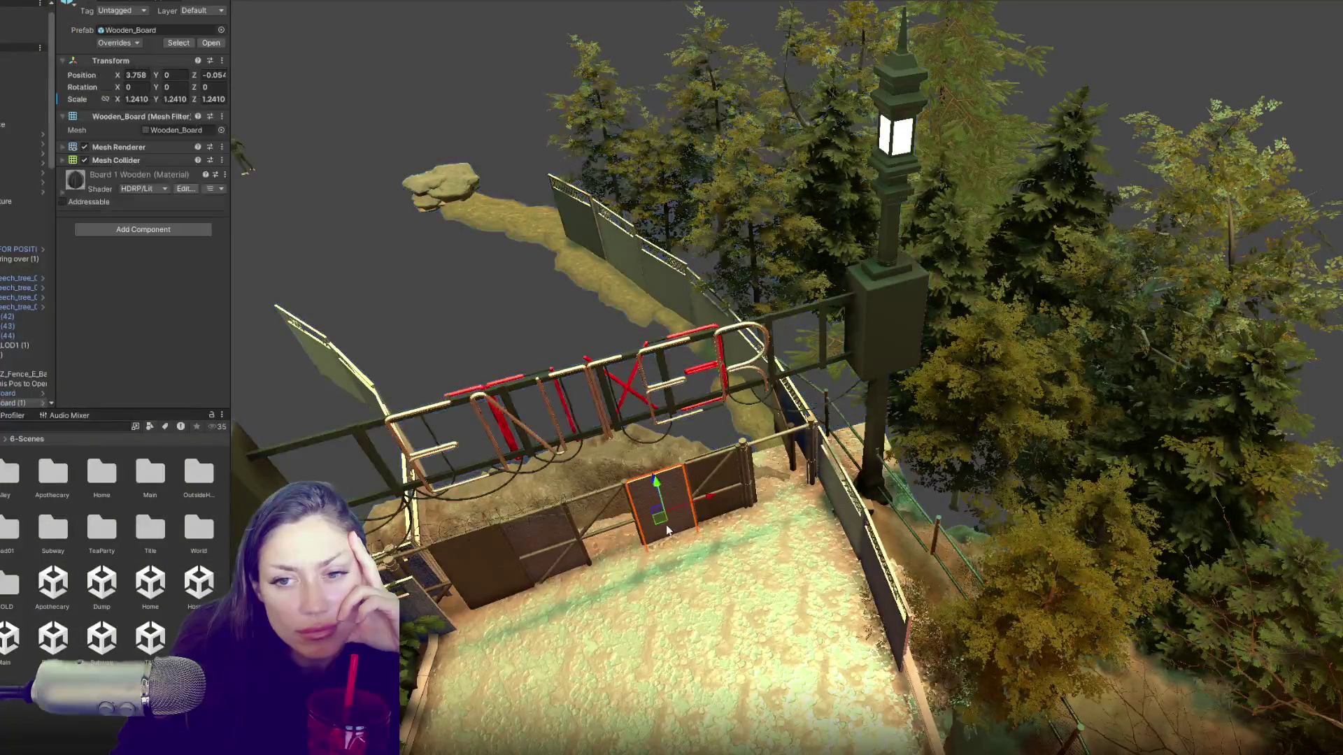
pyautogui.click(19, 365)
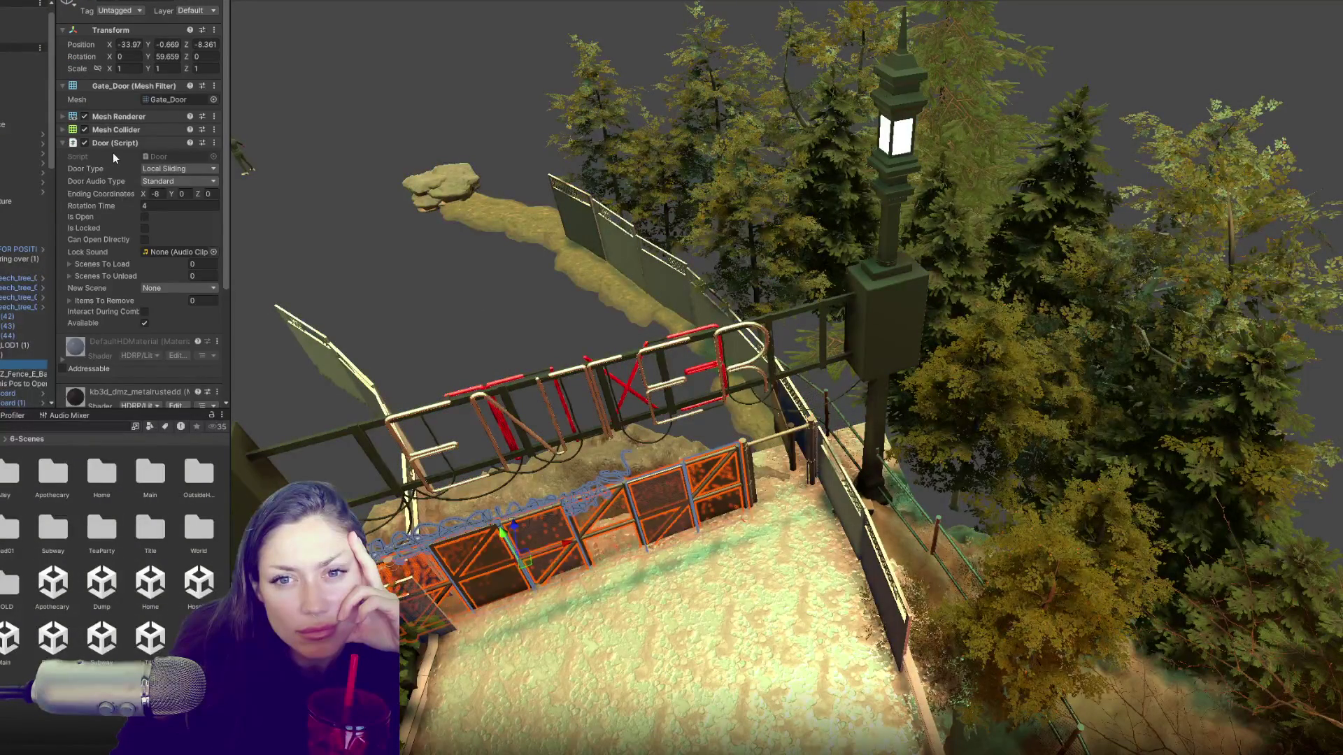
pyautogui.click(110, 142)
pyautogui.click(111, 142)
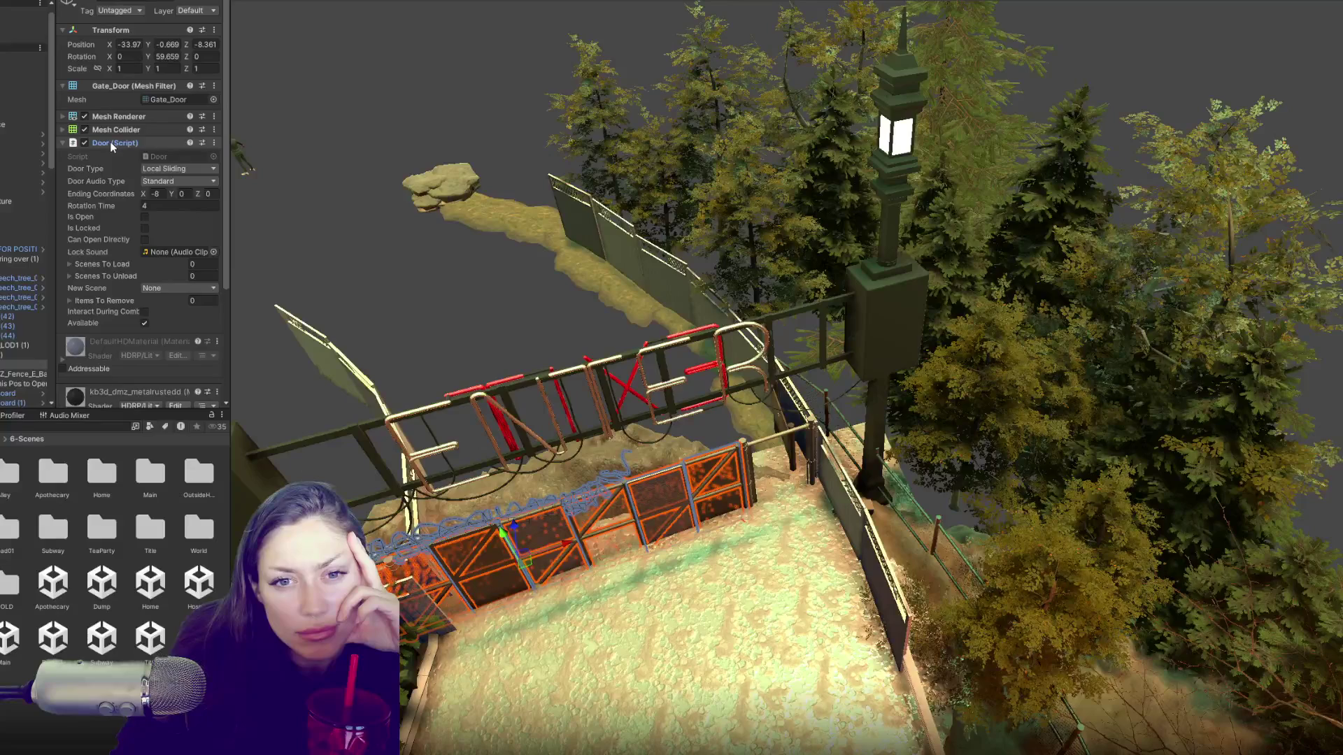
# Step: Move the lower-left Gate_Base along the ground to X -34.48, Z -7.53
pyautogui.click(24, 260)
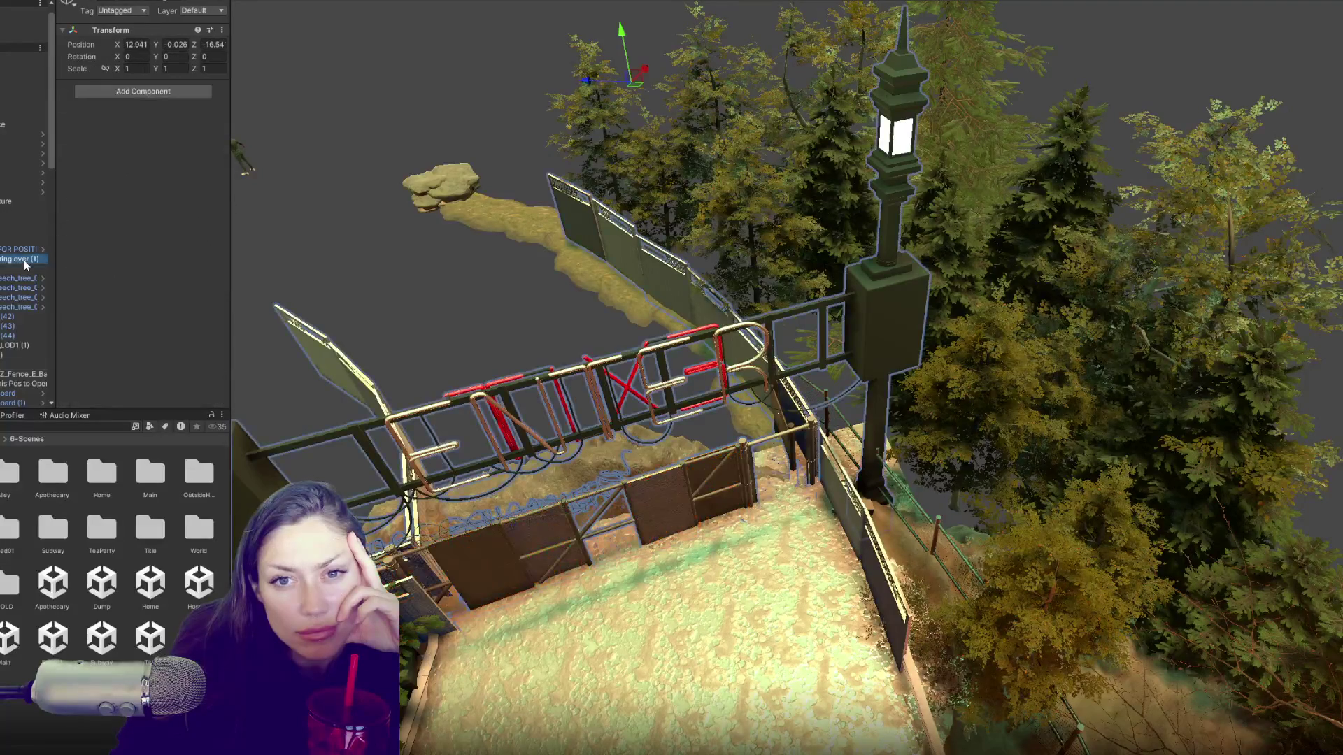
pyautogui.click(21, 271)
pyautogui.click(2, 356)
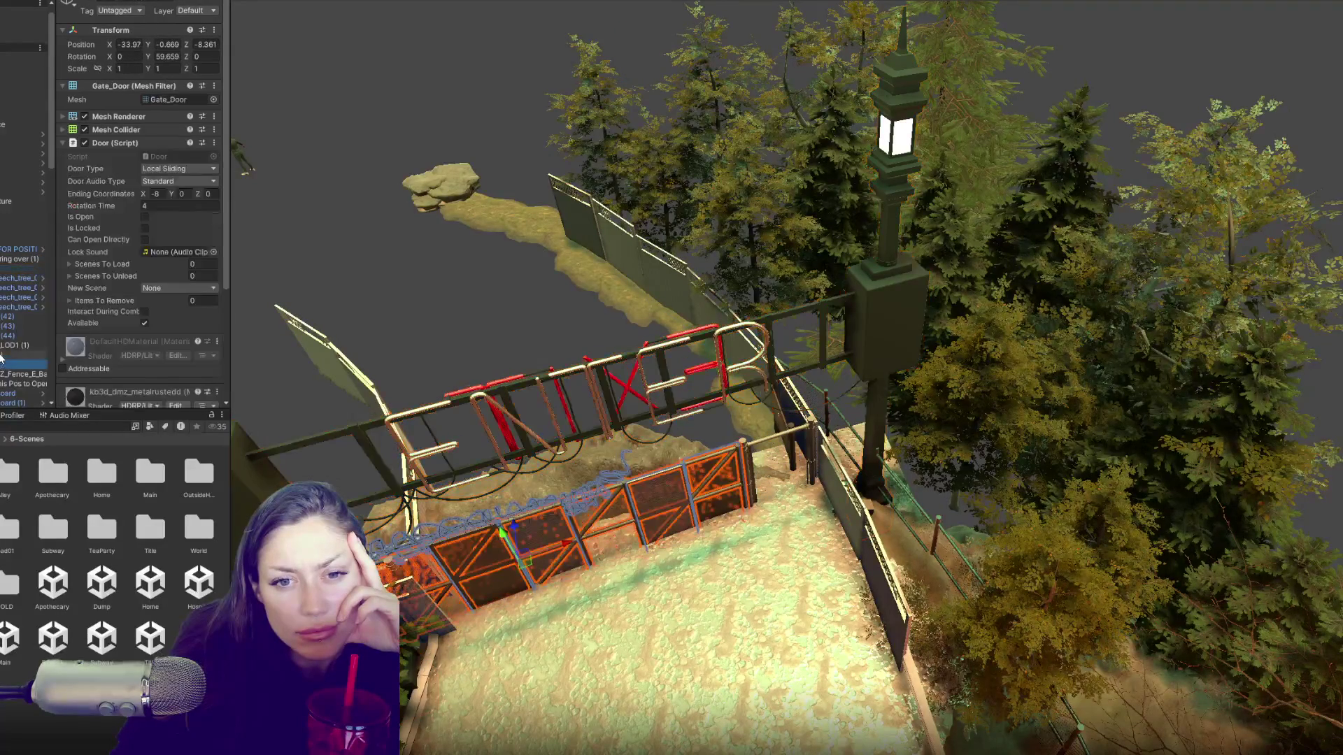
pyautogui.click(3, 364)
pyautogui.scroll(-5, 7, 336)
pyautogui.click(9, 324)
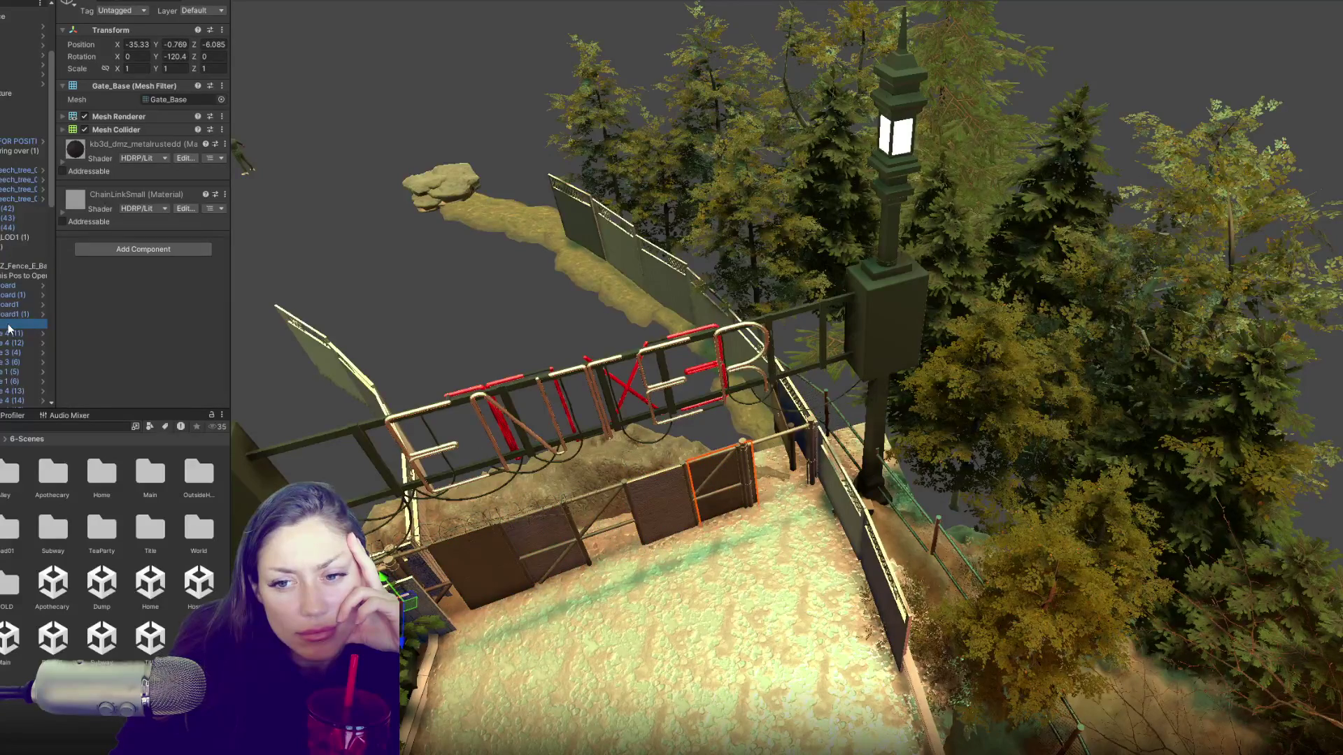
pyautogui.click(429, 610)
pyautogui.moveTo(501, 601); pyautogui.dragTo(428, 623)
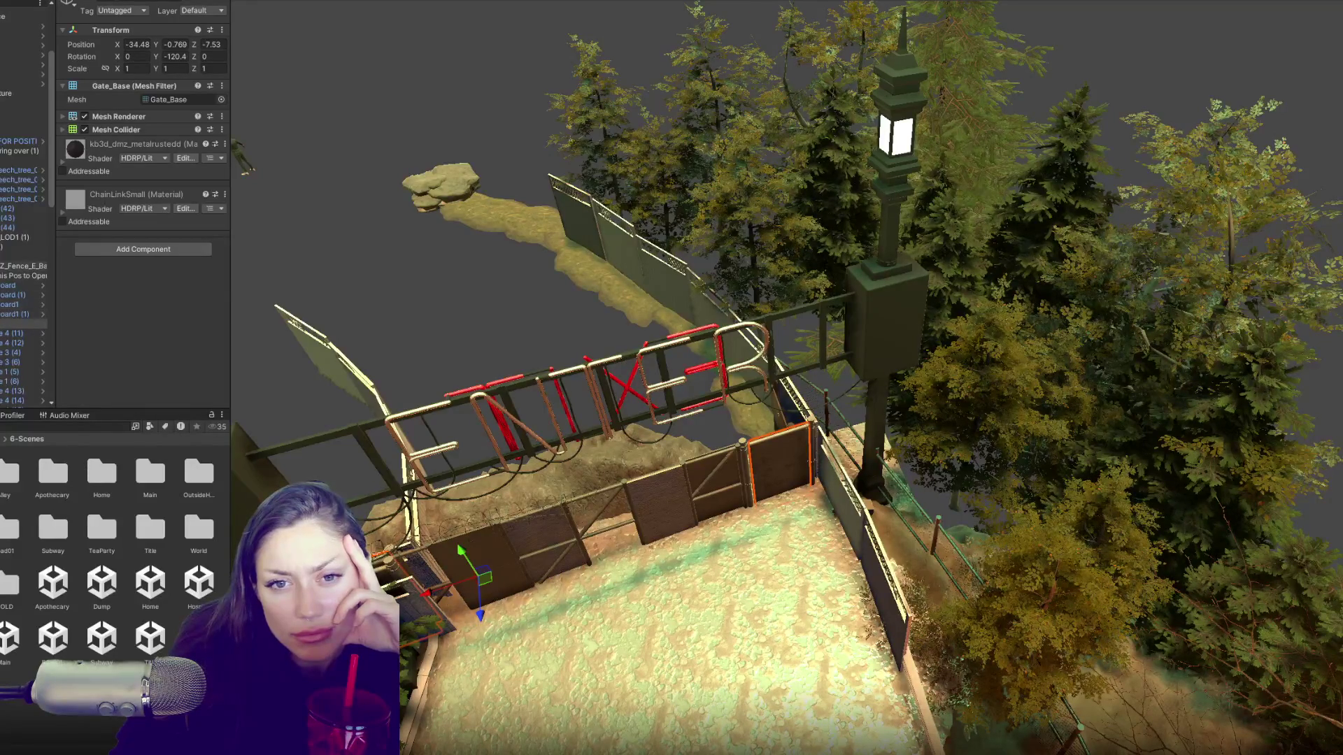
# Step: Fold away the fence group and Gate_Door's Door script, and bring up the component search
pyautogui.click(21, 257)
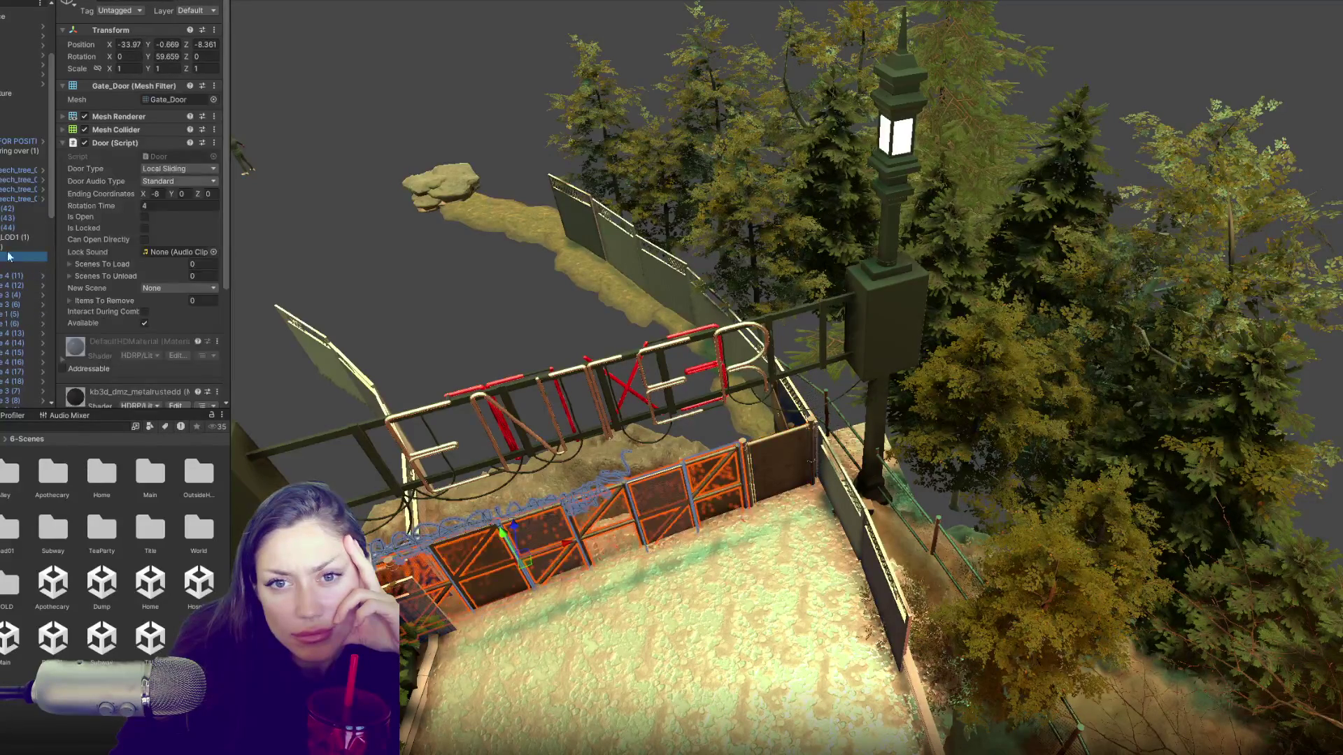
pyautogui.click(144, 144)
pyautogui.click(111, 141)
pyautogui.click(126, 363)
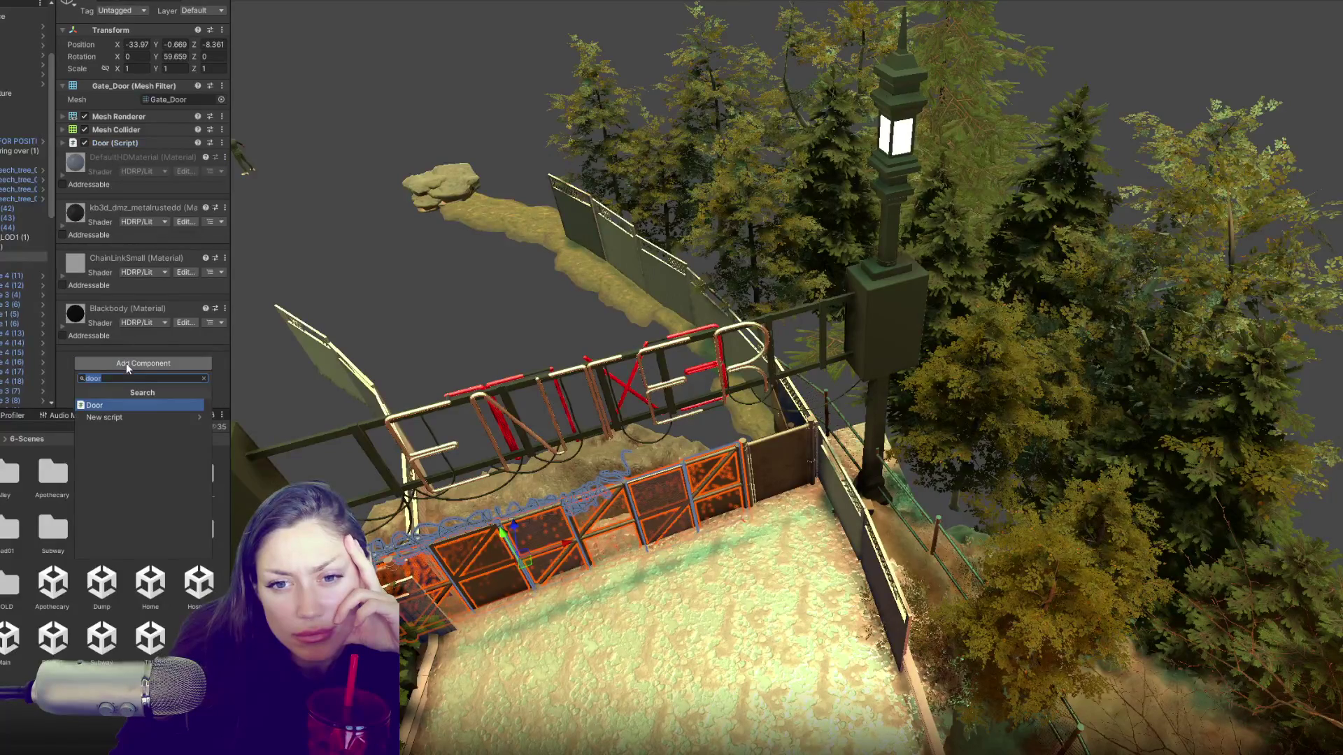
# Step: Add an Outline Object component to Gate_Door via the 'ou' search and expand it
pyautogui.write('ou')
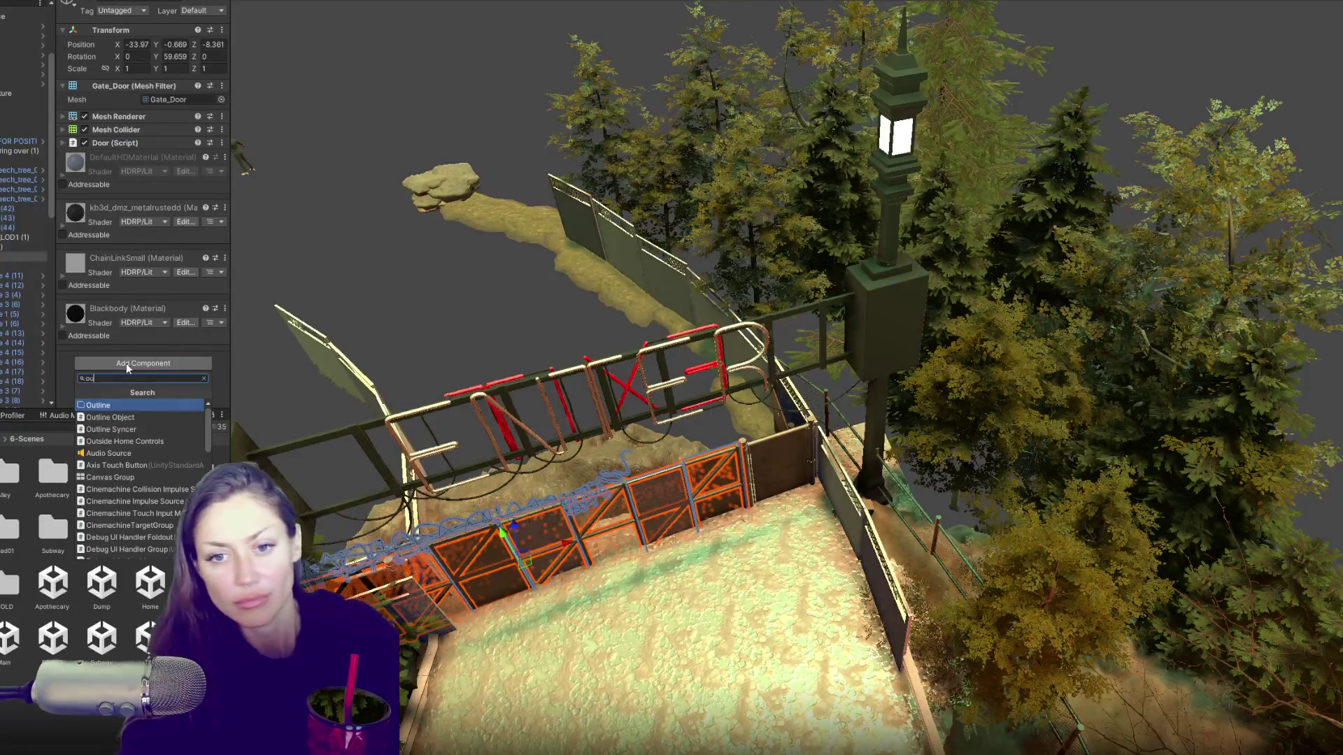
pyautogui.click(110, 419)
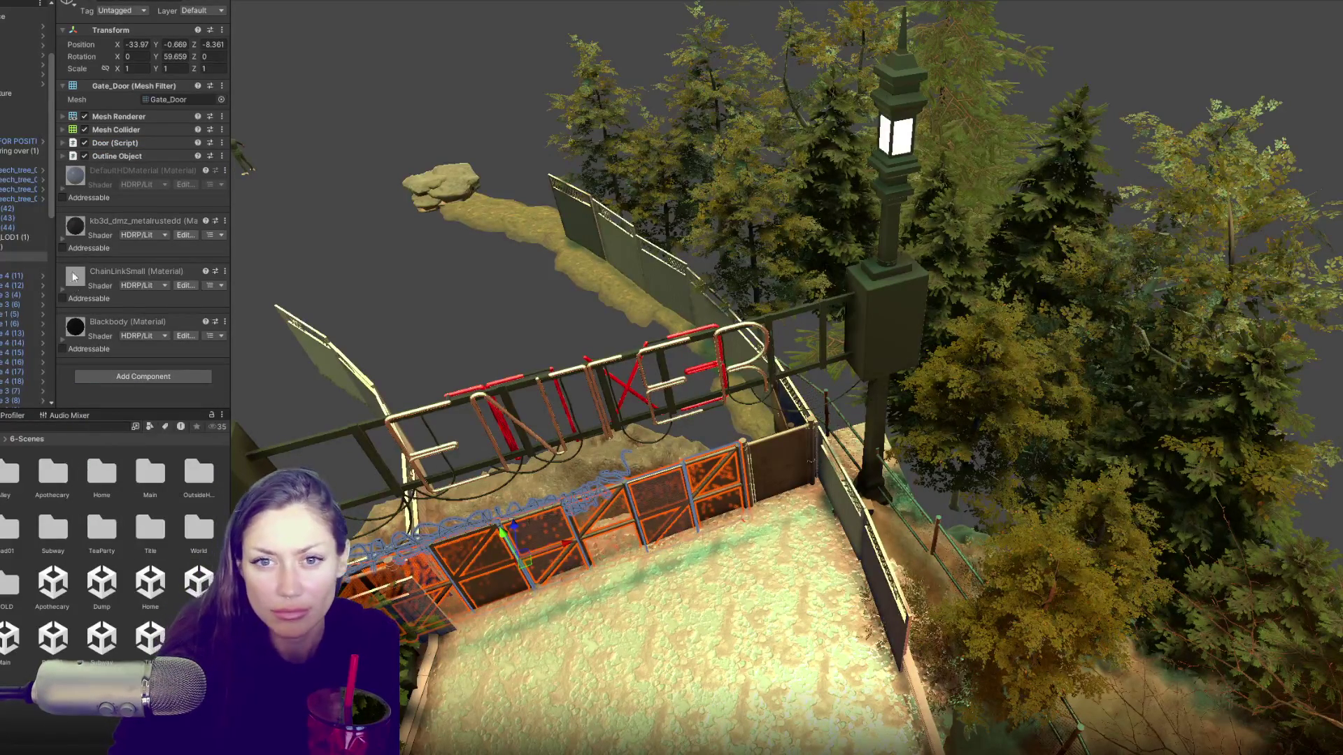
pyautogui.click(121, 158)
pyautogui.click(213, 201)
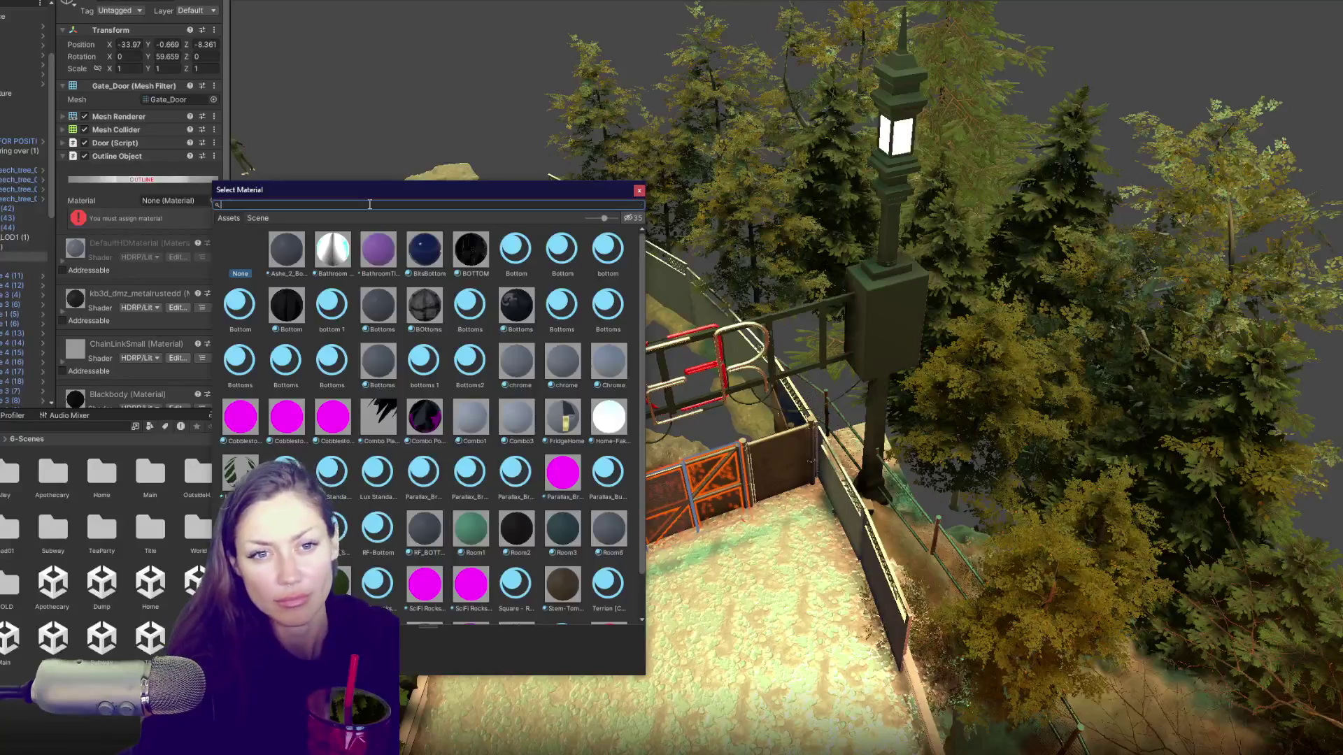
# Step: Assign the Outline material, disable the Outline Object component, and open the Title scene
pyautogui.press('BackSpace')
pyautogui.press('BackSpace')
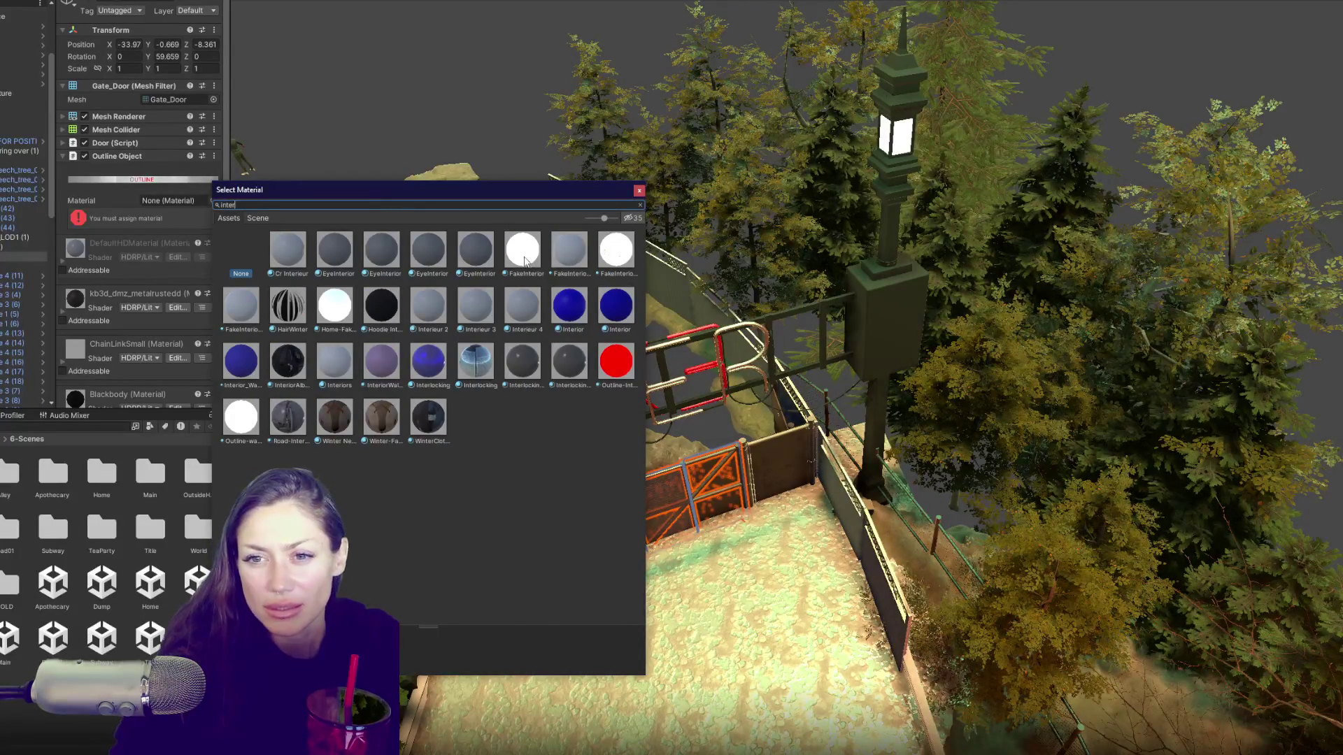
pyautogui.write('inter')
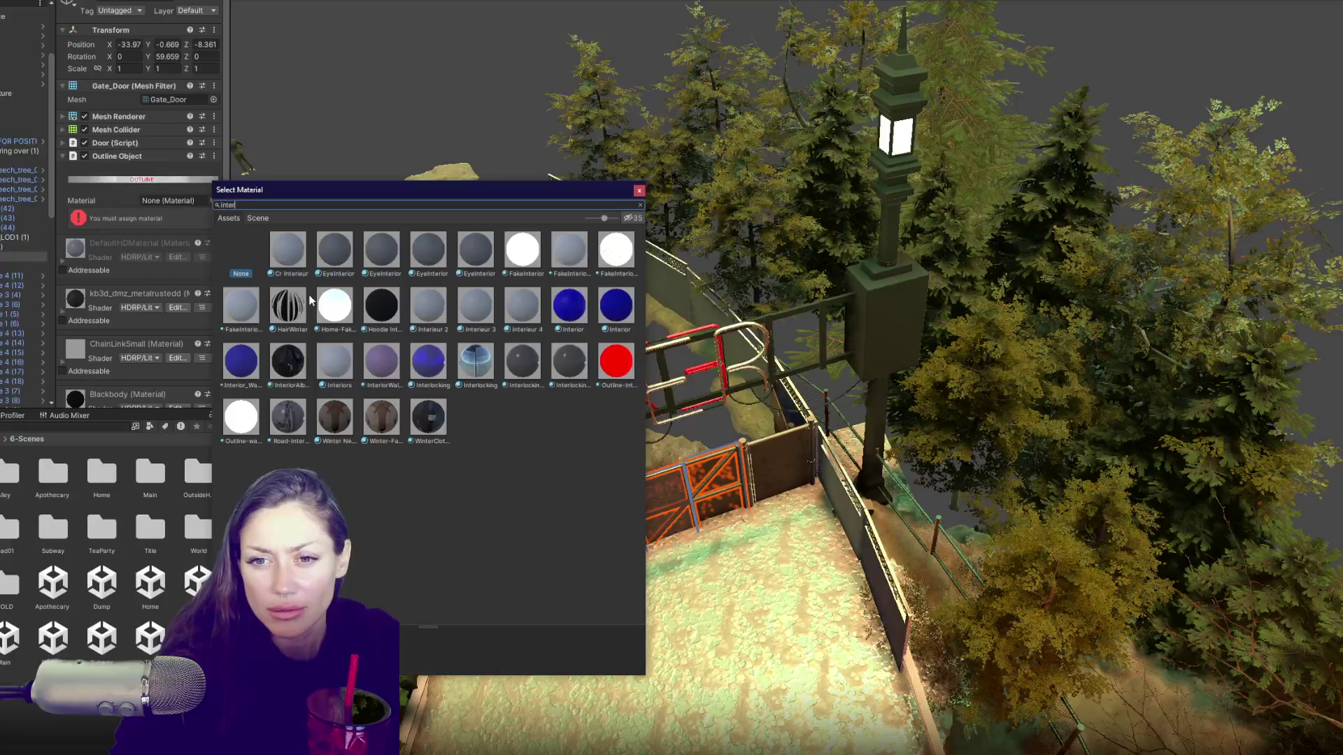
pyautogui.hotkey('ctrl', 'a')
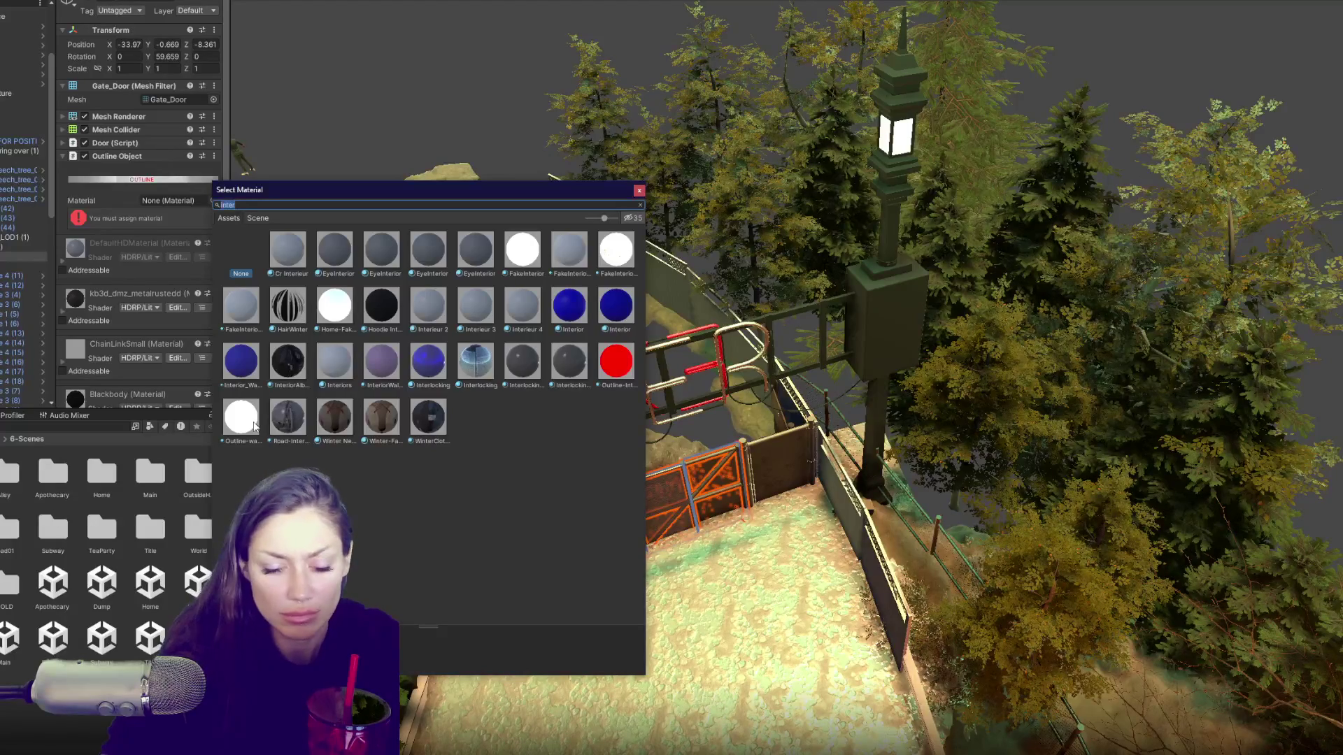
pyautogui.write('outline')
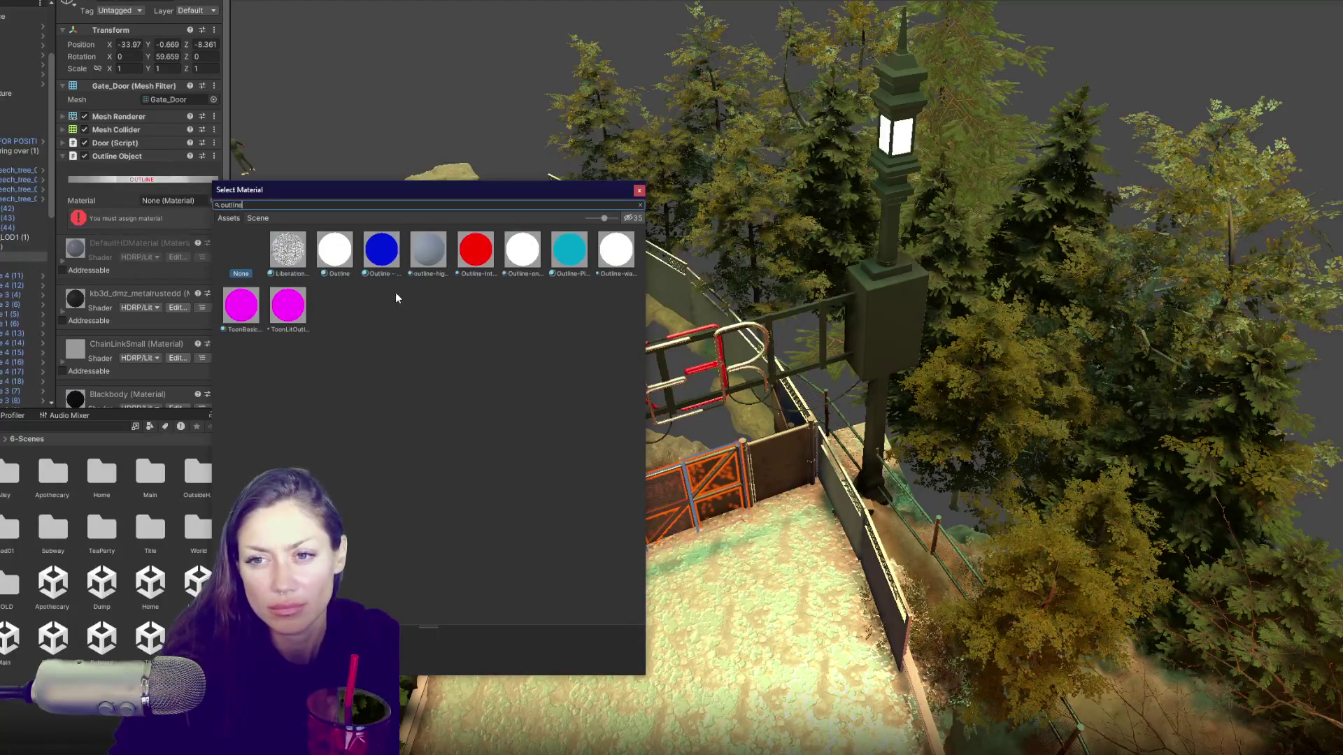
pyautogui.doubleClick(336, 251)
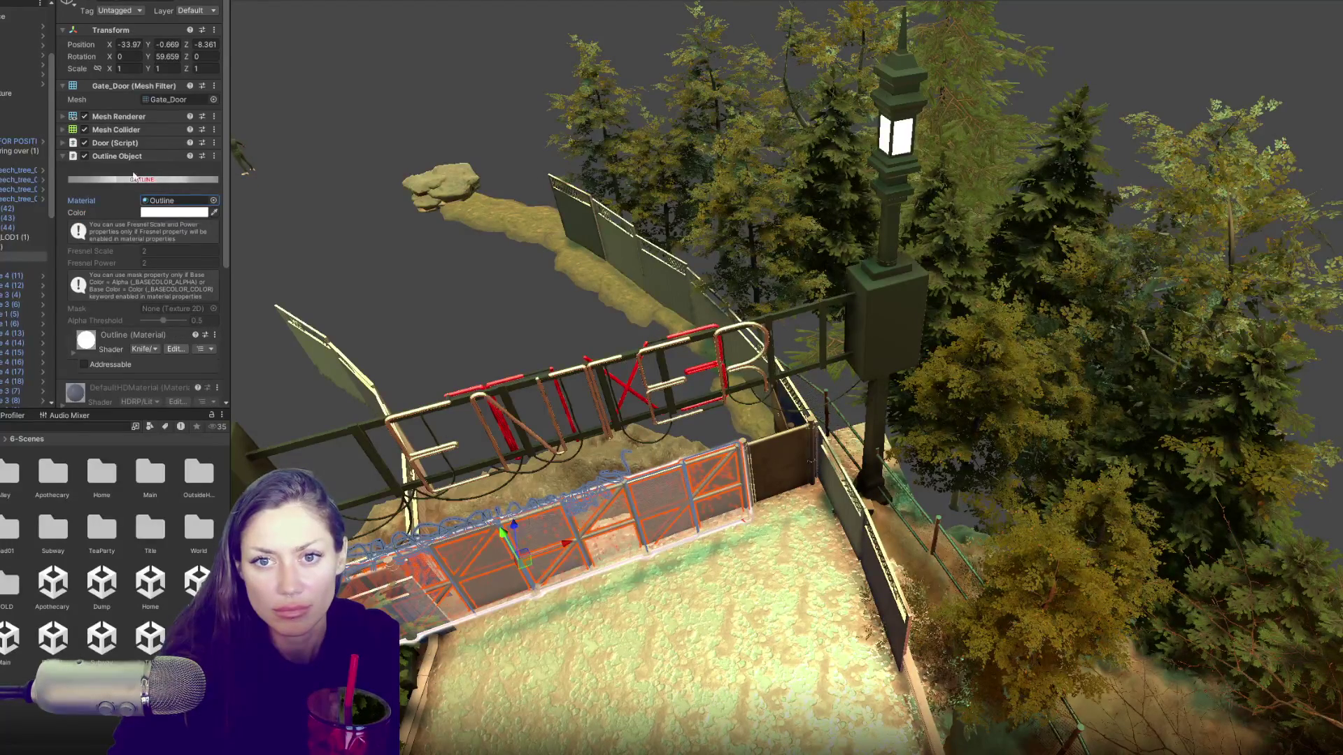
pyautogui.click(83, 156)
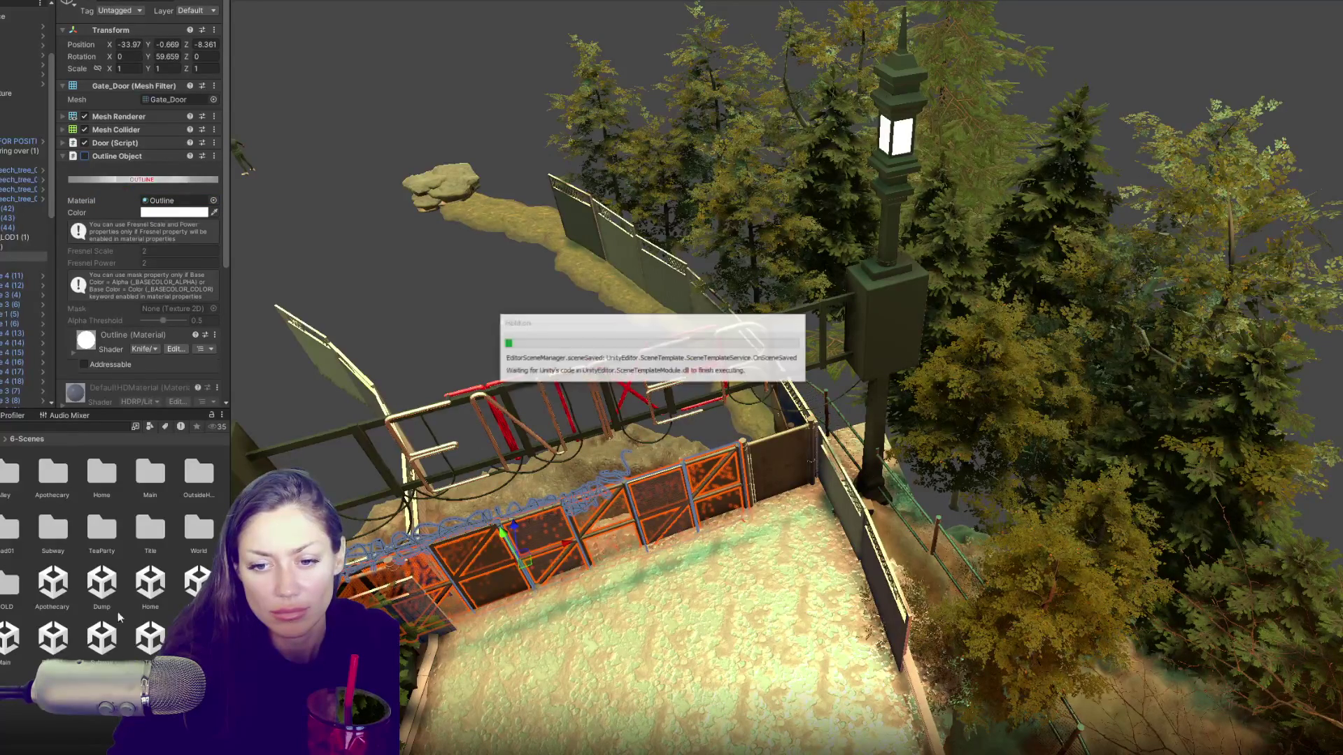
pyautogui.click(149, 636)
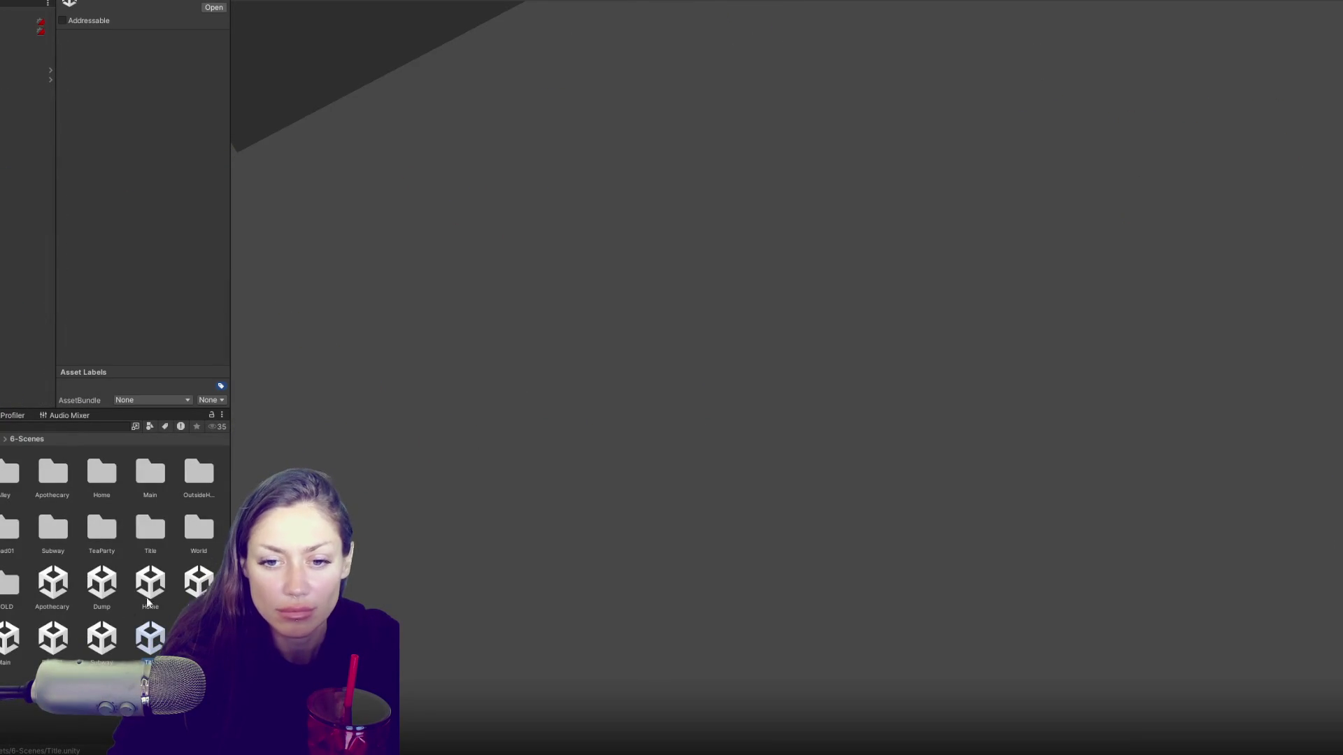
# Step: Open Apothecary.unity, shift the Frame to X -0.446, and select the spiral staircase
pyautogui.click(62, 582)
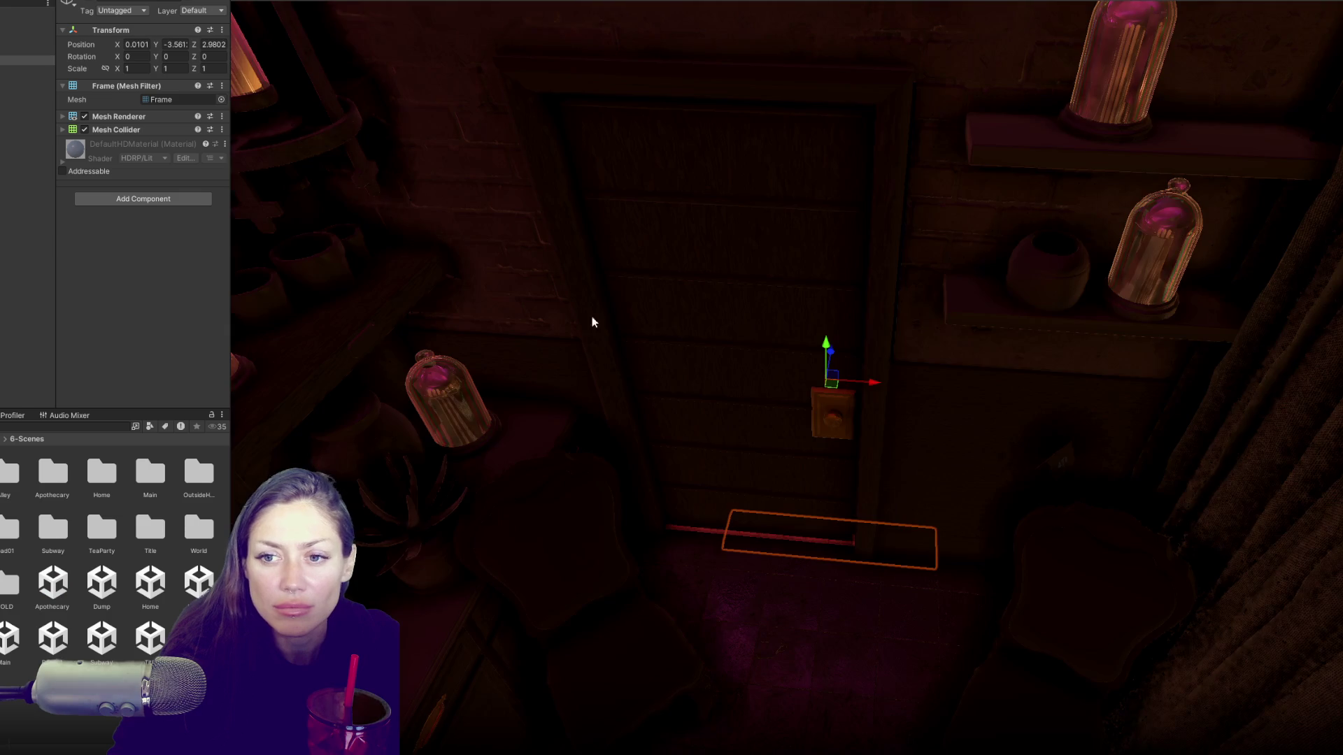
pyautogui.moveTo(591, 322)
pyautogui.mouseDown()
pyautogui.moveTo(629, 378)
pyautogui.moveTo(627, 409)
pyautogui.mouseUp()
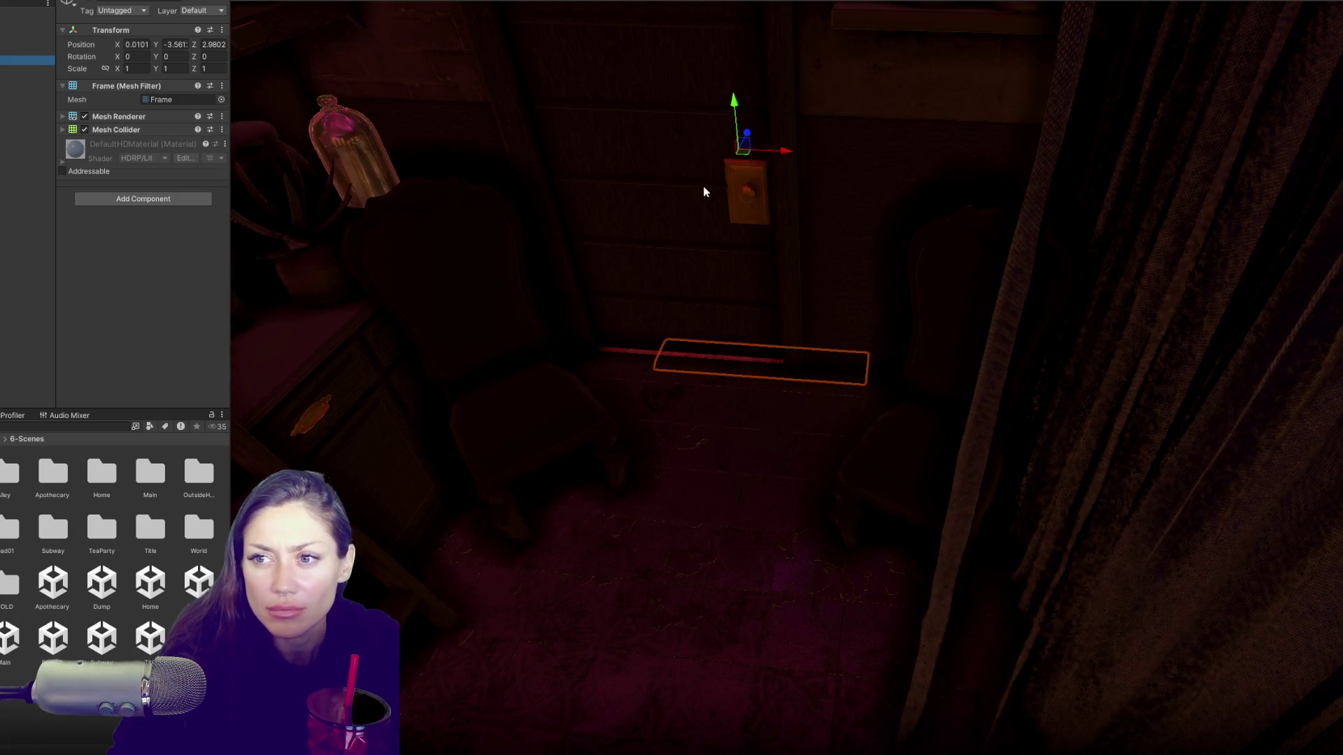
pyautogui.moveTo(784, 160); pyautogui.dragTo(686, 154)
pyautogui.moveTo(993, 540)
pyautogui.mouseDown()
pyautogui.moveTo(903, 279)
pyautogui.moveTo(773, 263)
pyautogui.moveTo(697, 384)
pyautogui.mouseUp()
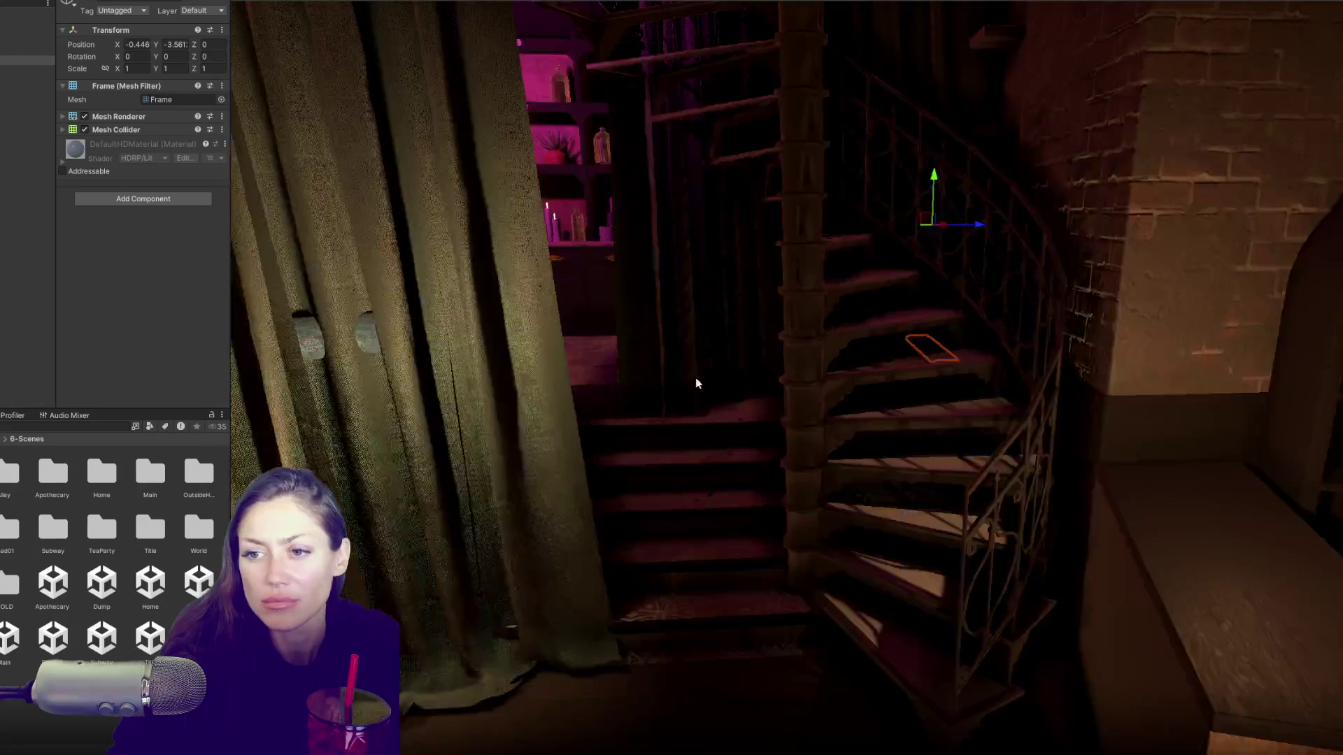
pyautogui.click(796, 312)
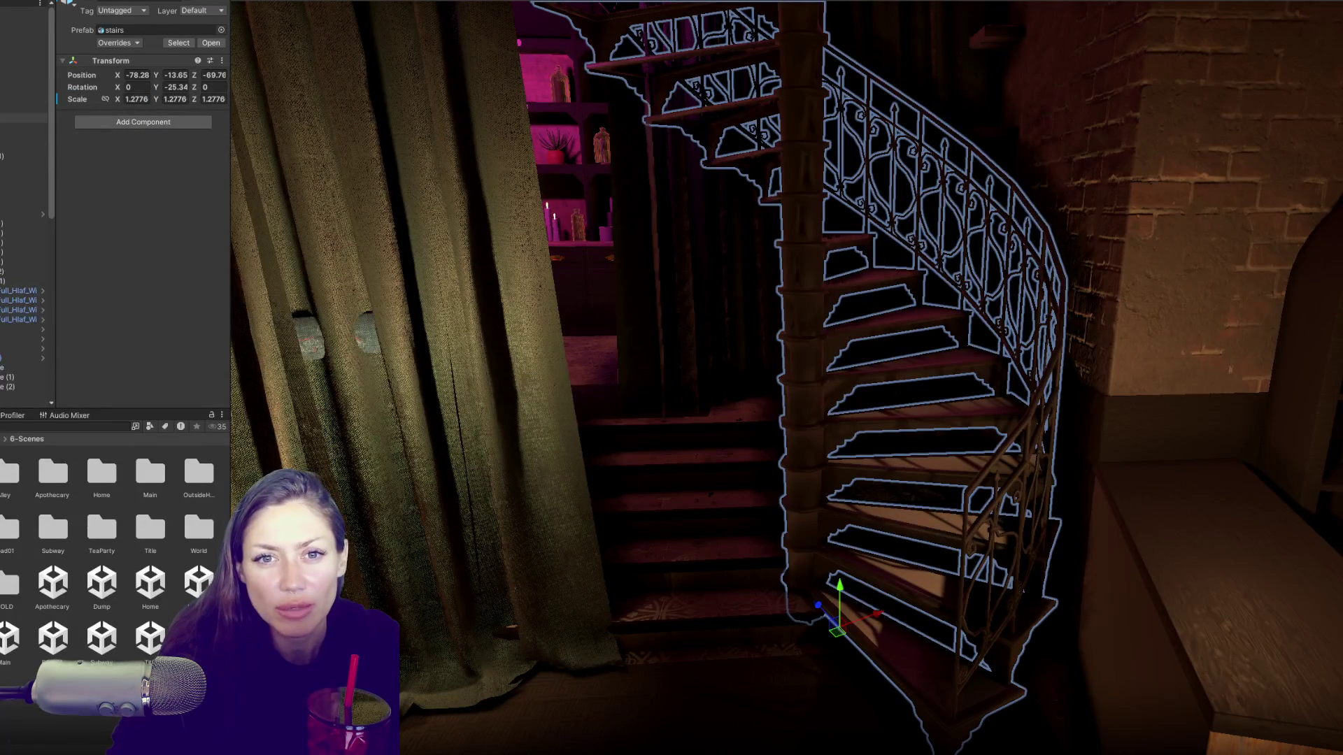
# Step: Select the four wooden shelf boards and then their parent object
pyautogui.press('Down')
pyautogui.press('Down')
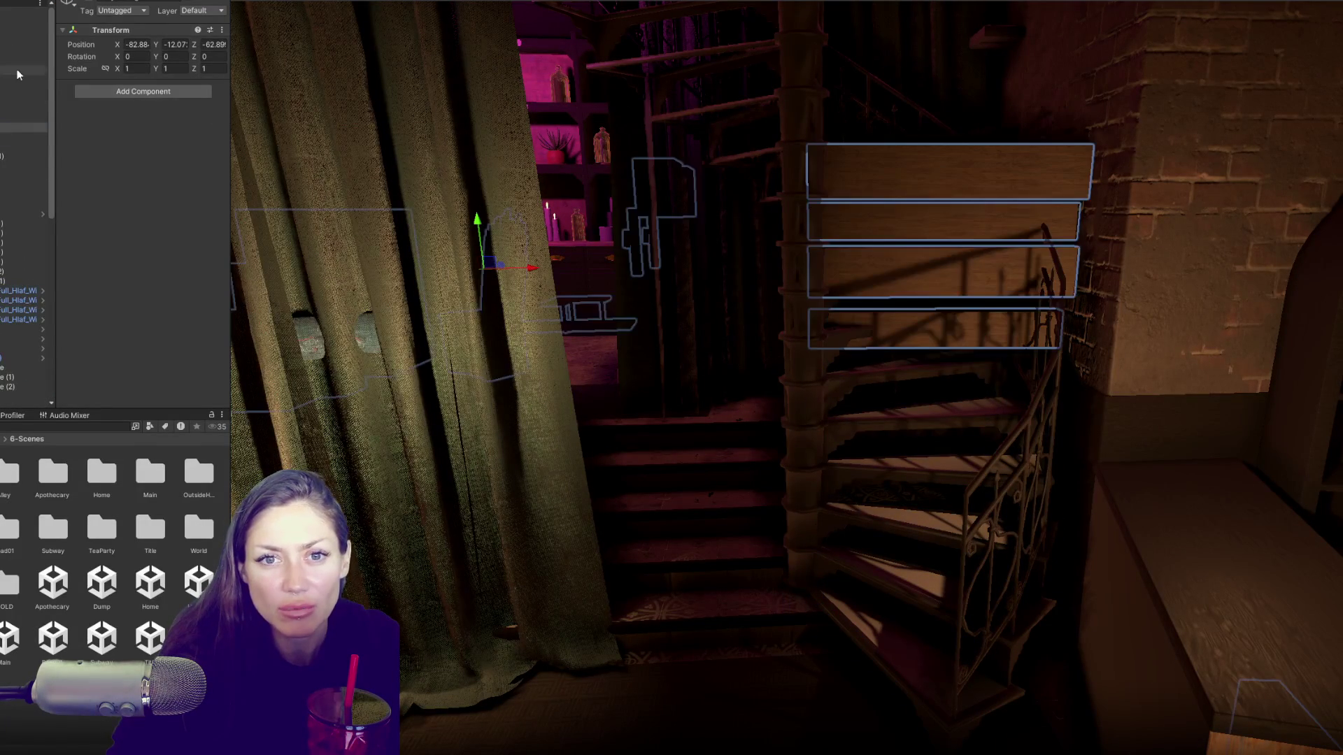
pyautogui.moveTo(740, 184)
pyautogui.mouseDown()
pyautogui.moveTo(861, 210)
pyautogui.moveTo(893, 231)
pyautogui.moveTo(912, 321)
pyautogui.mouseUp()
pyautogui.scroll(-10, 21, 280)
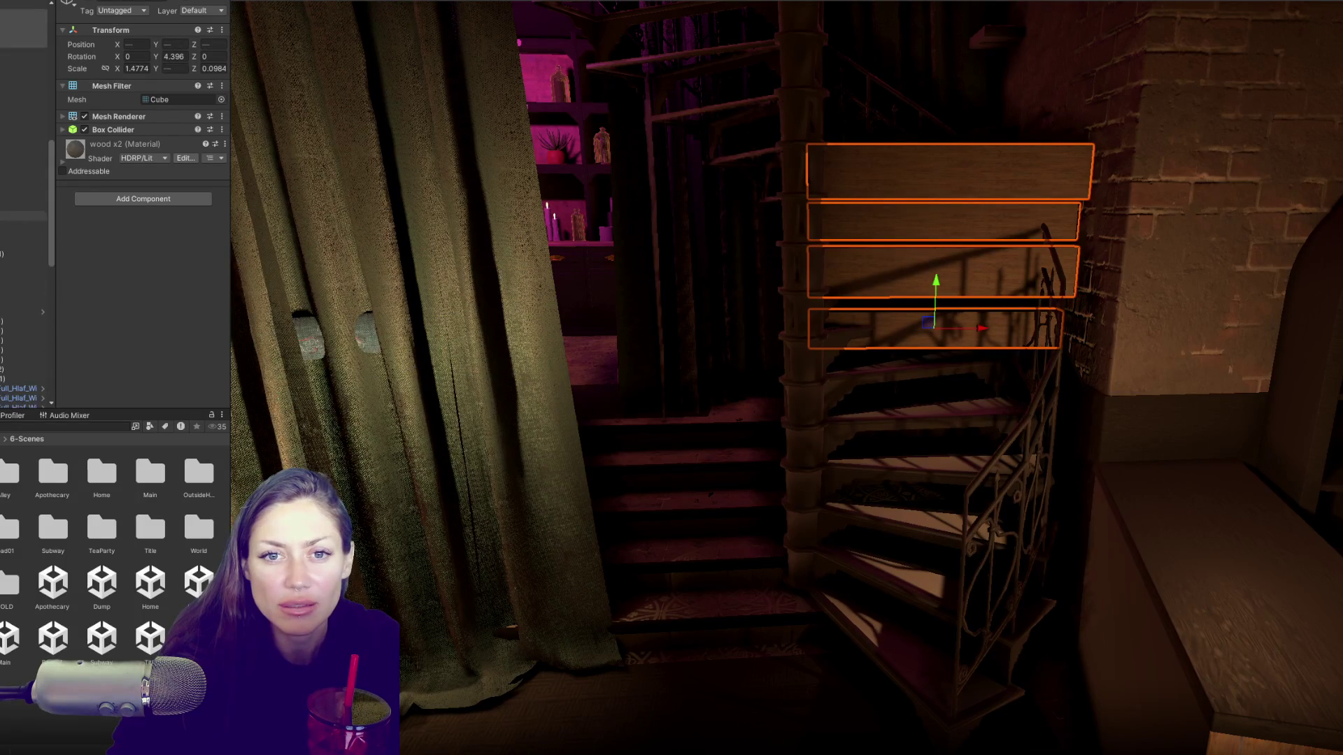
pyautogui.moveTo(3, 418); pyautogui.dragTo(4, 210)
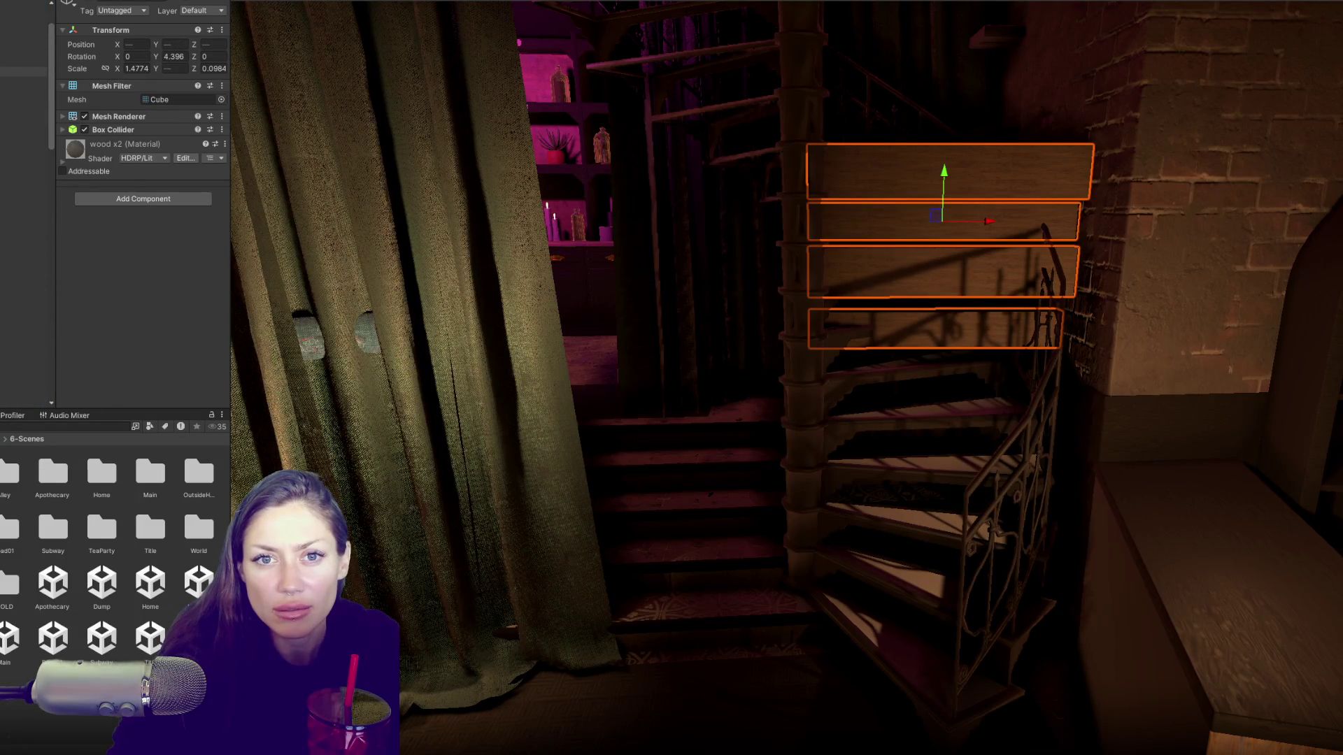
pyautogui.click(24, 70)
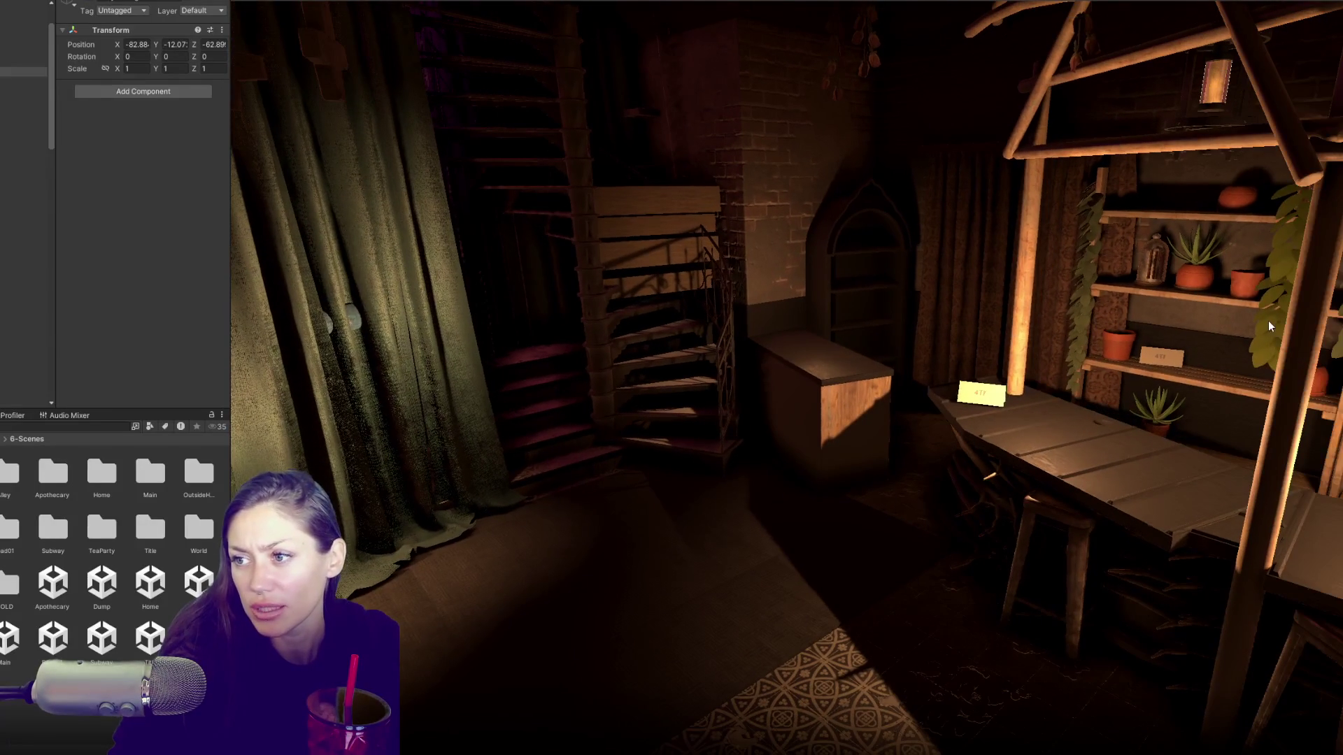
# Step: Select both hanging plants, frame them in view, and pick the Title scene
pyautogui.click(1269, 326)
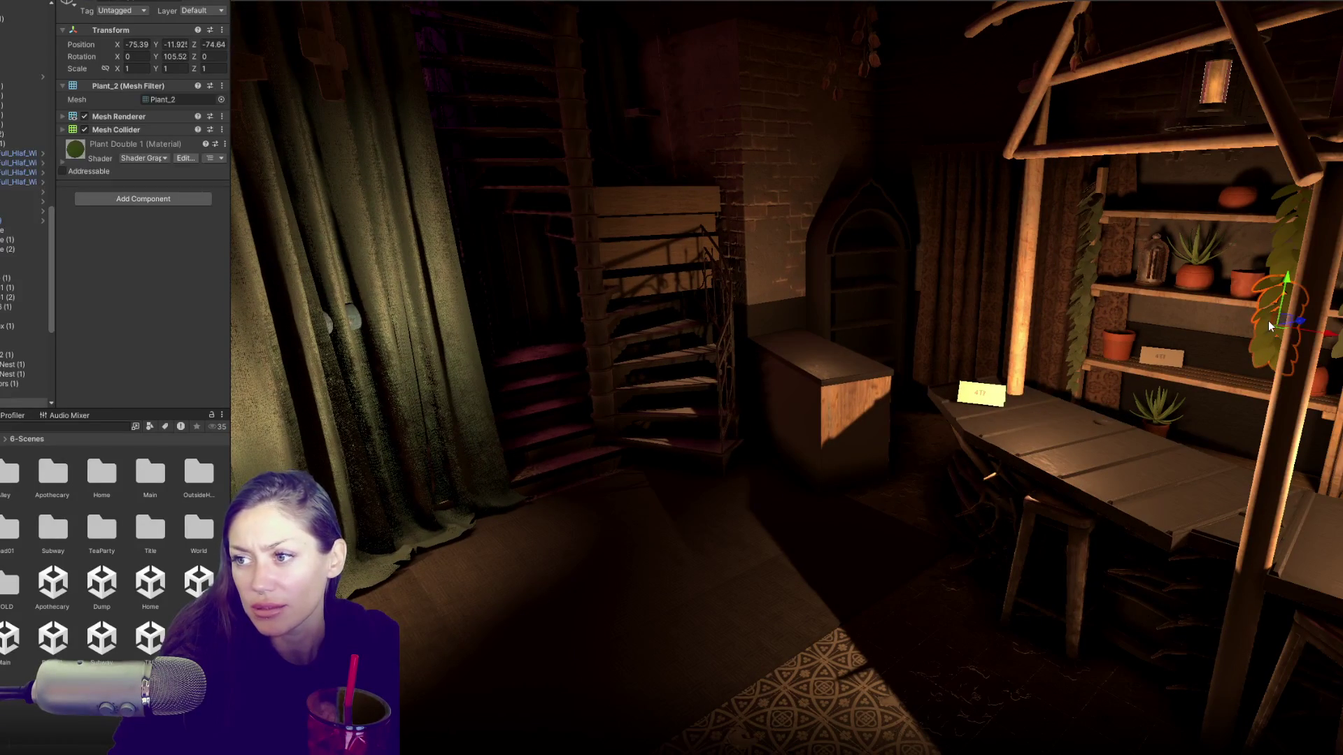
pyautogui.keyDown('ctrl'); pyautogui.click(1295, 231); pyautogui.keyUp('ctrl')
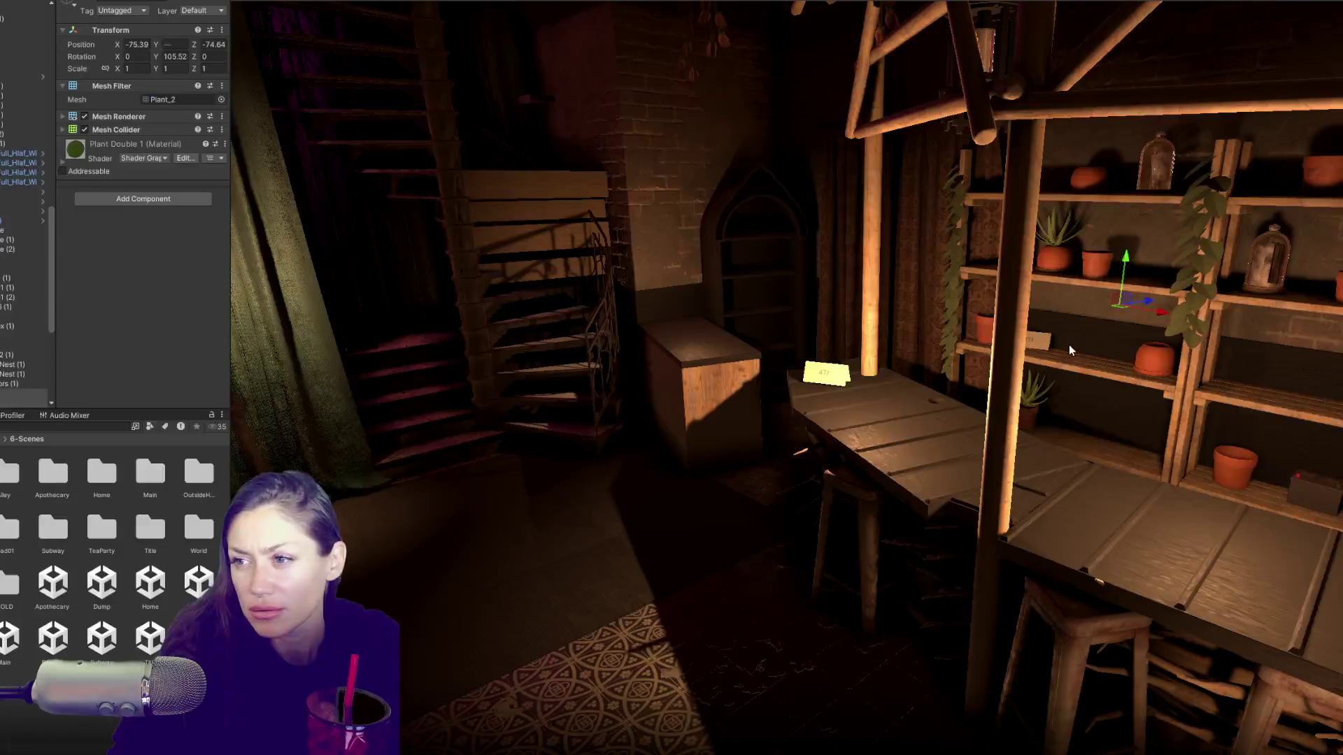
pyautogui.press('f')
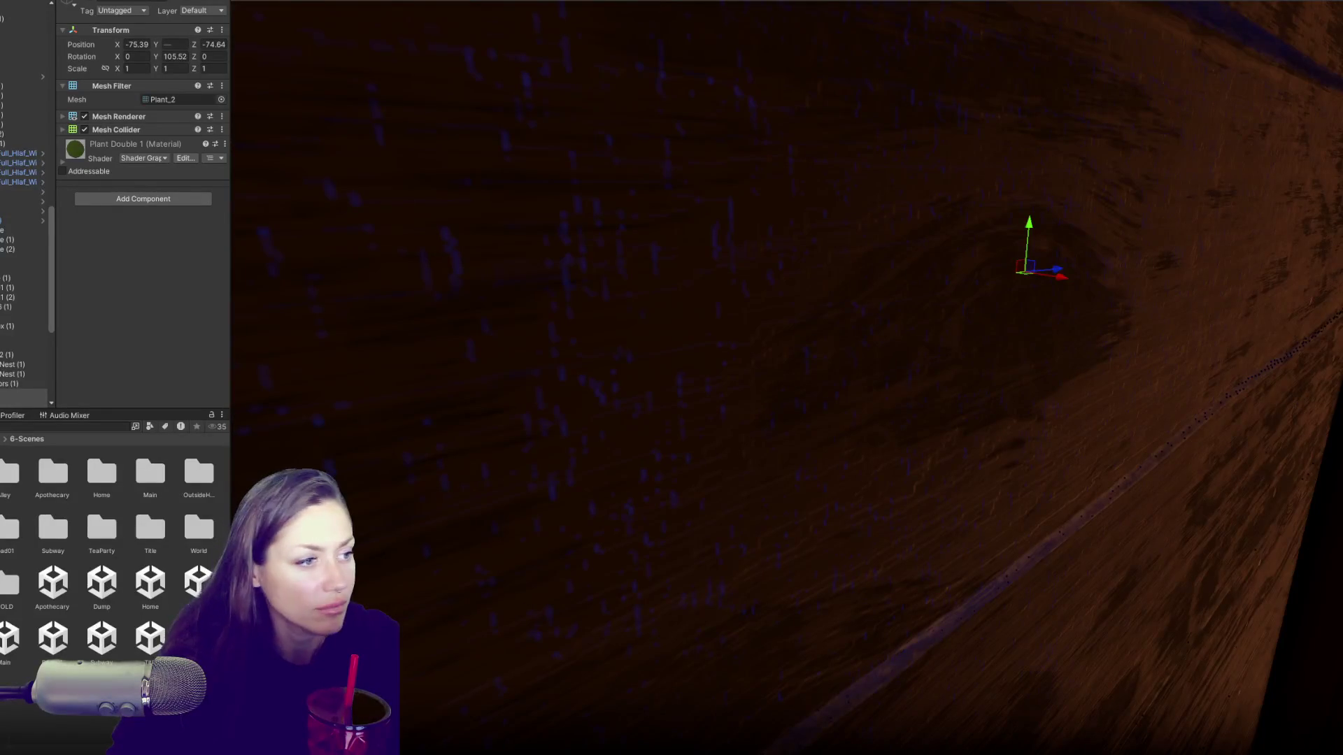
pyautogui.click(151, 638)
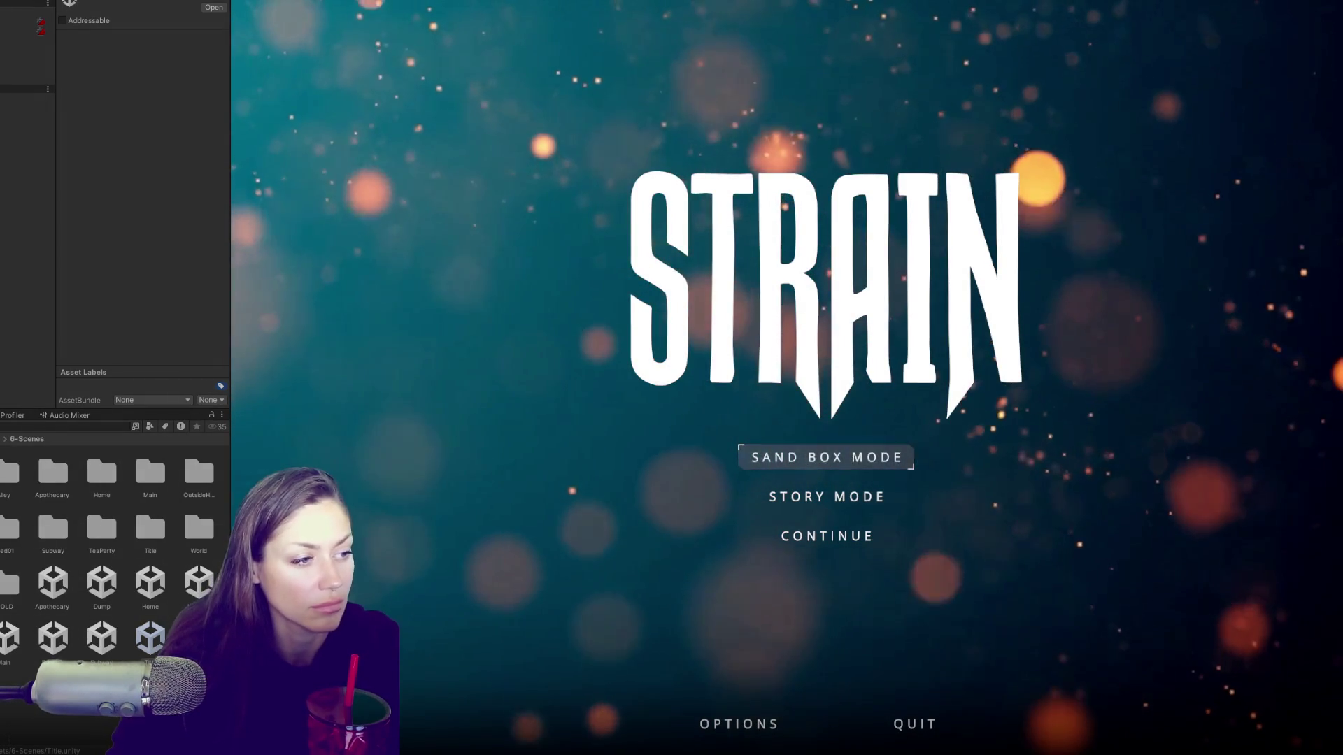
# Step: Start SAND BOX MODE from the STRAIN title menu to reach the loading screen
pyautogui.press('Return')
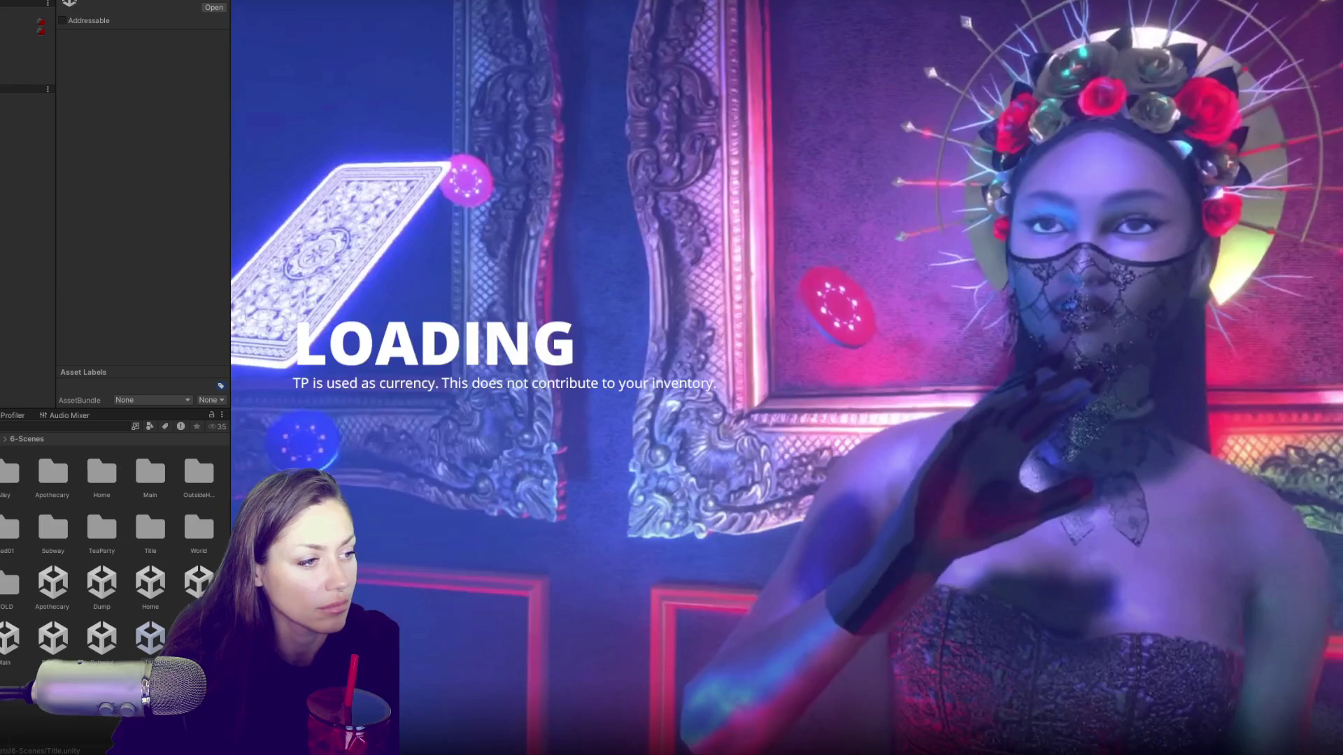
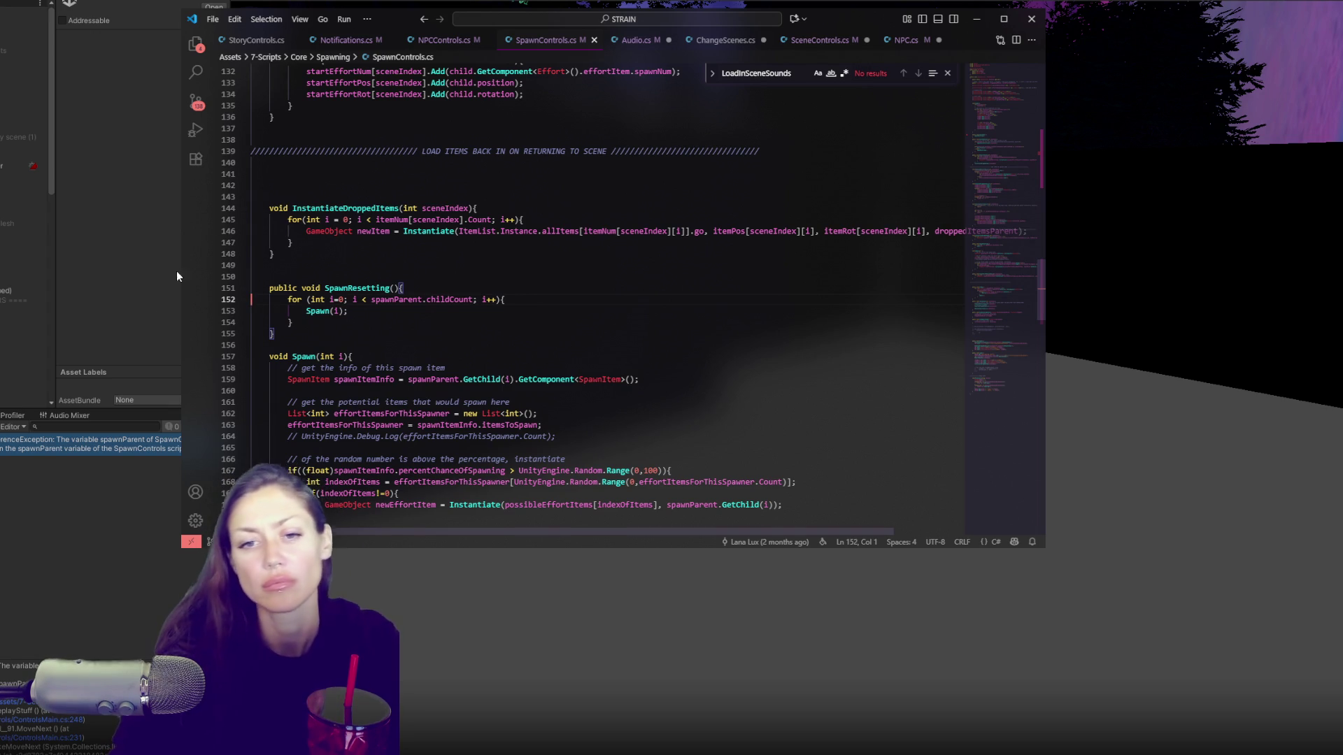
# Step: Trace the spawnParent error in VS Code through SpawnControls.cs and ControlsMain.cs lines 248 and 231
pyautogui.click(104, 448)
pyautogui.doubleClick(107, 448)
pyautogui.click(106, 448)
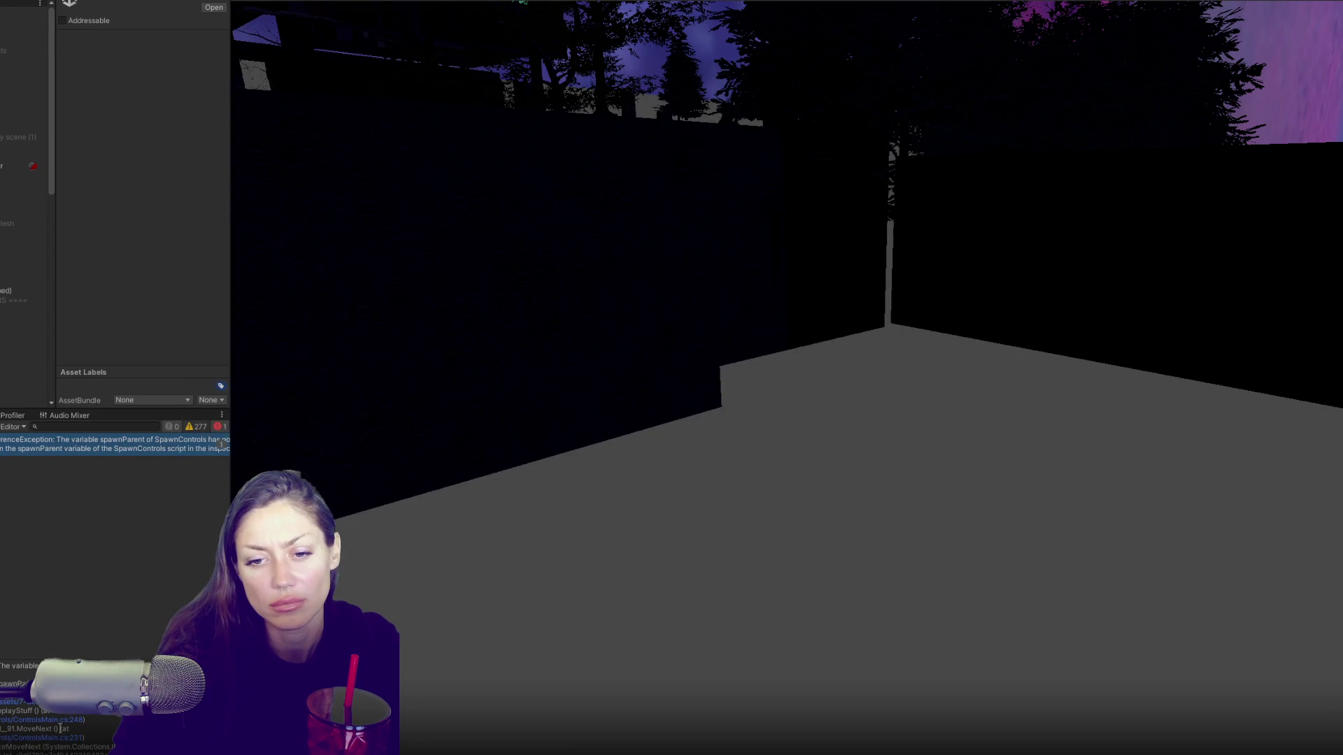
pyautogui.click(70, 723)
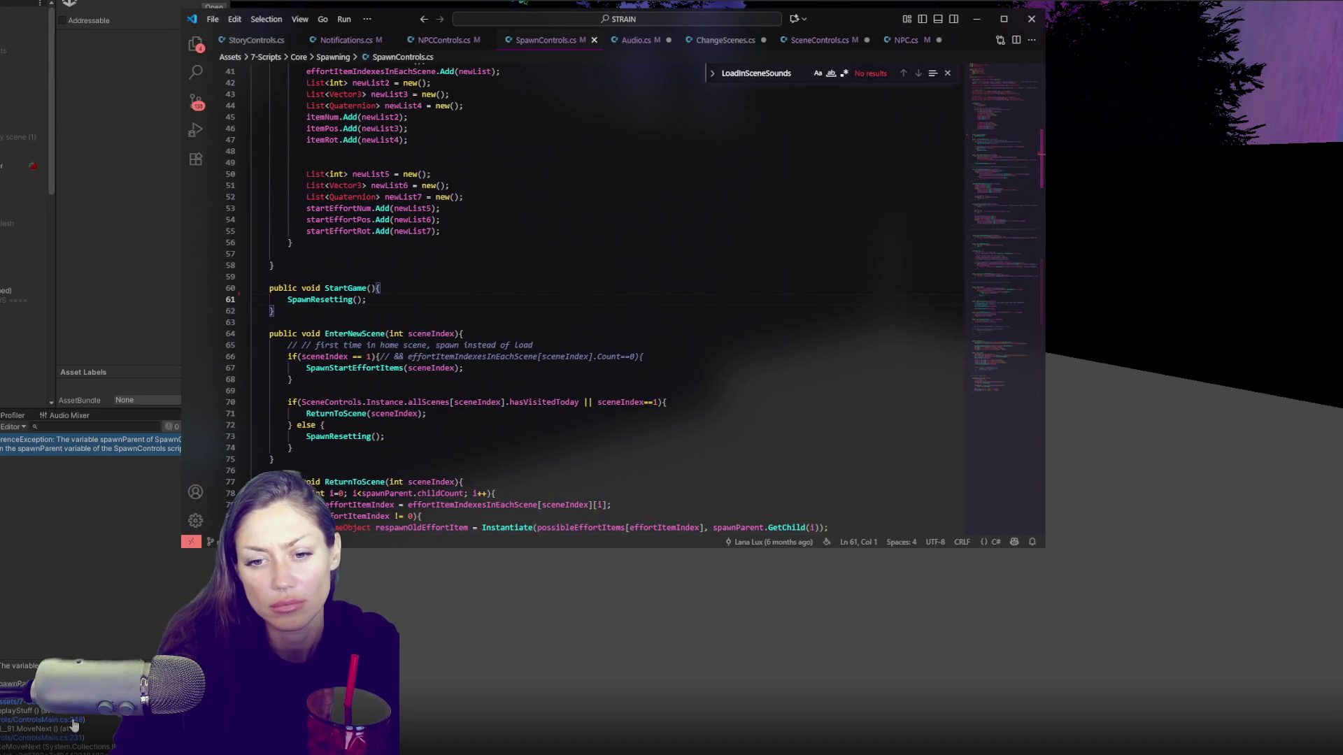
pyautogui.click(73, 721)
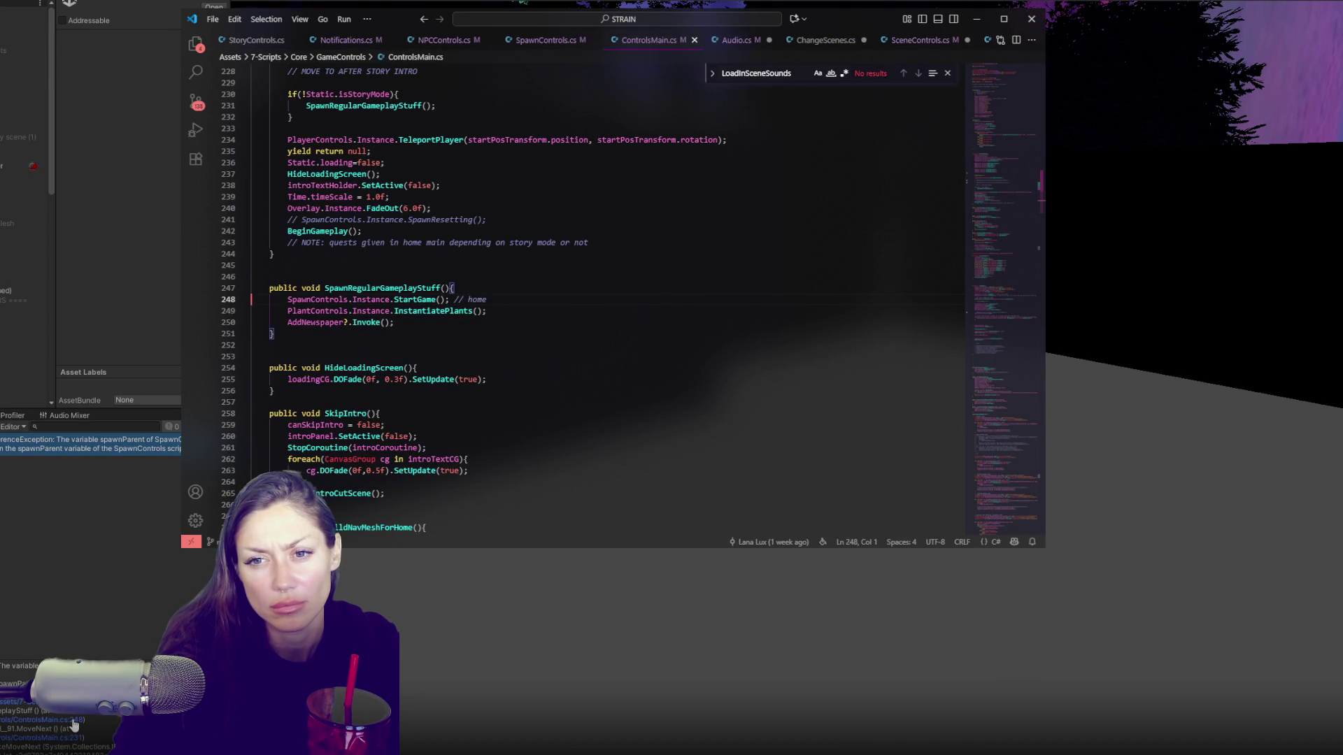
pyautogui.click(73, 738)
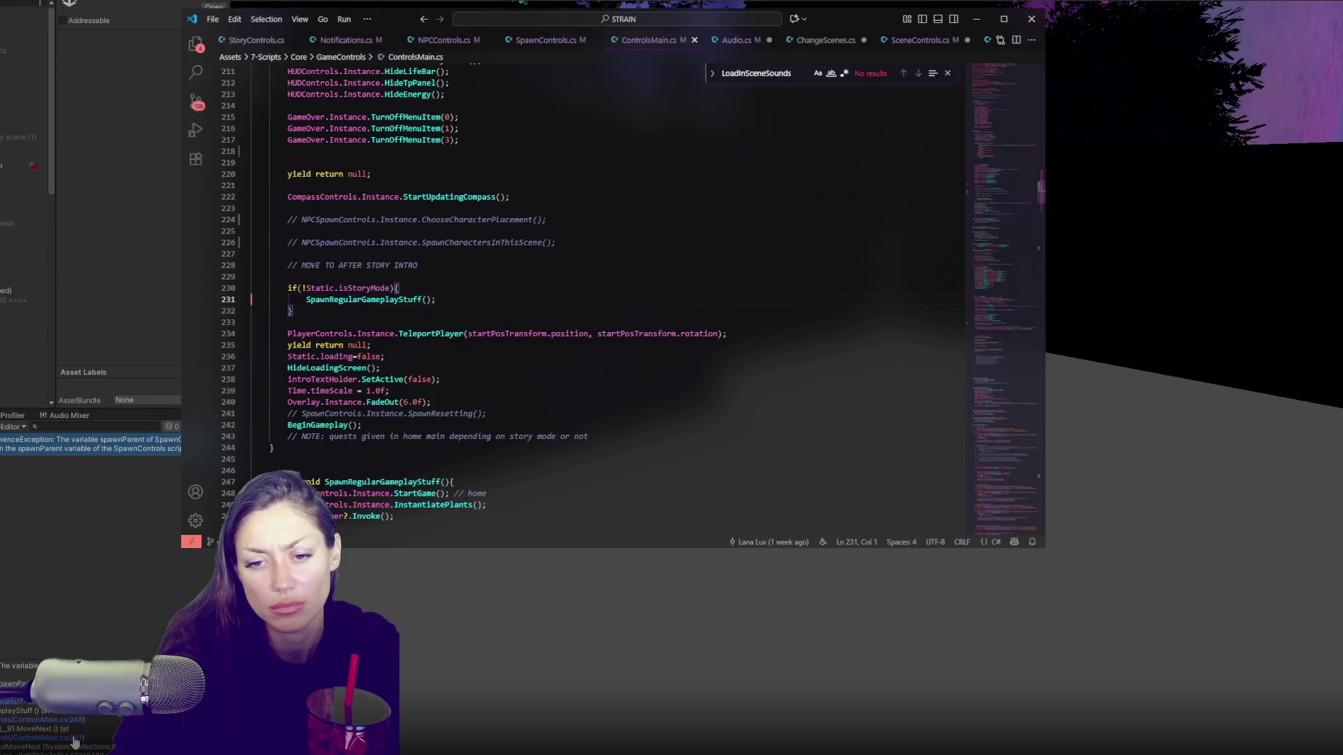
# Step: Return to the Unity editor and show the 6-Scenes folder contents
pyautogui.click(137, 617)
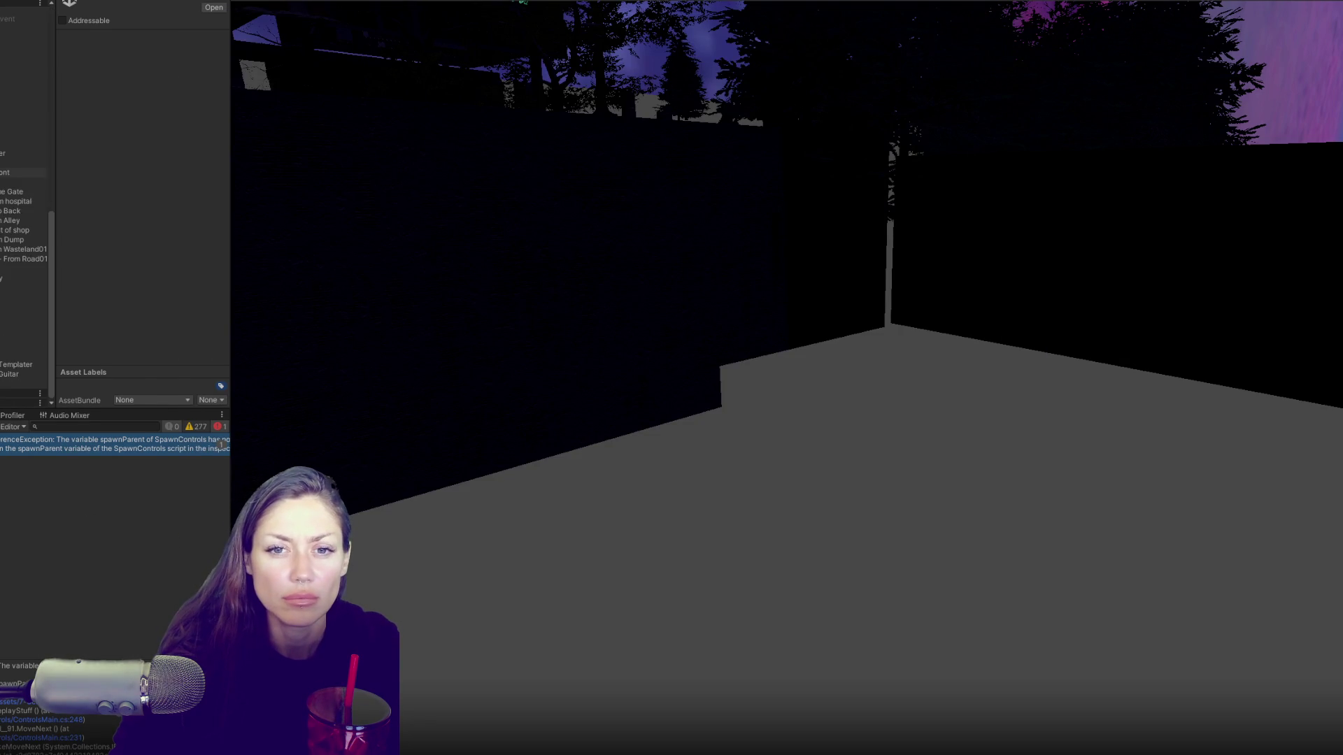
pyautogui.scroll(-2, 24, 245)
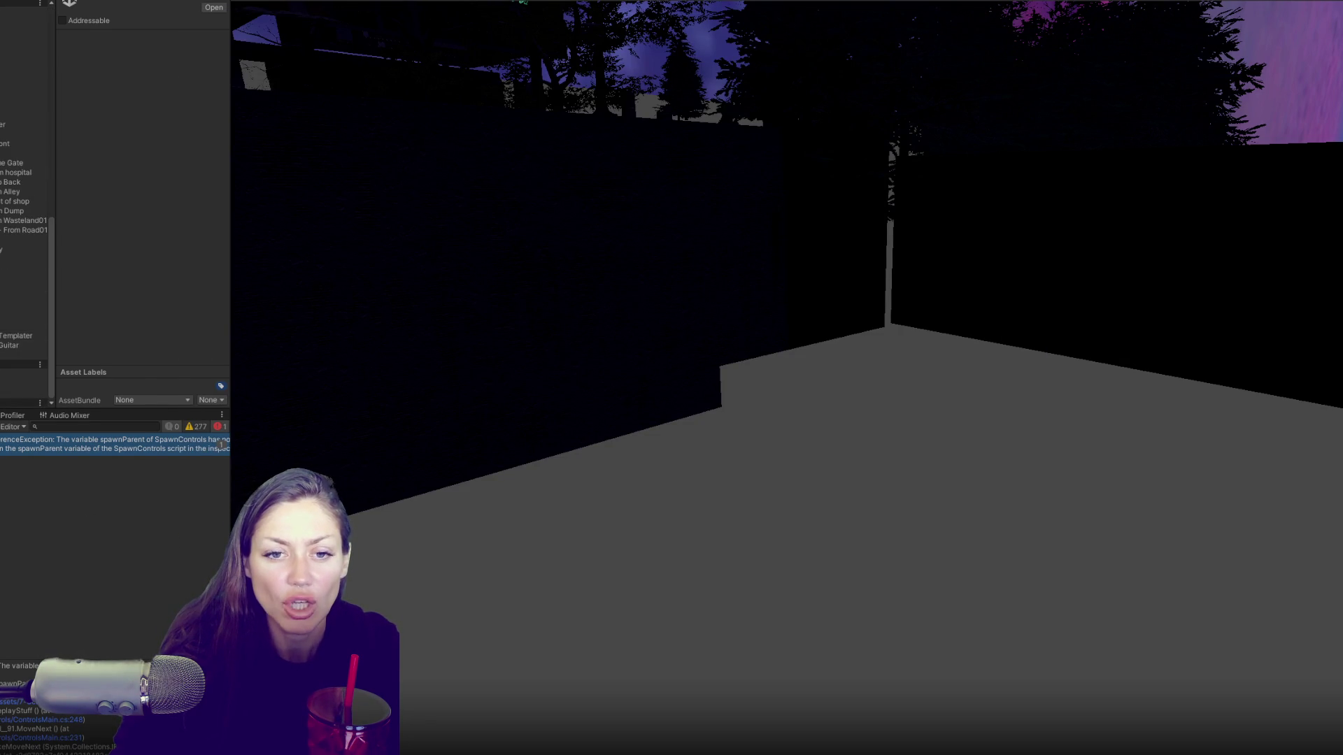
pyautogui.hotkey('ctrl', '5')
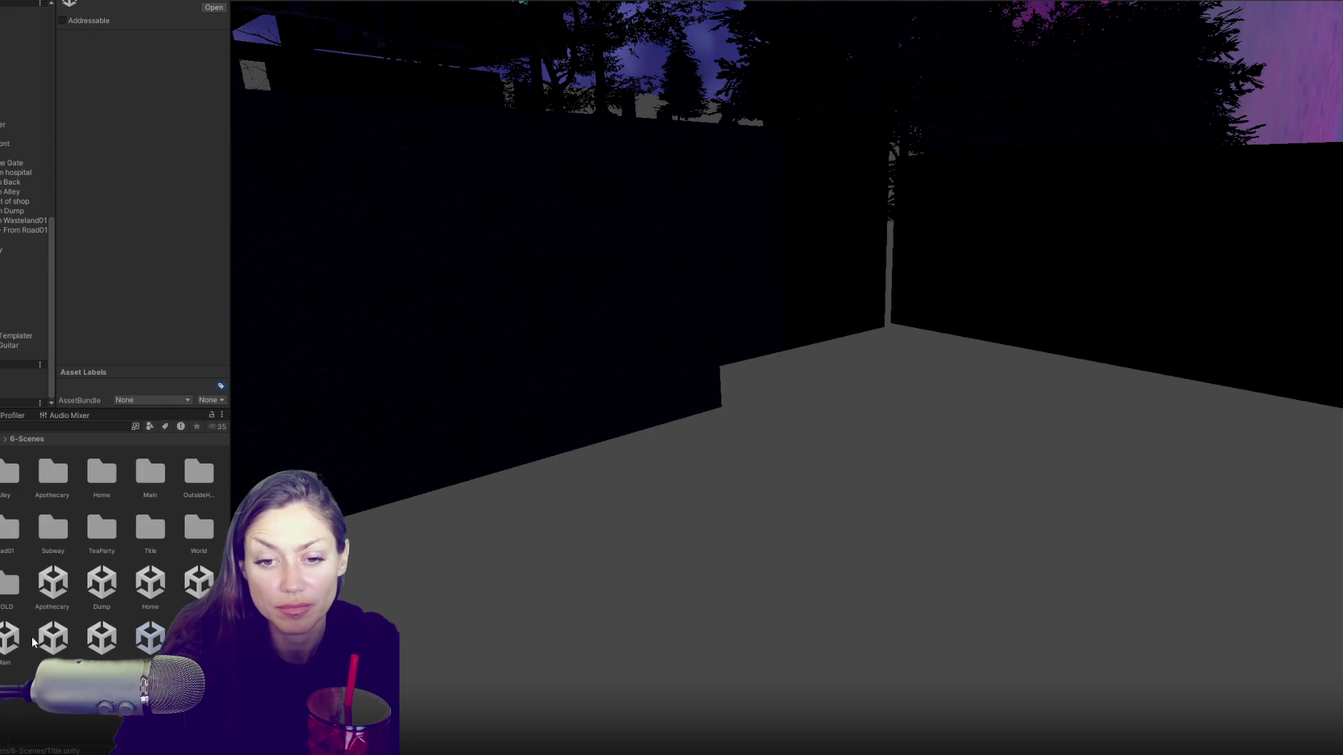
# Step: Check the Home scene asset and a scene object's transform, then open the Title scene
pyautogui.click(152, 586)
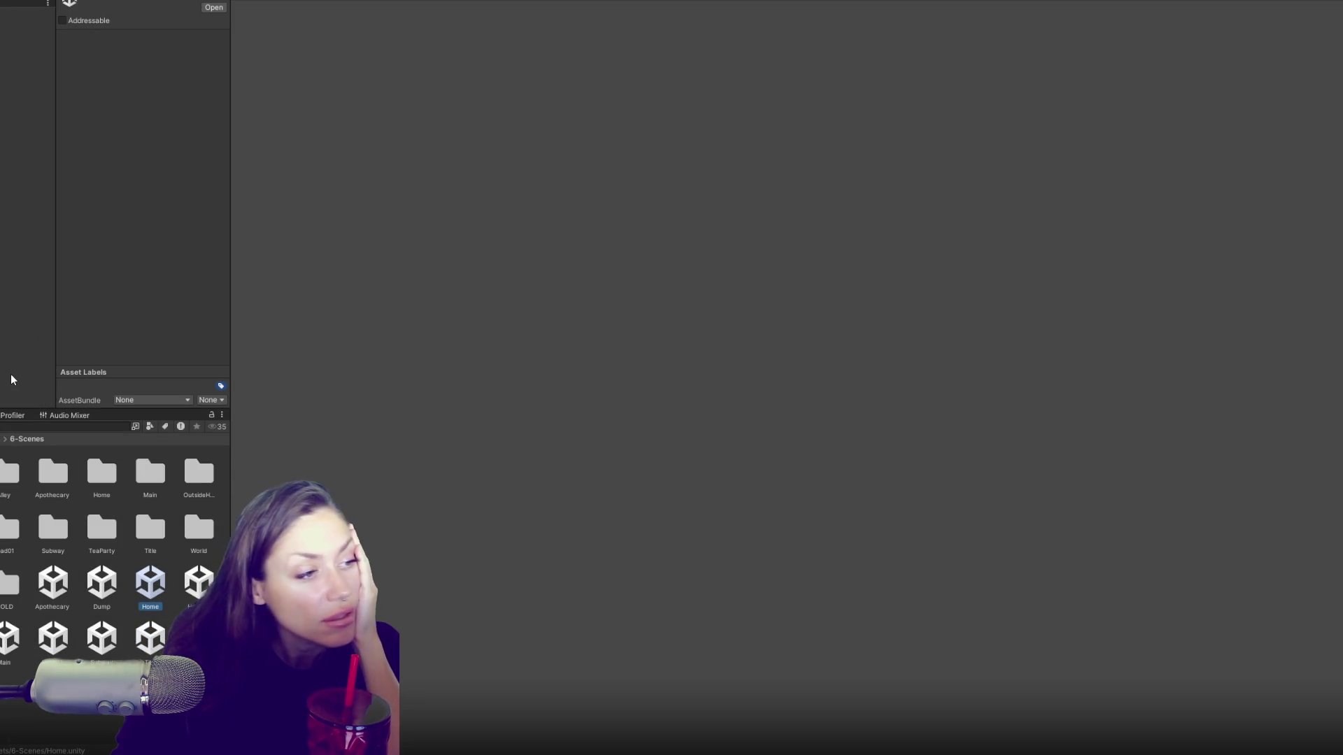
pyautogui.click(28, 12)
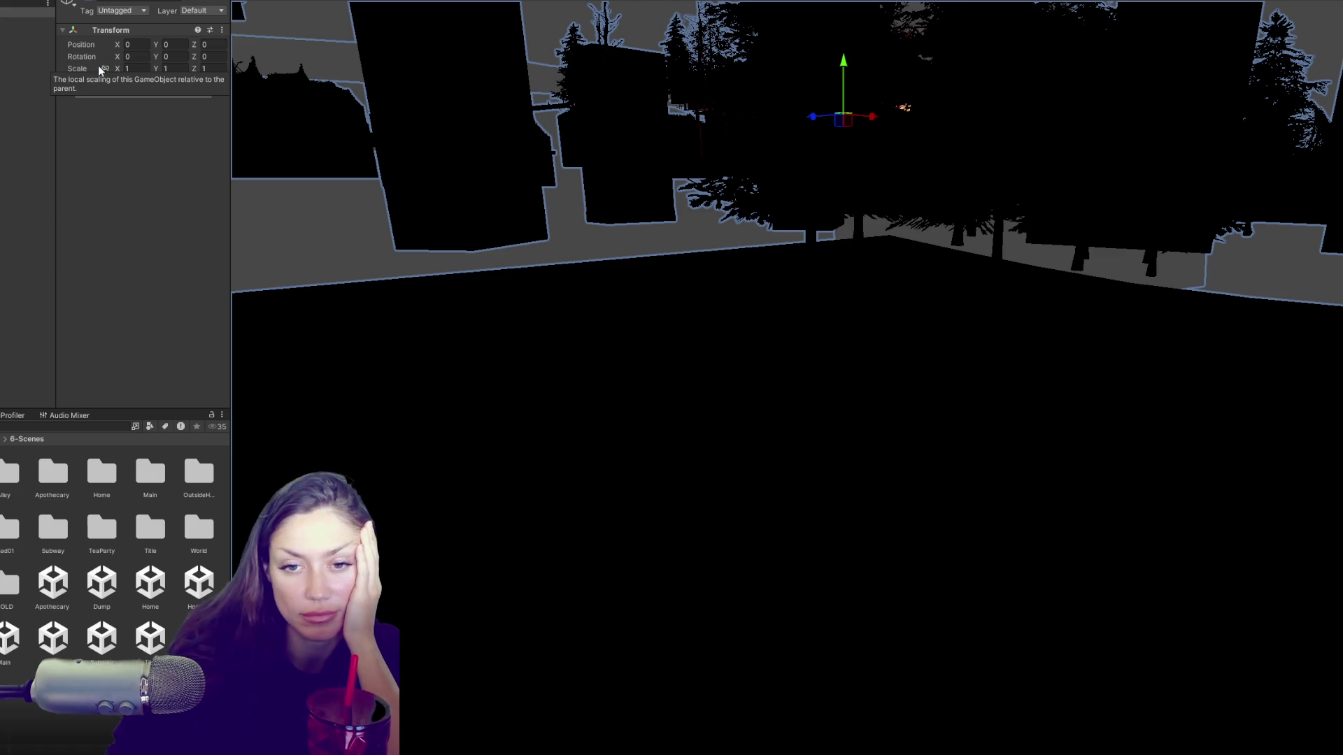
pyautogui.doubleClick(151, 638)
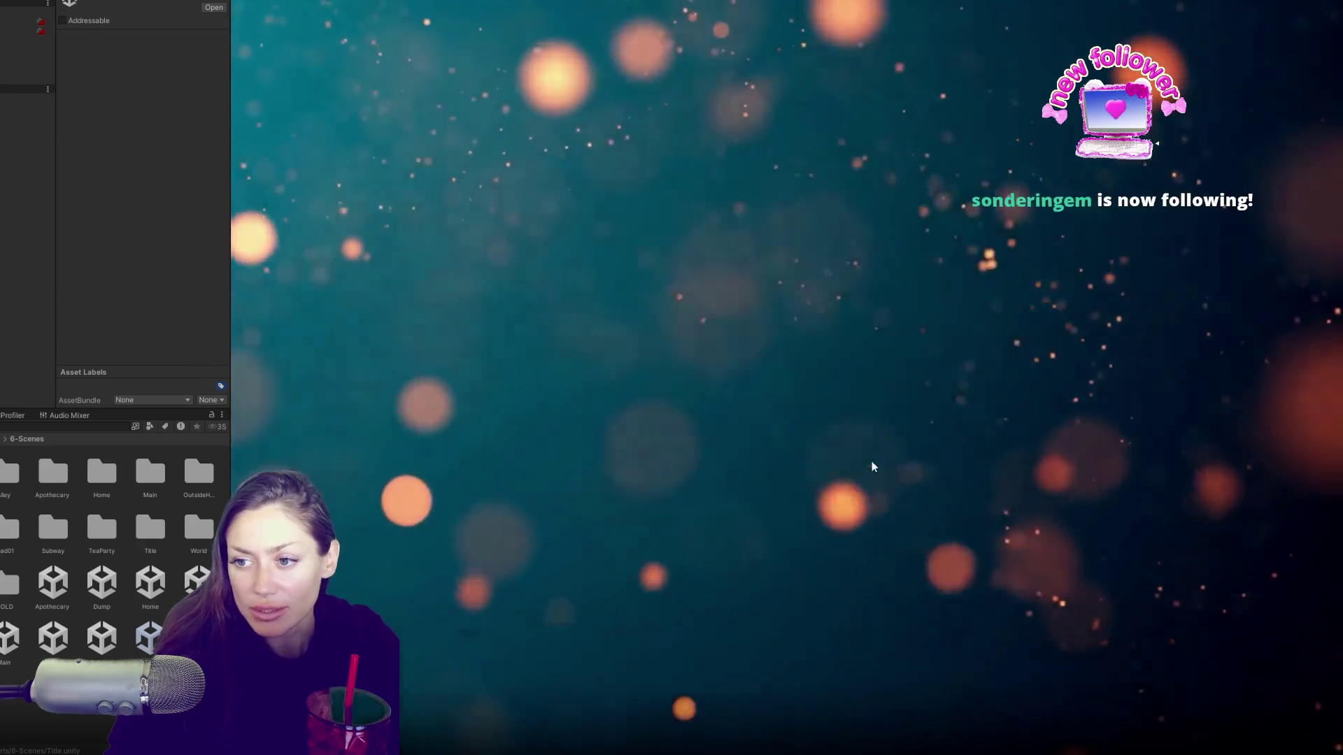
# Step: Start Sand Box Mode and pick up the wild berries and the newspaper
pyautogui.click(872, 461)
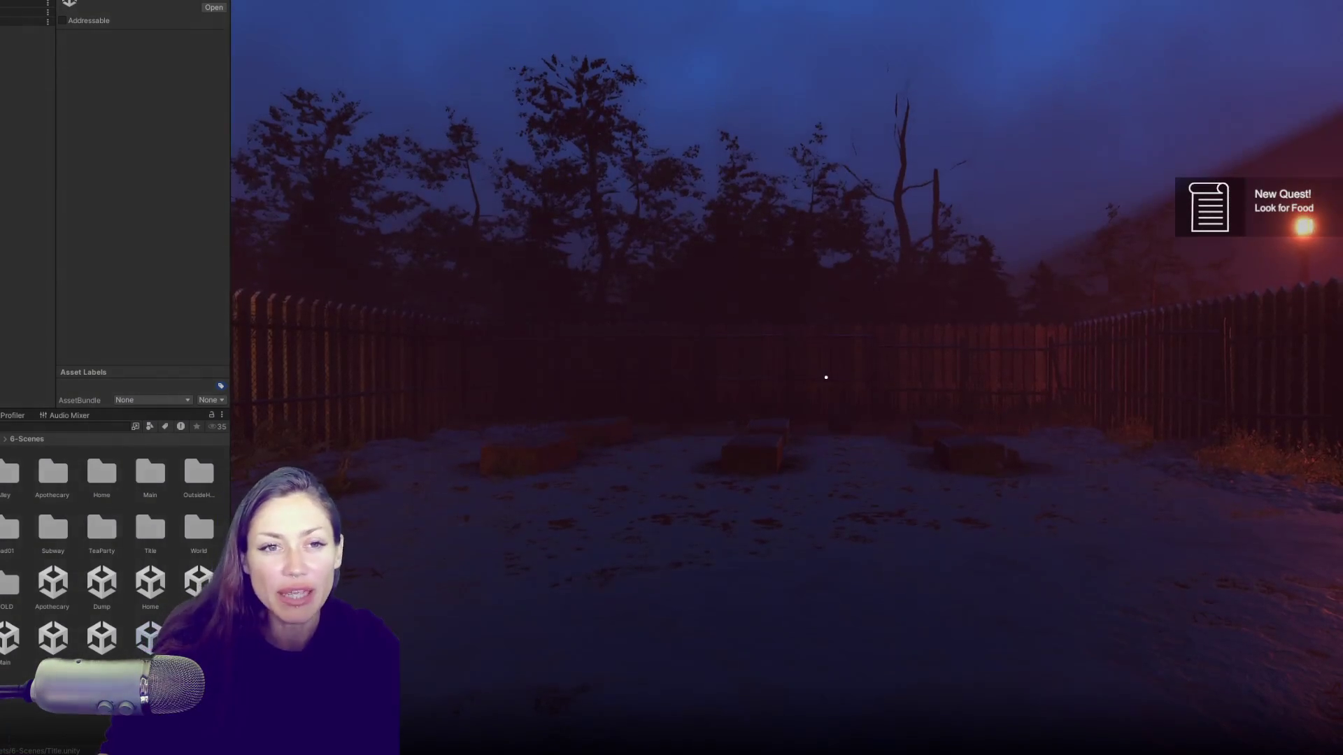
pyautogui.press('w')
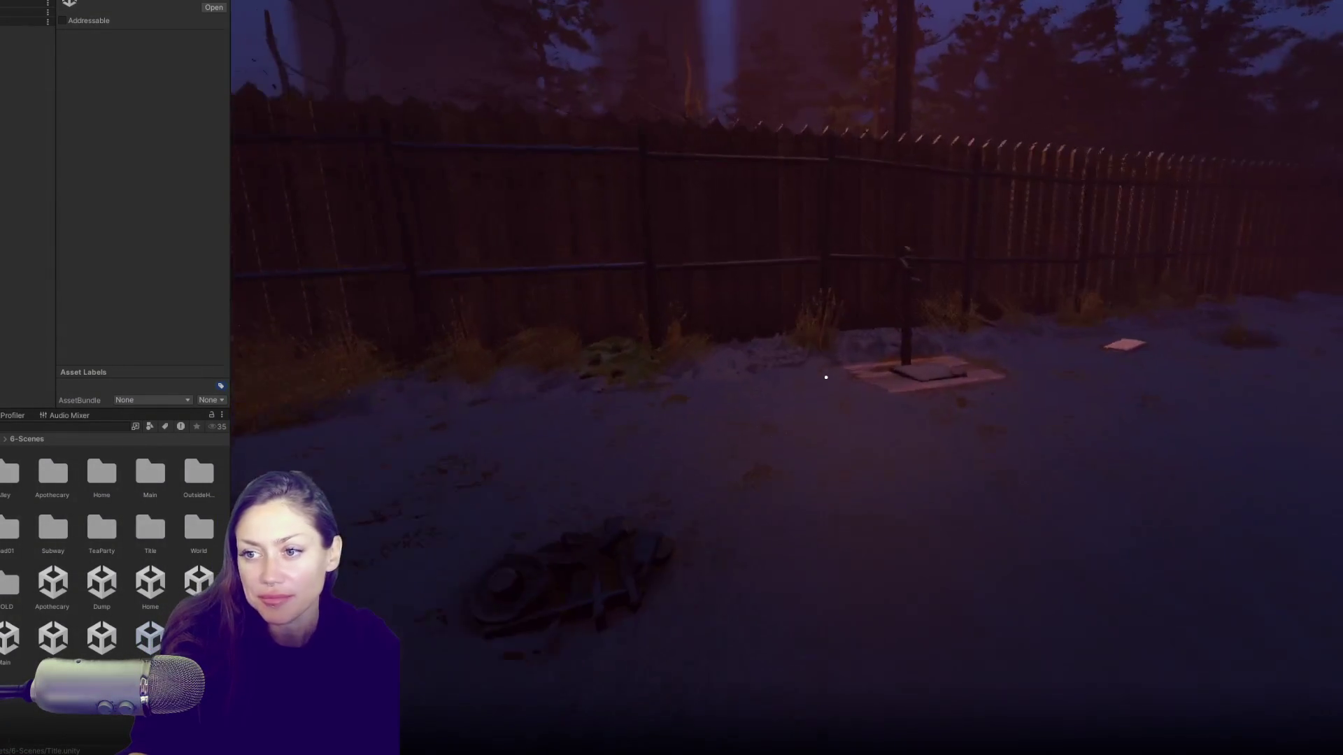
pyautogui.press('e')
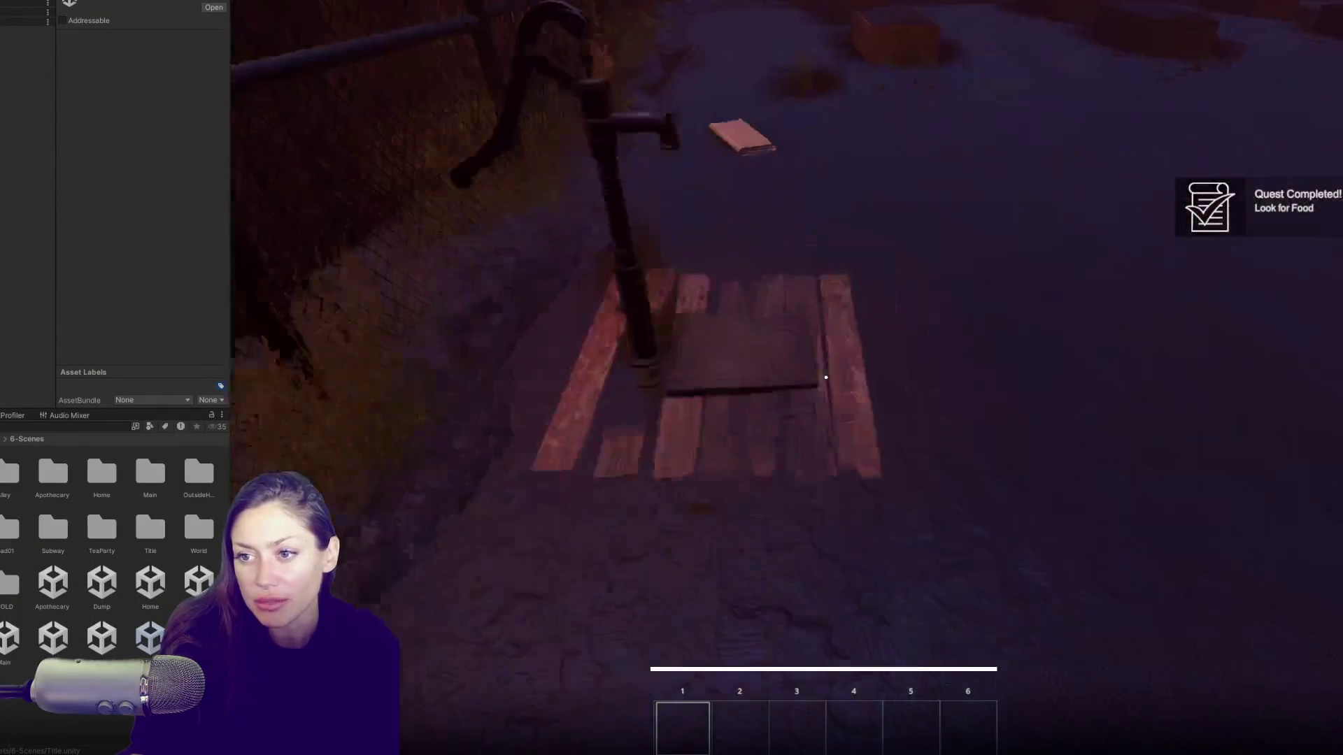
pyautogui.press('e')
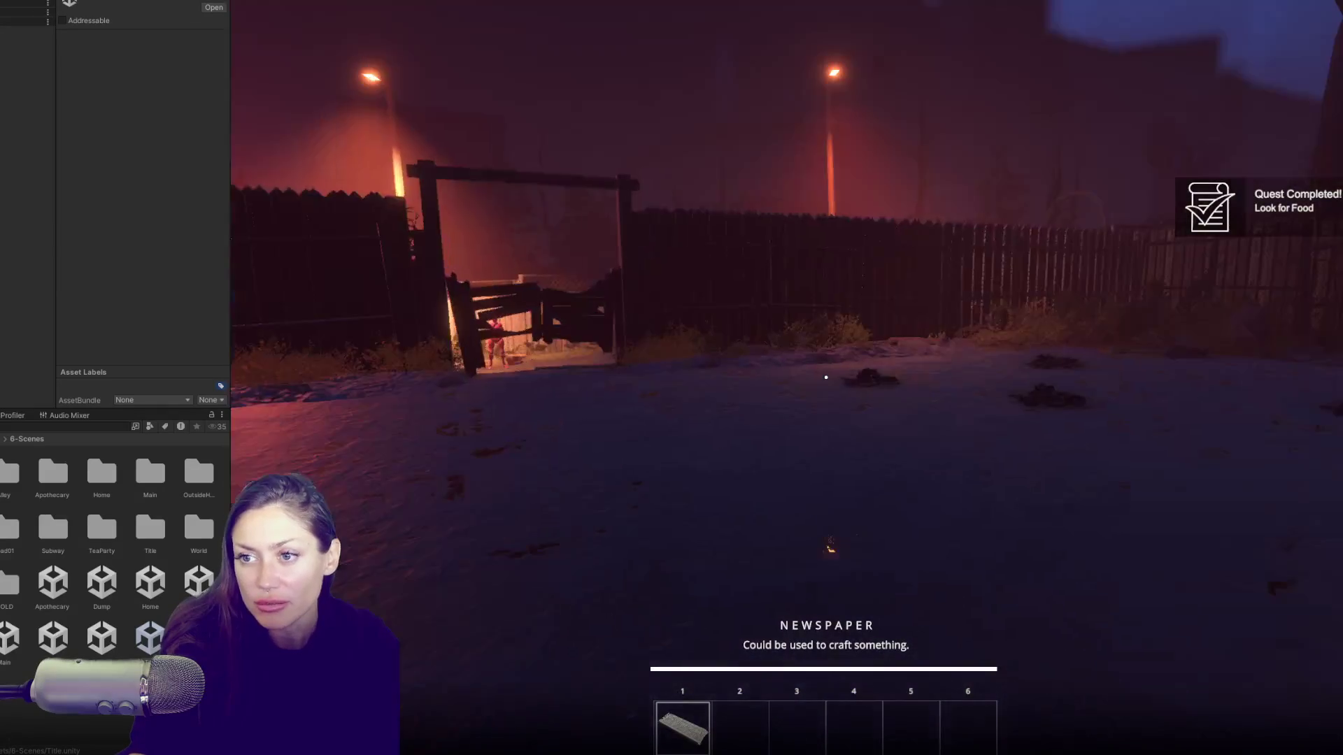
# Step: Build a newspaper bed on the ground from the pause menu's build options
pyautogui.press('Escape')
pyautogui.click(1081, 90)
pyautogui.click(511, 246)
pyautogui.click(825, 378)
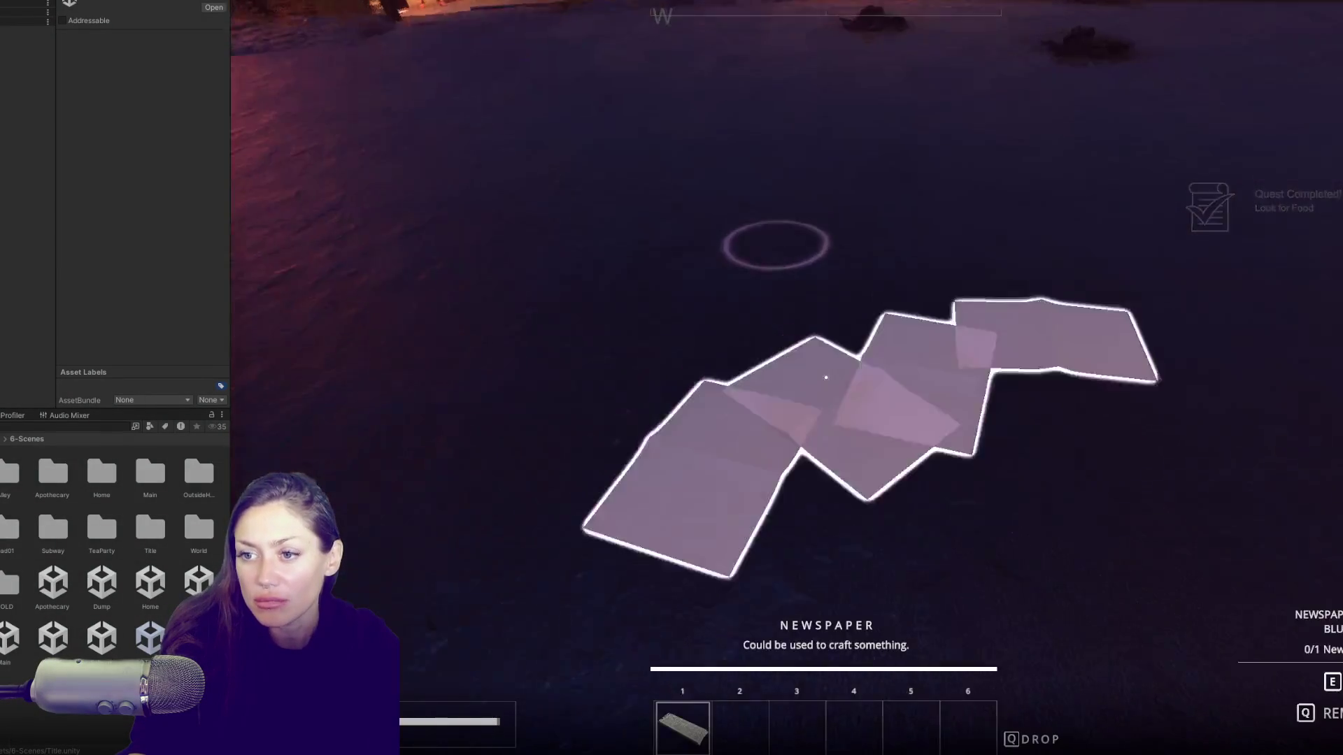
# Step: Break down the broken wooden fence and pick up the sheet of boards
pyautogui.press('w')
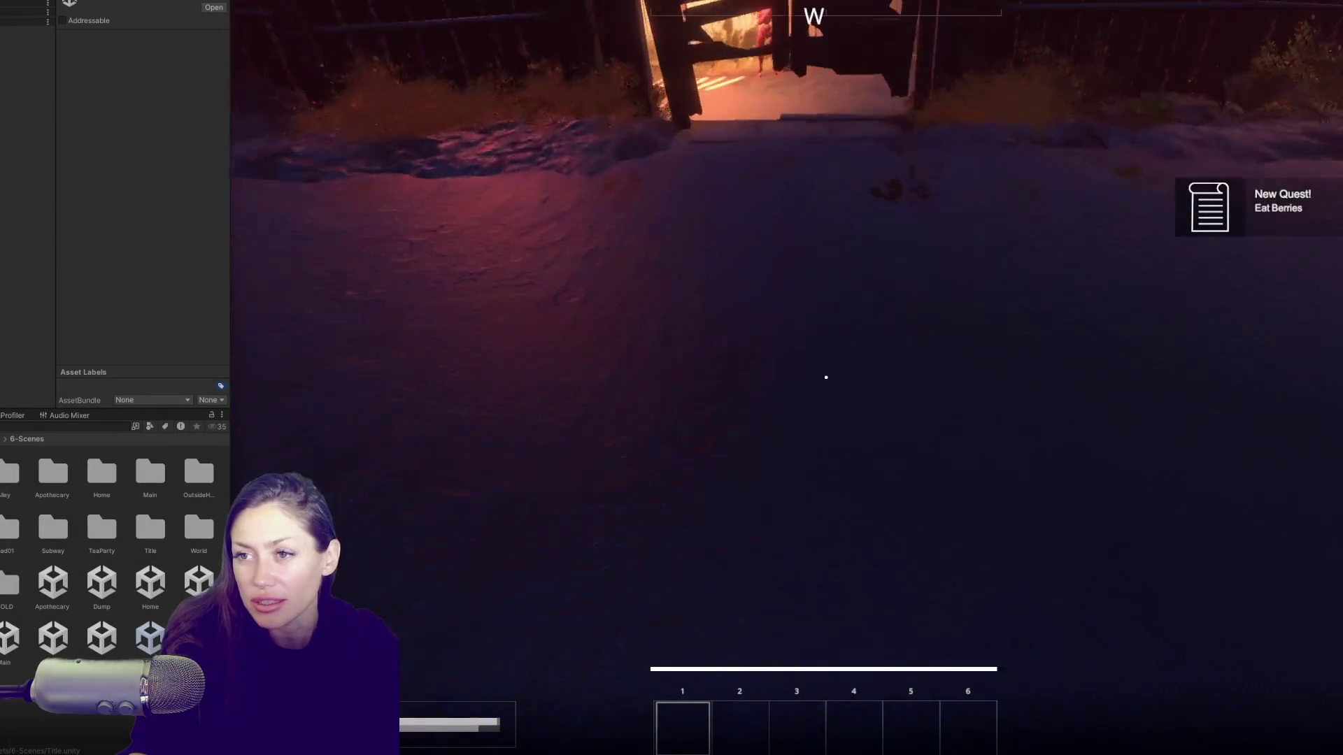
pyautogui.press('e')
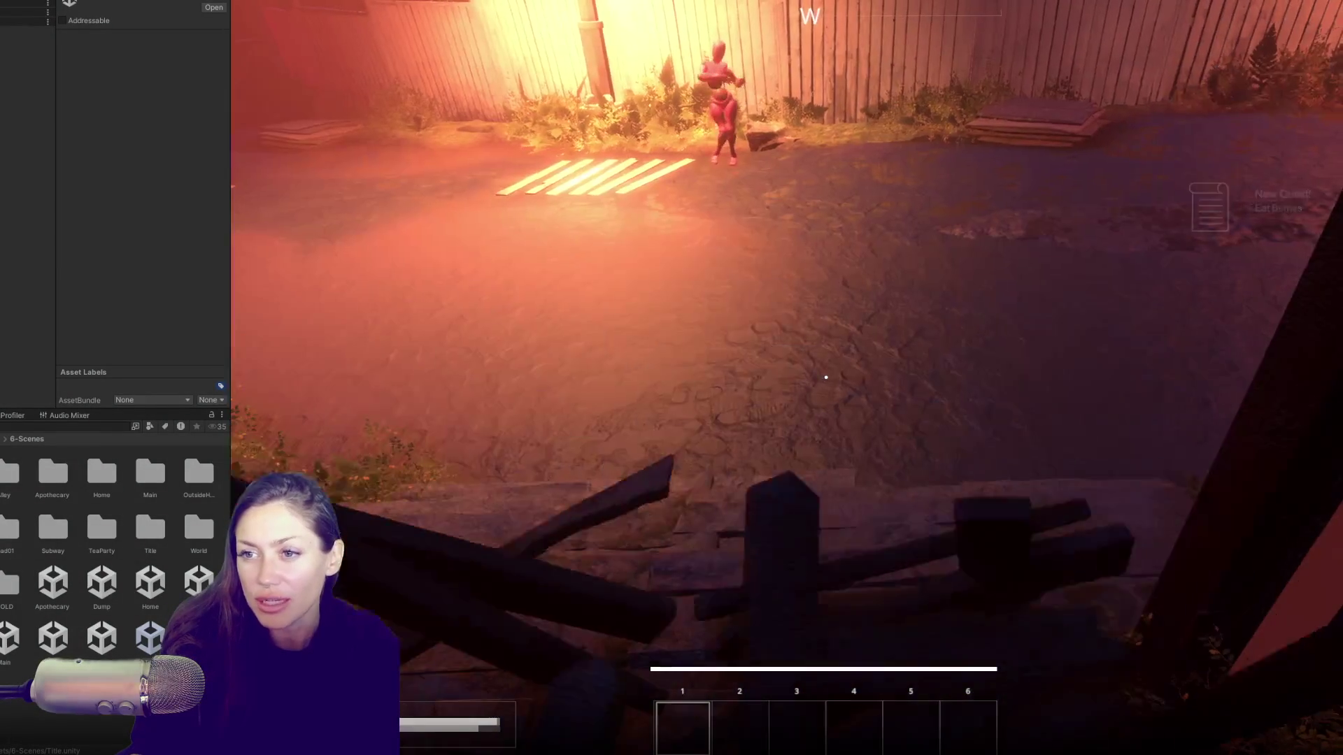
pyautogui.press('w')
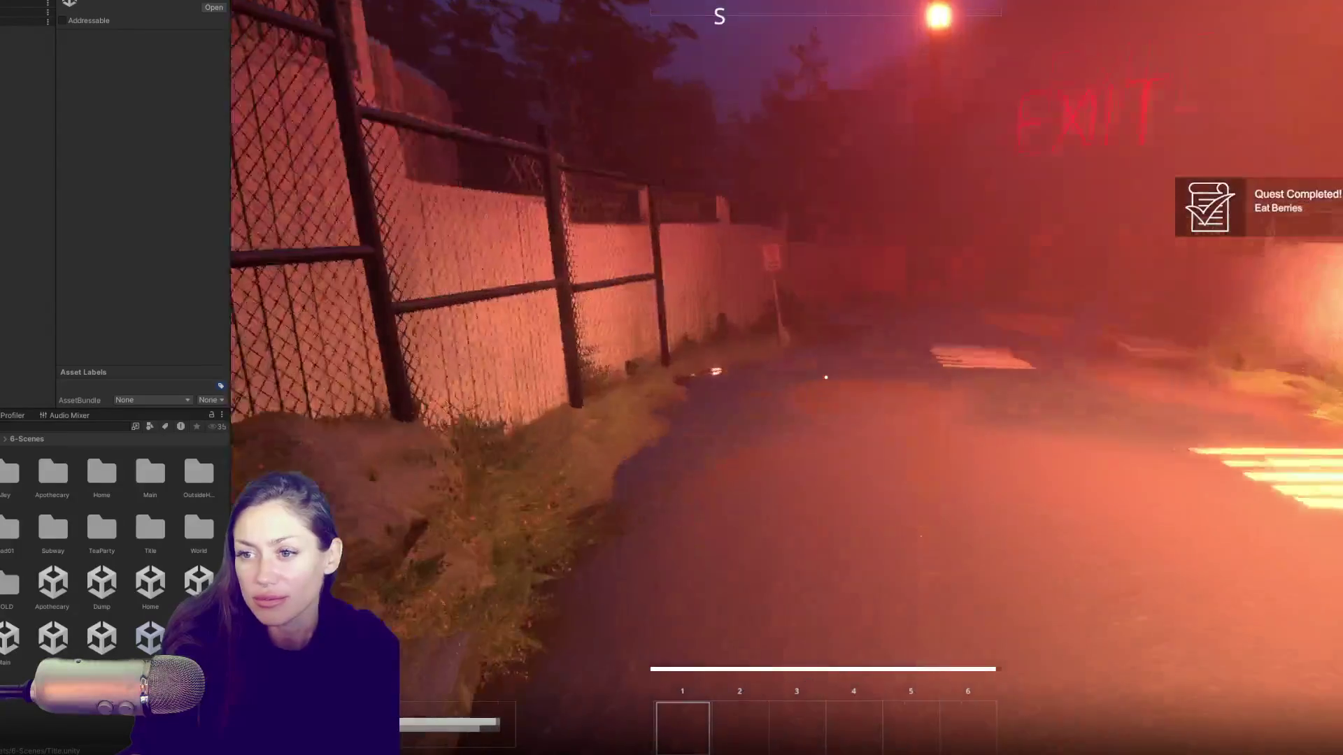
pyautogui.press('w')
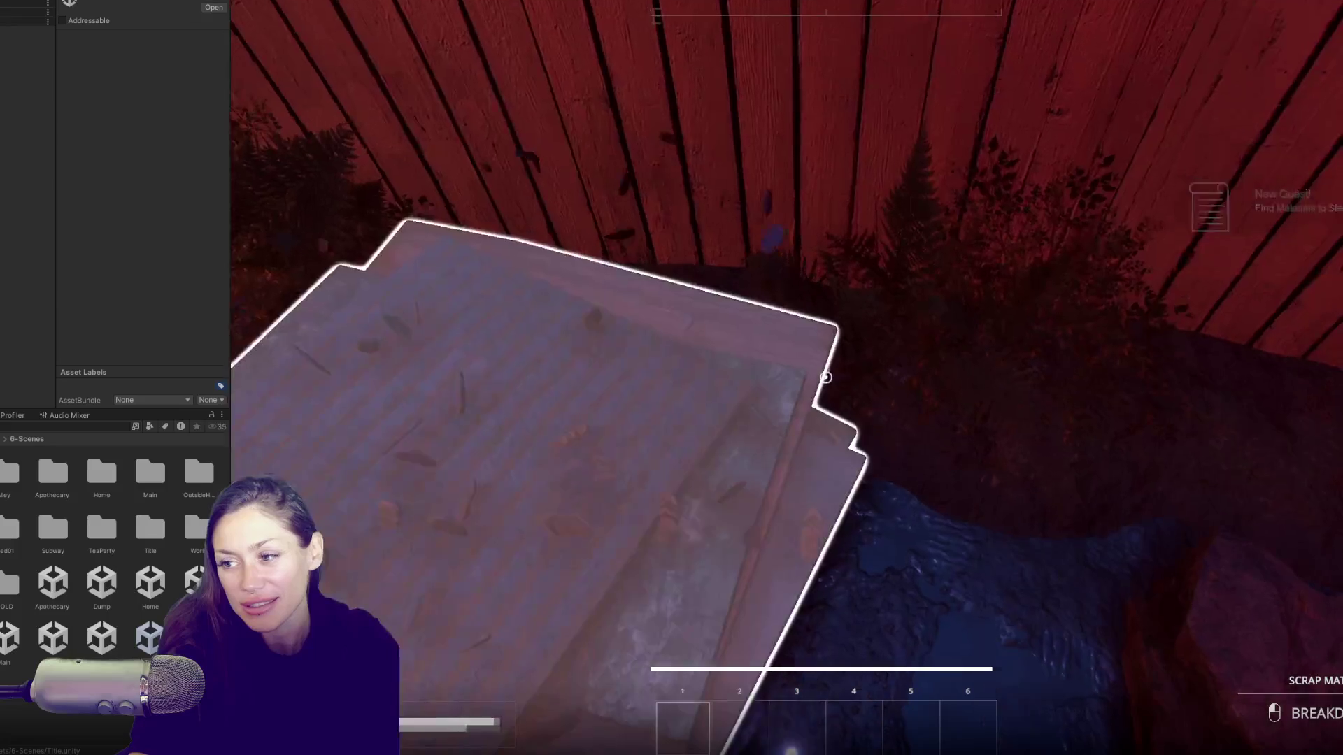
pyautogui.click(825, 377)
# Step: Walk to the chain-link gate, look around, and go through it
pyautogui.press('w')
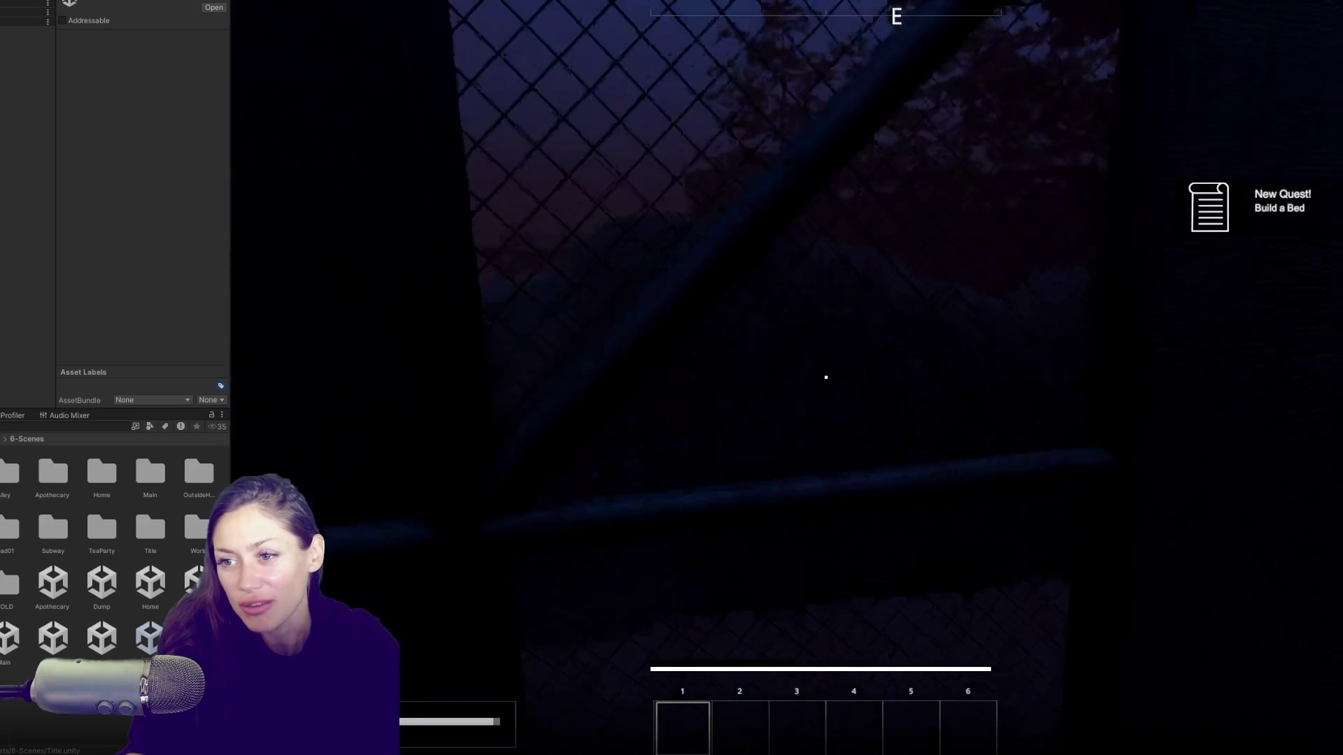
pyautogui.press('w')
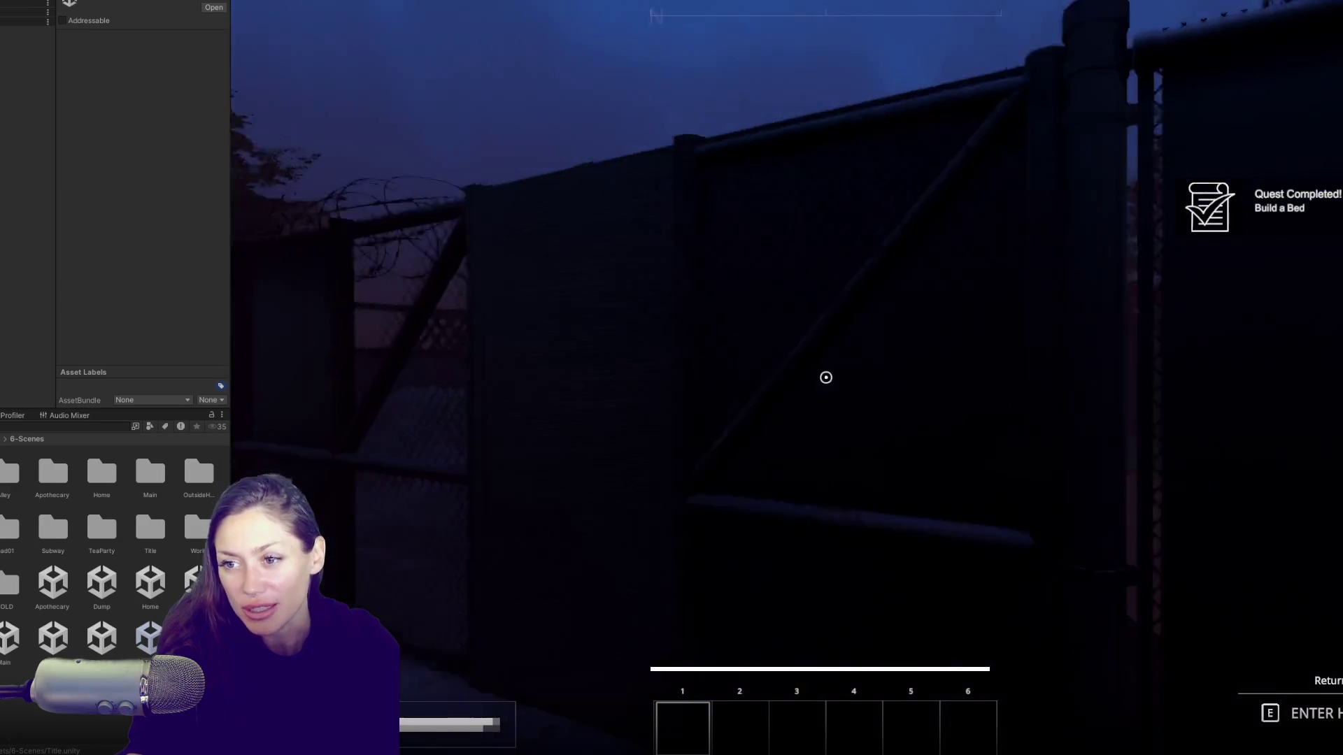
pyautogui.press('w')
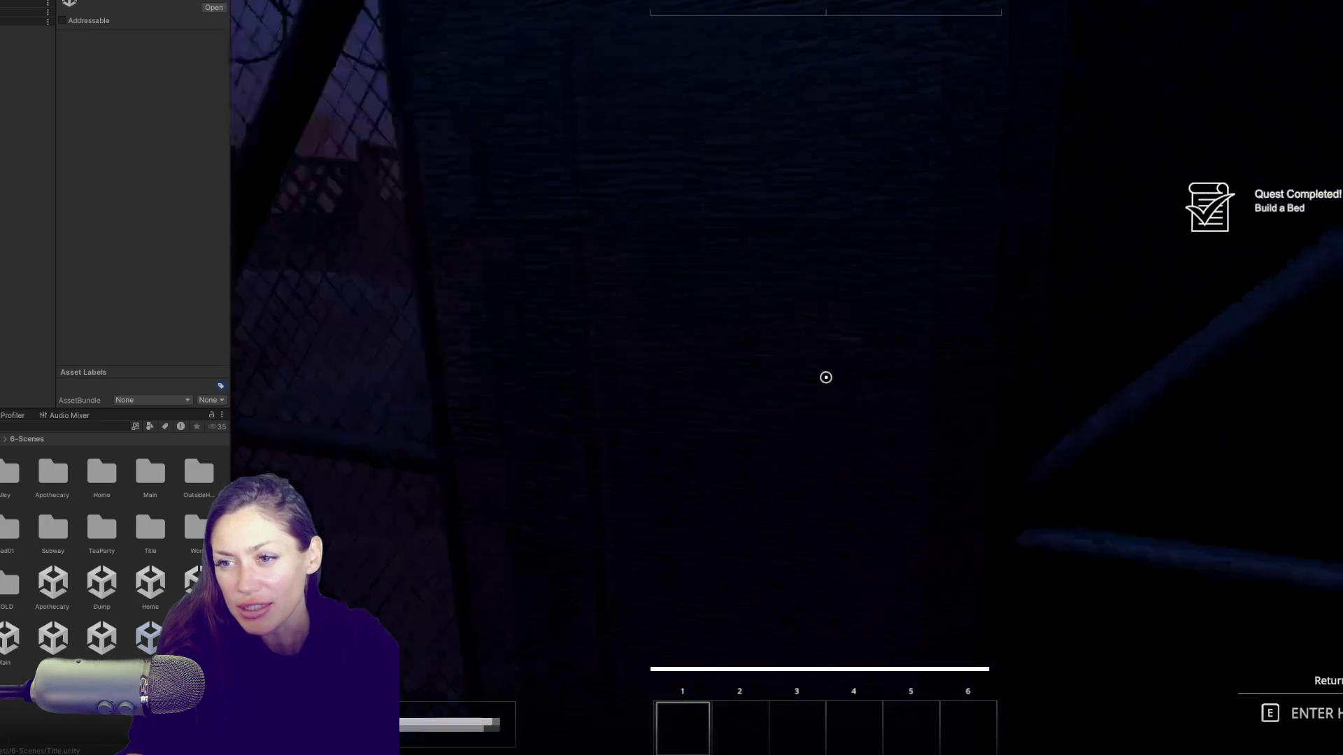
pyautogui.press('w')
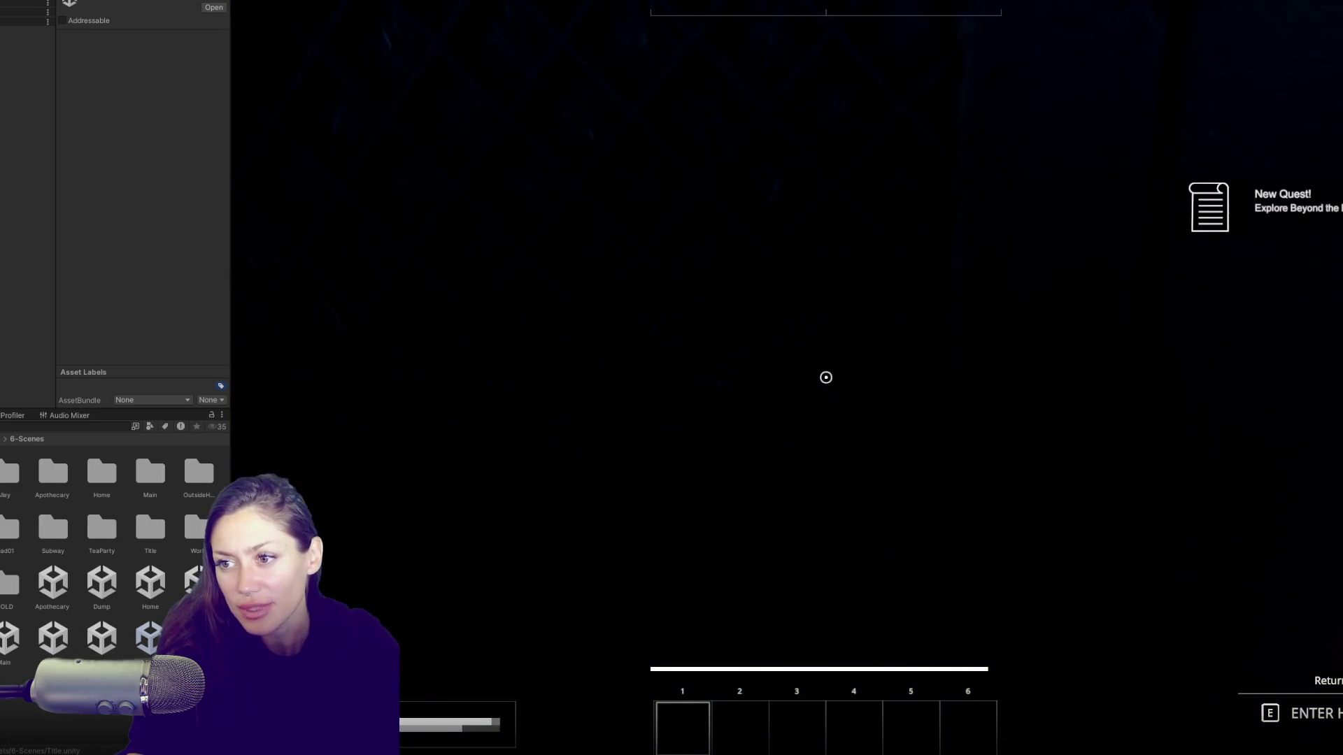
pyautogui.press('w')
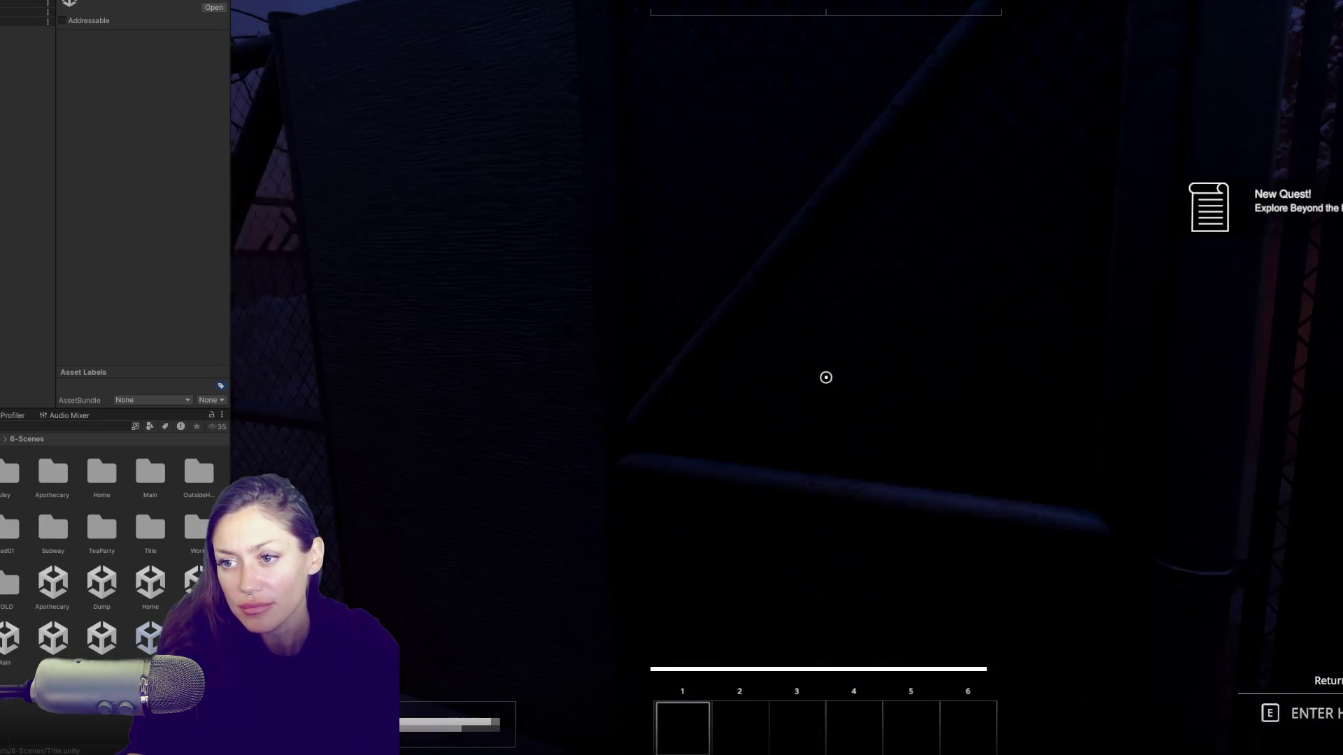
pyautogui.press('w')
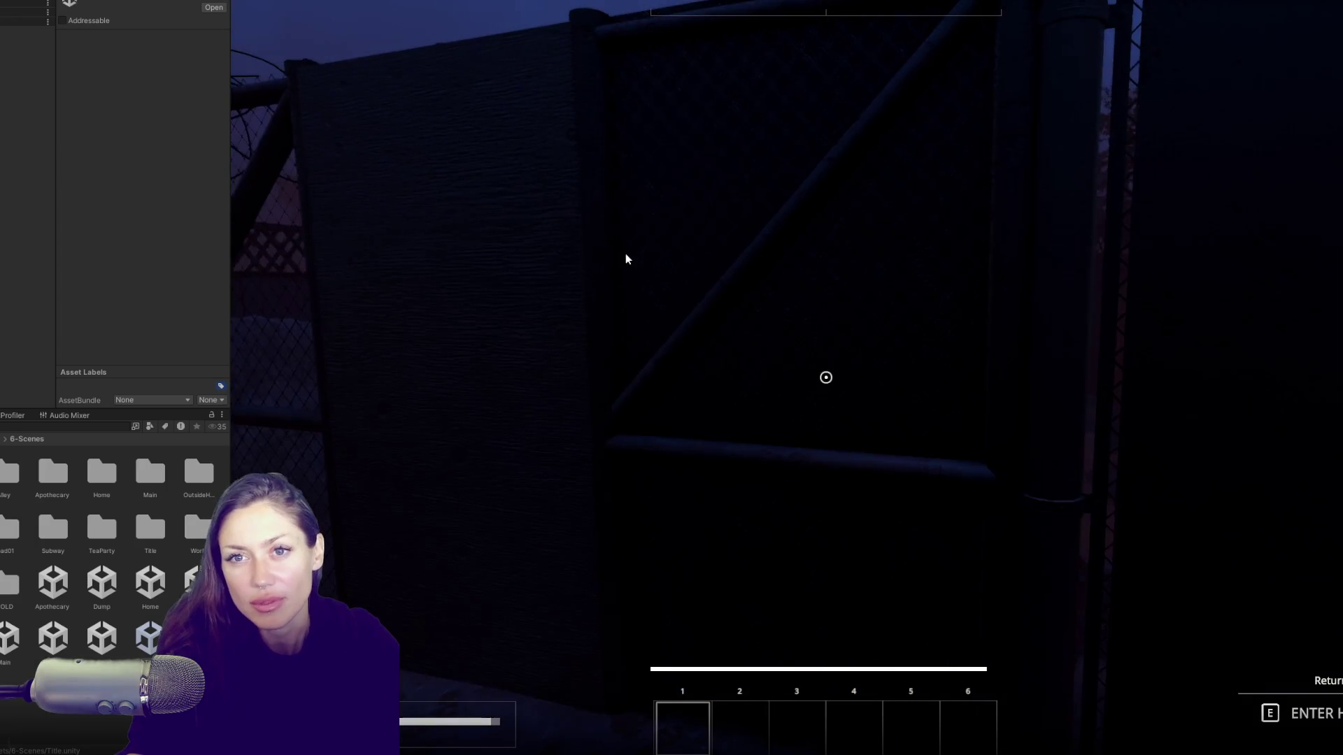
pyautogui.press('e')
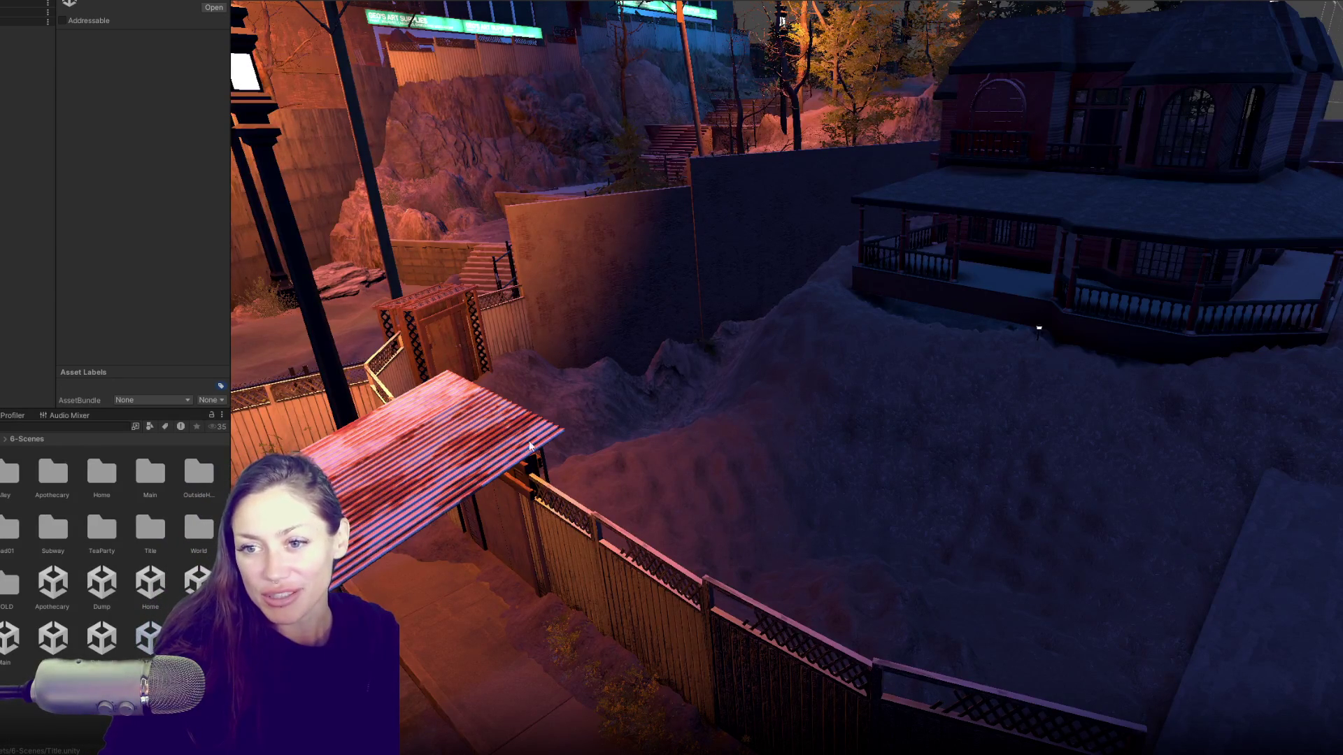
pyautogui.click(740, 444)
pyautogui.press('f')
pyautogui.press('w')
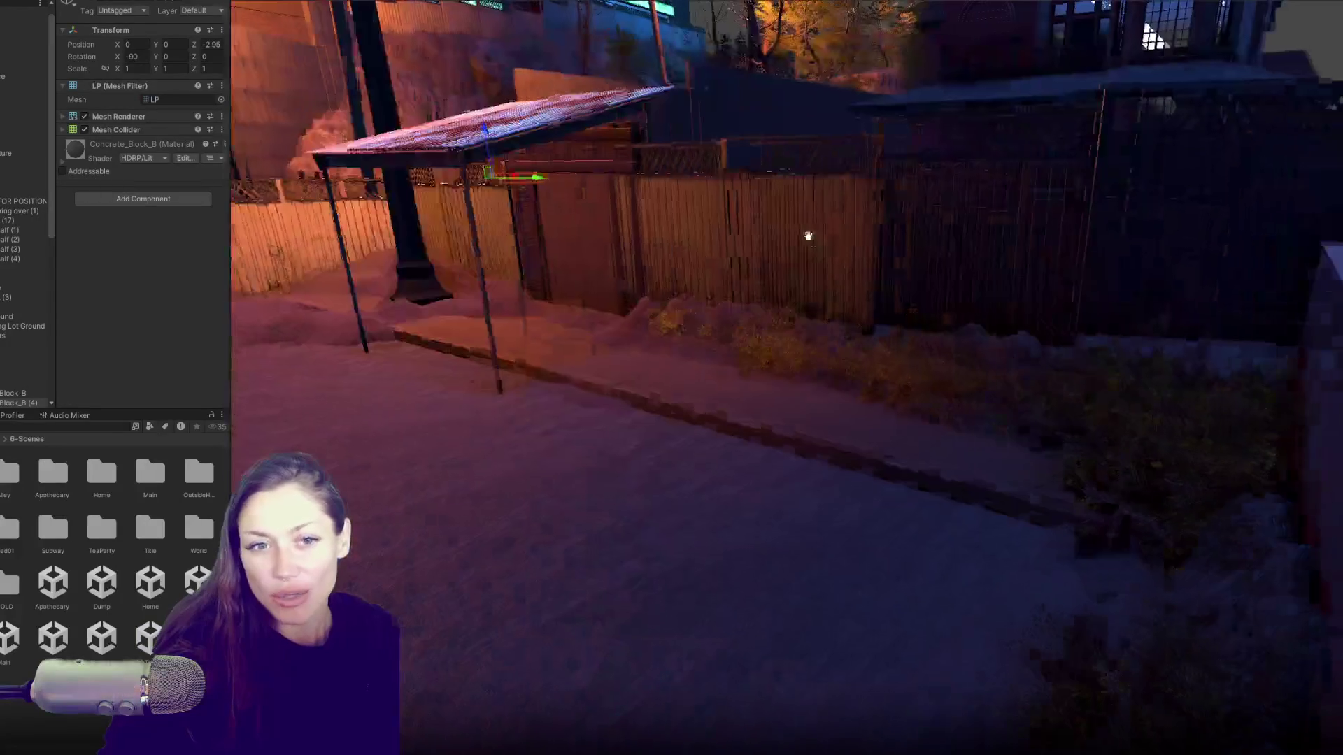
pyautogui.click(808, 237)
pyautogui.press('f')
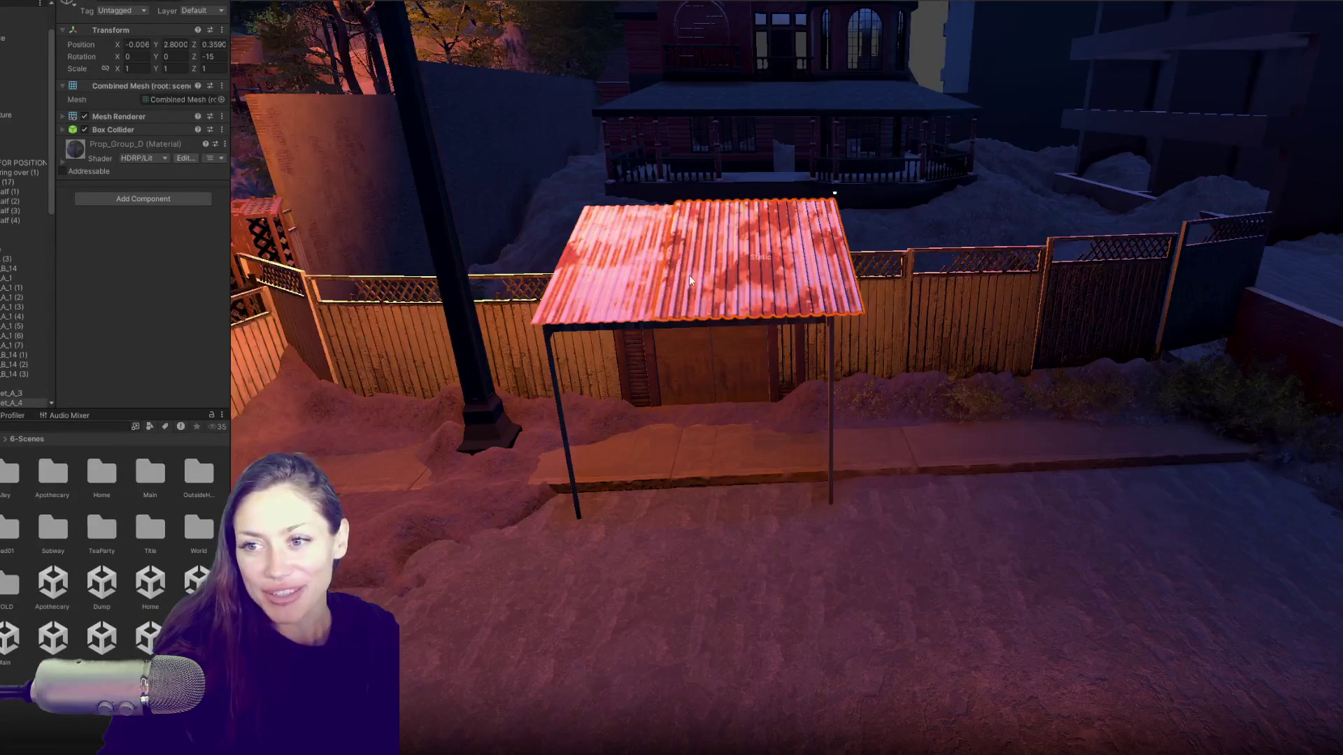
pyautogui.click(860, 210)
pyautogui.moveTo(860, 210)
pyautogui.mouseDown()
pyautogui.moveTo(860, 277)
pyautogui.moveTo(791, 288)
pyautogui.moveTo(887, 312)
pyautogui.moveTo(720, 317)
pyautogui.mouseUp()
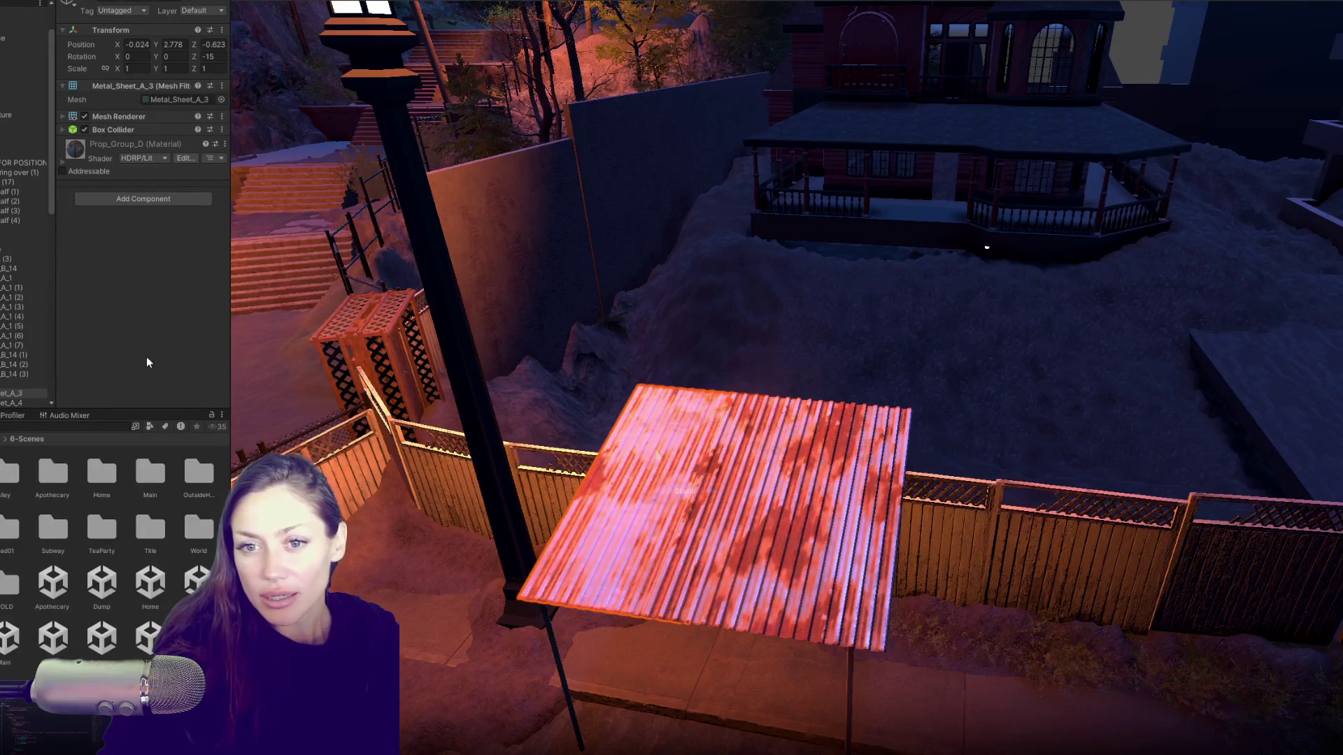
pyautogui.moveTo(683, 362)
pyautogui.mouseDown()
pyautogui.moveTo(686, 324)
pyautogui.moveTo(770, 320)
pyautogui.mouseUp()
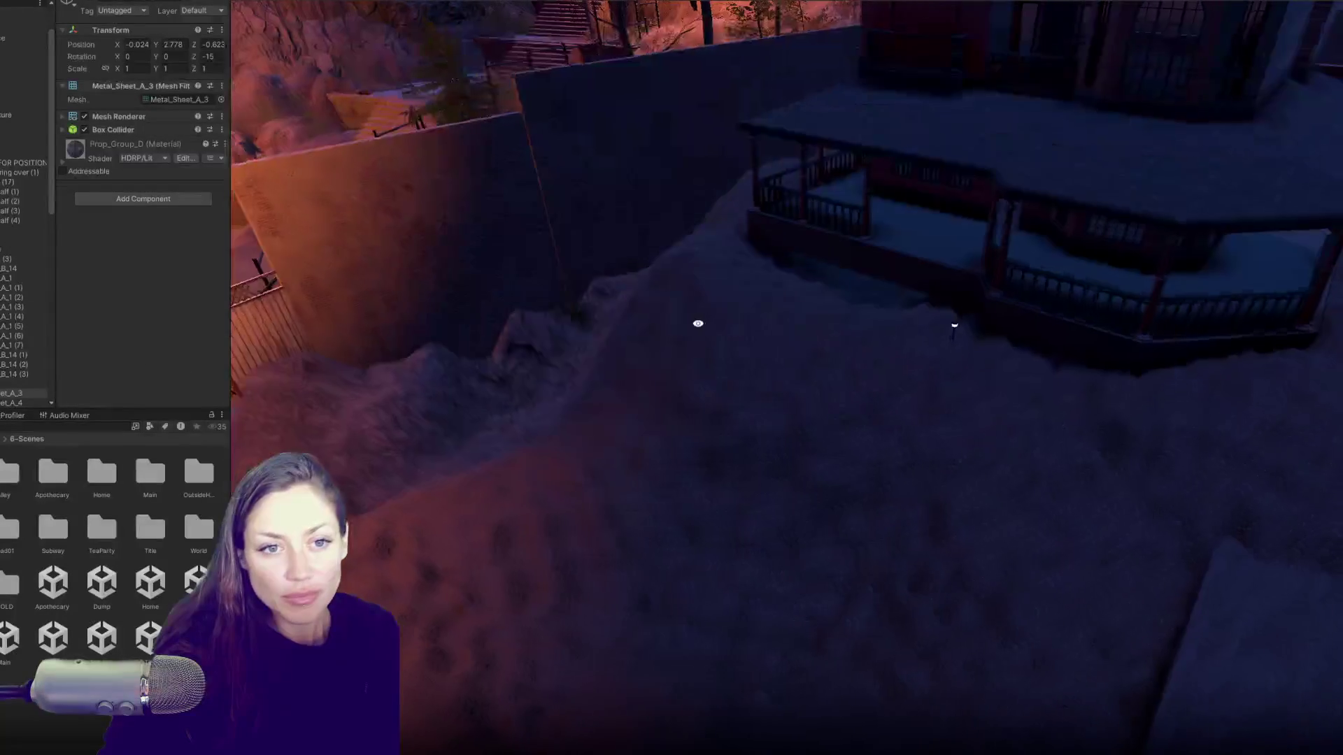
pyautogui.moveTo(720, 258)
pyautogui.mouseDown()
pyautogui.moveTo(785, 228)
pyautogui.moveTo(935, 236)
pyautogui.mouseUp()
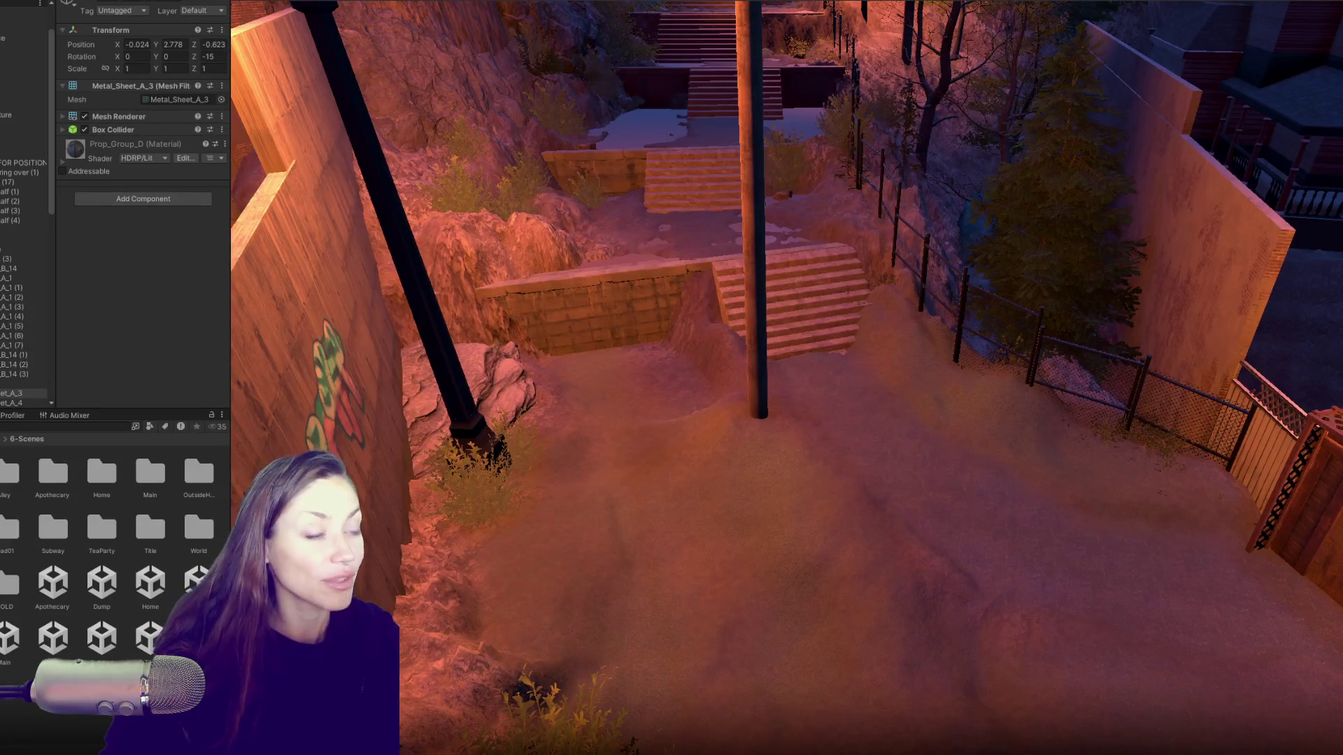
pyautogui.moveTo(714, 345)
pyautogui.mouseDown()
pyautogui.moveTo(642, 313)
pyautogui.moveTo(430, 292)
pyautogui.mouseUp()
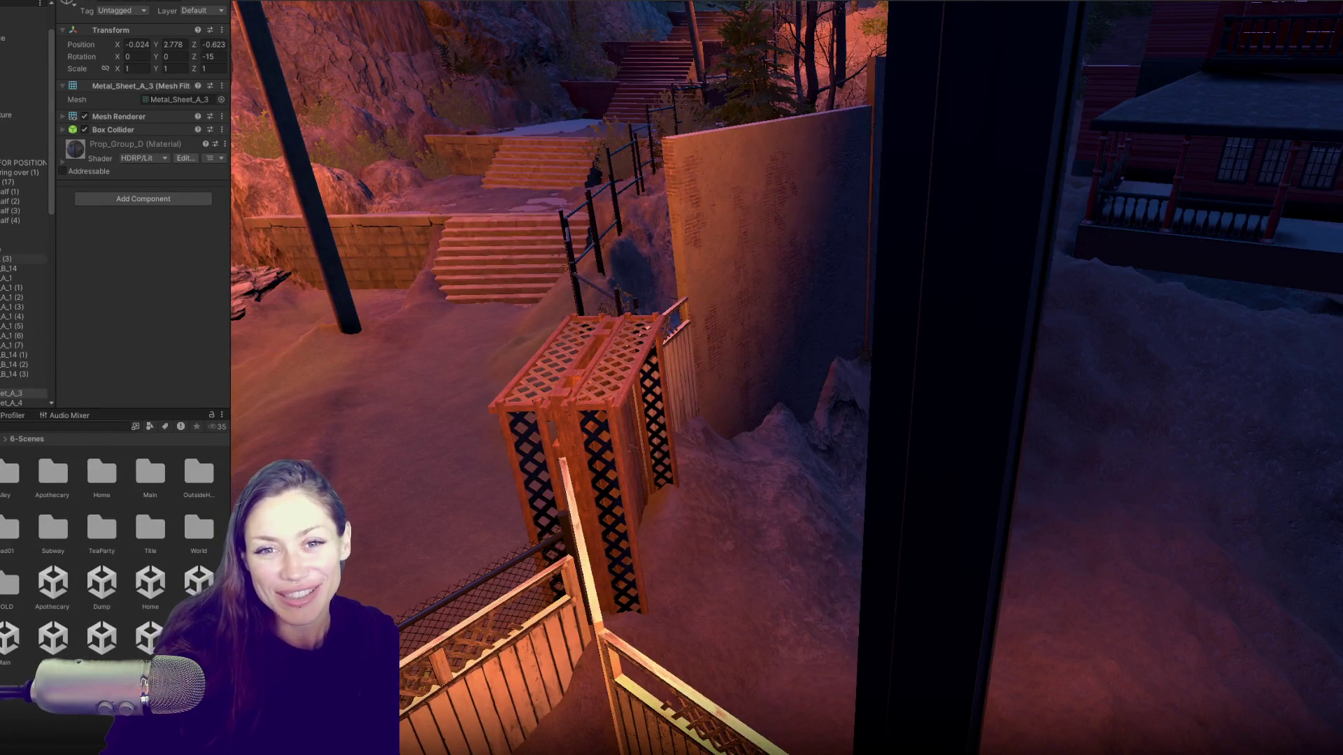
pyautogui.scroll(2, 25, 280)
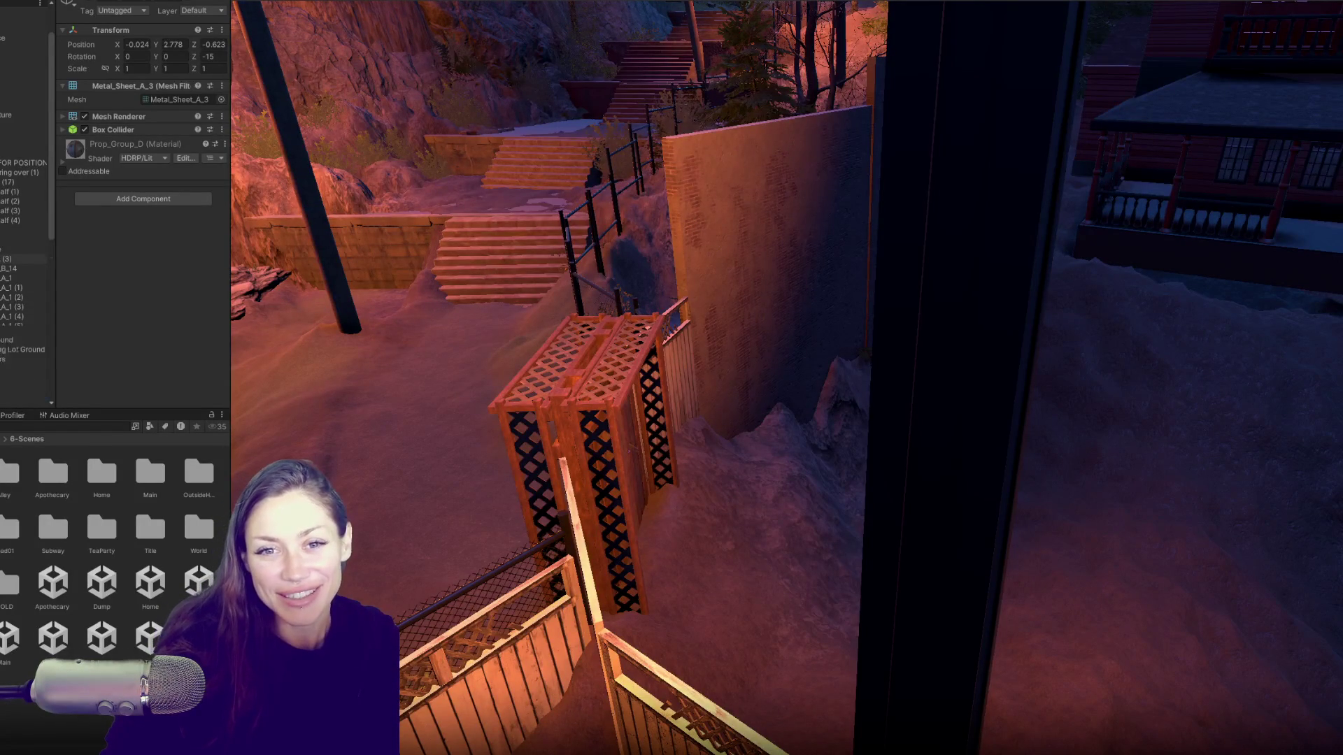
pyautogui.press('Left')
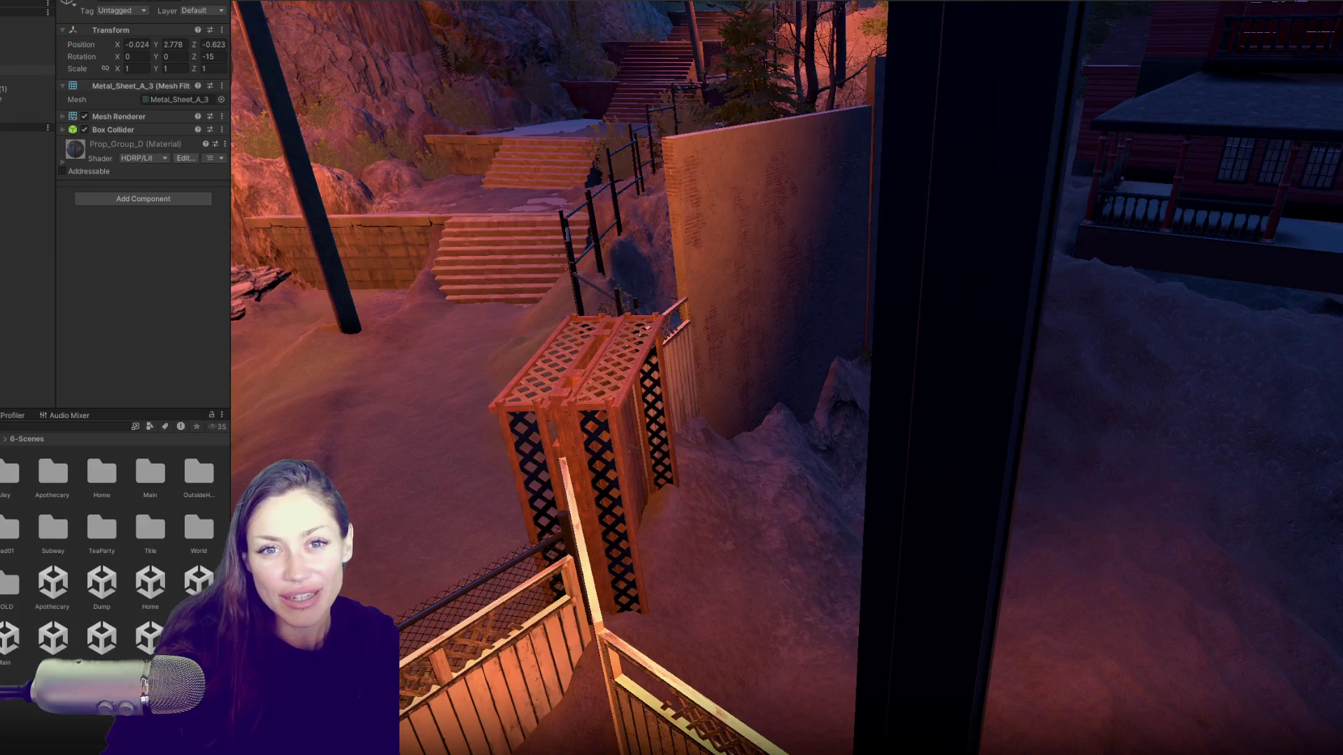
pyautogui.scroll(-10, 730, 63)
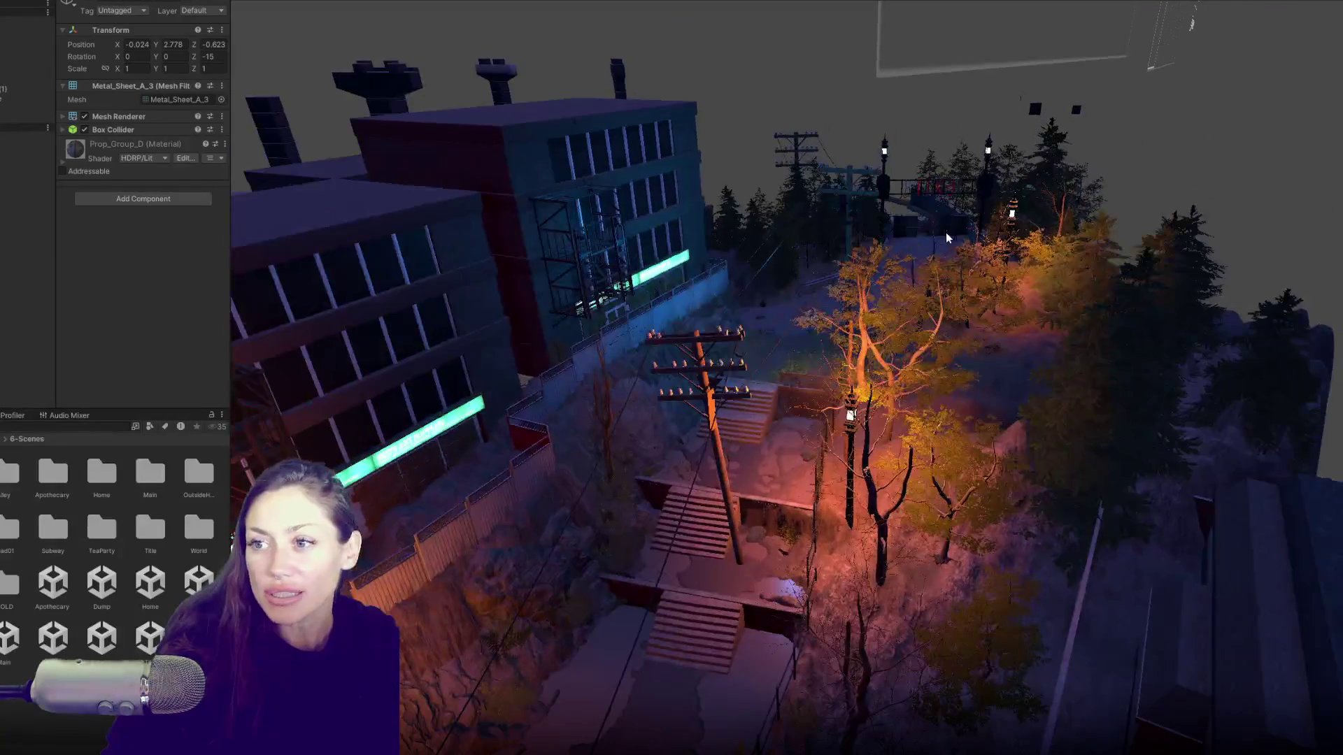
# Step: Frame the wooden board and Gate_Base, then expand Gate_Door's Door script settings
pyautogui.click(946, 232)
pyautogui.press('f')
pyautogui.scroll(-3, 946, 244)
pyautogui.click(951, 264)
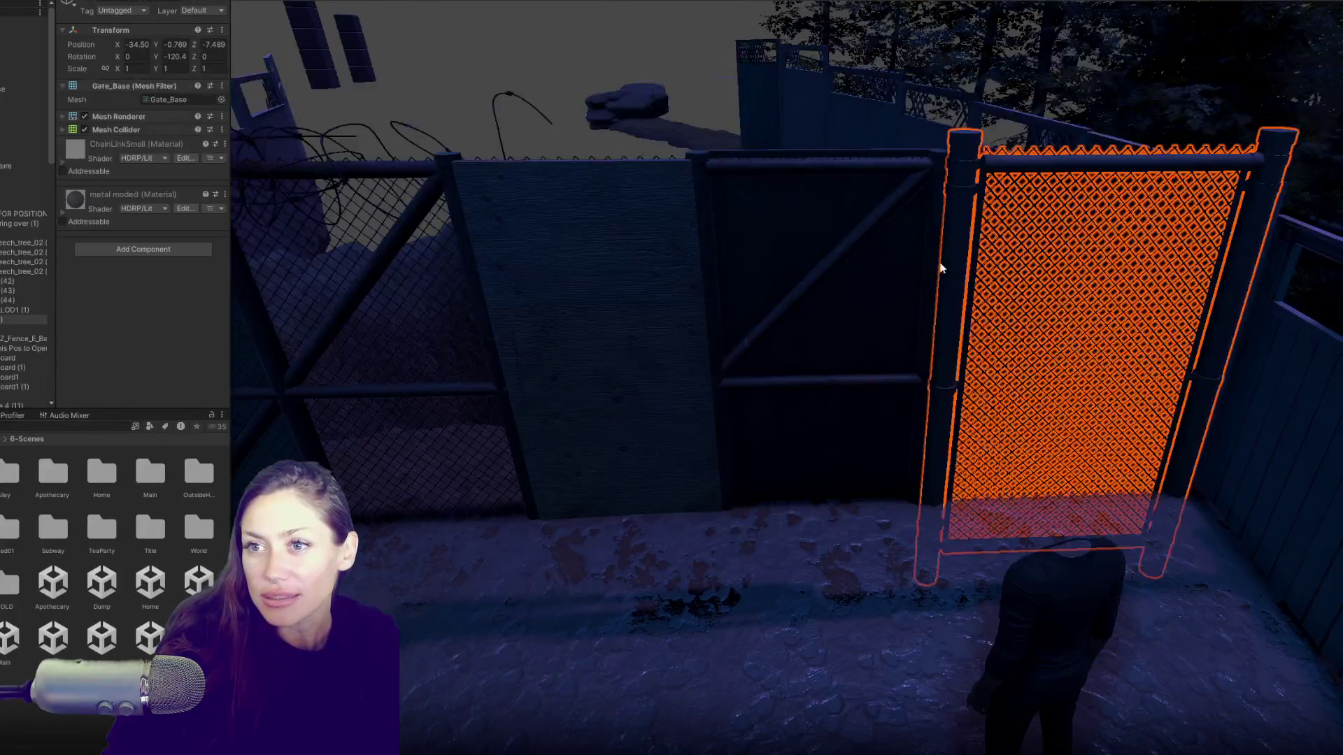
pyautogui.press('f')
pyautogui.click(10, 339)
pyautogui.click(613, 345)
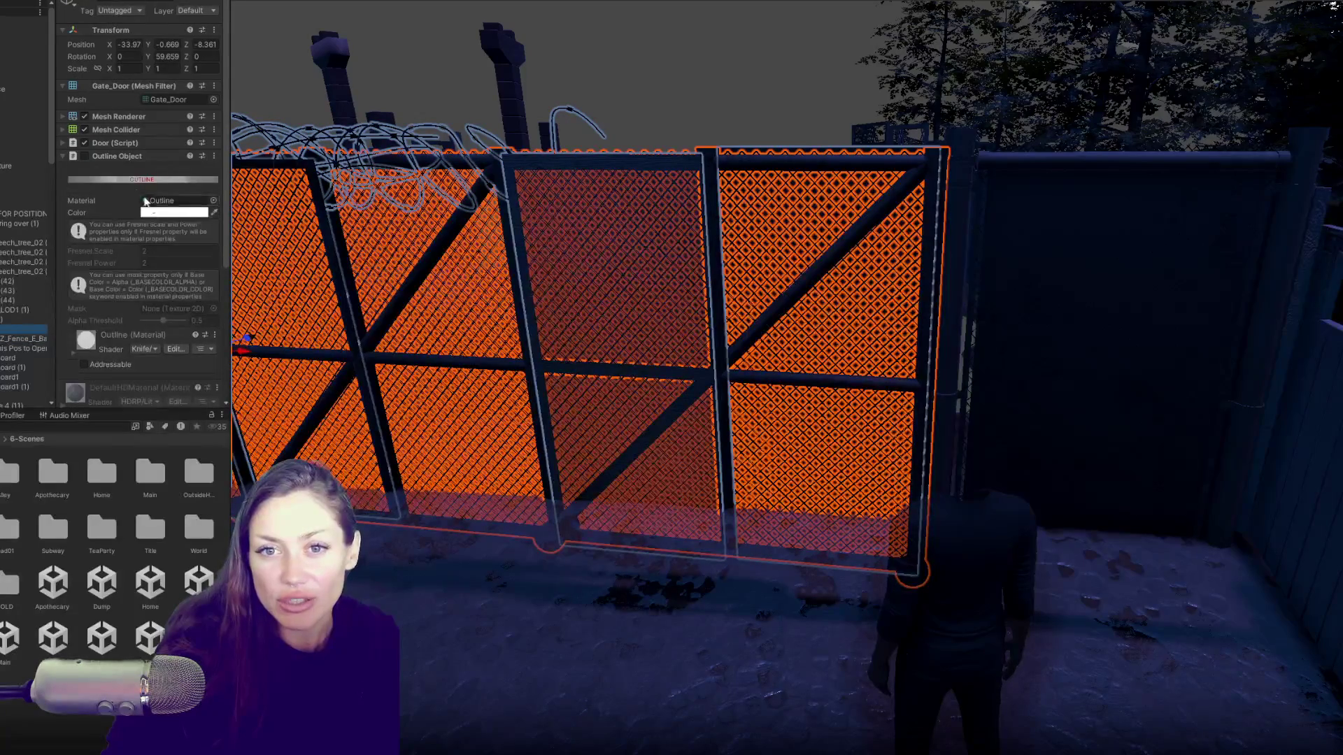
pyautogui.click(123, 143)
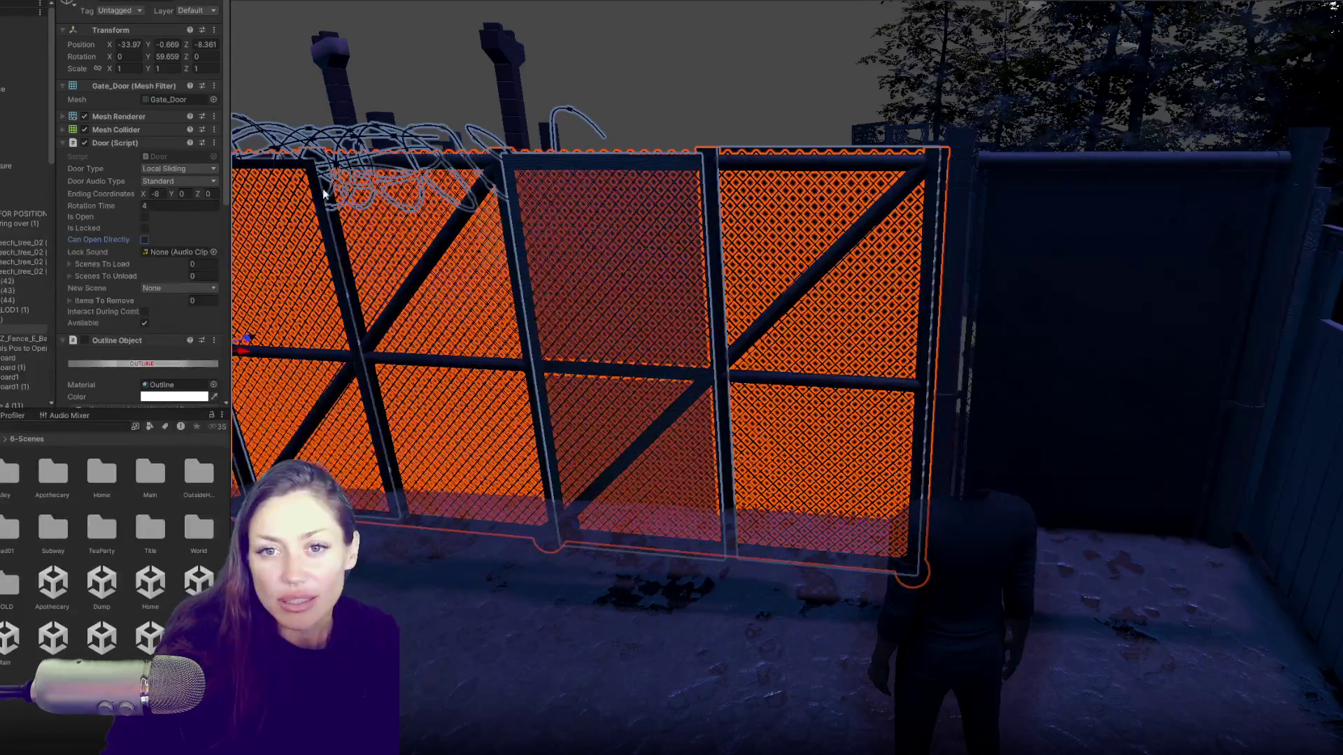
# Step: Browse the gate group, right-hand door, Gate_Door, Gate_Base and Map Board in the Hierarchy
pyautogui.click(28, 223)
pyautogui.click(3, 320)
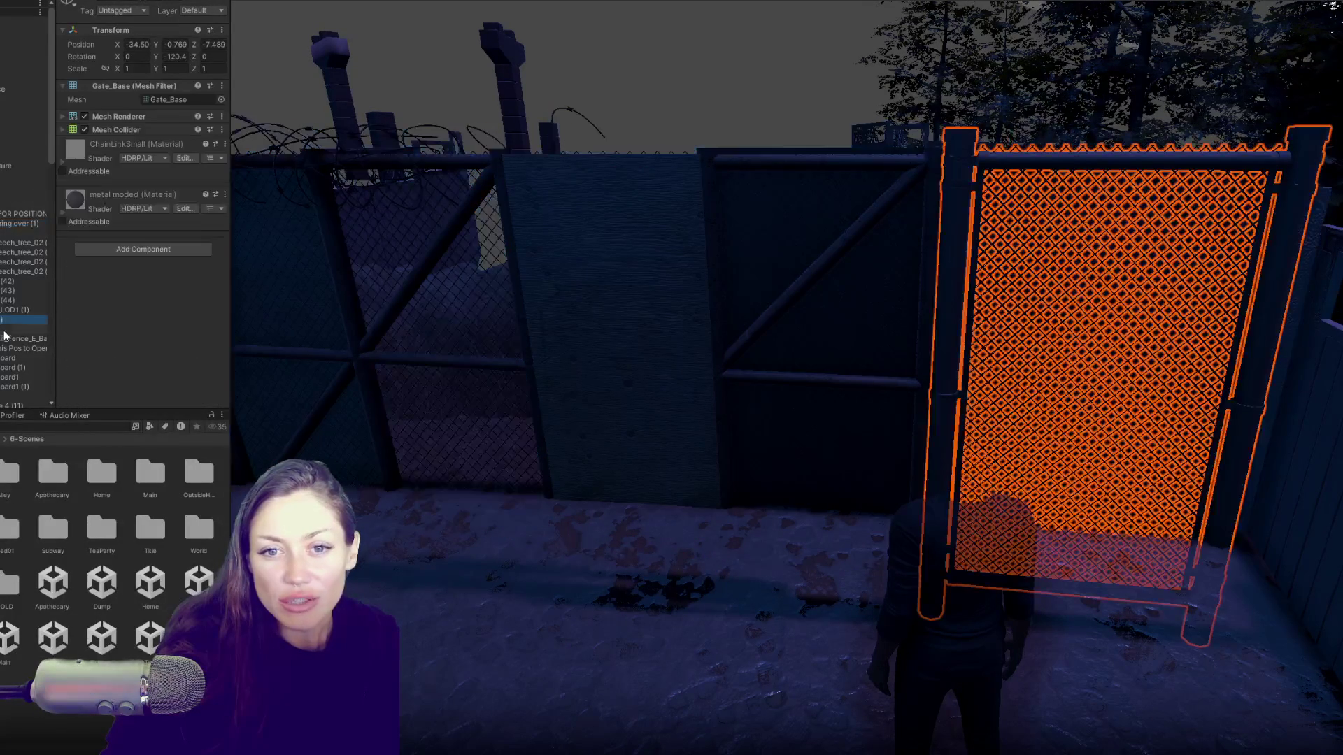
pyautogui.click(4, 329)
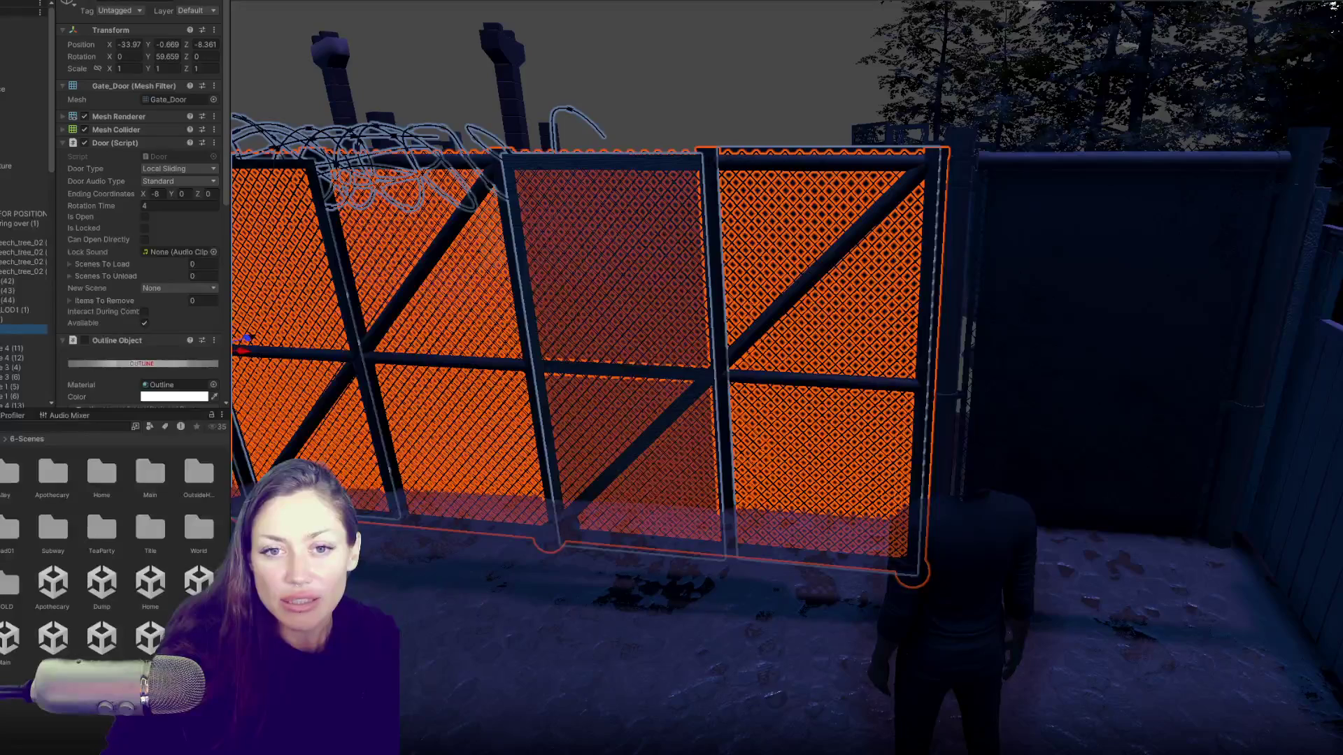
pyautogui.click(4, 338)
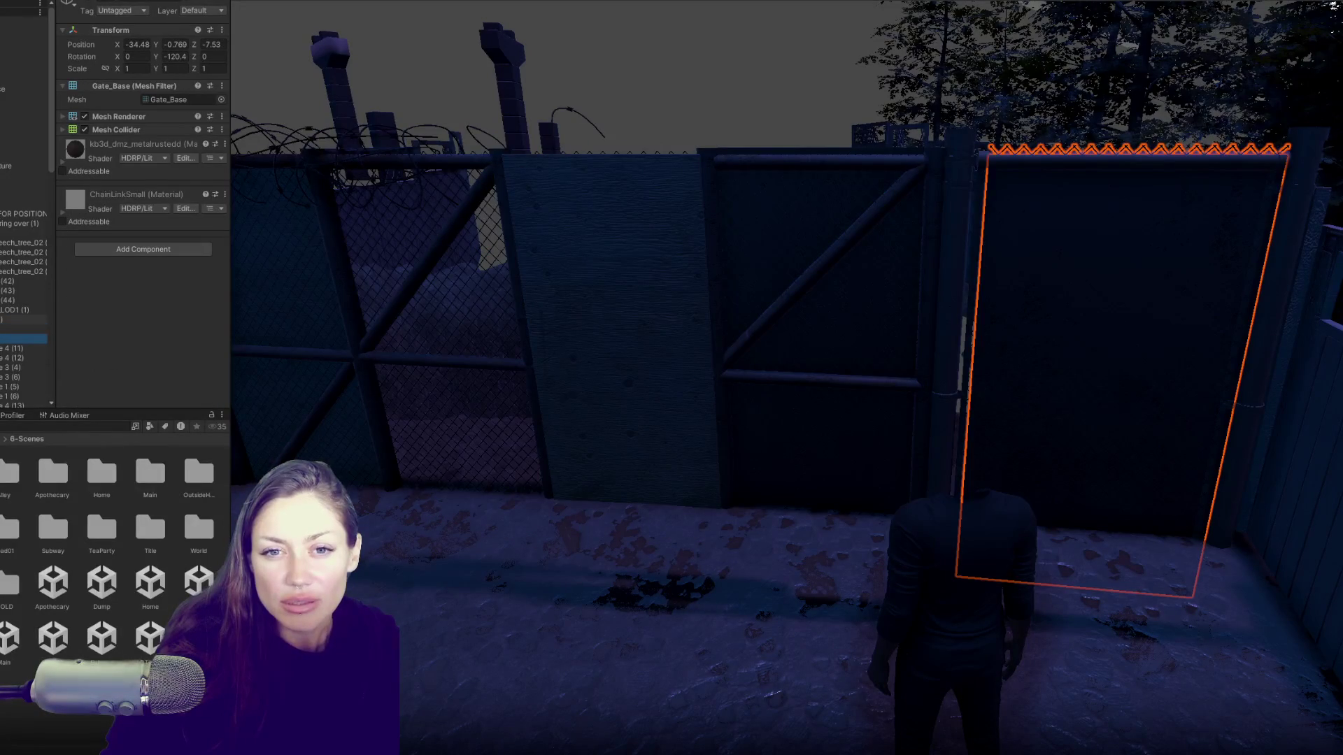
pyautogui.scroll(-5, 2, 322)
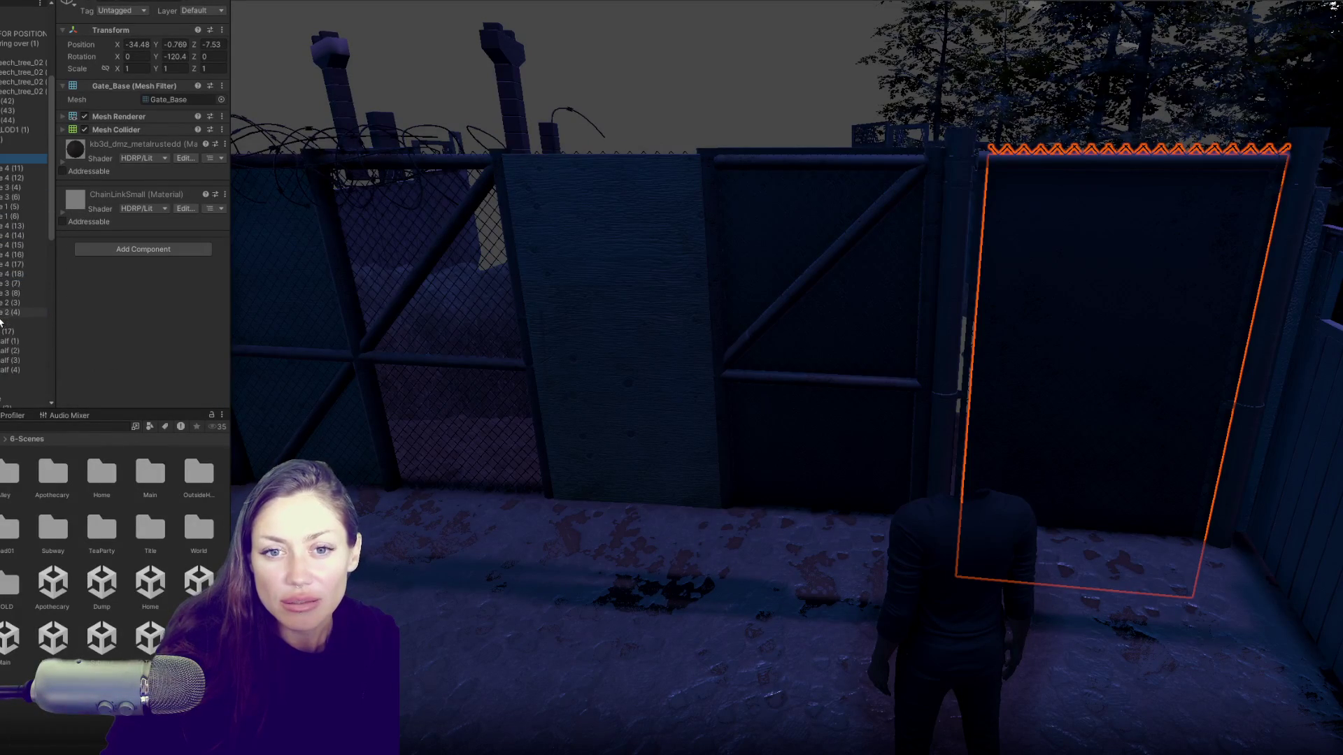
pyautogui.click(2, 321)
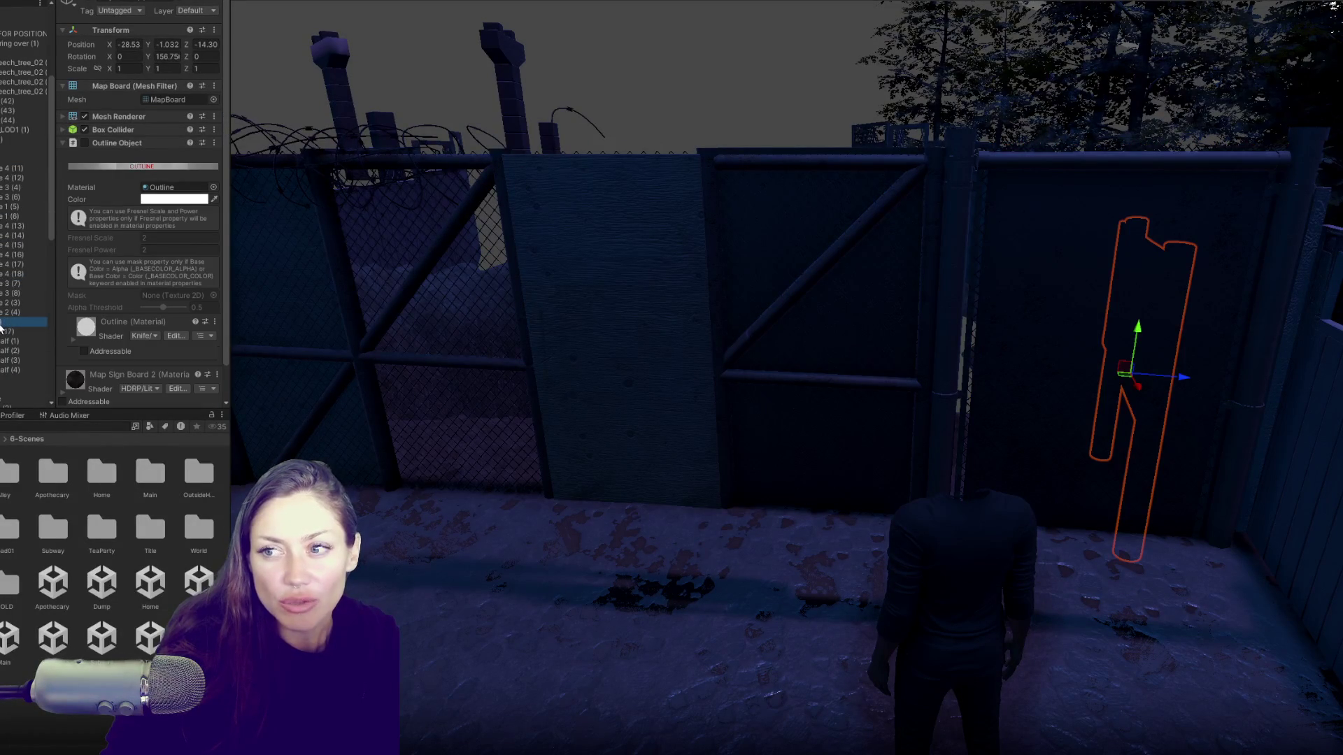
pyautogui.scroll(5, 2, 322)
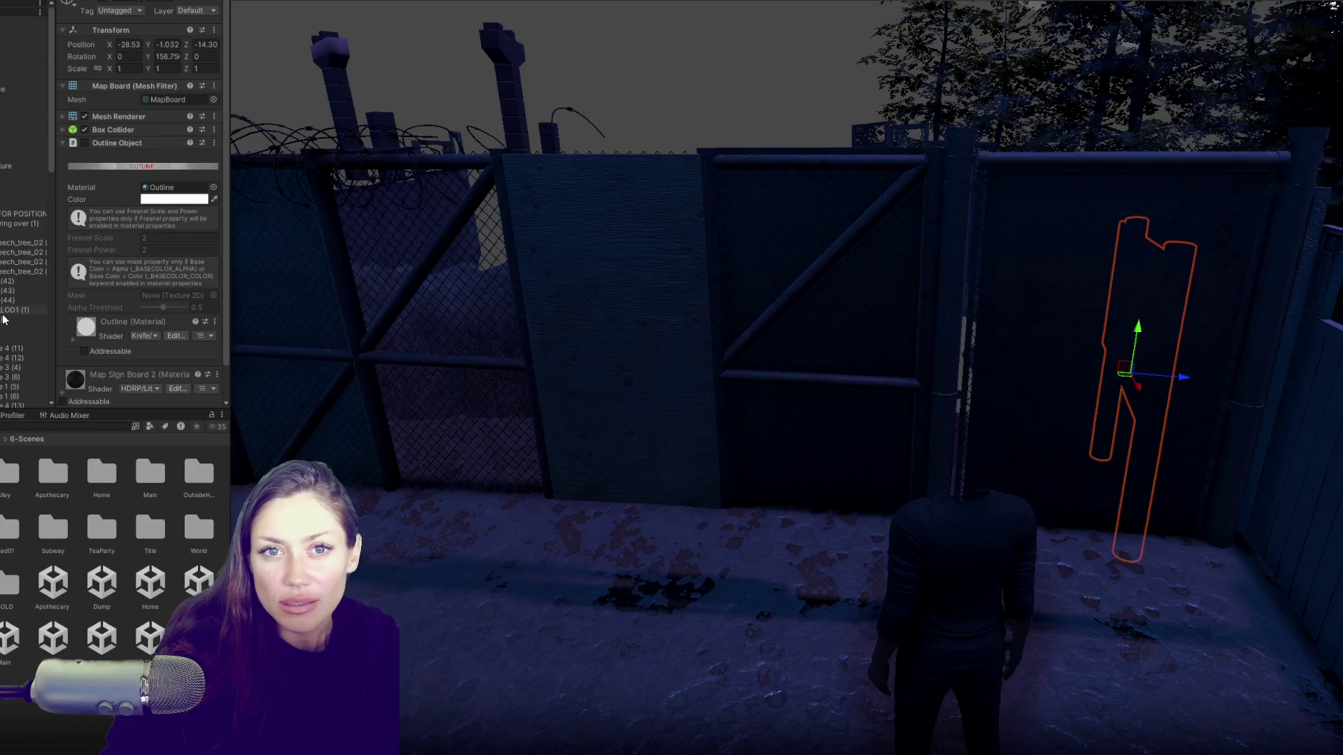
pyautogui.scroll(-4, 3, 320)
pyautogui.scroll(-3, 5, 322)
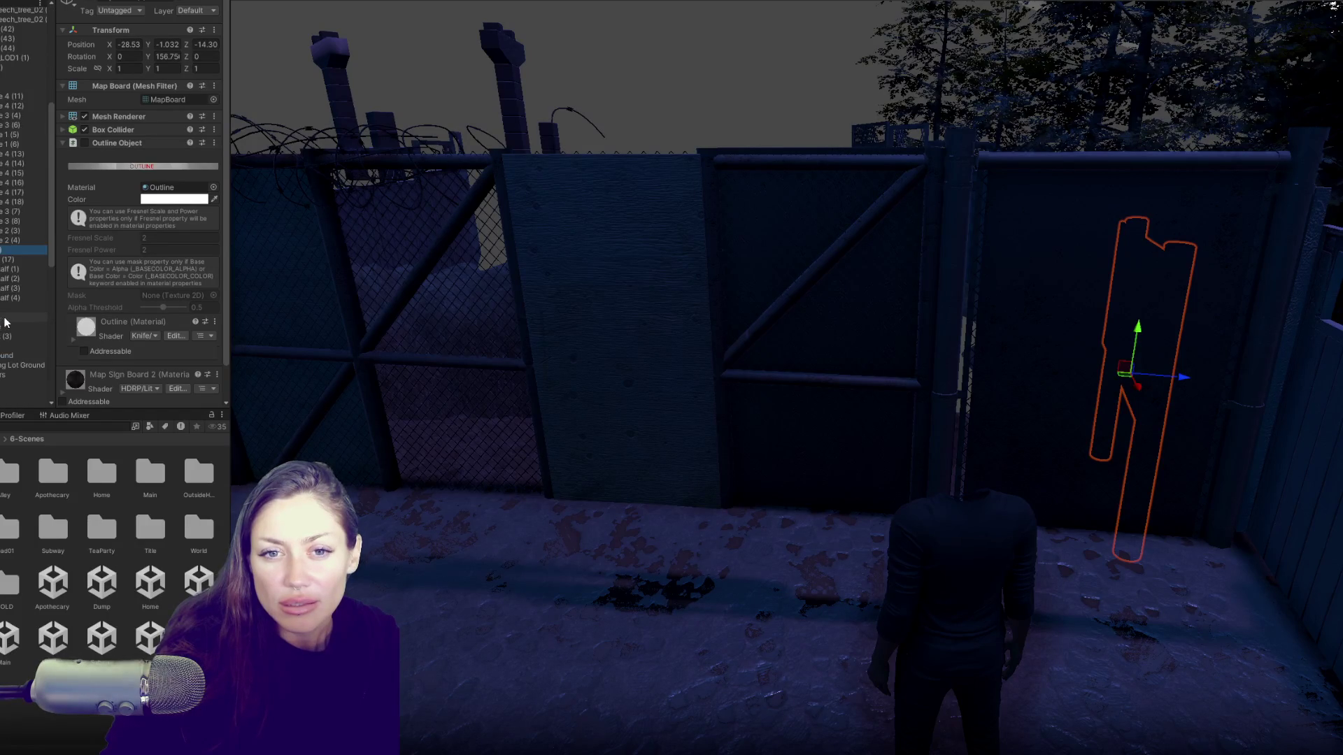
pyautogui.scroll(4, 5, 321)
pyautogui.scroll(3, 1, 138)
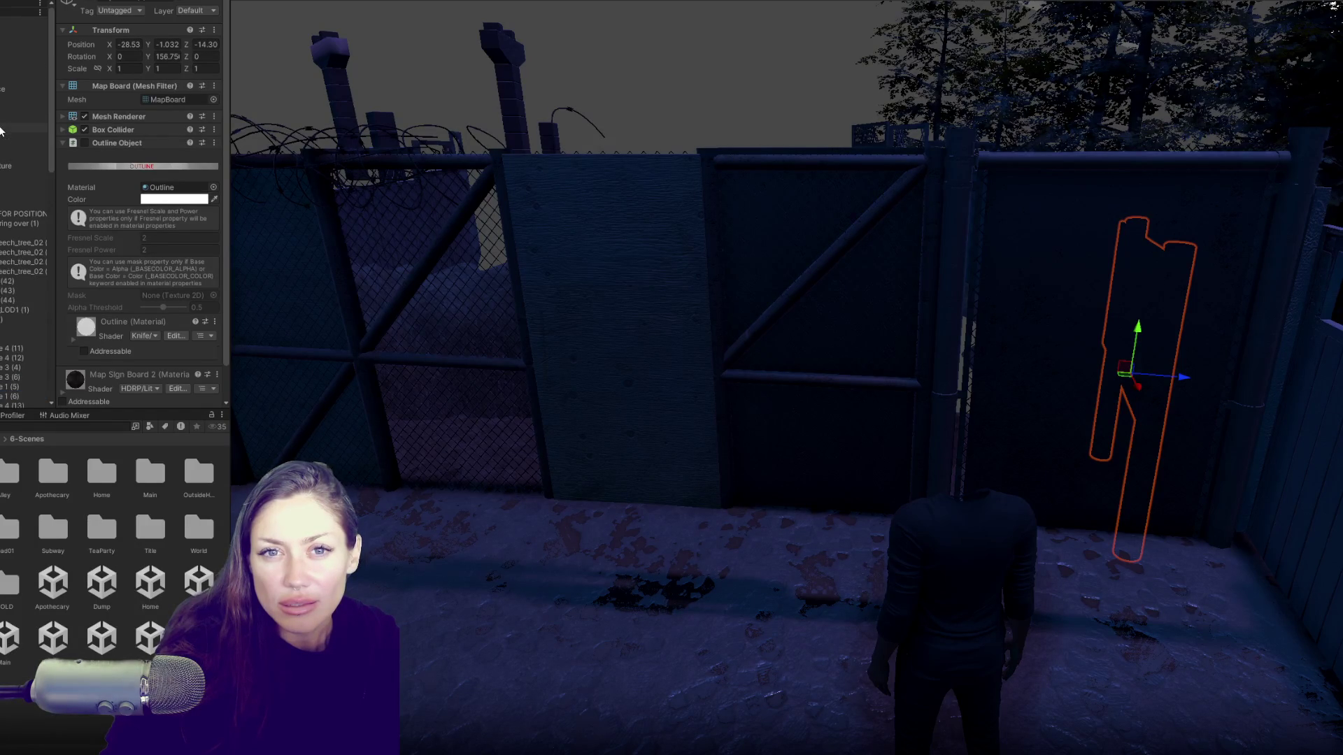
# Step: Check the objects around the fence, settle on Gate_Door's Door script, and start play mode
pyautogui.click(433, 201)
pyautogui.click(554, 211)
pyautogui.click(392, 168)
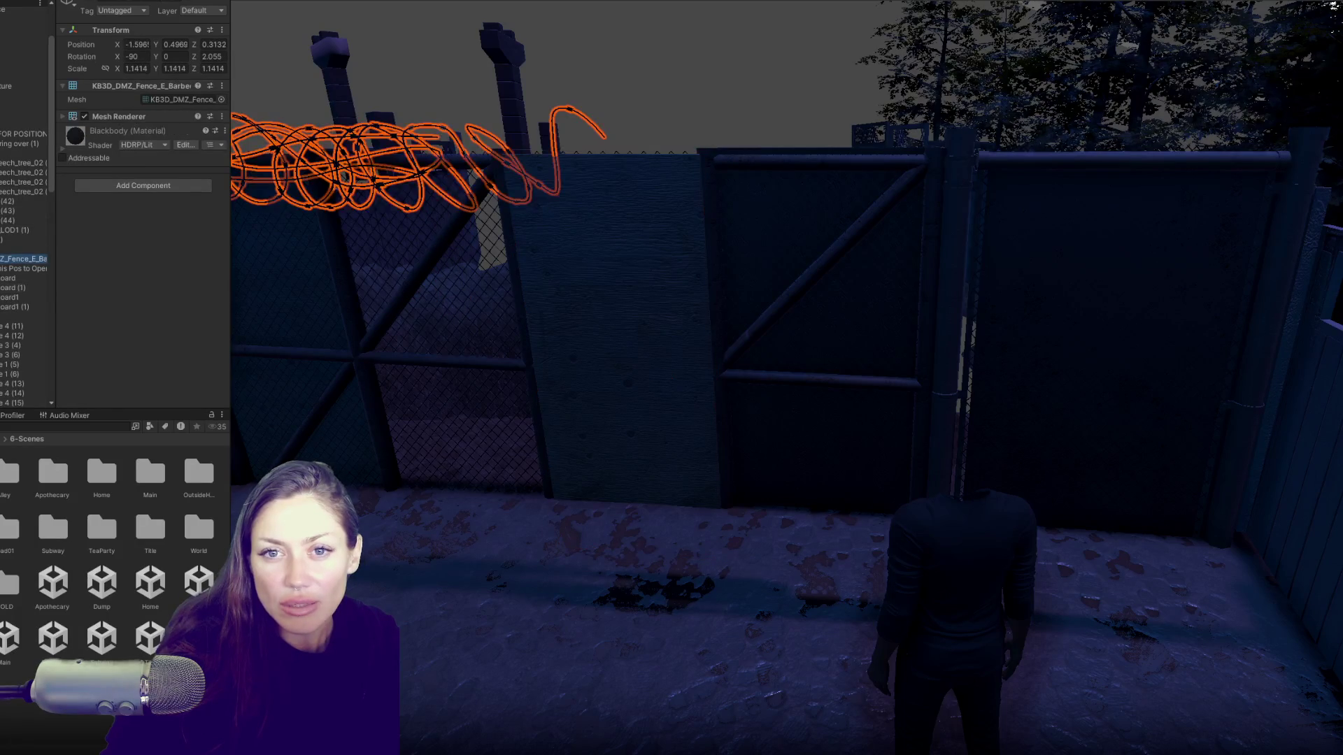
pyautogui.press('Down')
pyautogui.press('Down')
pyautogui.press('Down')
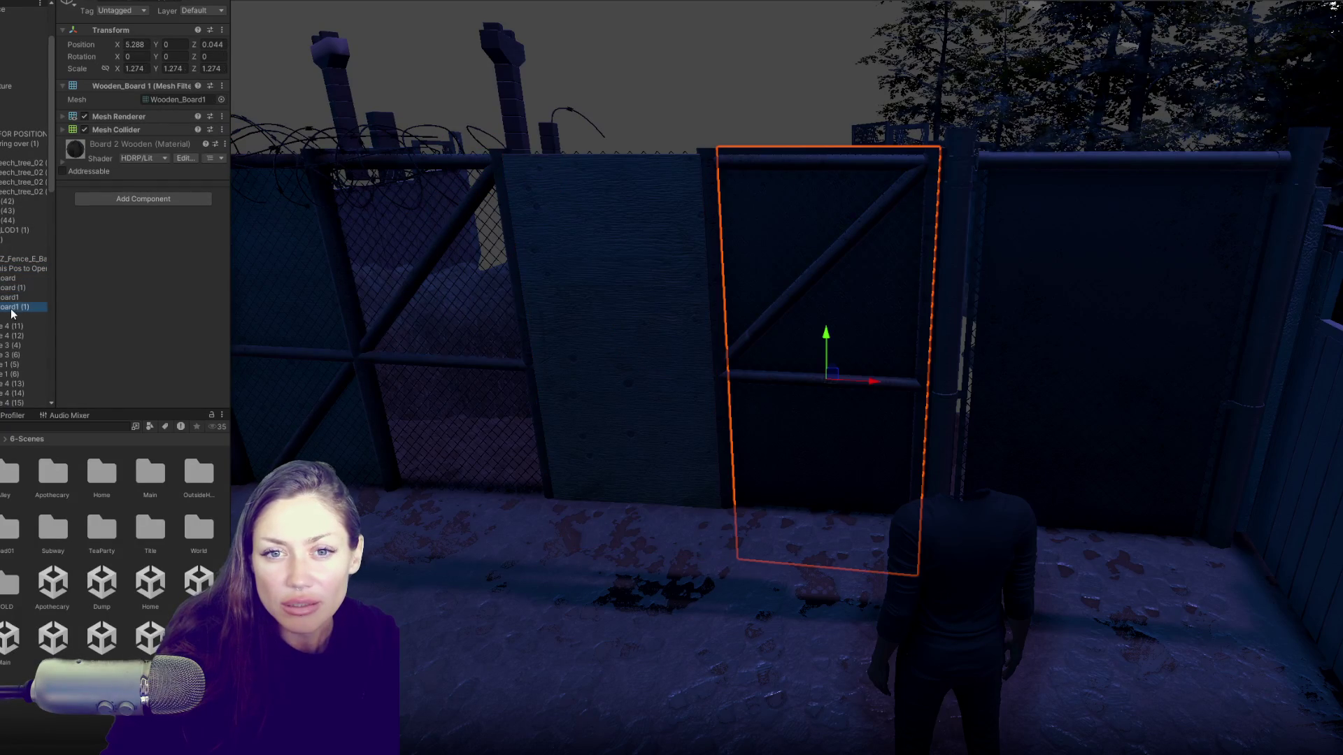
pyautogui.click(2, 251)
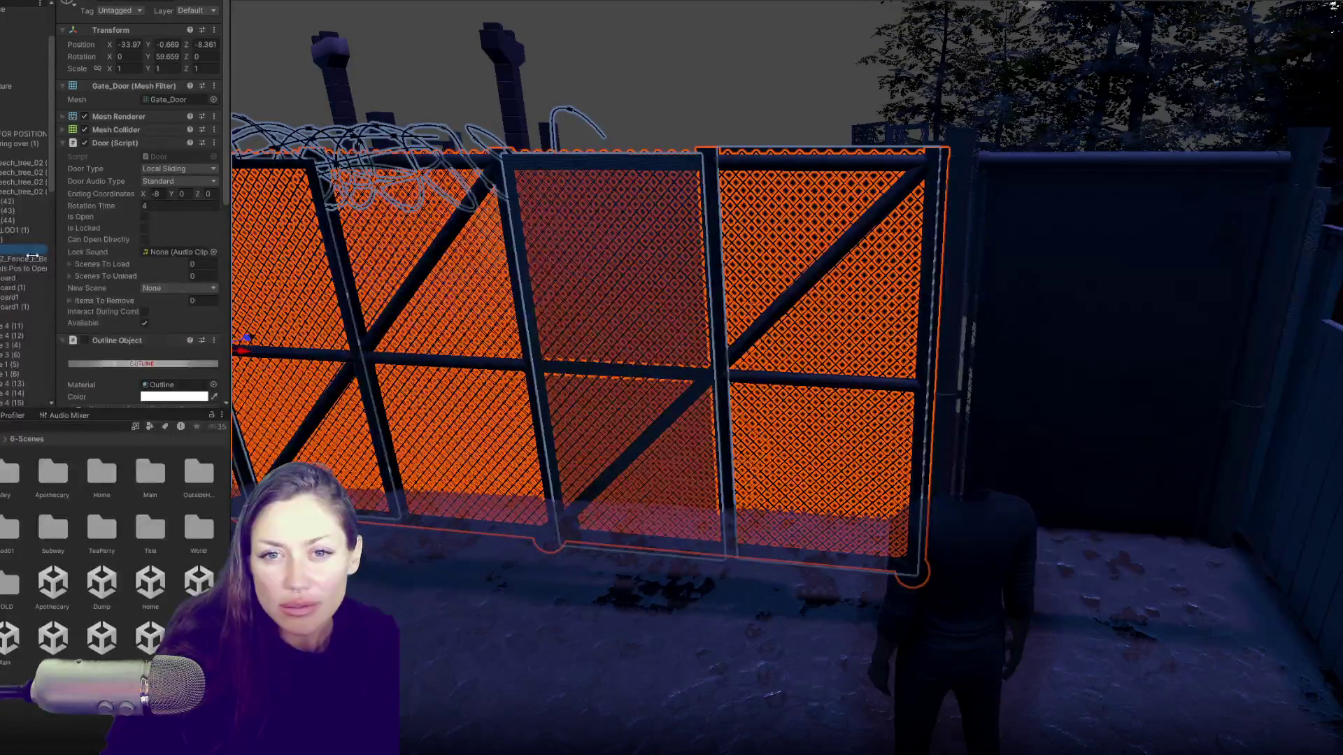
pyautogui.click(22, 245)
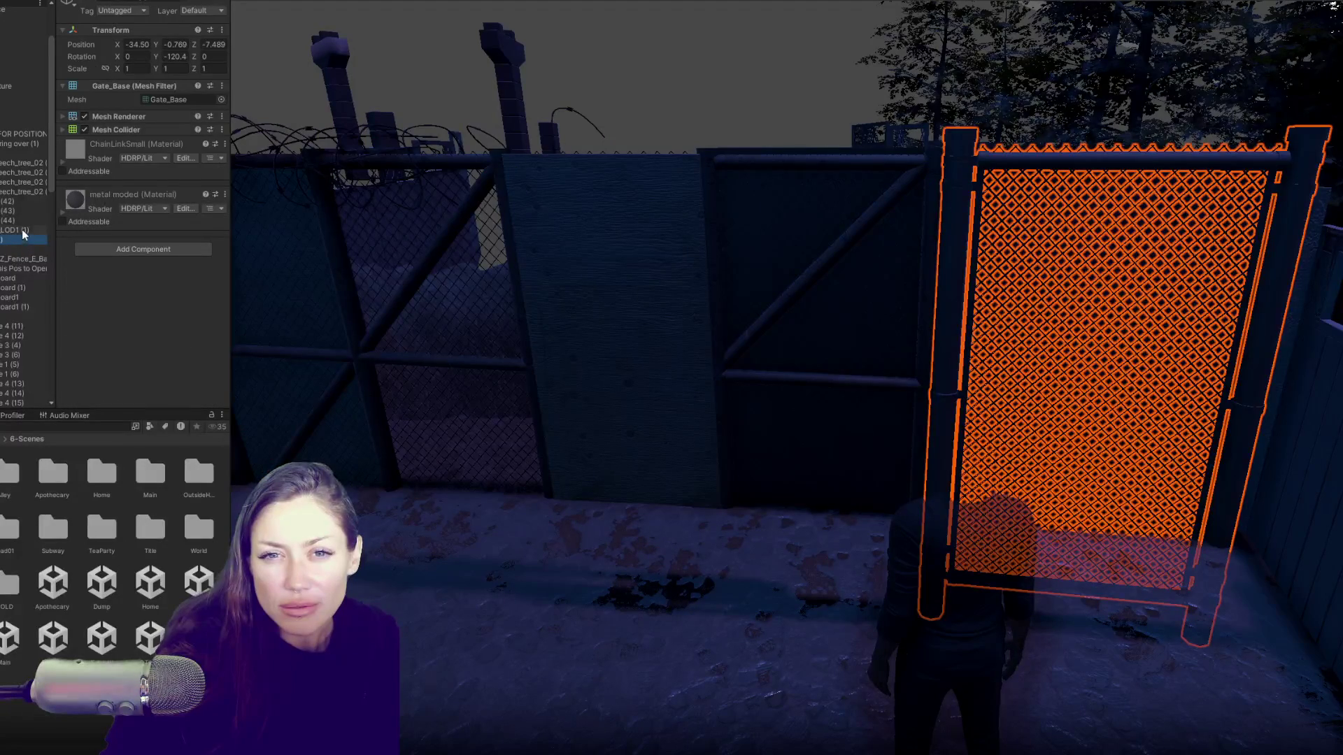
pyautogui.click(9, 146)
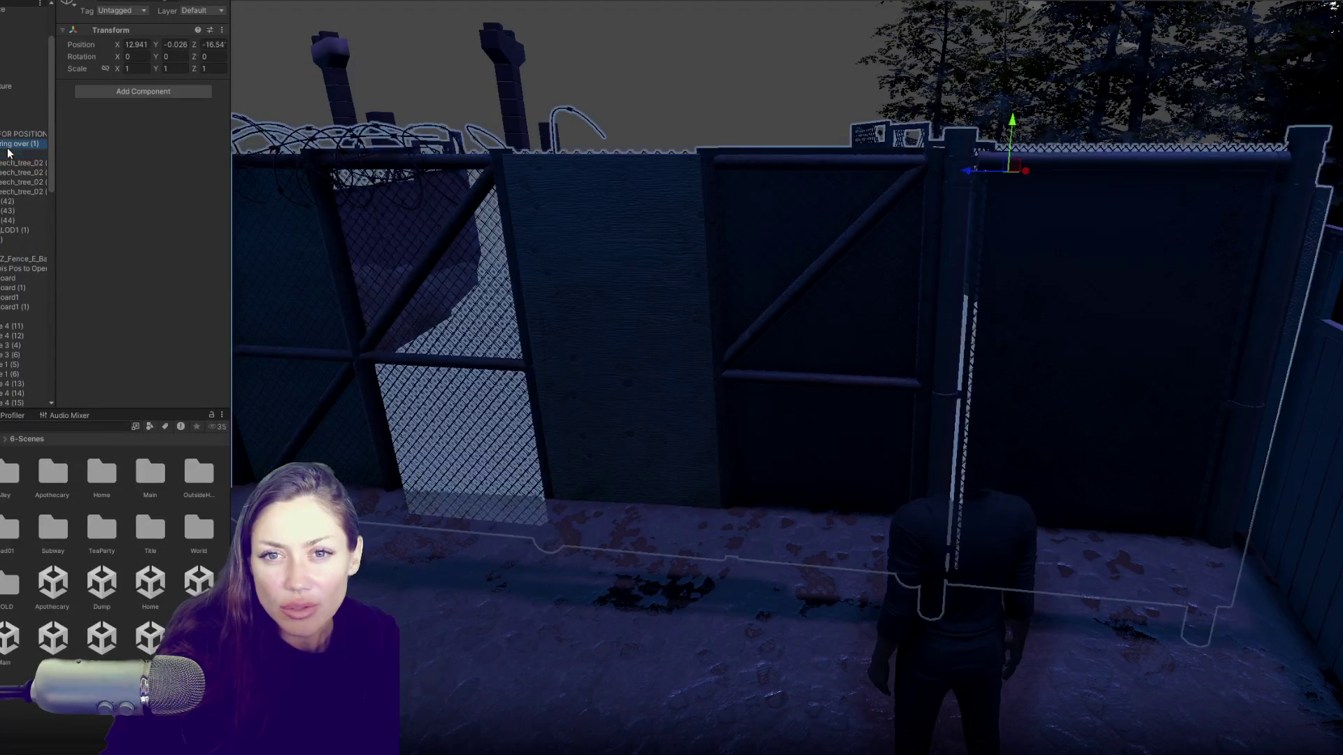
pyautogui.click(7, 251)
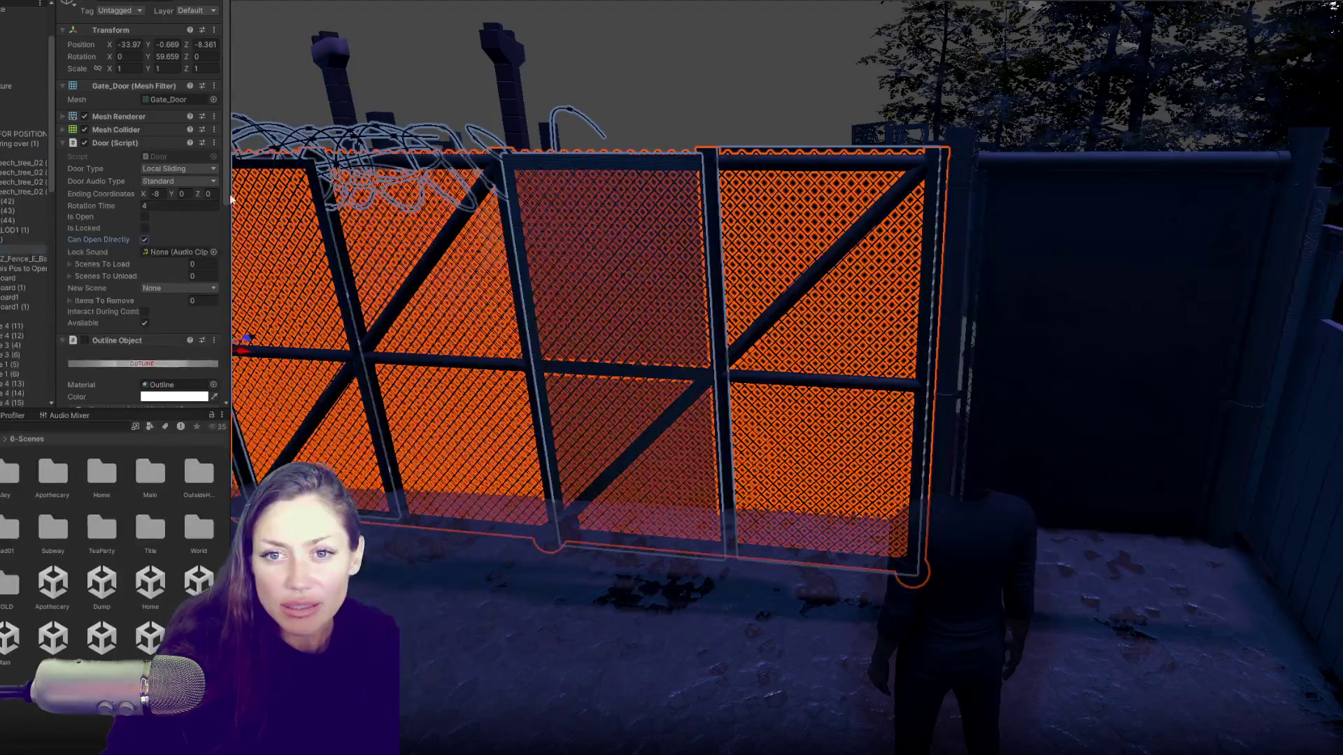
pyautogui.hotkey('ctrl', '2')
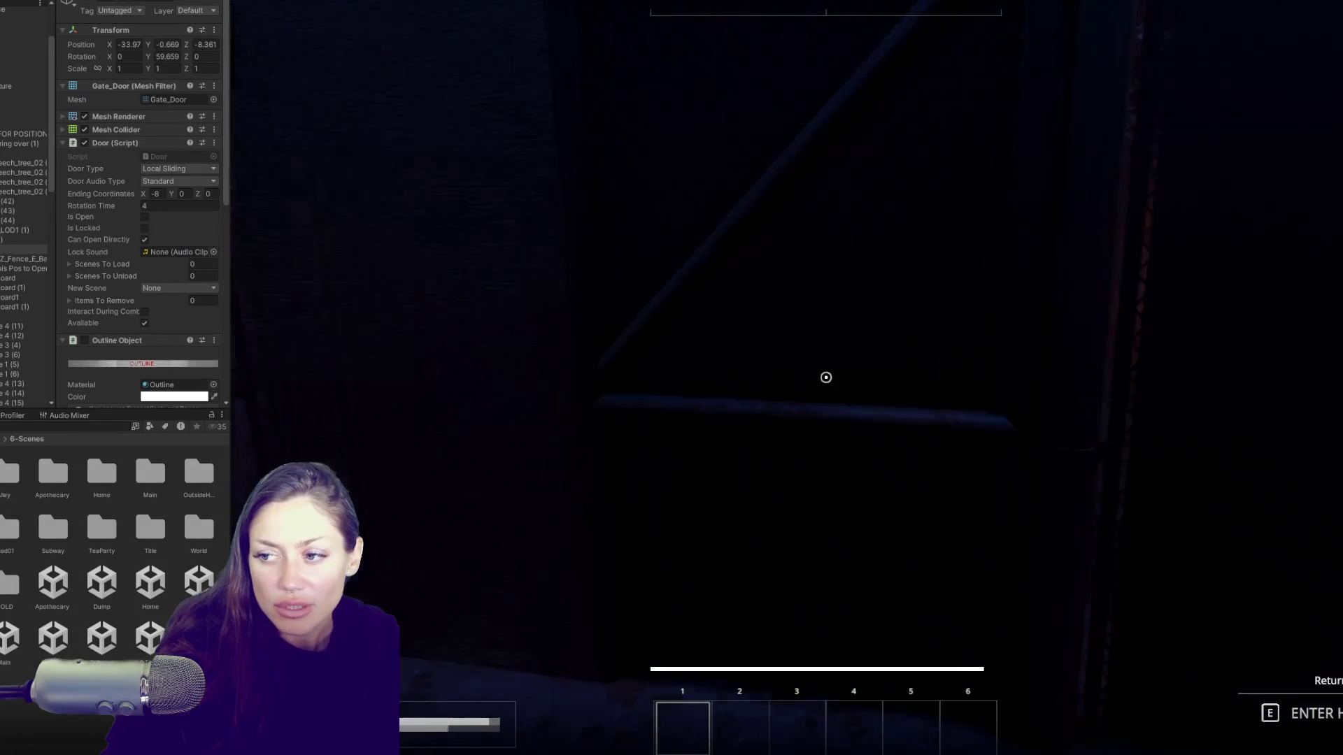
# Step: Turn off Can Open Directly on Gate_Door's Door script
pyautogui.click(145, 240)
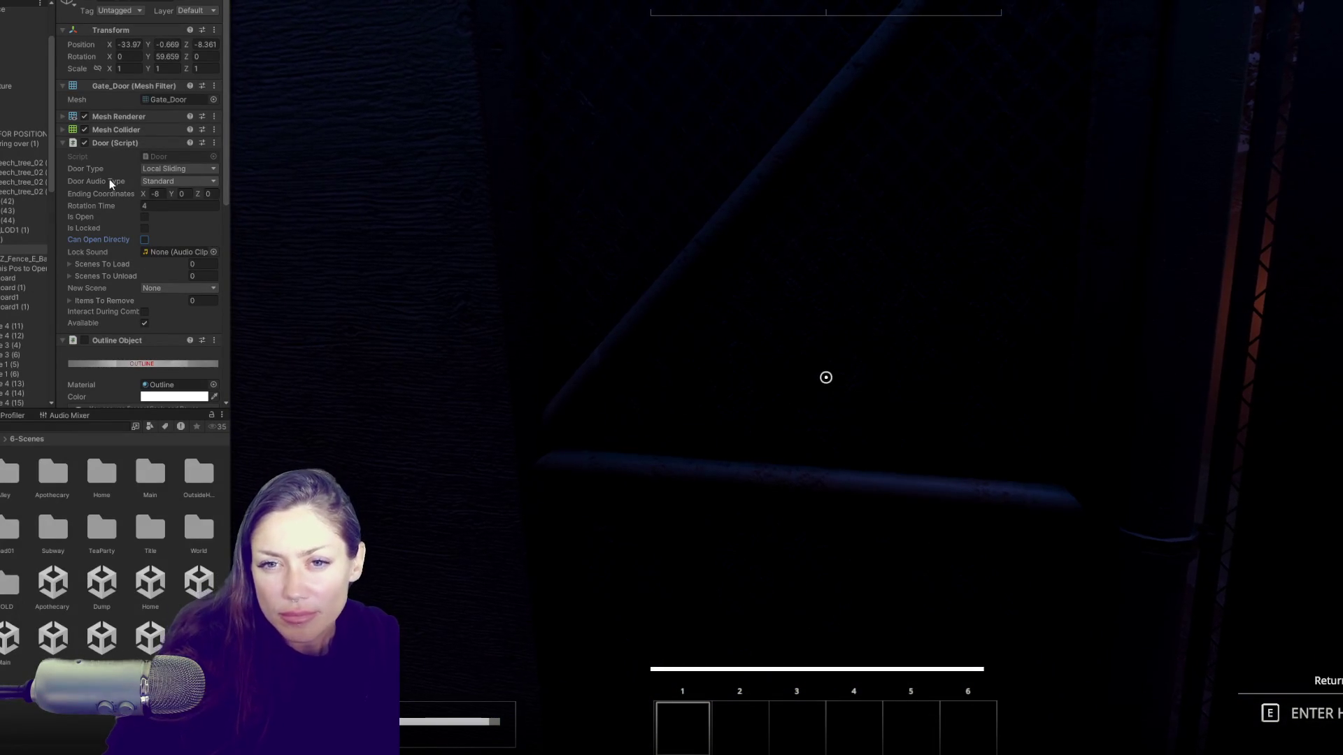
pyautogui.scroll(-5, 114, 270)
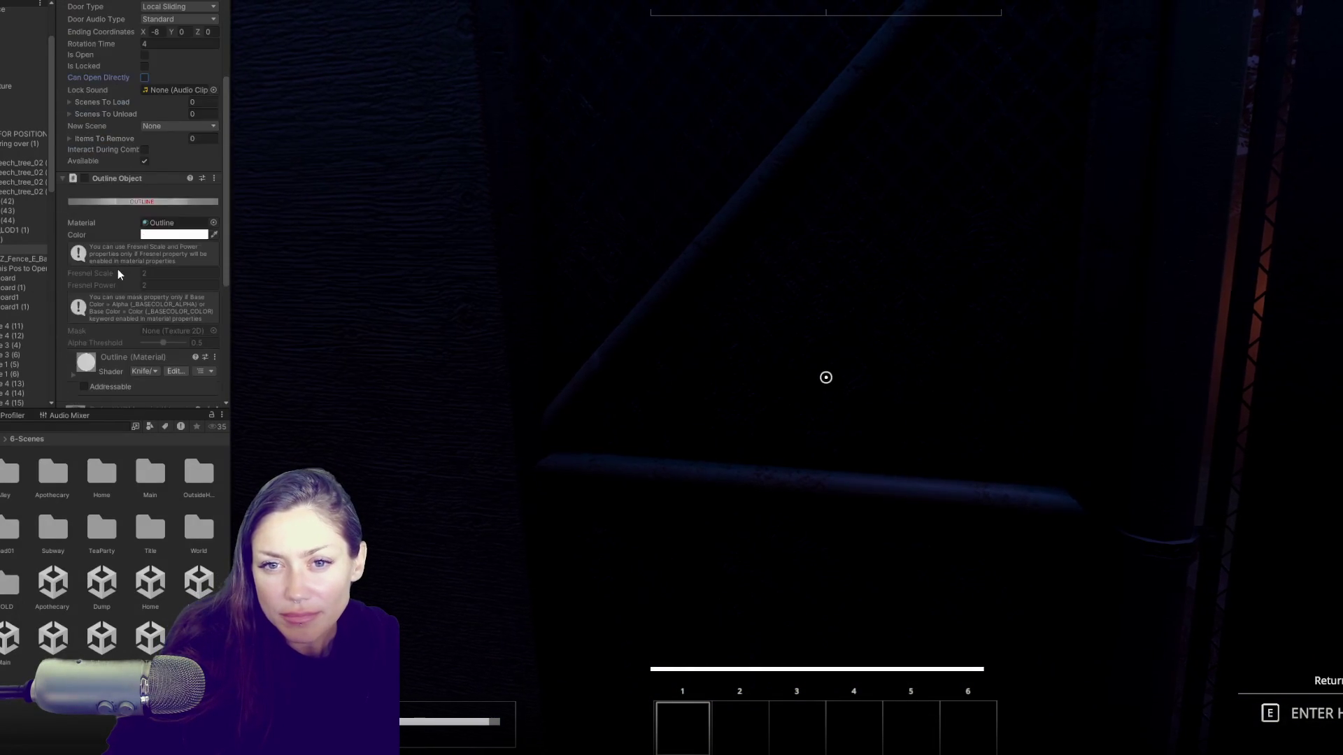
pyautogui.scroll(-7, 117, 269)
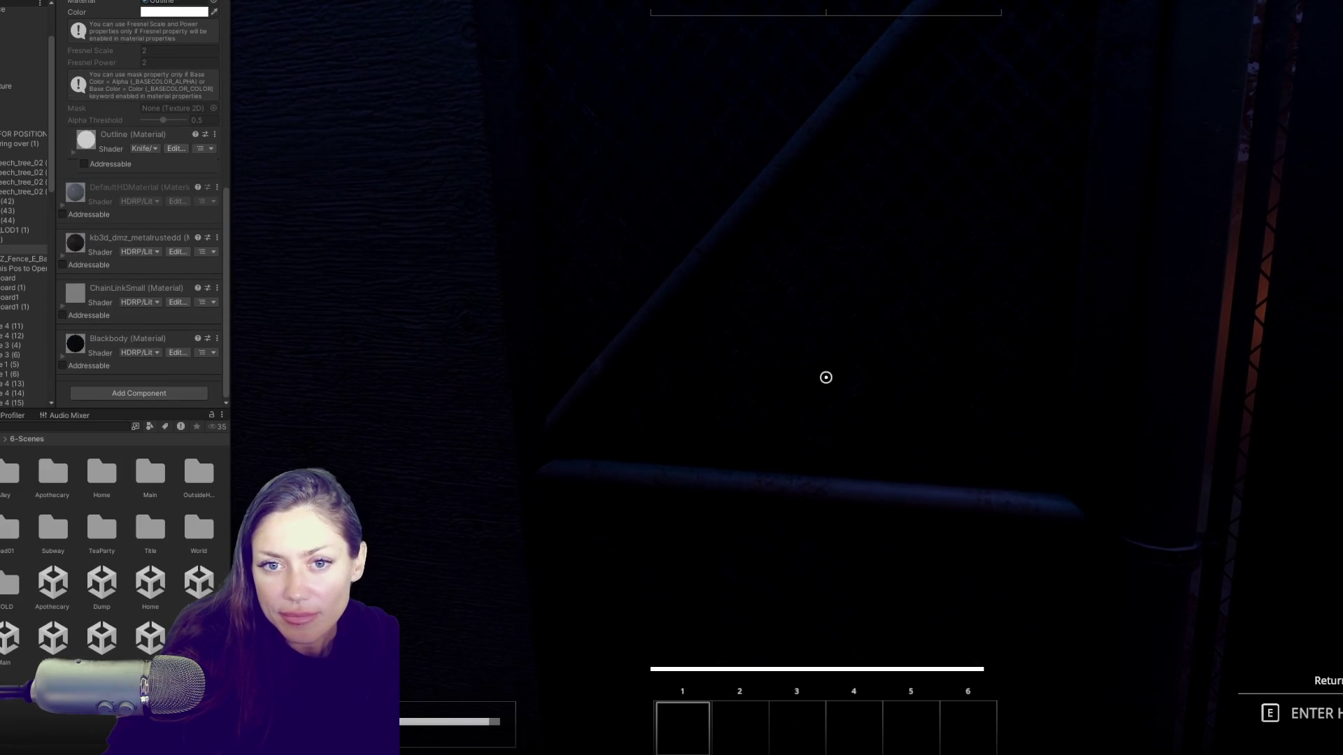
# Step: In the running game, walk up to the padlocked gate and try to go through it
pyautogui.press('e')
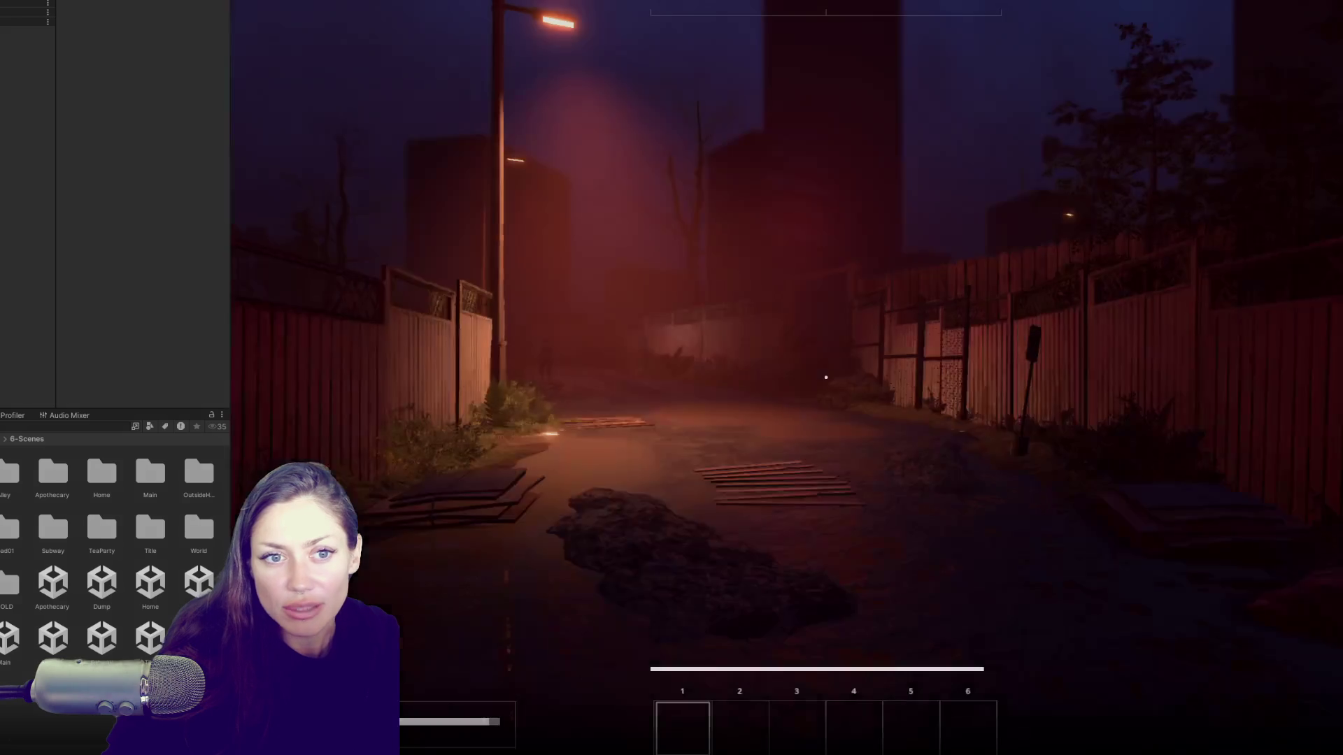
pyautogui.press('w')
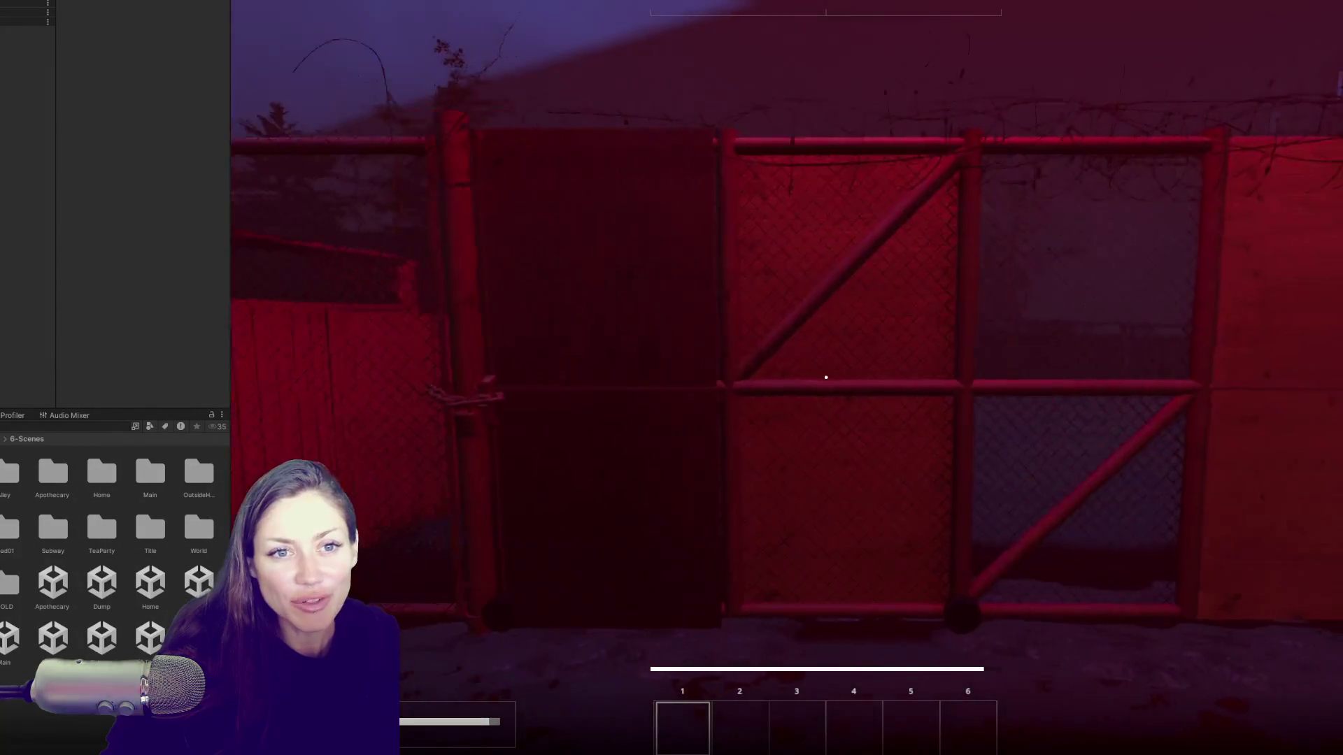
pyautogui.press('w')
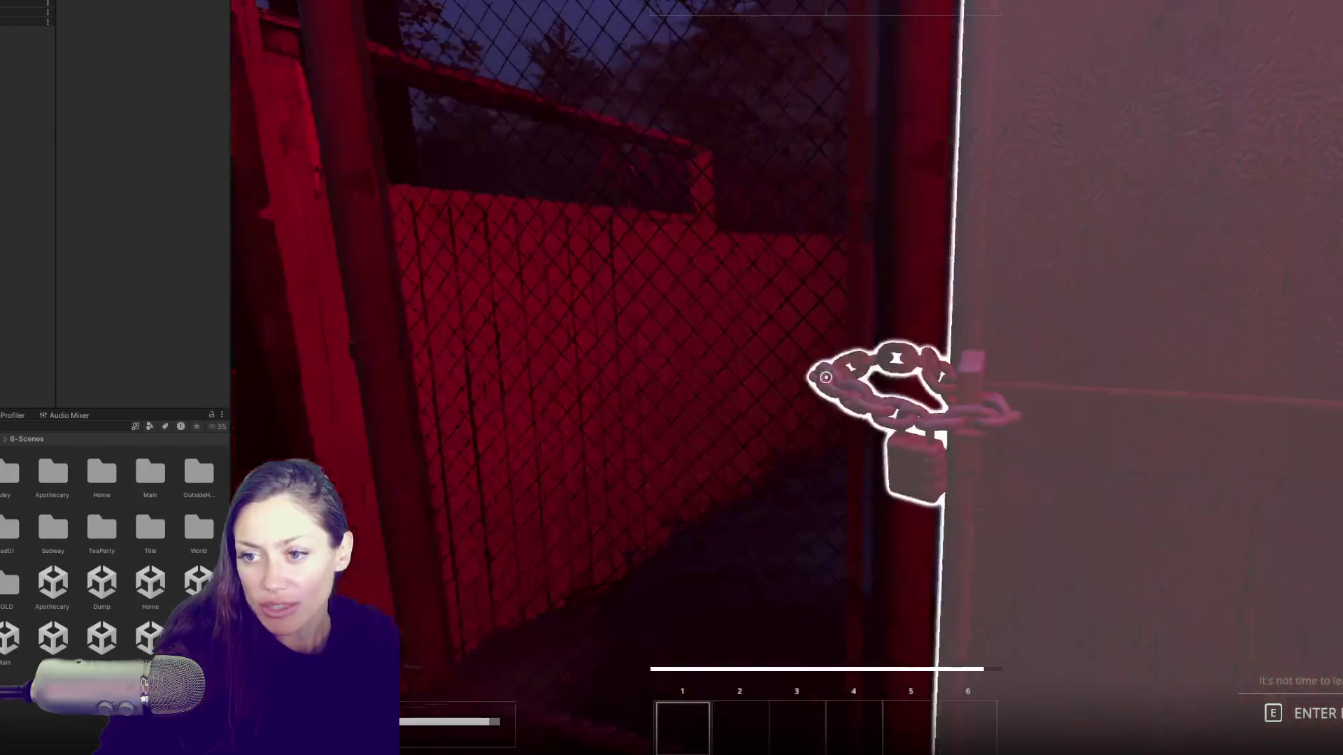
pyautogui.press('e')
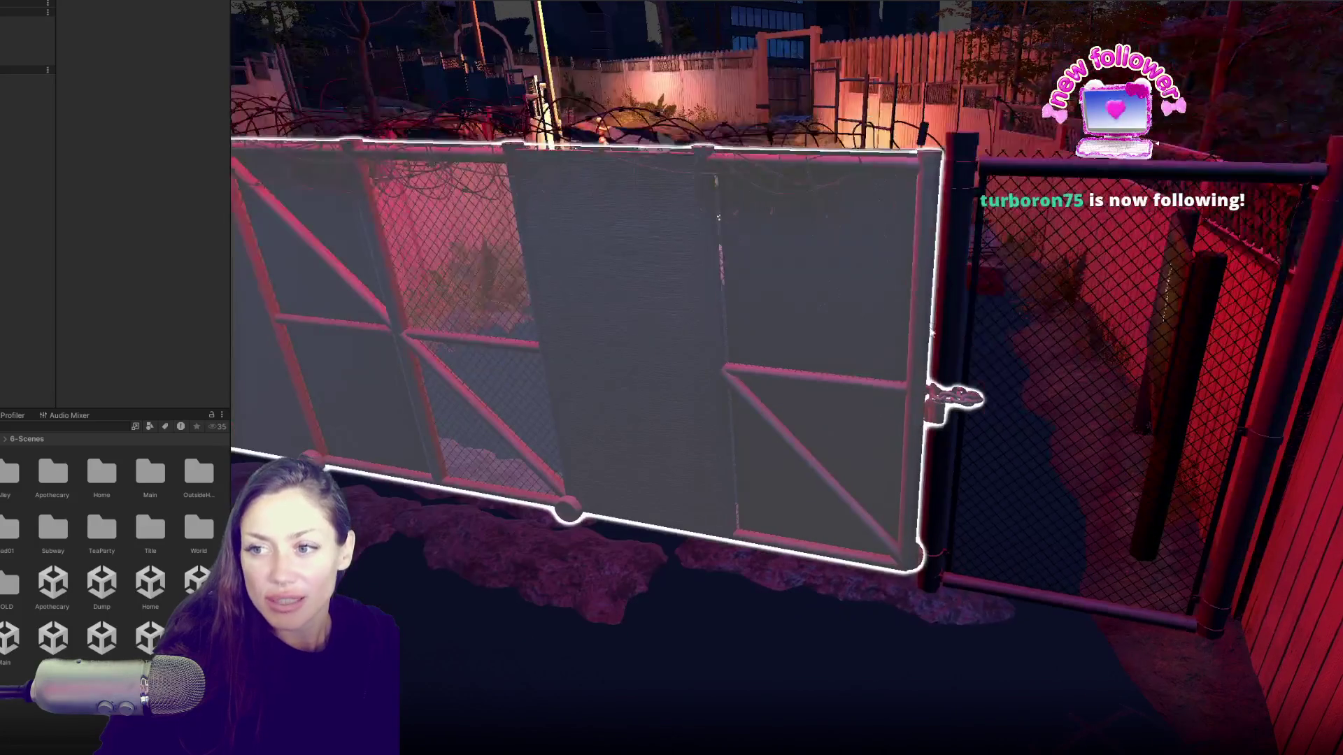
# Step: Review the gate door's Door script settings, collapsing and re-expanding them
pyautogui.click(353, 249)
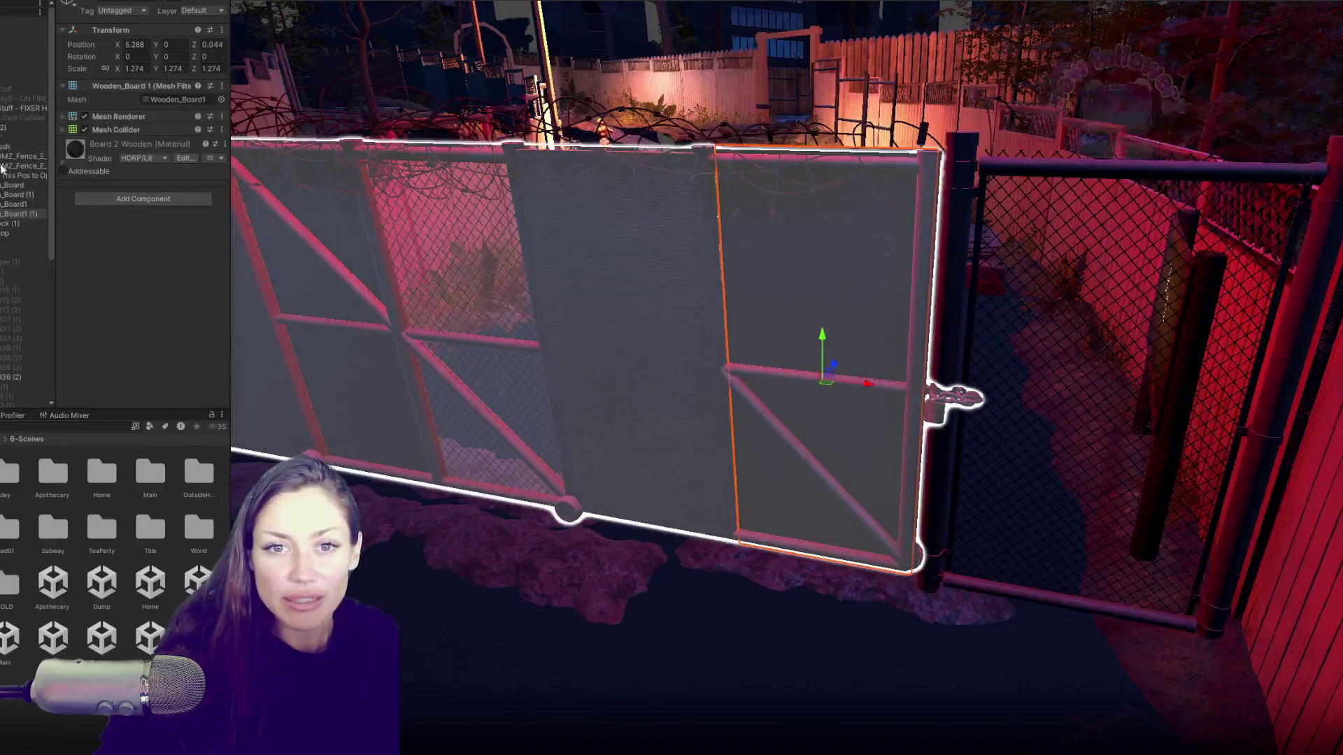
pyautogui.click(7, 140)
pyautogui.click(108, 145)
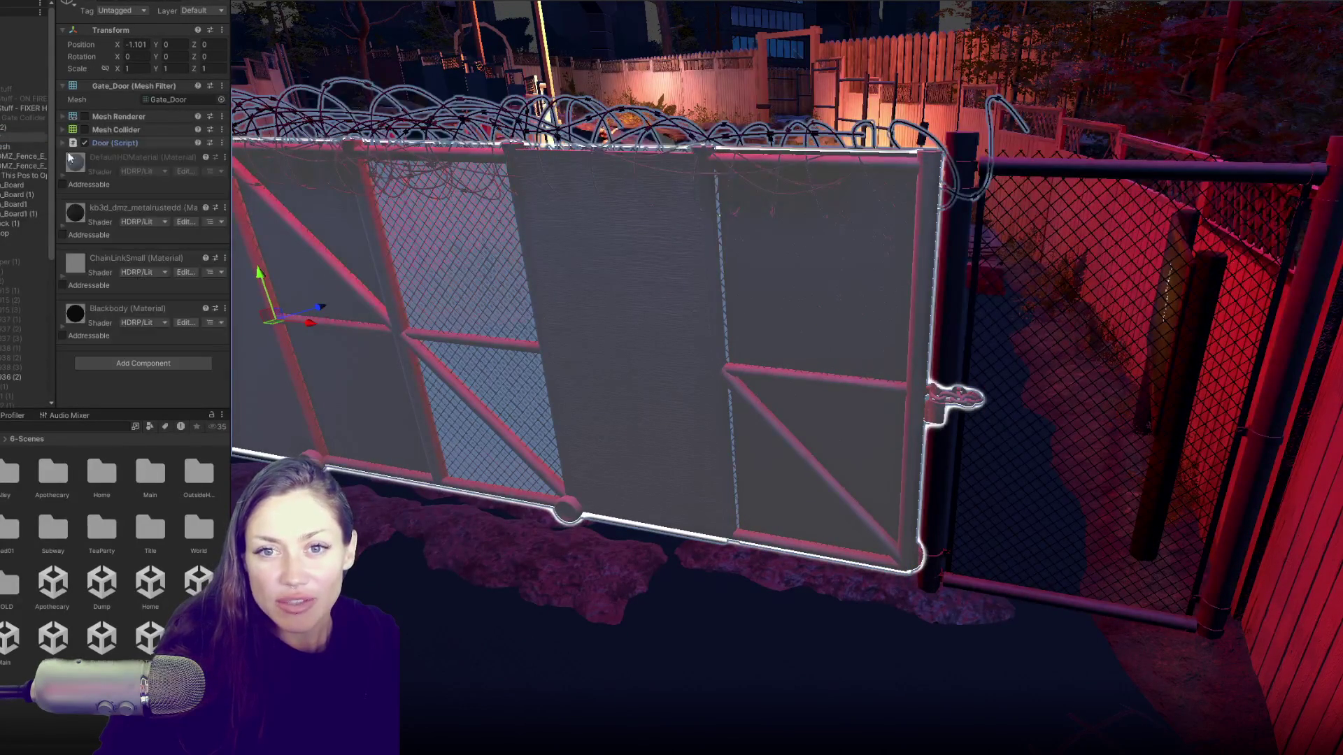
pyautogui.click(4, 128)
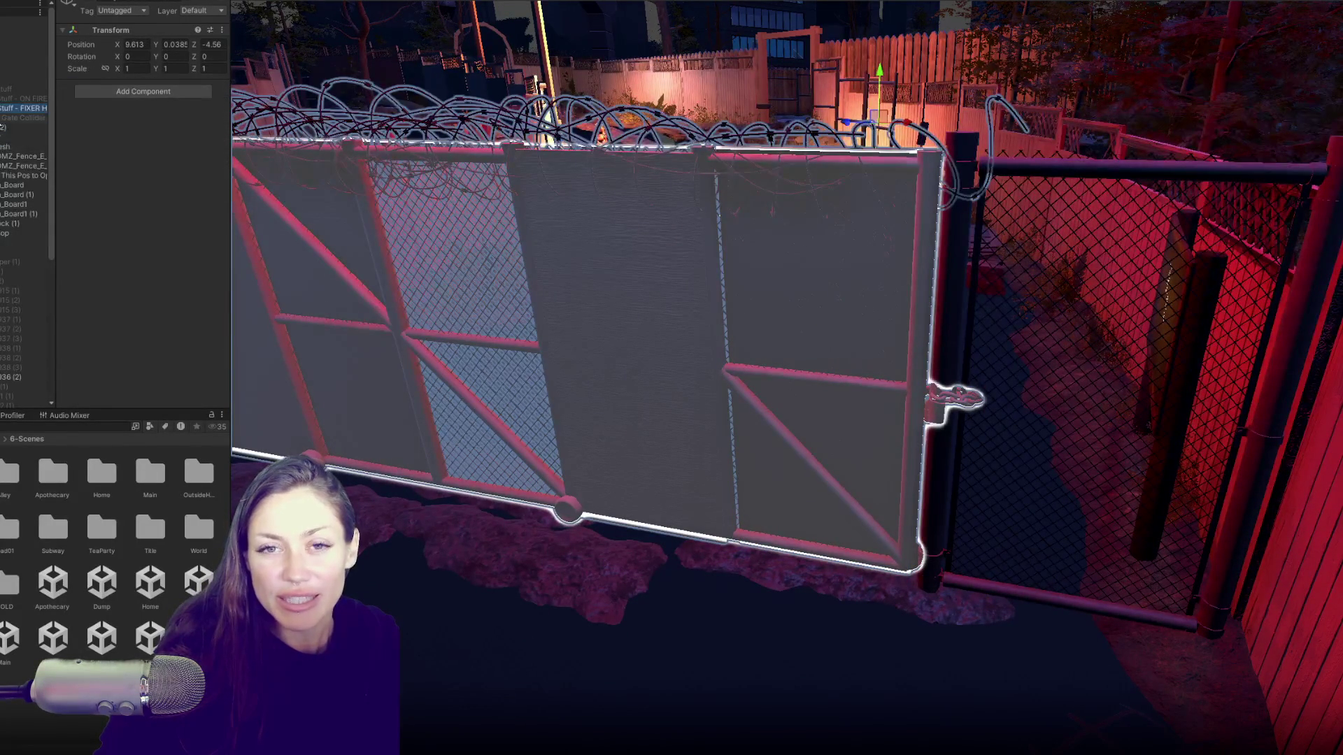
pyautogui.click(8, 139)
pyautogui.click(108, 143)
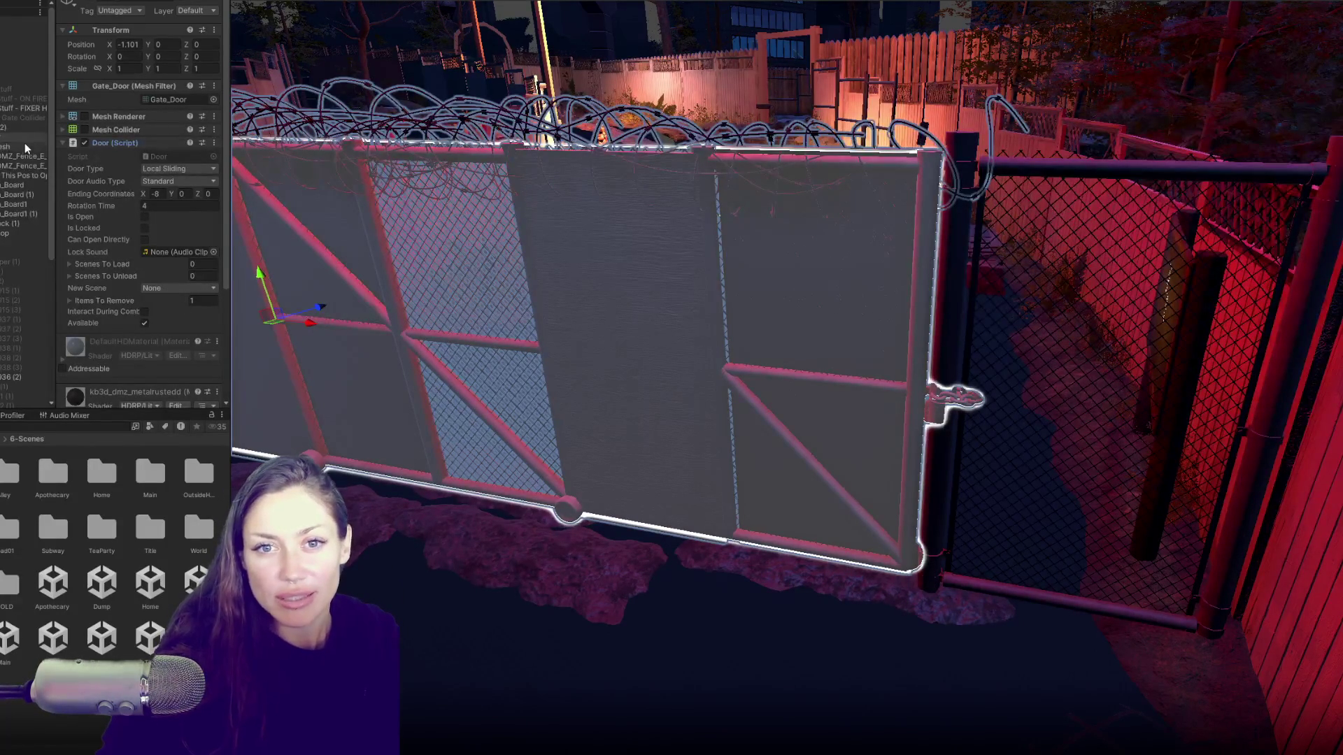
# Step: Inspect the gate's scene-change trigger cube, then open the Apothecary scene
pyautogui.click(6, 127)
pyautogui.click(7, 118)
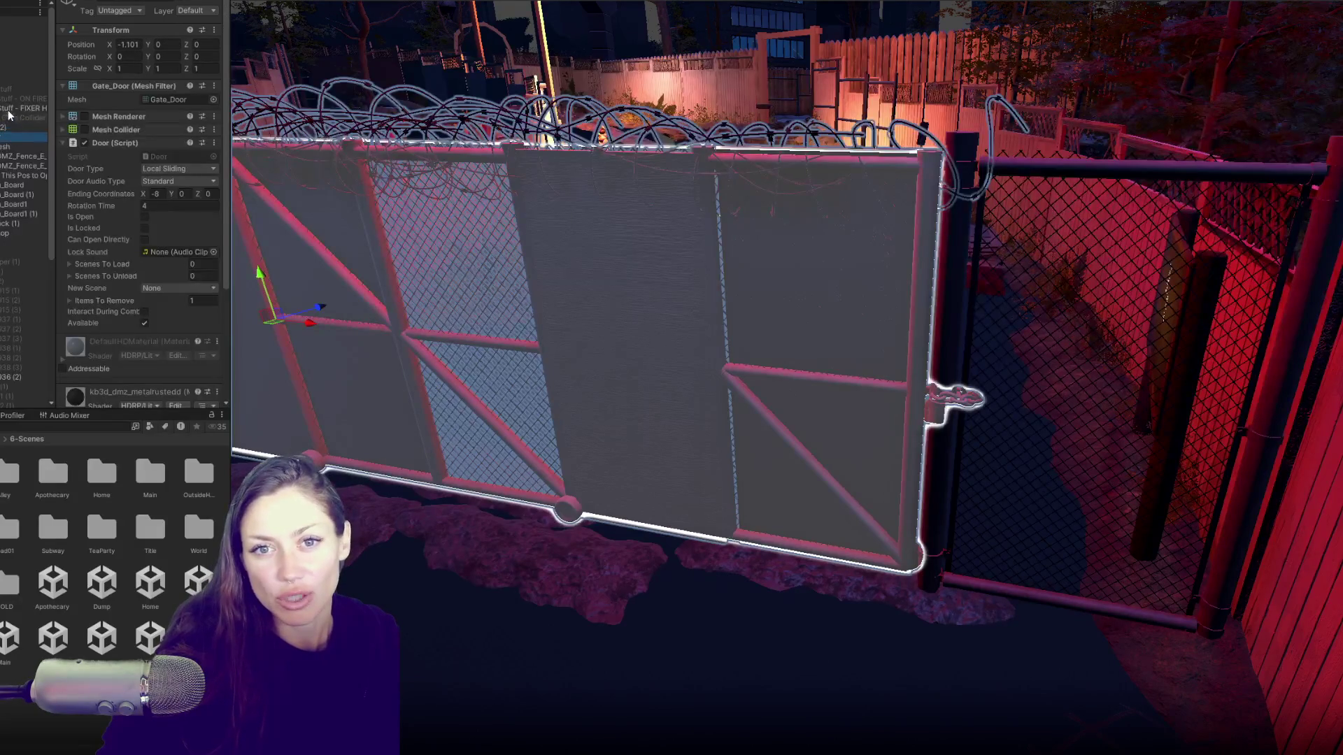
pyautogui.click(7, 109)
pyautogui.click(4, 146)
pyautogui.click(9, 248)
pyautogui.press('Up')
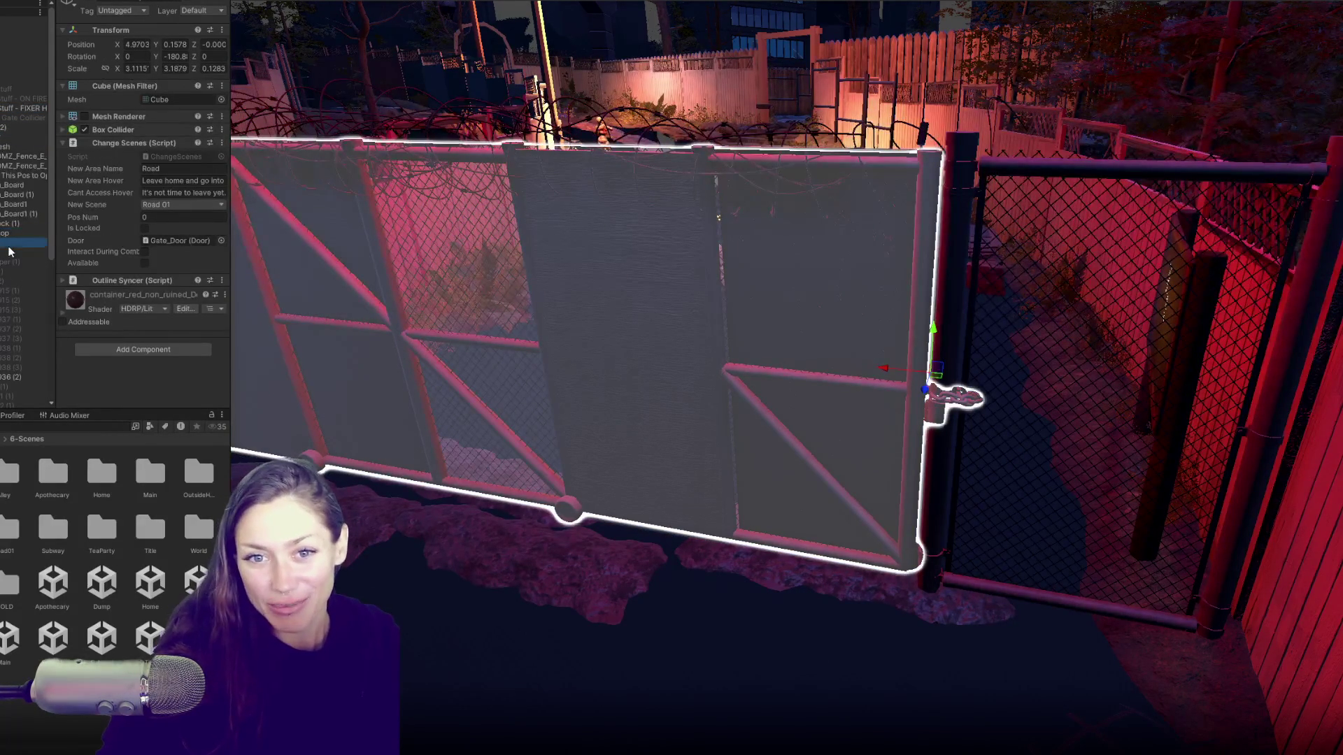
pyautogui.click(9, 248)
pyautogui.click(8, 234)
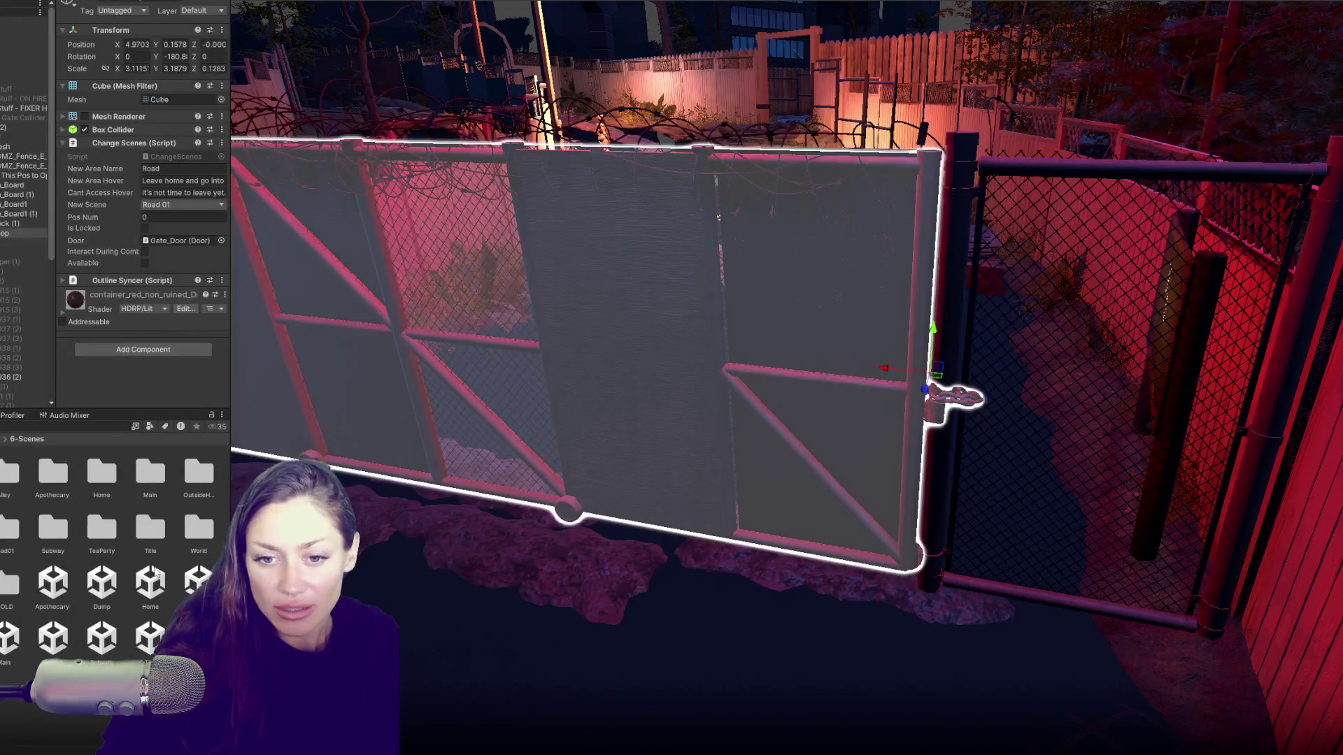
pyautogui.doubleClick(53, 583)
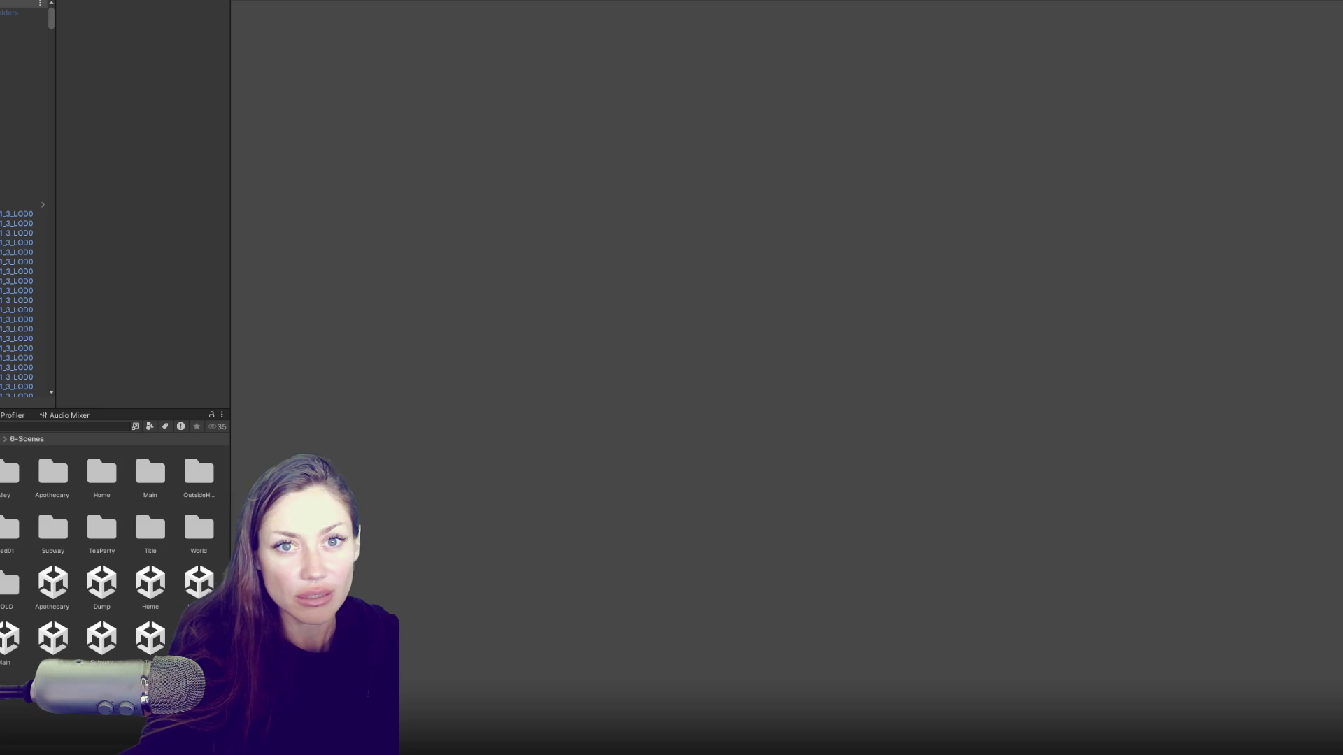
# Step: Open Road01 and frame the trigger cube whose Change Scenes script leads Home
pyautogui.click(28, 12)
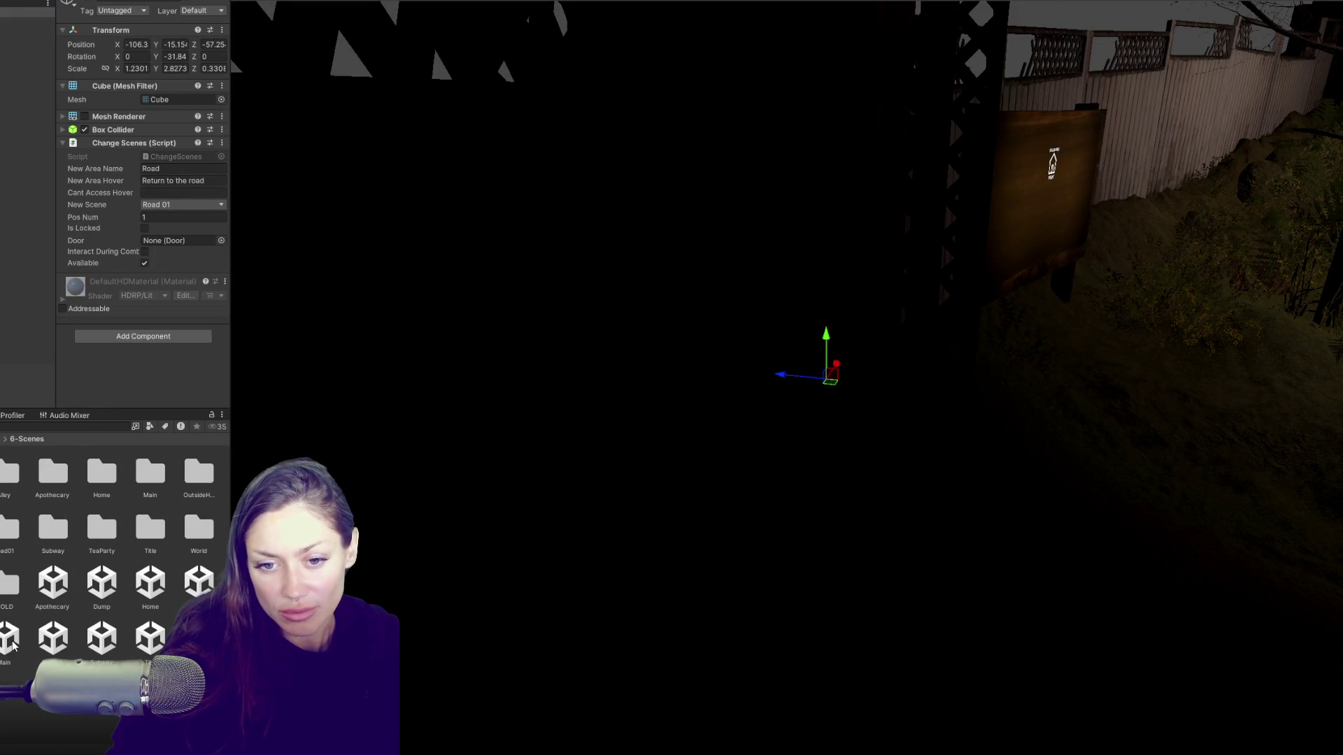
pyautogui.doubleClick(52, 638)
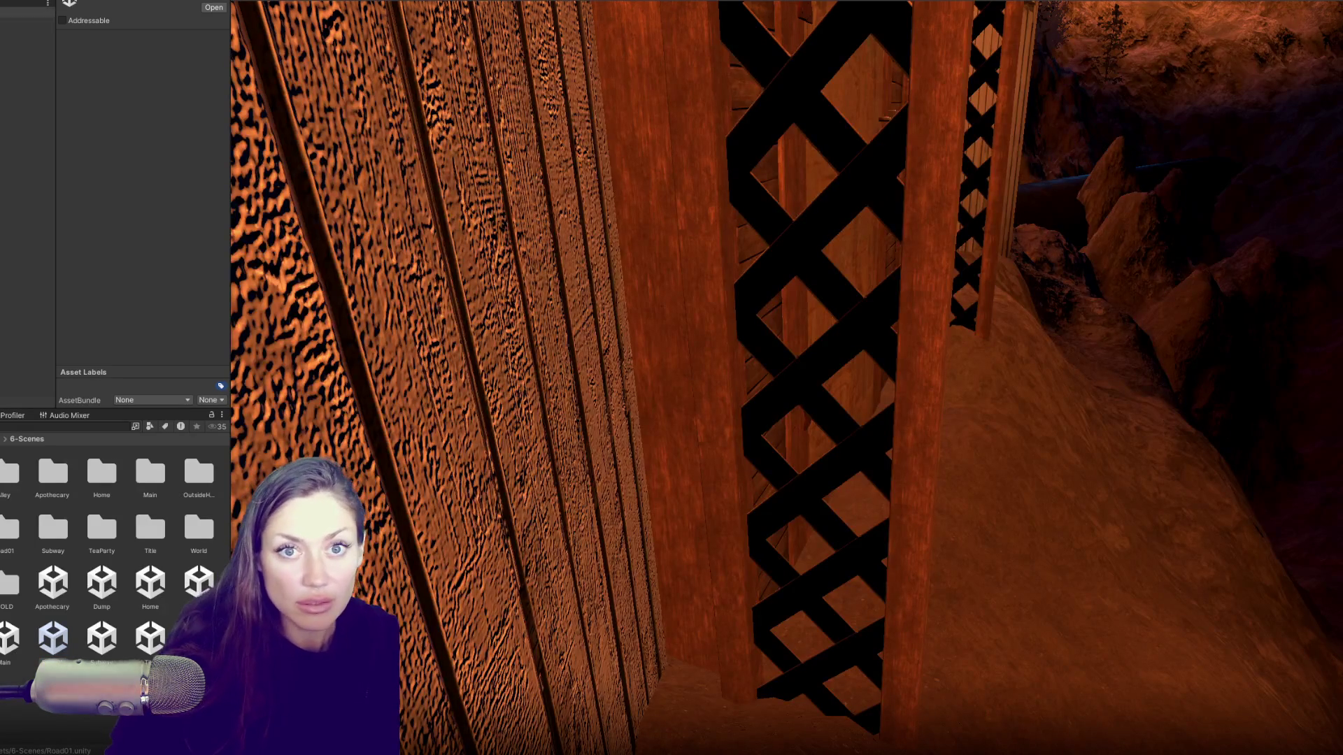
pyautogui.click(28, 32)
pyautogui.press('f')
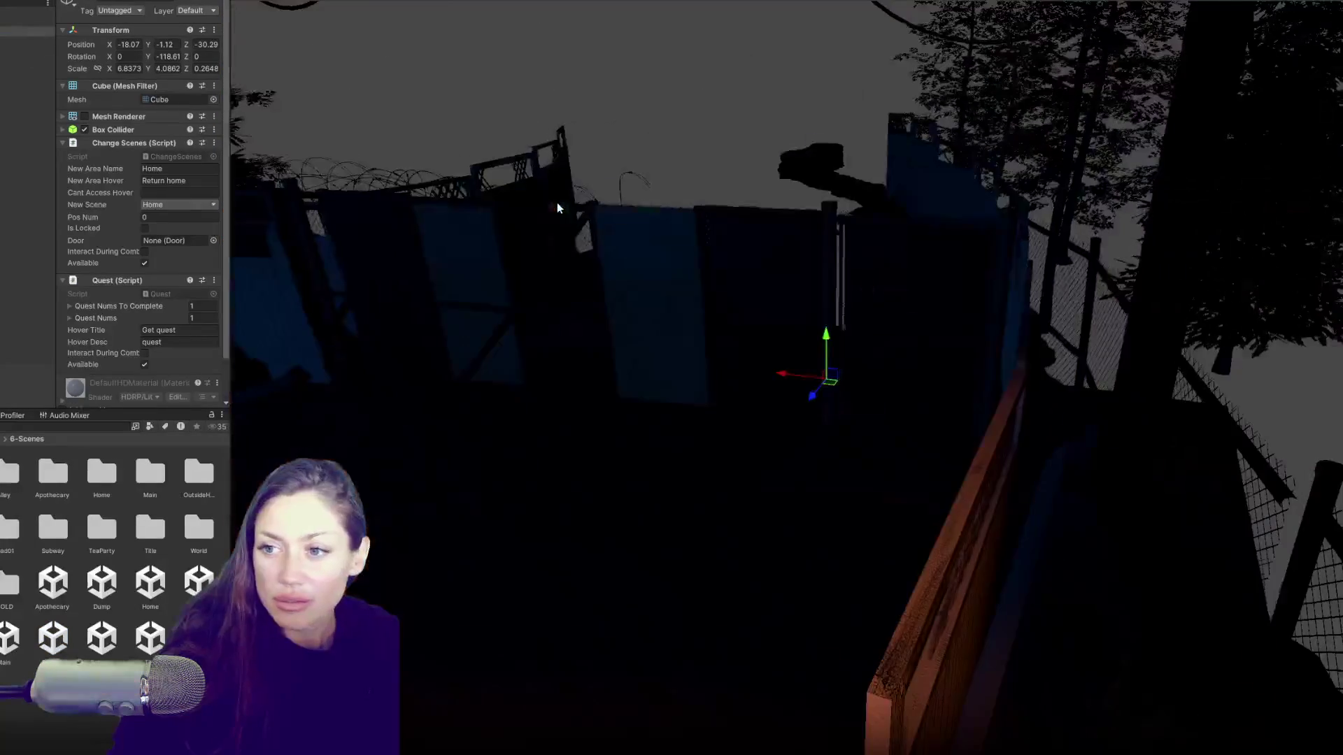
pyautogui.scroll(5, 589, 278)
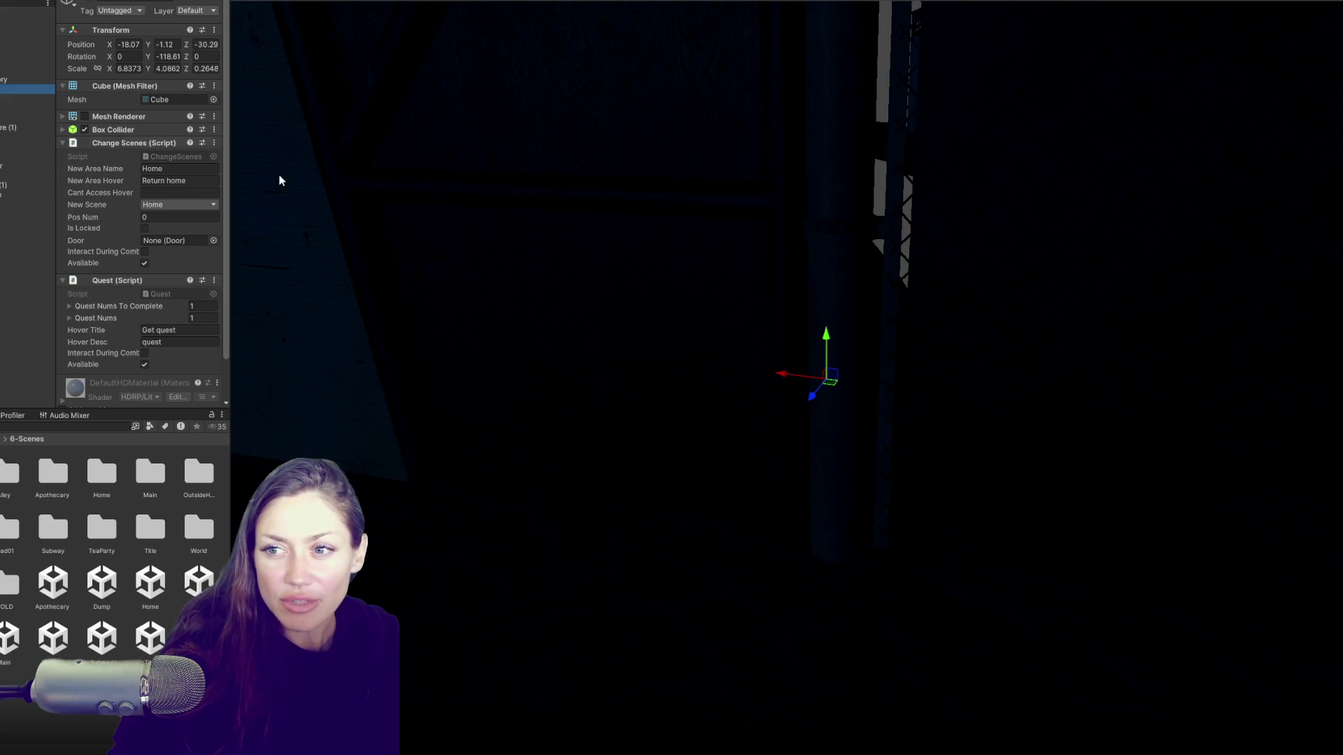
pyautogui.scroll(-10, 768, 218)
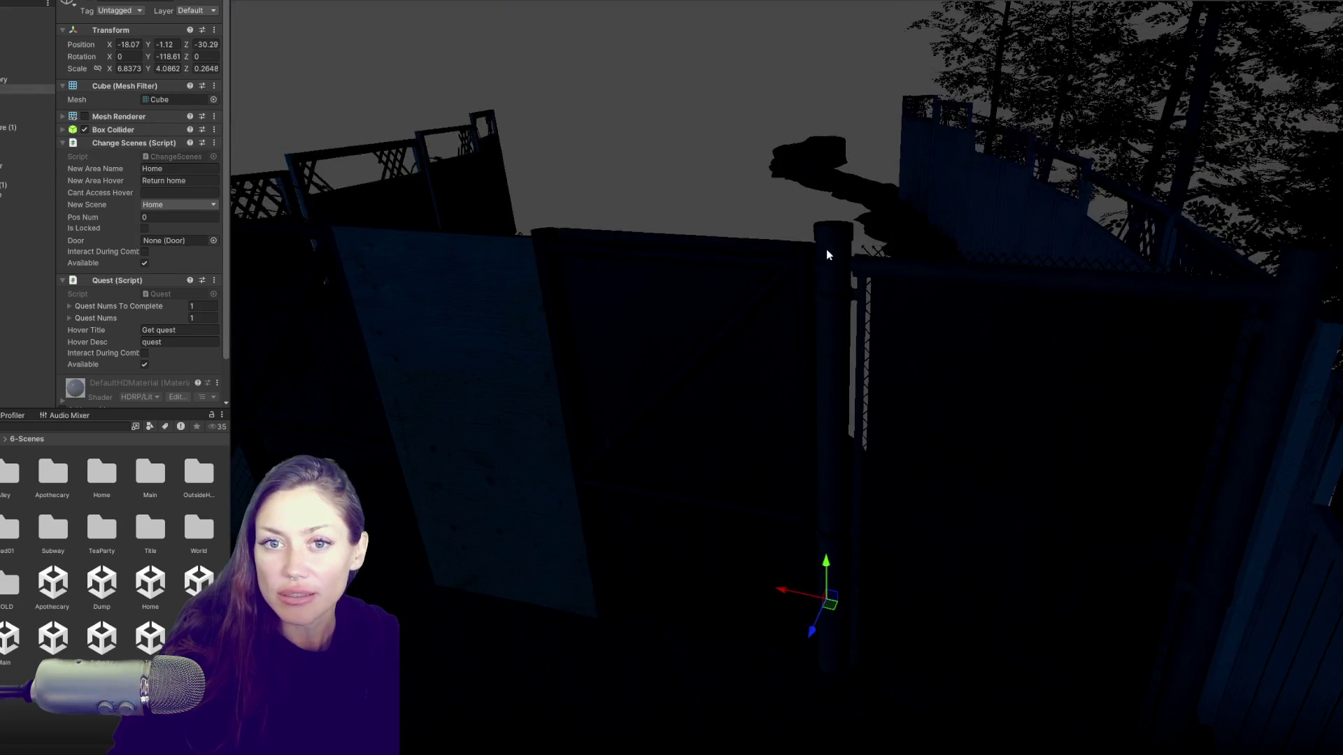
pyautogui.click(828, 255)
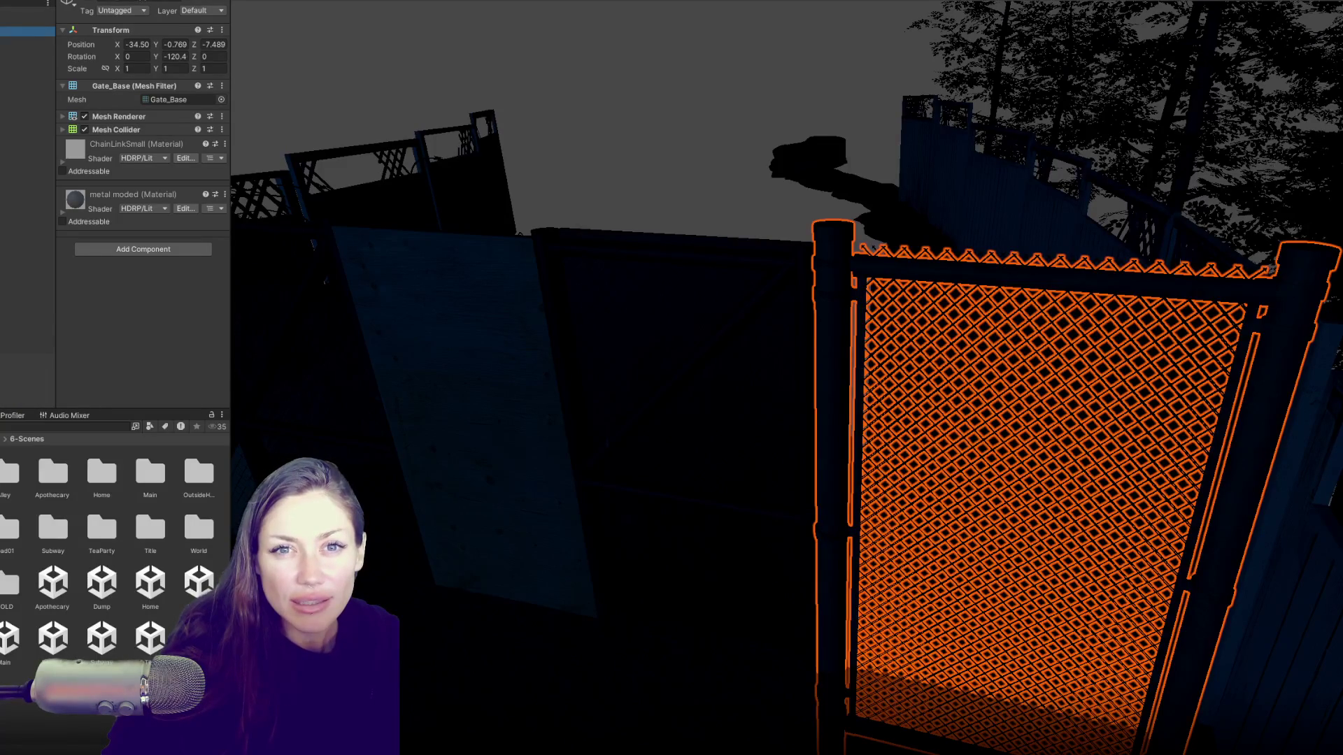
pyautogui.click(11, 30)
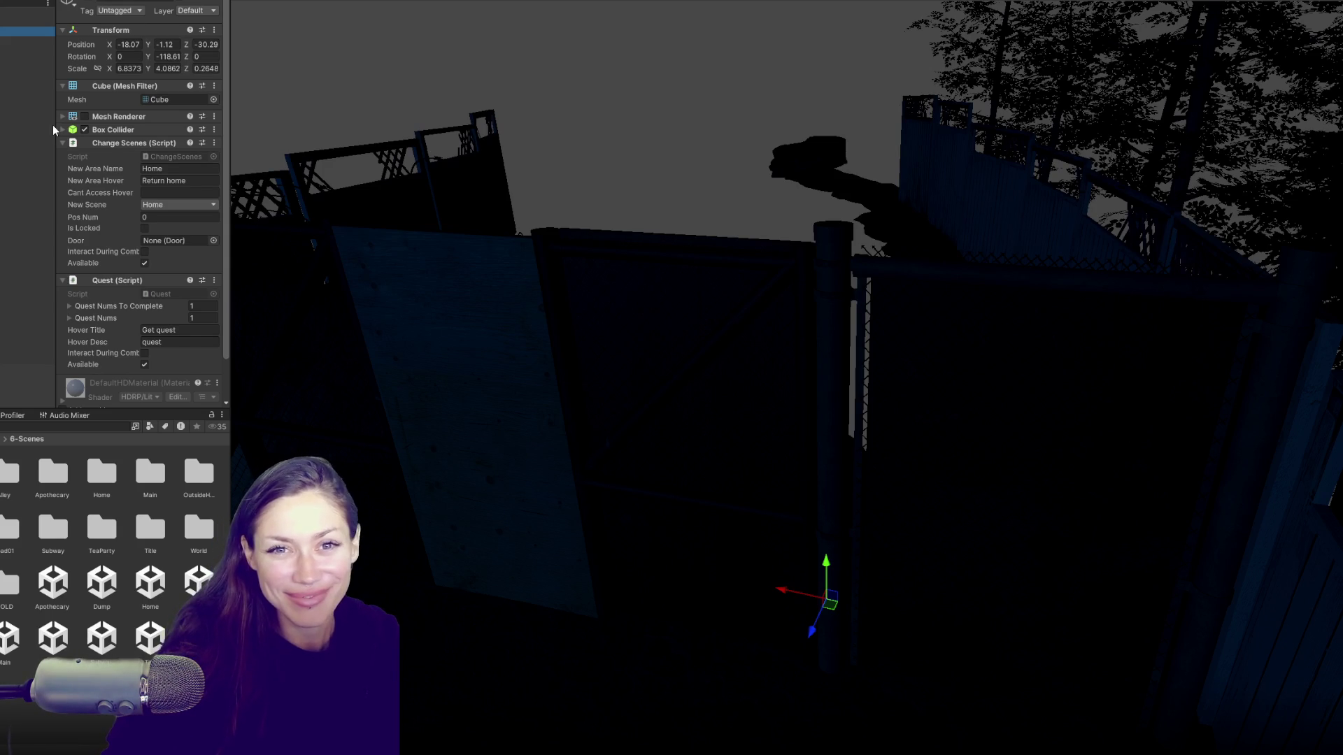
pyautogui.scroll(-2, 180, 280)
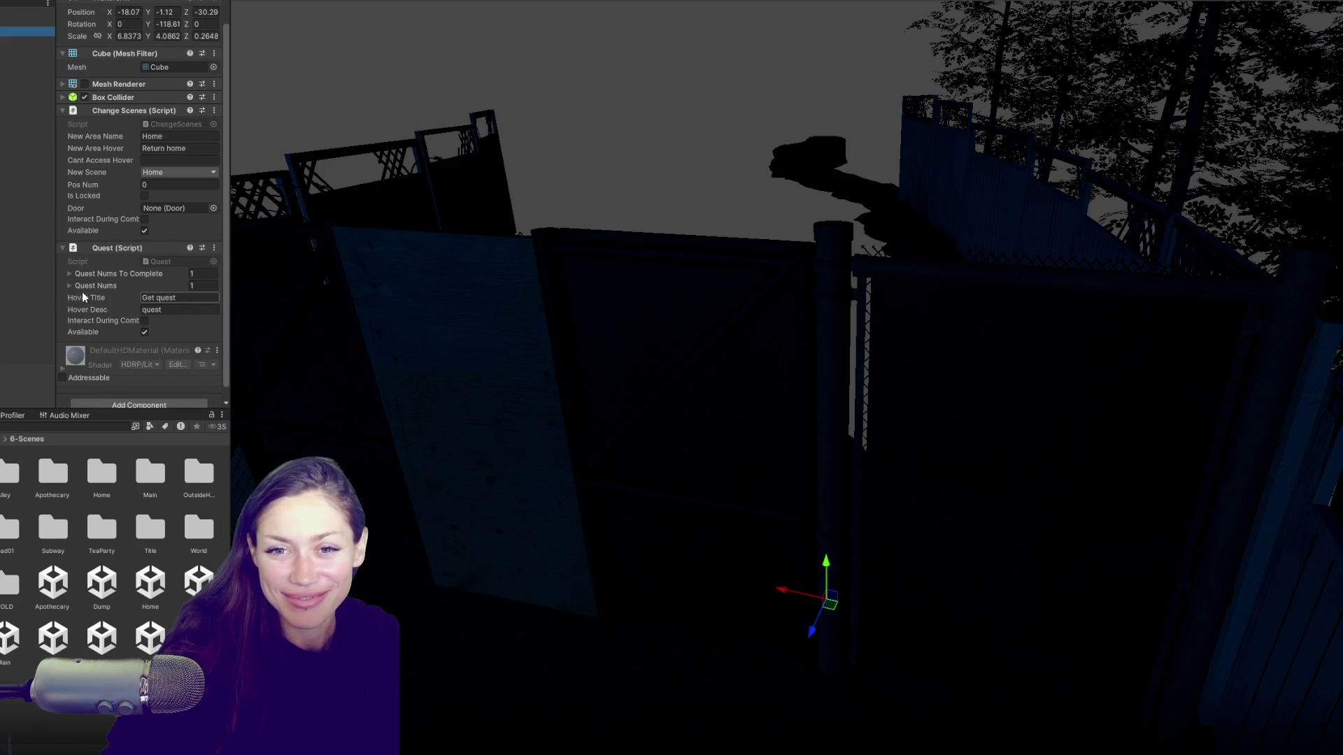
pyautogui.moveTo(796, 303)
pyautogui.mouseDown()
pyautogui.moveTo(686, 329)
pyautogui.moveTo(921, 290)
pyautogui.moveTo(819, 221)
pyautogui.moveTo(816, 280)
pyautogui.mouseUp()
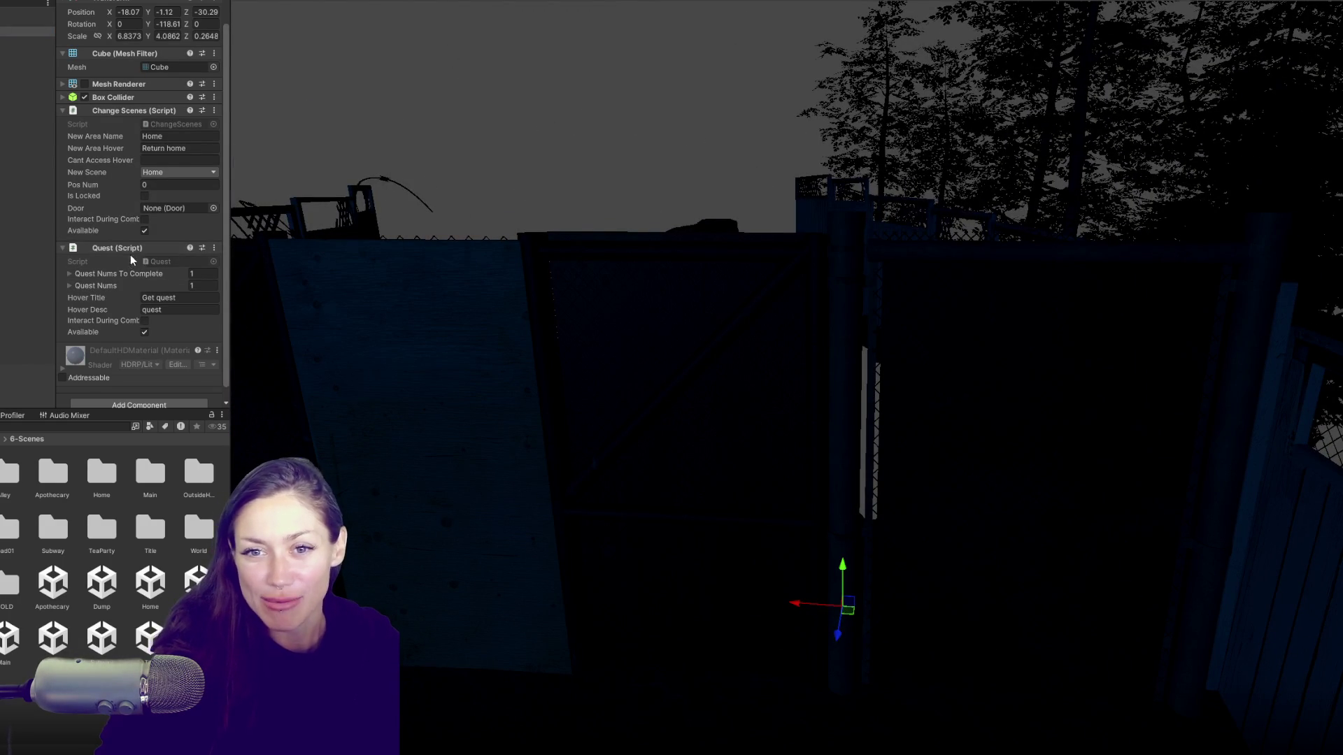
pyautogui.scroll(-1, 132, 257)
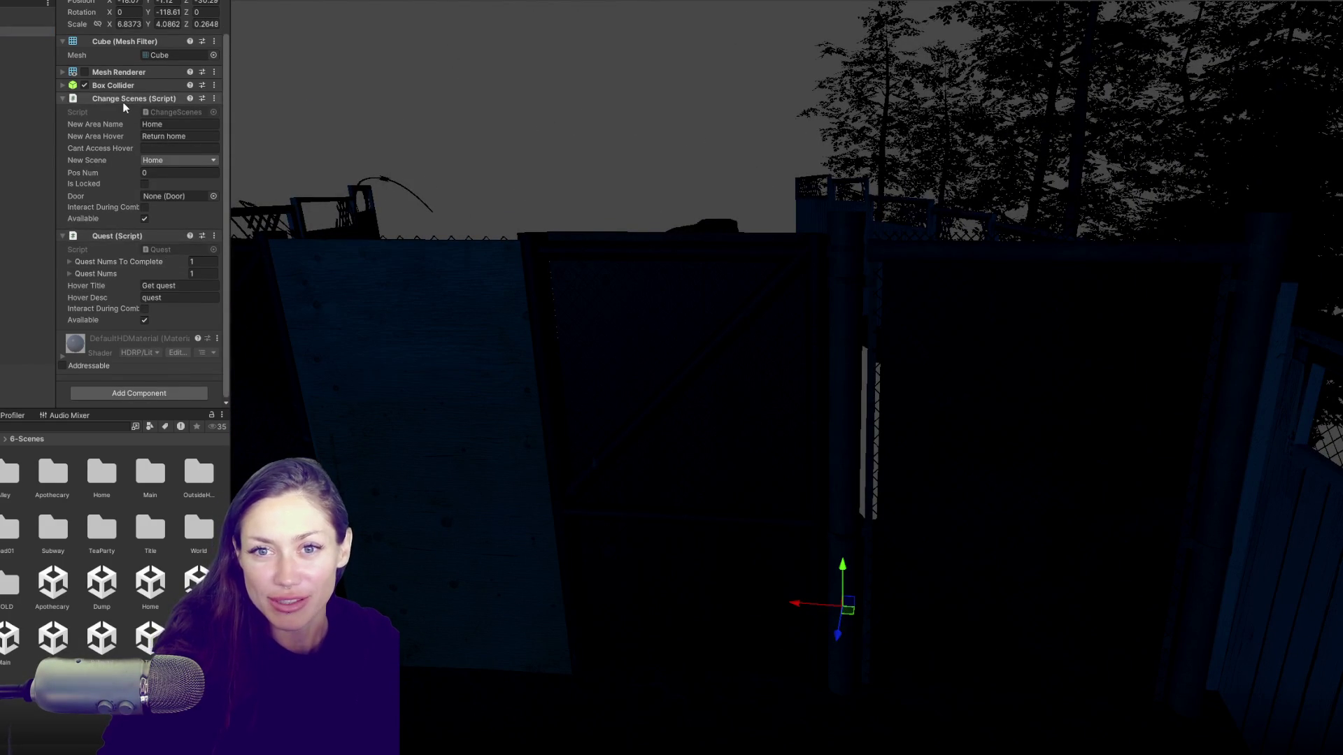
pyautogui.scroll(3, 123, 150)
pyautogui.click(123, 280)
pyautogui.click(123, 280)
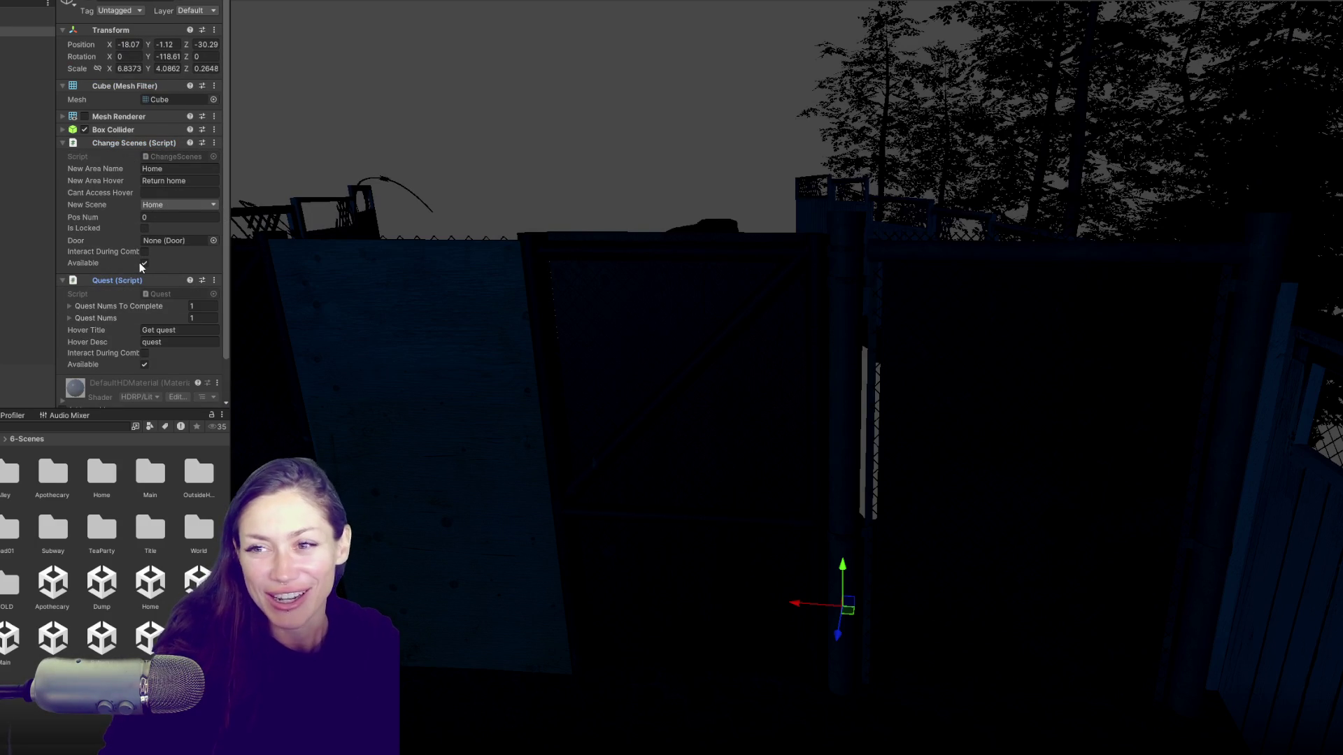
pyautogui.click(130, 144)
pyautogui.click(124, 156)
pyautogui.click(144, 156)
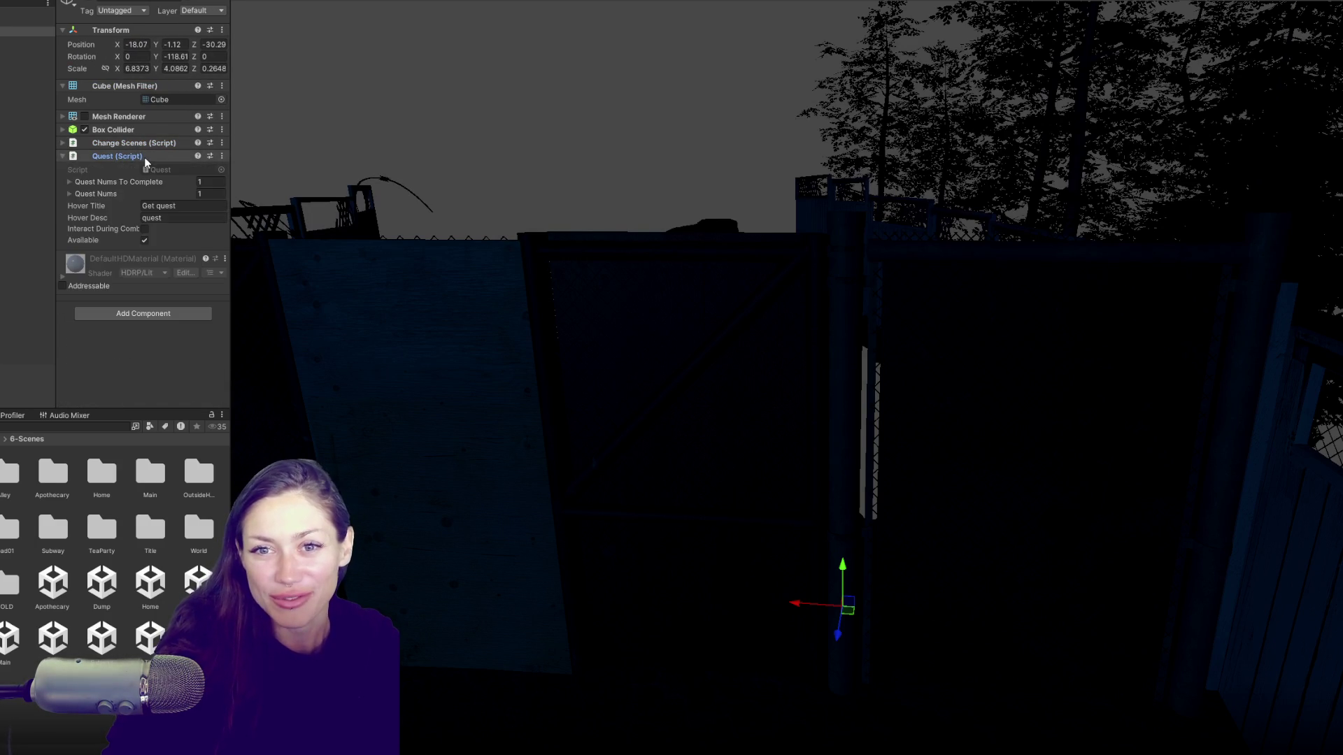
pyautogui.click(149, 144)
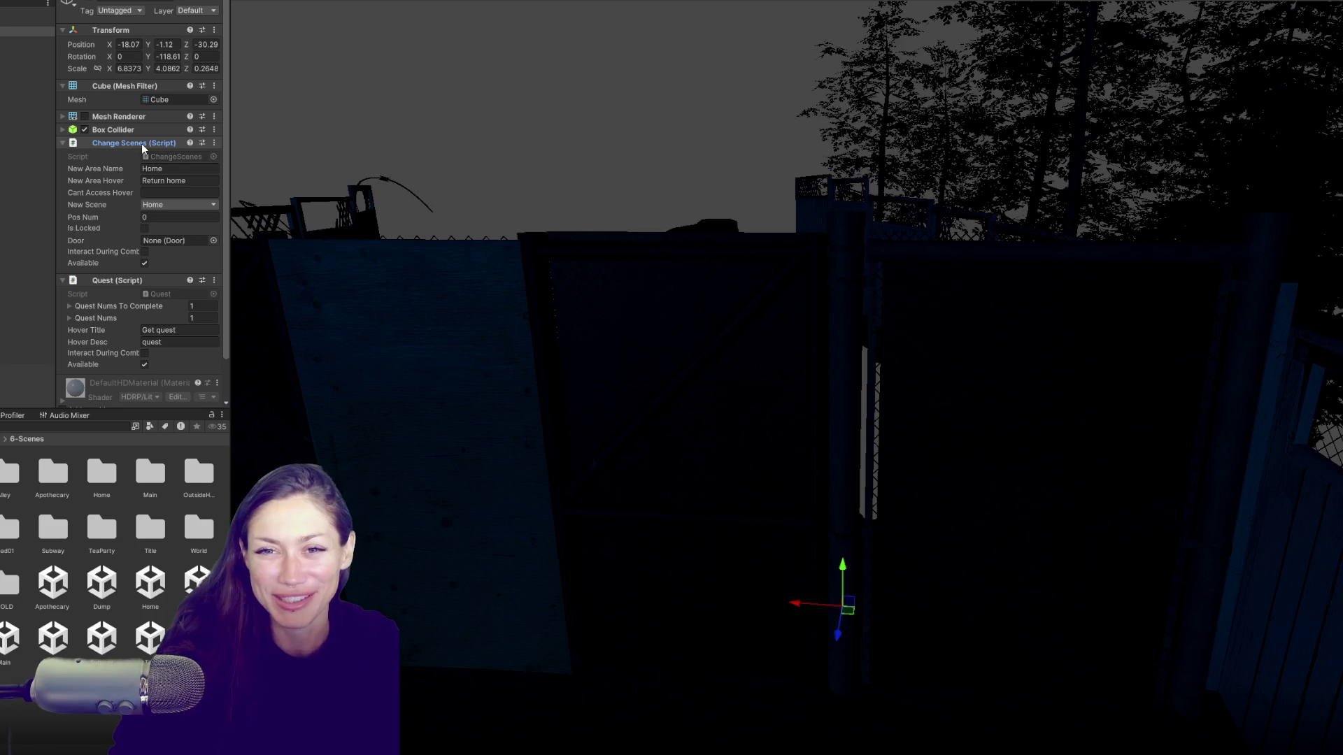
pyautogui.scroll(-3, 106, 228)
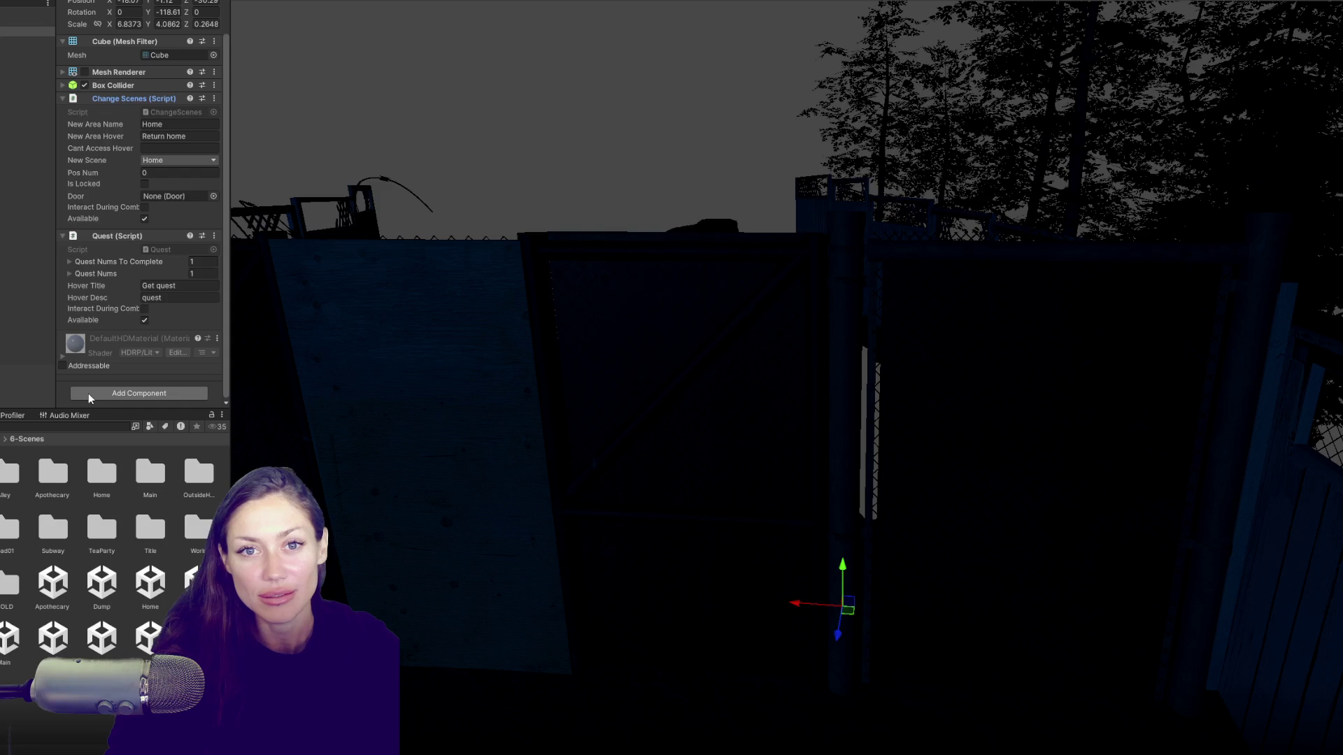
pyautogui.press('f')
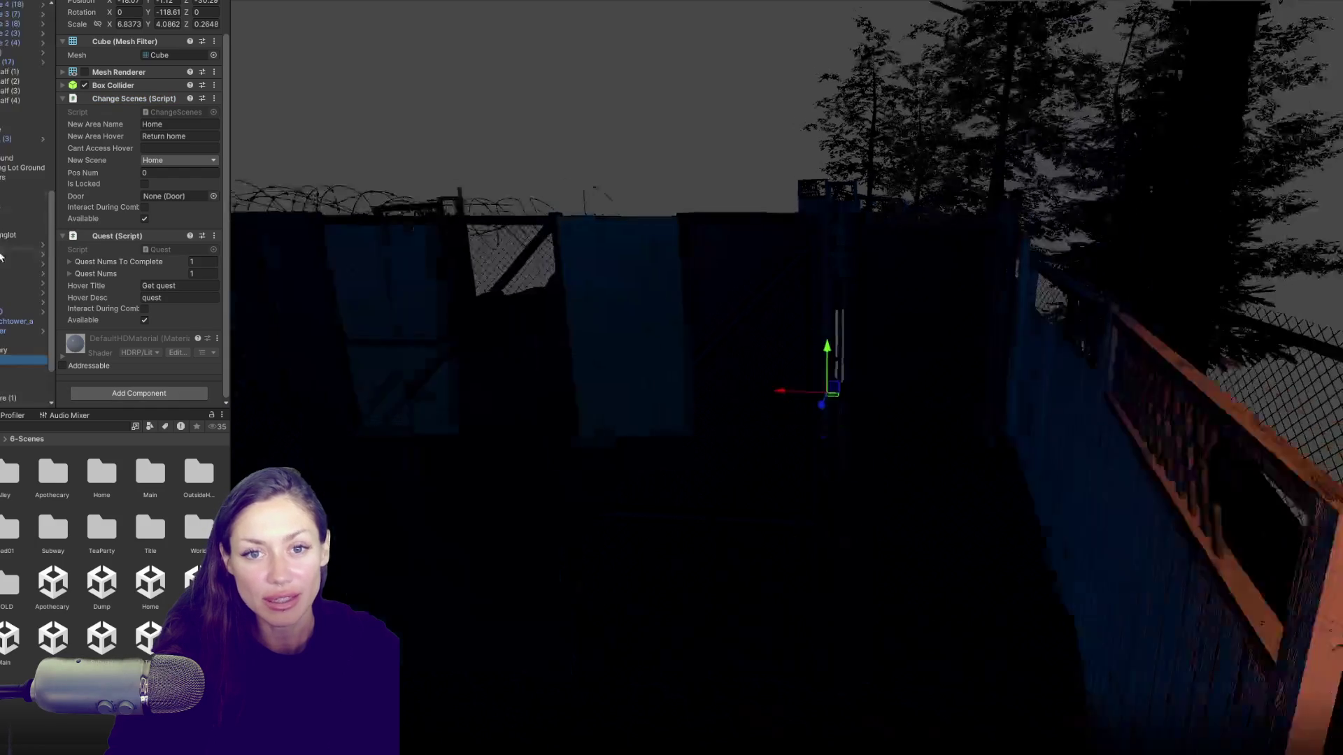
pyautogui.scroll(8, 23, 244)
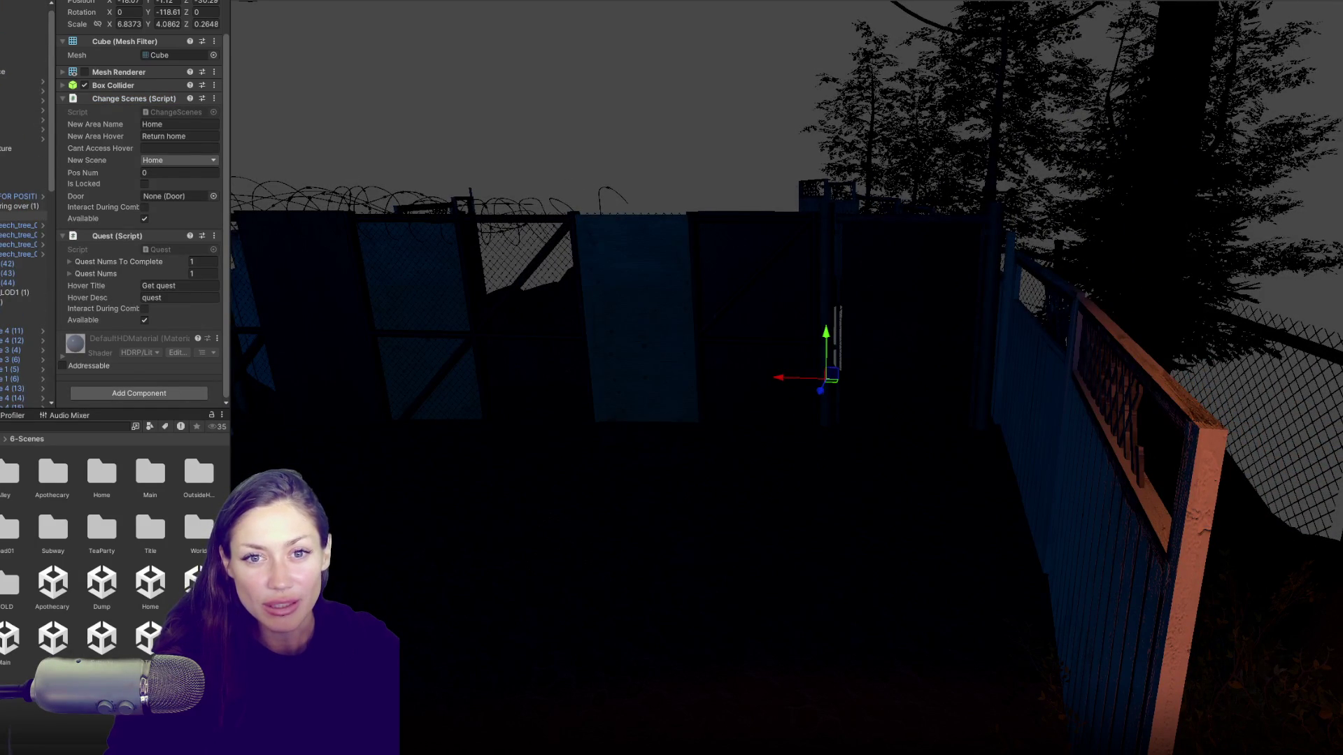
pyautogui.scroll(-6, 23, 210)
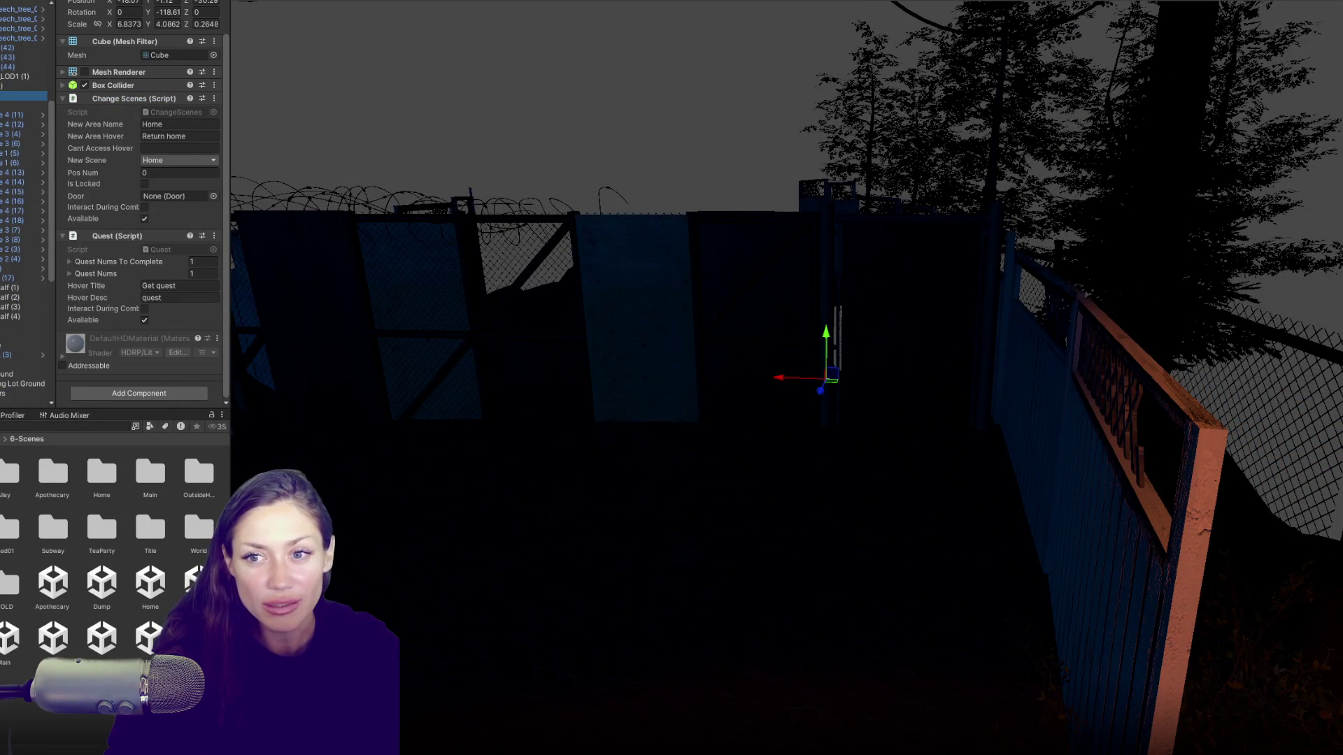
# Step: Add an Outline Syncer component to the return-home trigger cube, undoing a mistaken Outline Object
pyautogui.click(23, 95)
pyautogui.scroll(-2, 23, 210)
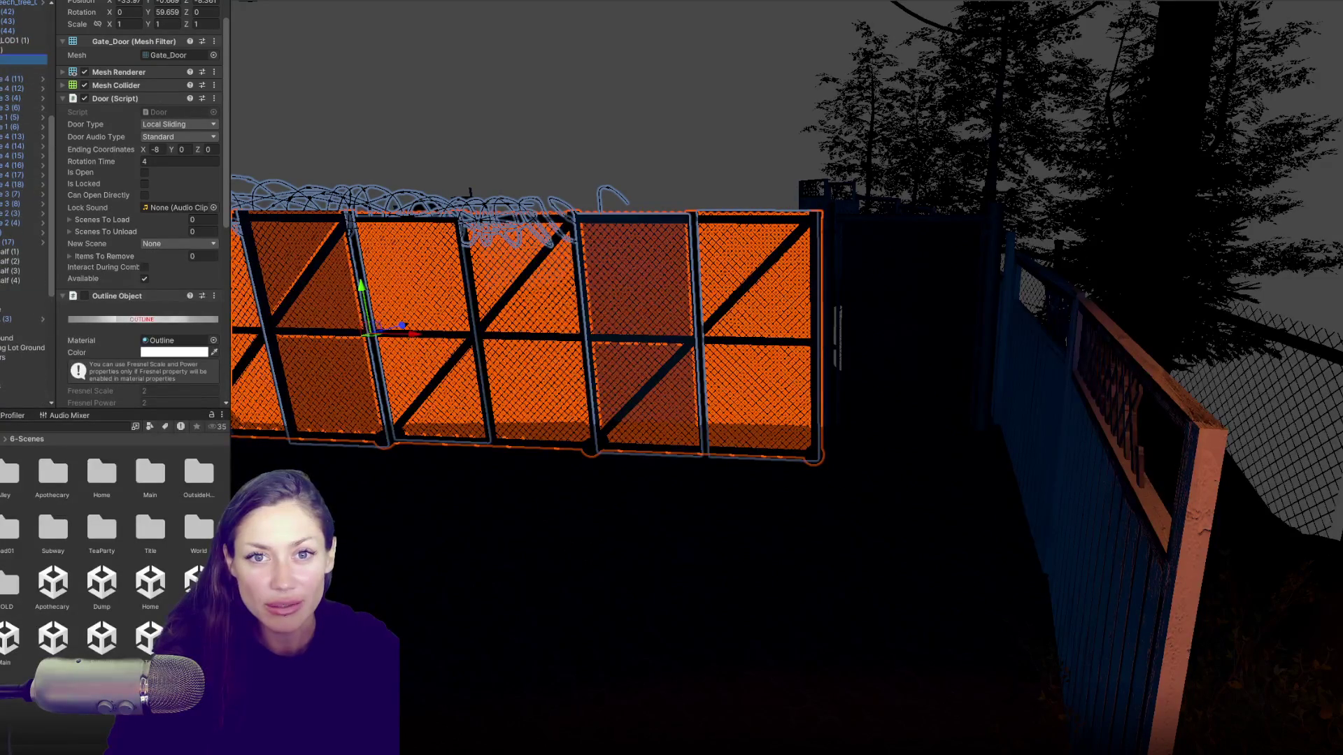
pyautogui.scroll(-10, 24, 210)
pyautogui.scroll(-2, 3, 290)
pyautogui.click(3, 292)
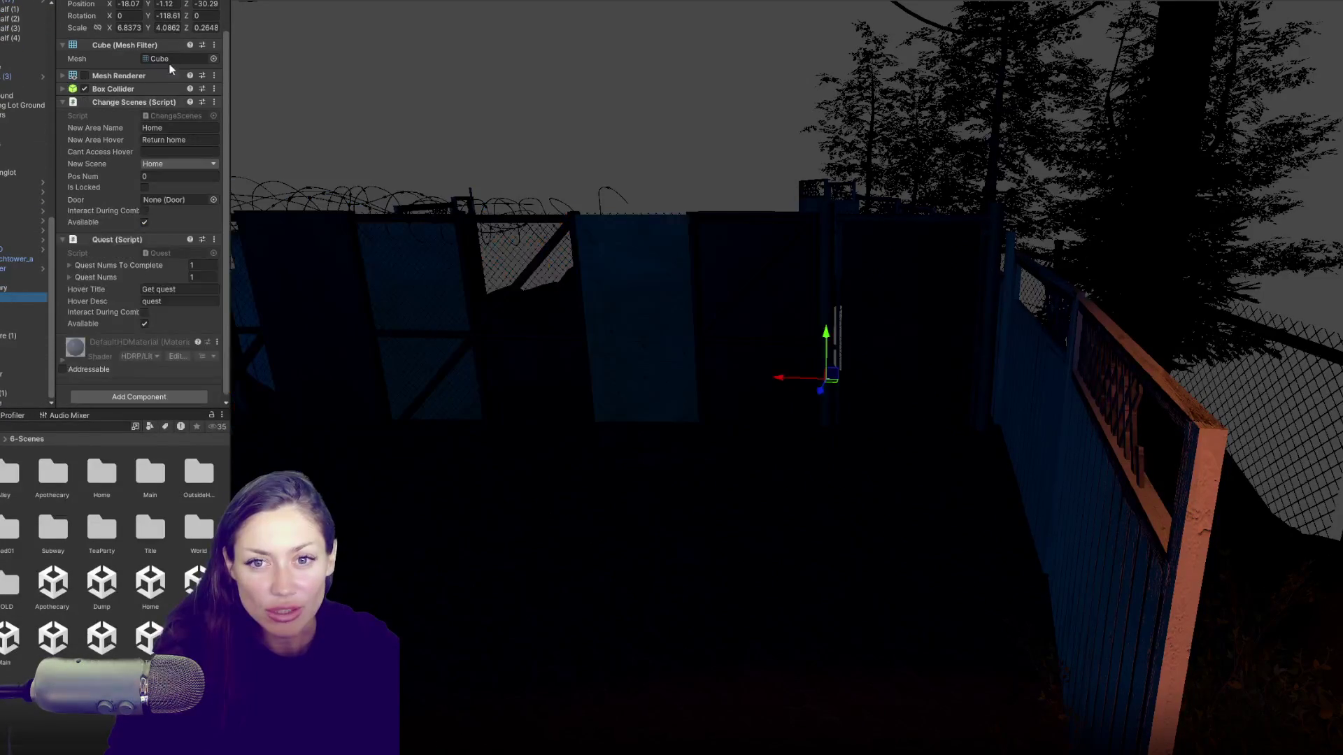
pyautogui.click(135, 393)
pyautogui.write('ou')
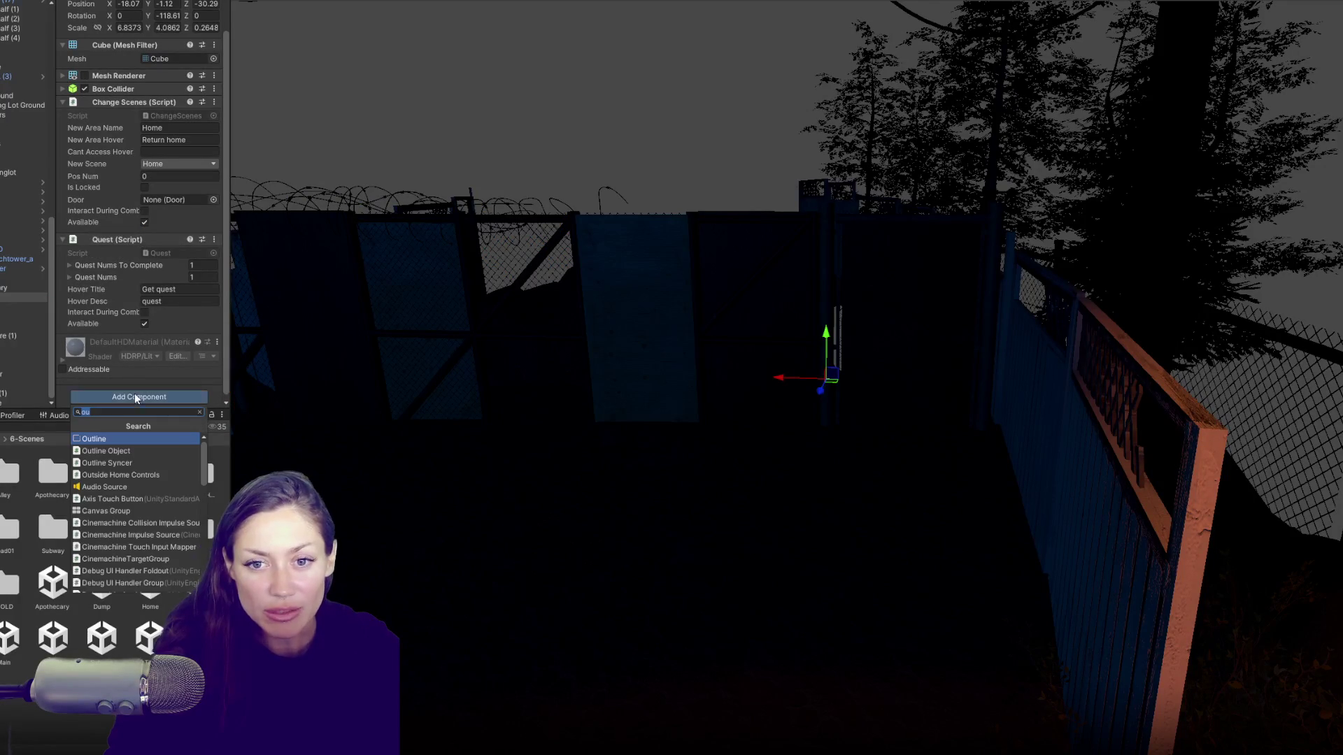
pyautogui.click(146, 448)
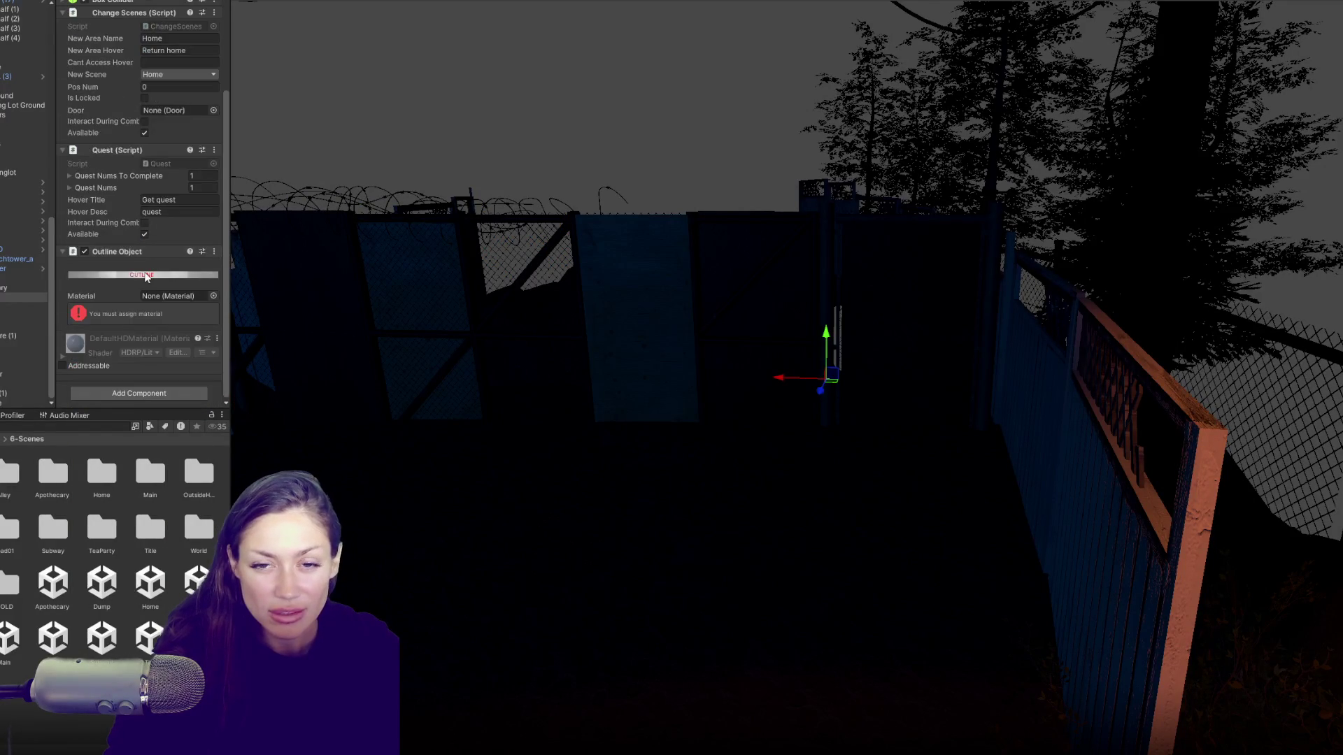
pyautogui.hotkey('ctrl', 'z')
pyautogui.click(147, 396)
pyautogui.click(135, 463)
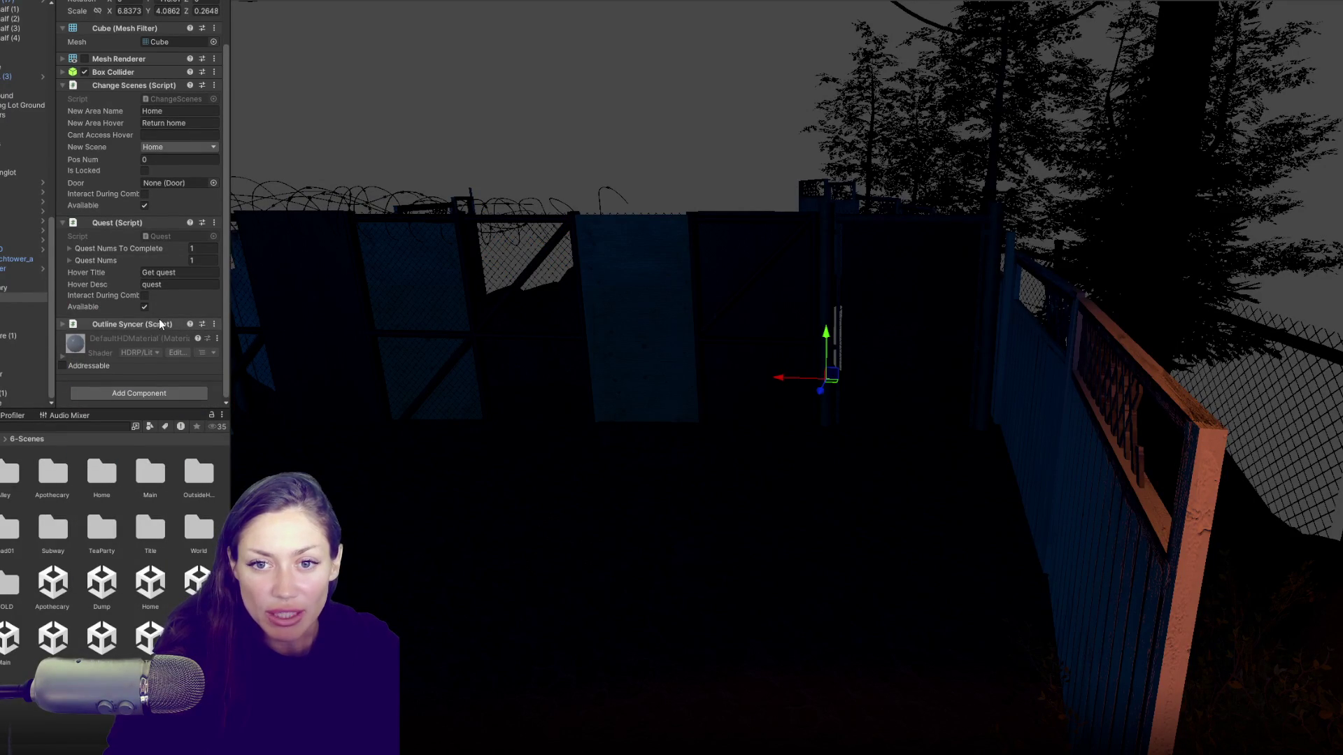
pyautogui.click(158, 322)
# Step: Assign Gate_Door to the Outline Objects list and the Change Scenes Door field, then open Title
pyautogui.scroll(10, 25, 210)
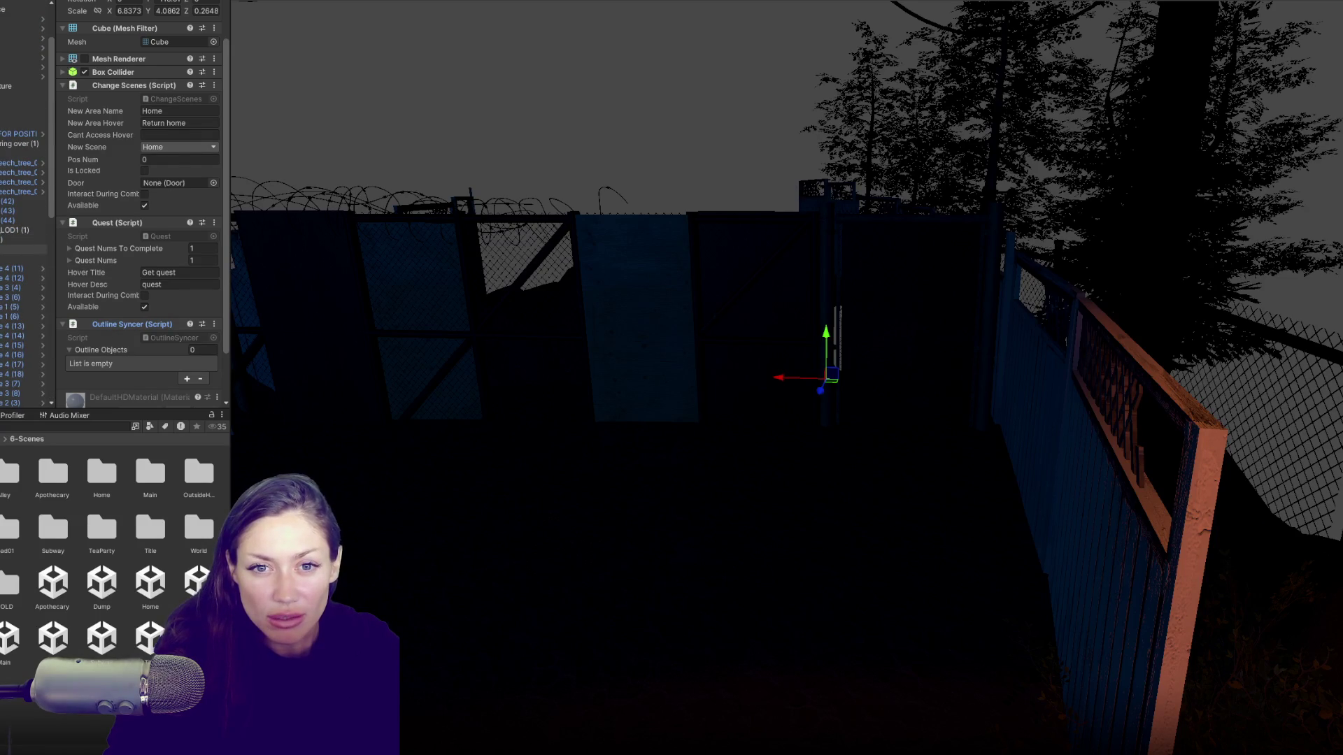
pyautogui.moveTo(24, 249); pyautogui.dragTo(189, 341)
pyautogui.moveTo(128, 357); pyautogui.dragTo(129, 361)
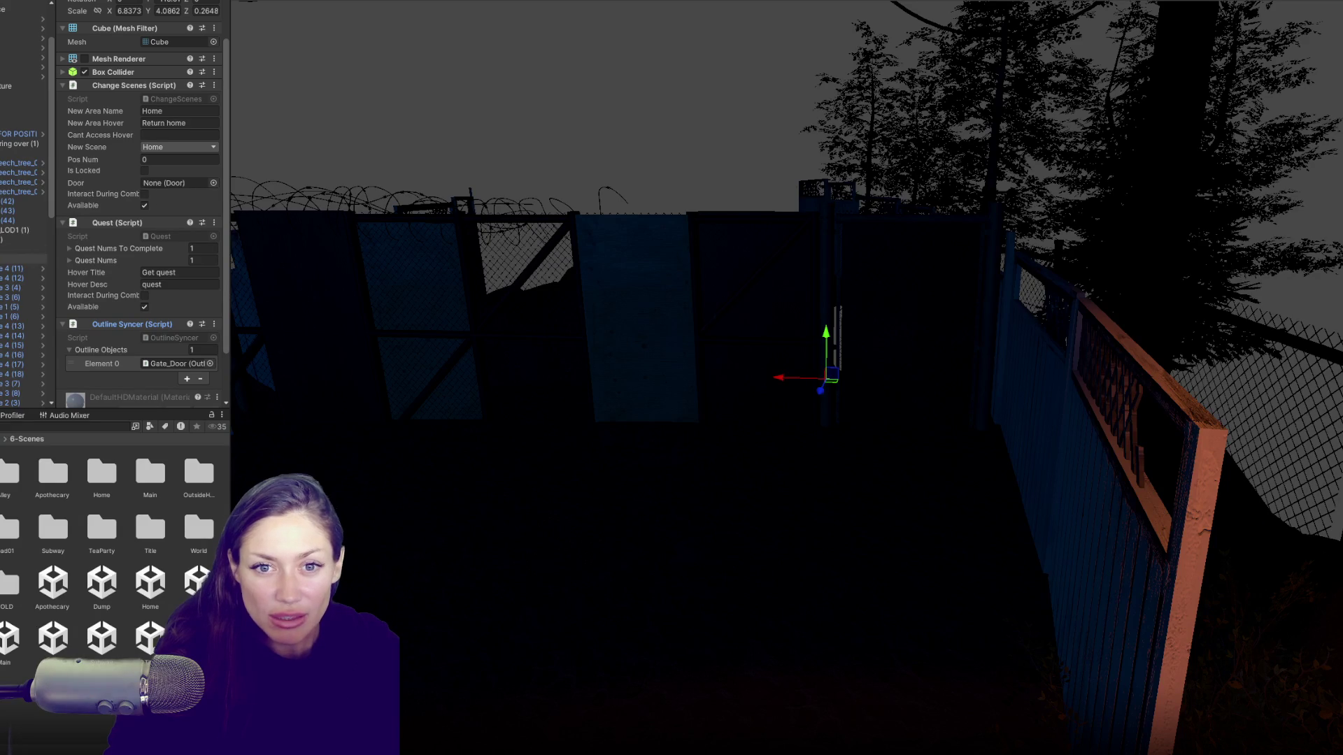
pyautogui.moveTo(21, 249); pyautogui.dragTo(166, 180)
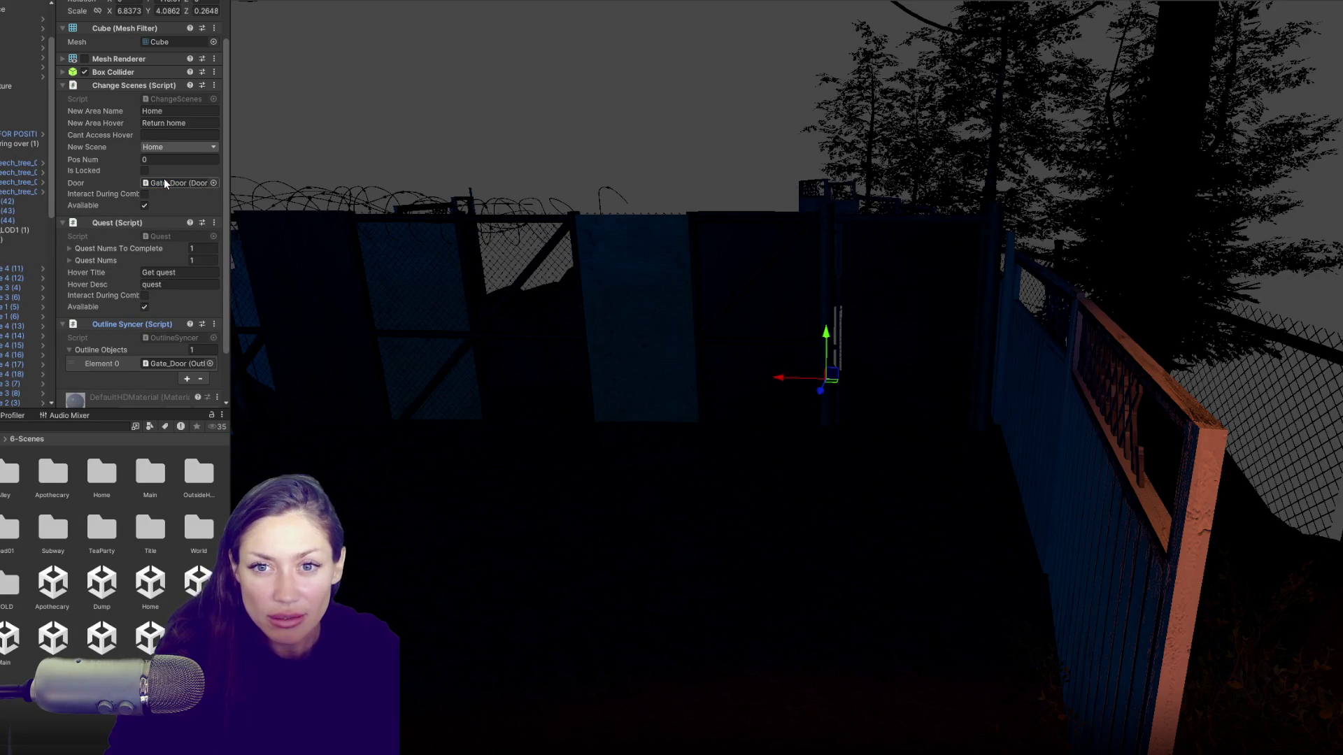
pyautogui.doubleClick(155, 640)
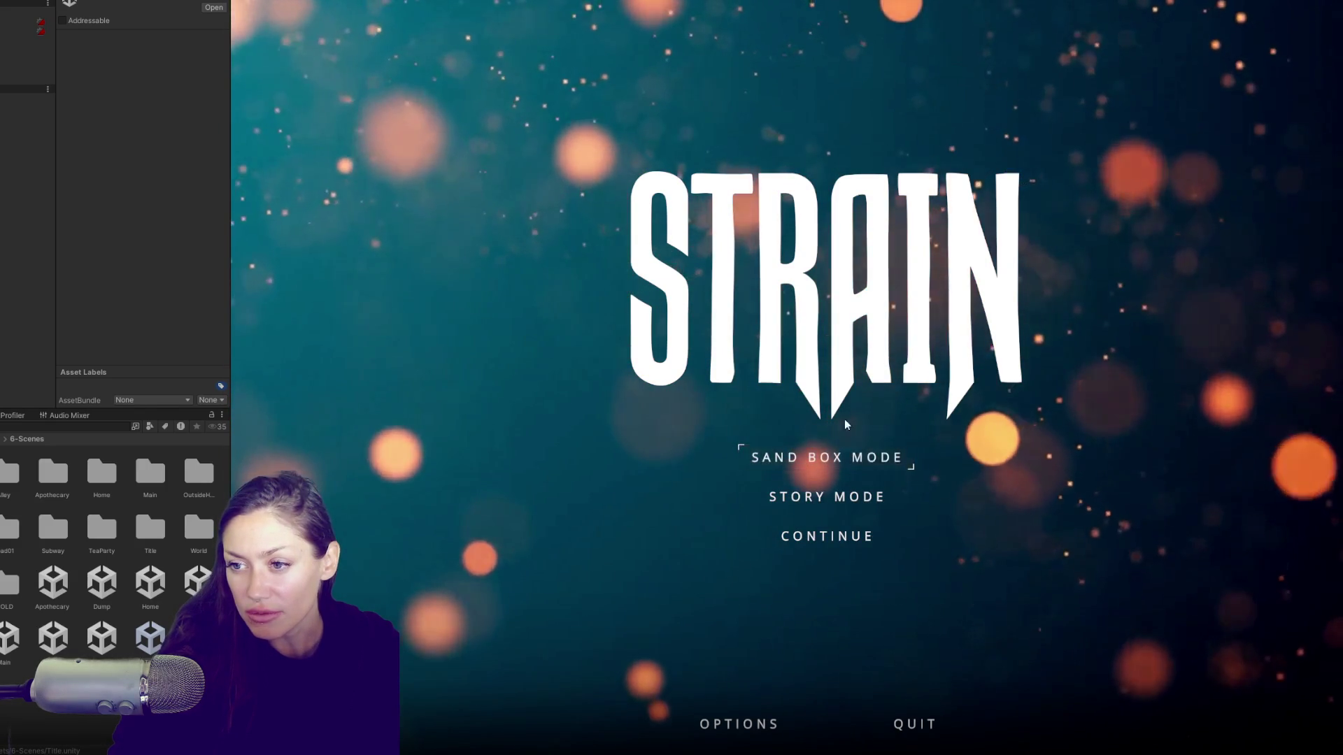
# Step: Start Sand Box Mode, collect the wildberries and newspaper, and open the pause menu's build option
pyautogui.click(769, 459)
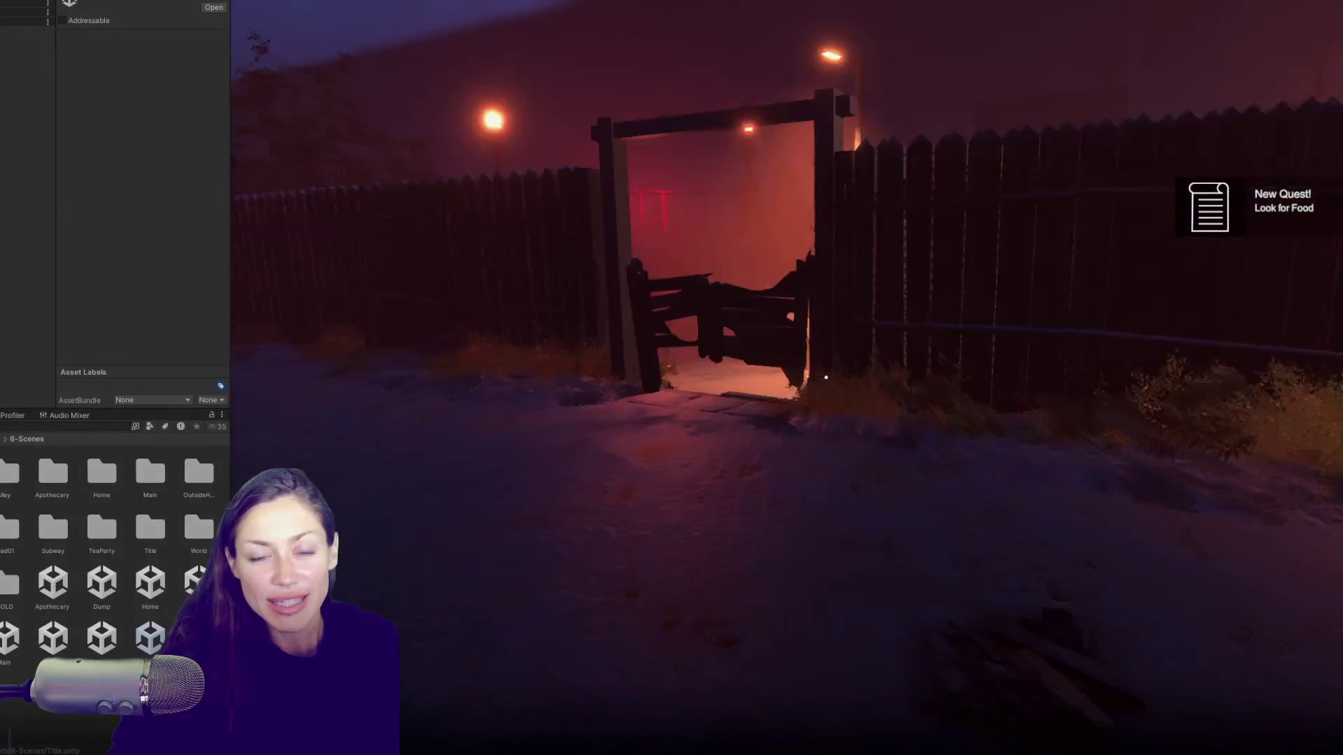
pyautogui.moveTo(826, 377)
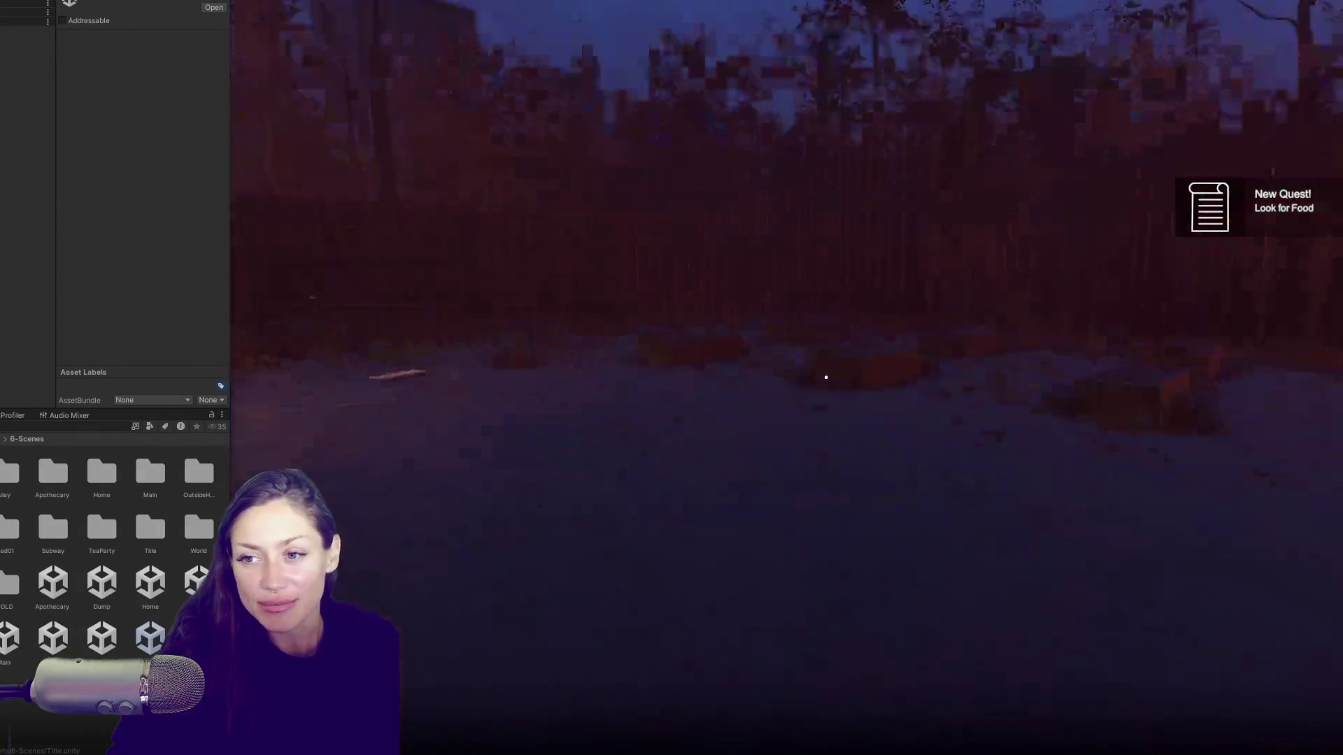
pyautogui.press('w')
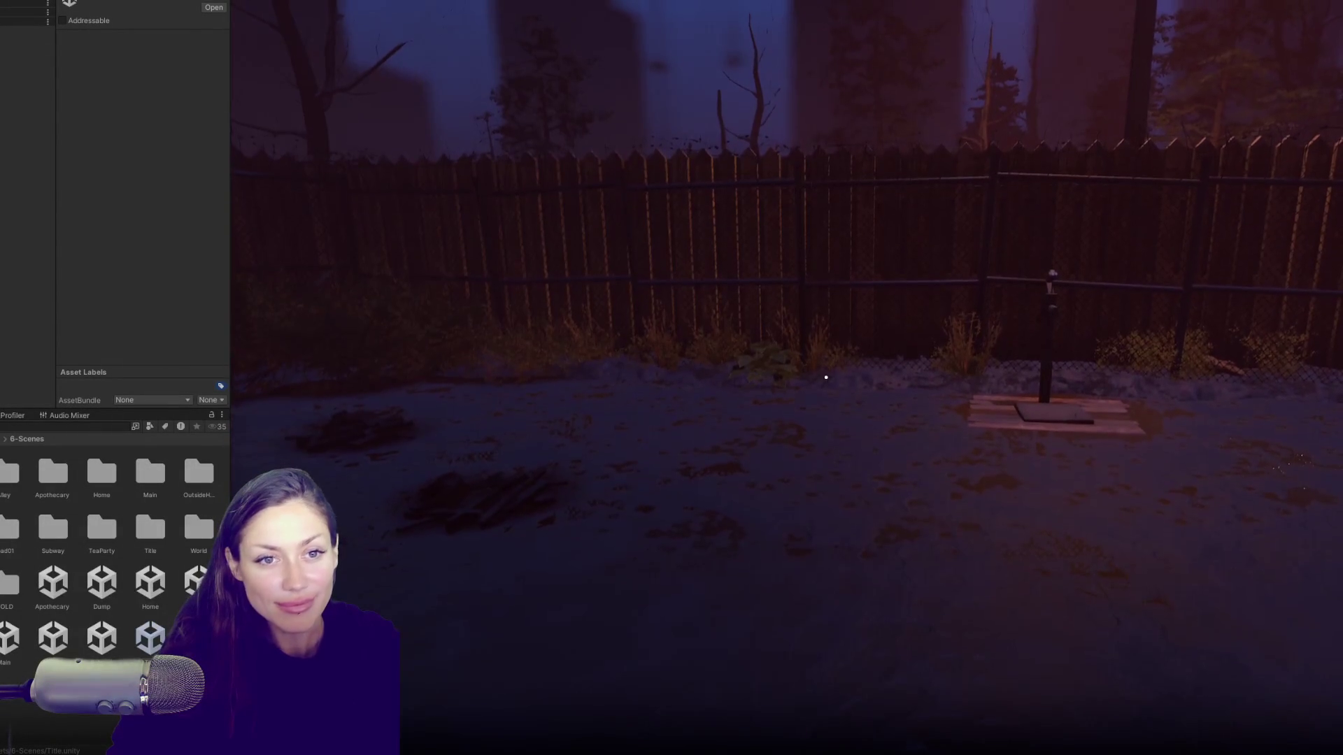
pyautogui.press('w')
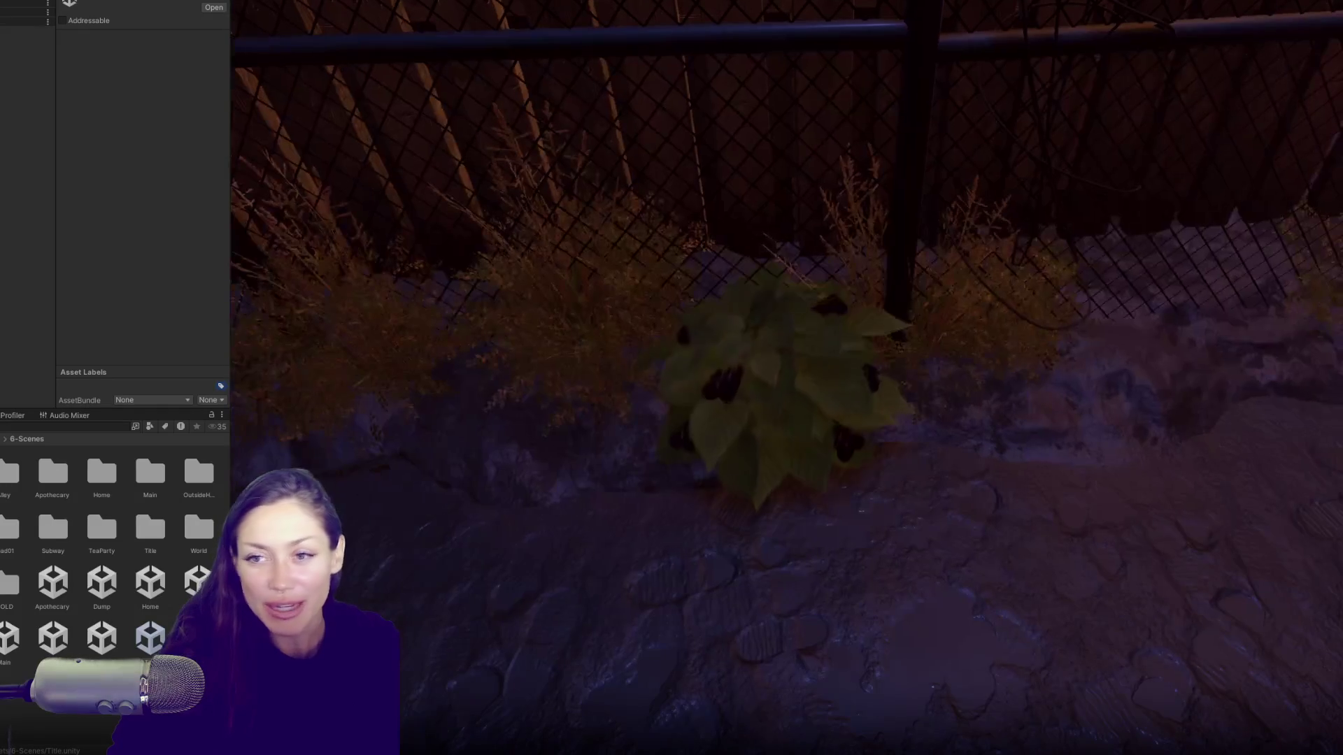
pyautogui.press('e')
pyautogui.press('w')
pyautogui.press('e')
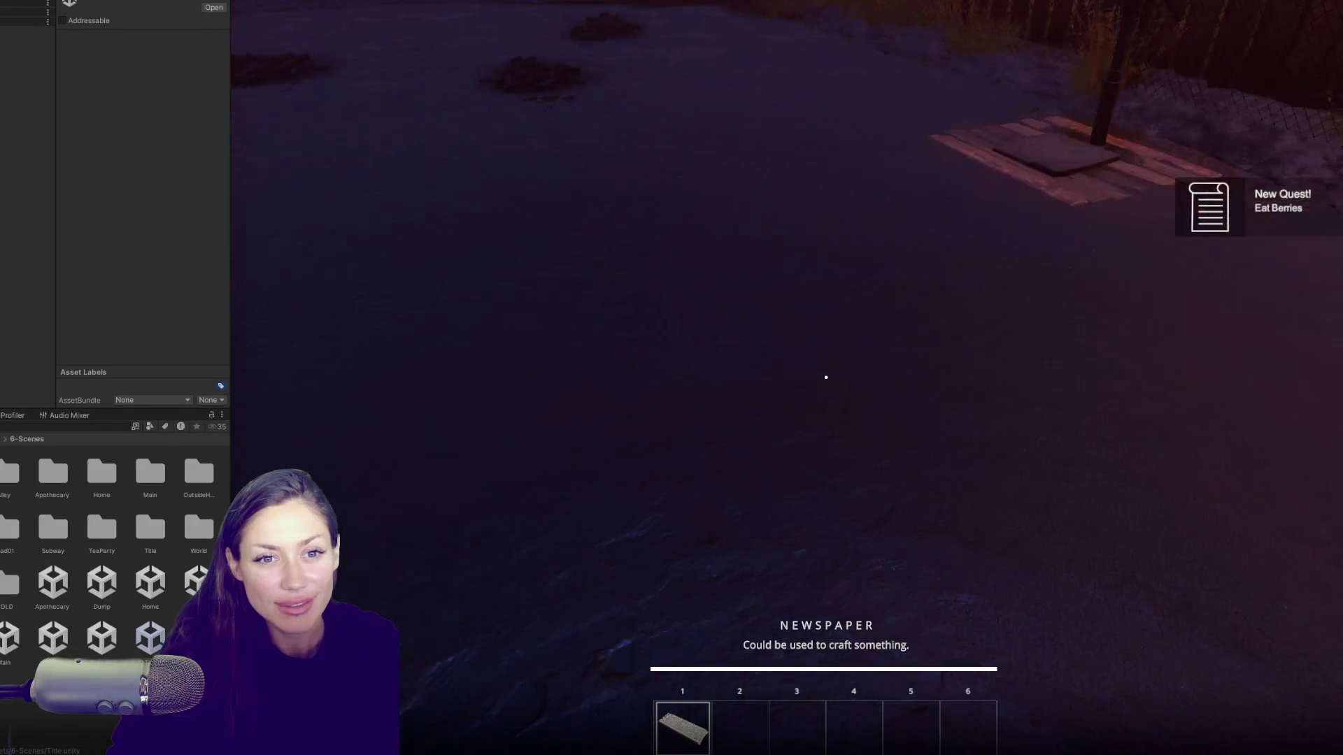
pyautogui.press('Tab')
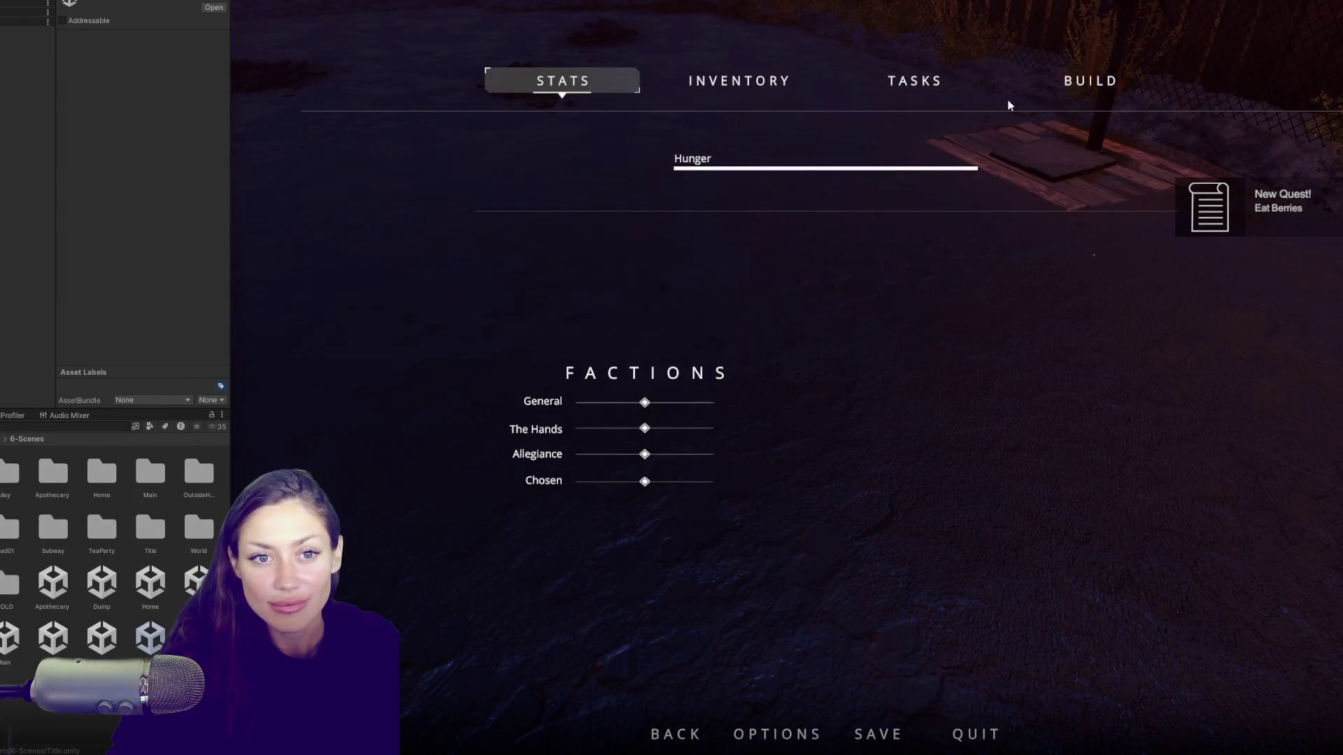
pyautogui.click(1088, 81)
# Step: Place the newspaper bed, walk through the wooden gate into the alley and yard, and pass back
pyautogui.click(826, 378)
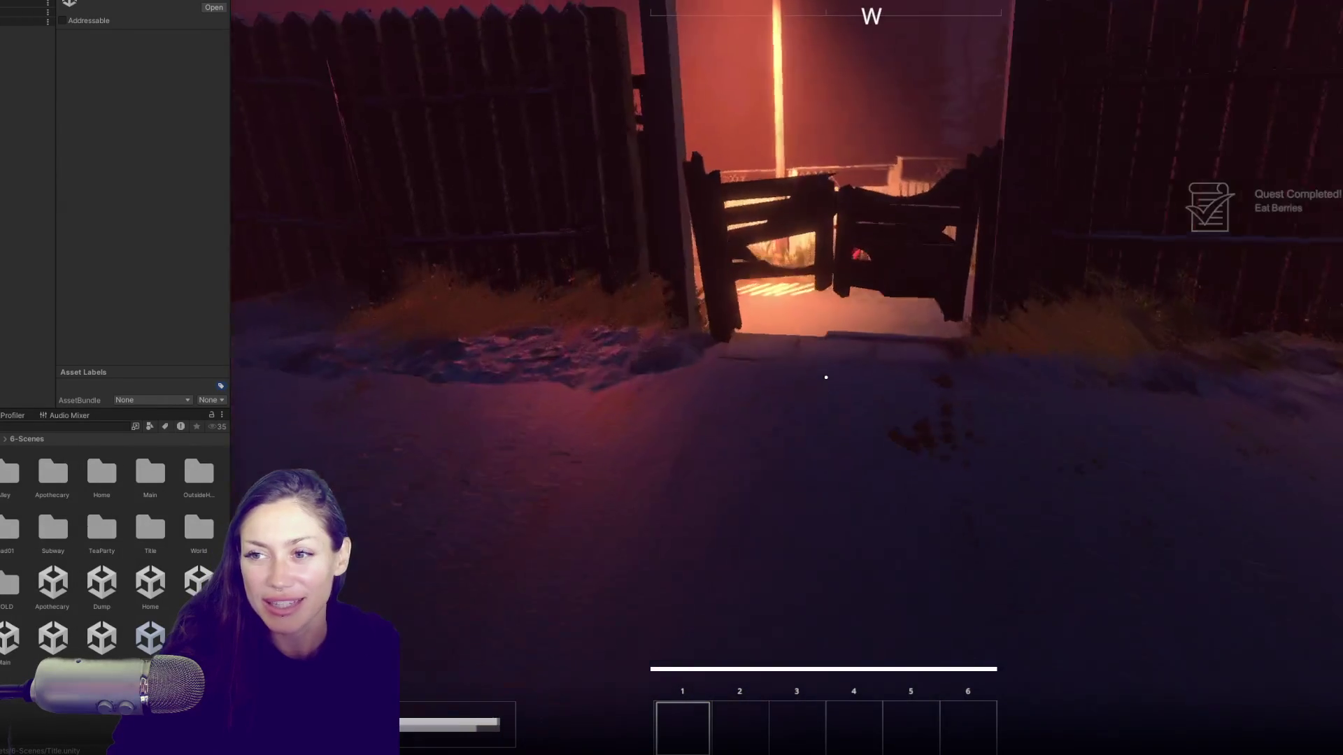
pyautogui.press('w')
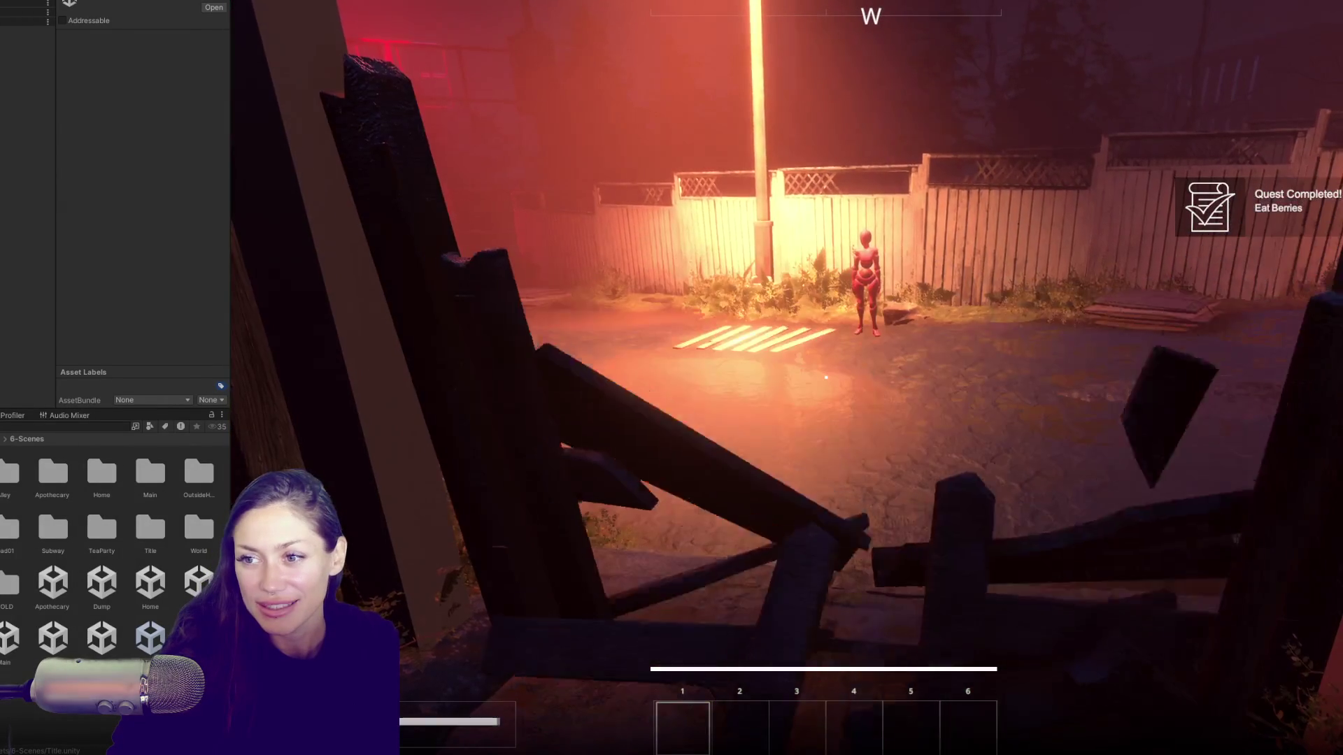
pyautogui.press('w')
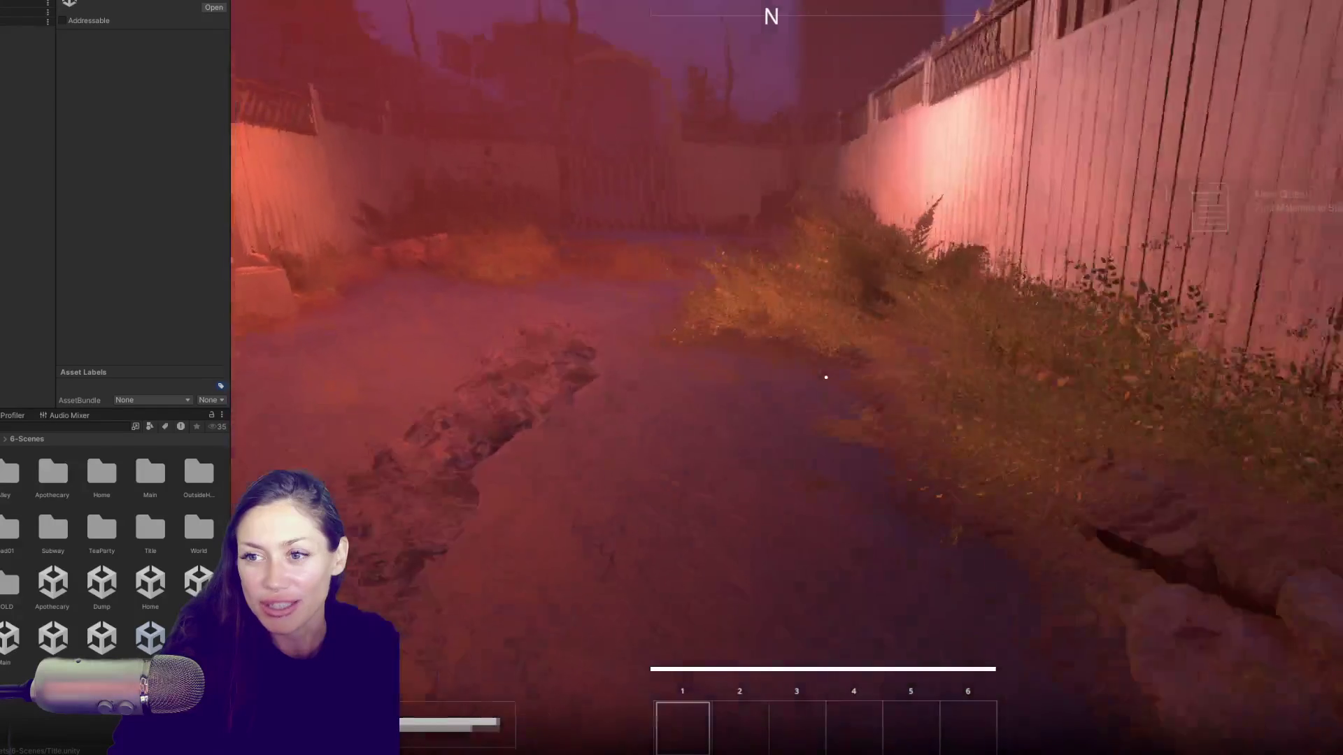
pyautogui.press('w')
pyautogui.press('w')
pyautogui.press('w')
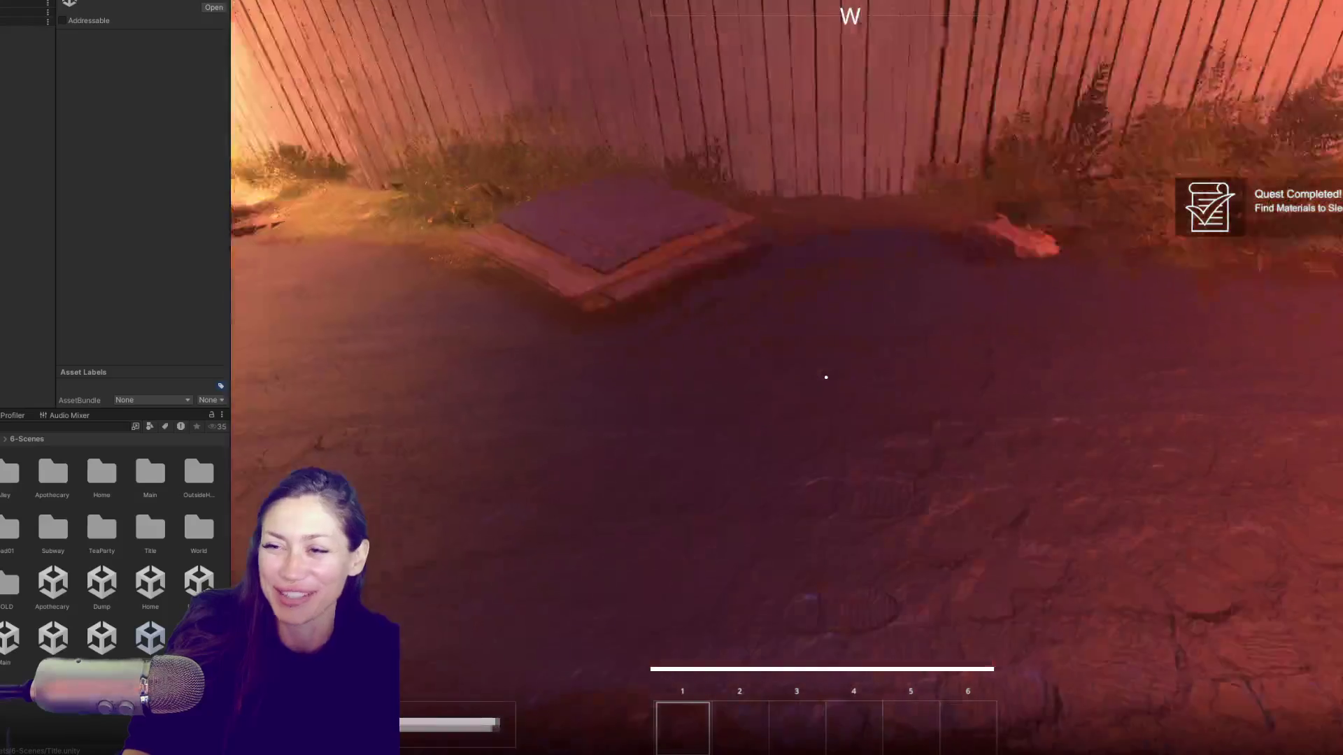
pyautogui.press('s')
pyautogui.press('d')
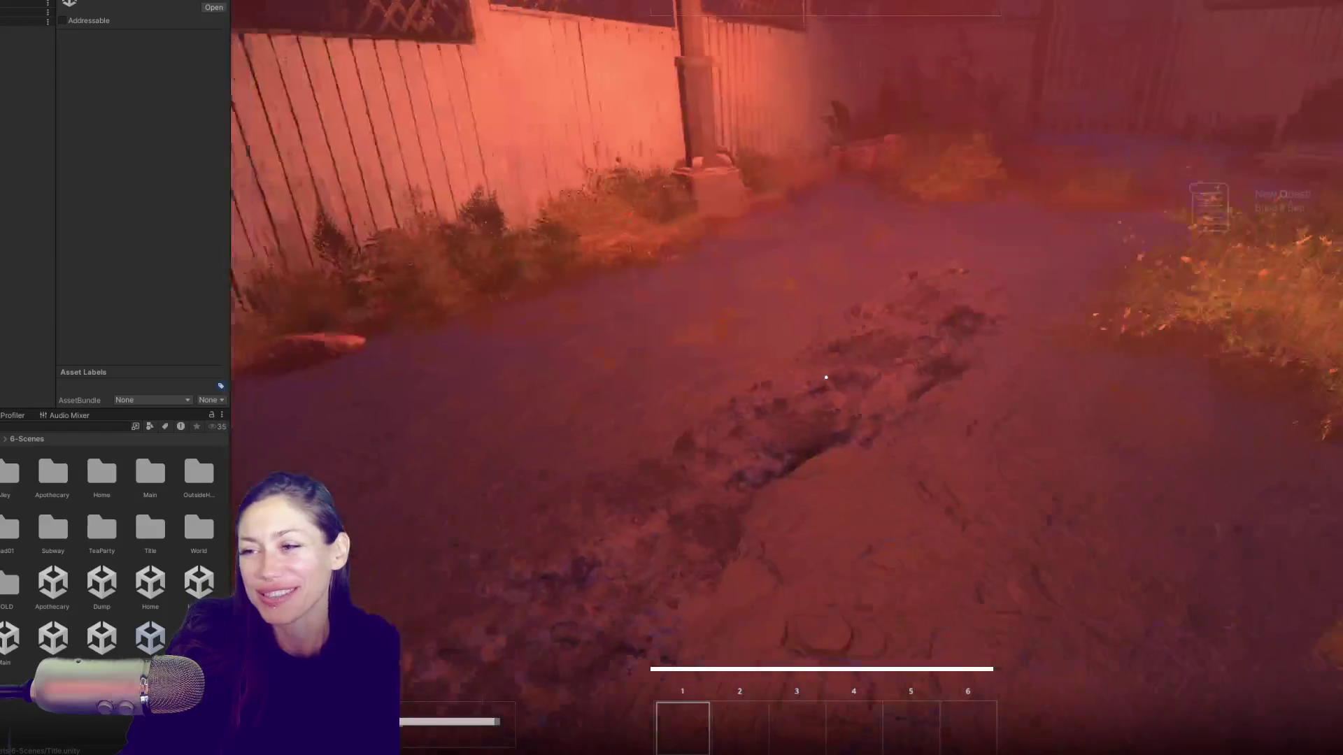
pyautogui.press('w')
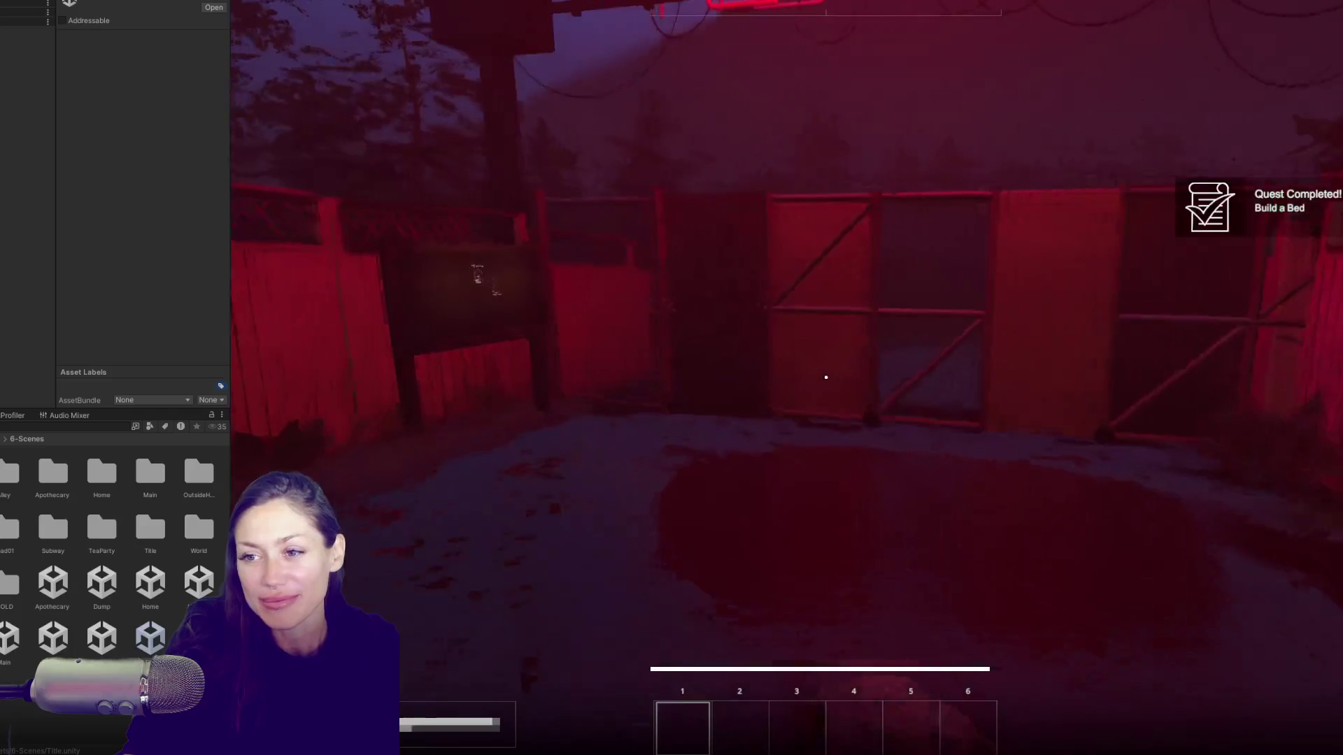
pyautogui.press('e')
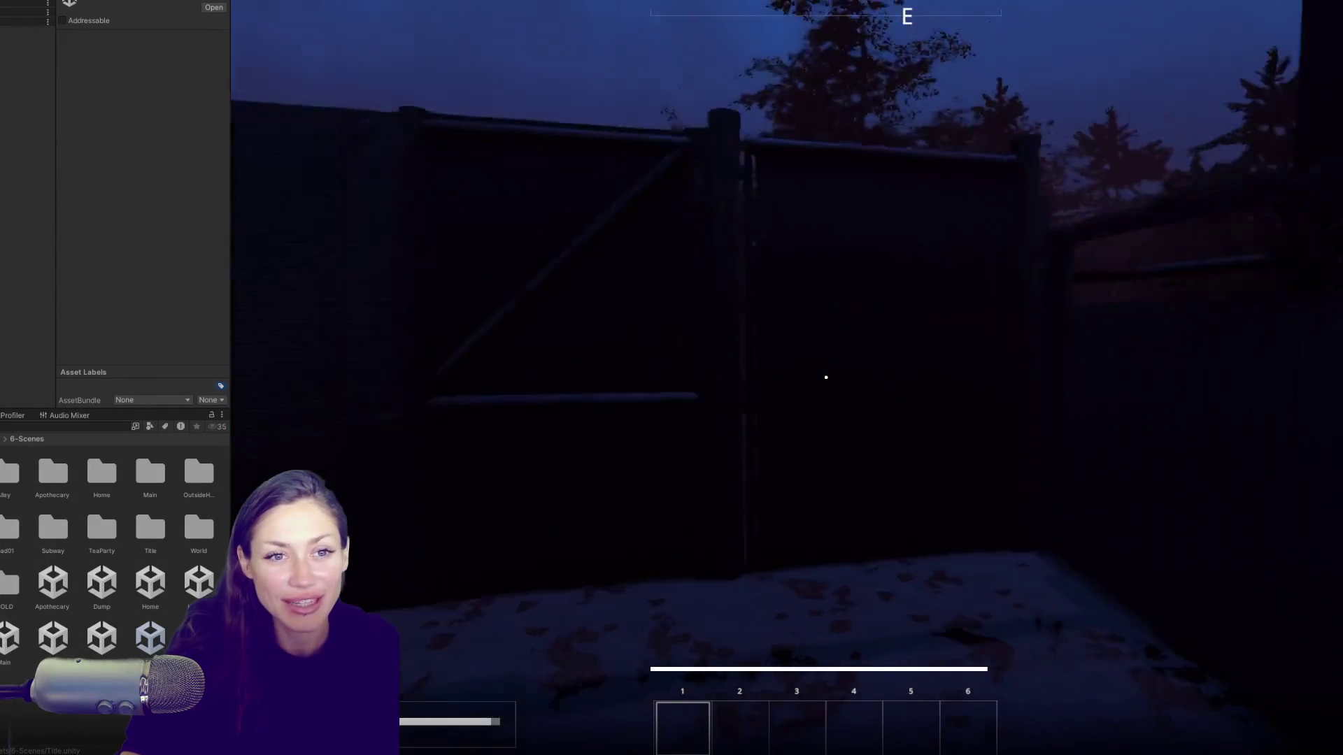
# Step: Use the outlined gate to change area, open the in-game menu, and stop play mode
pyautogui.press('w')
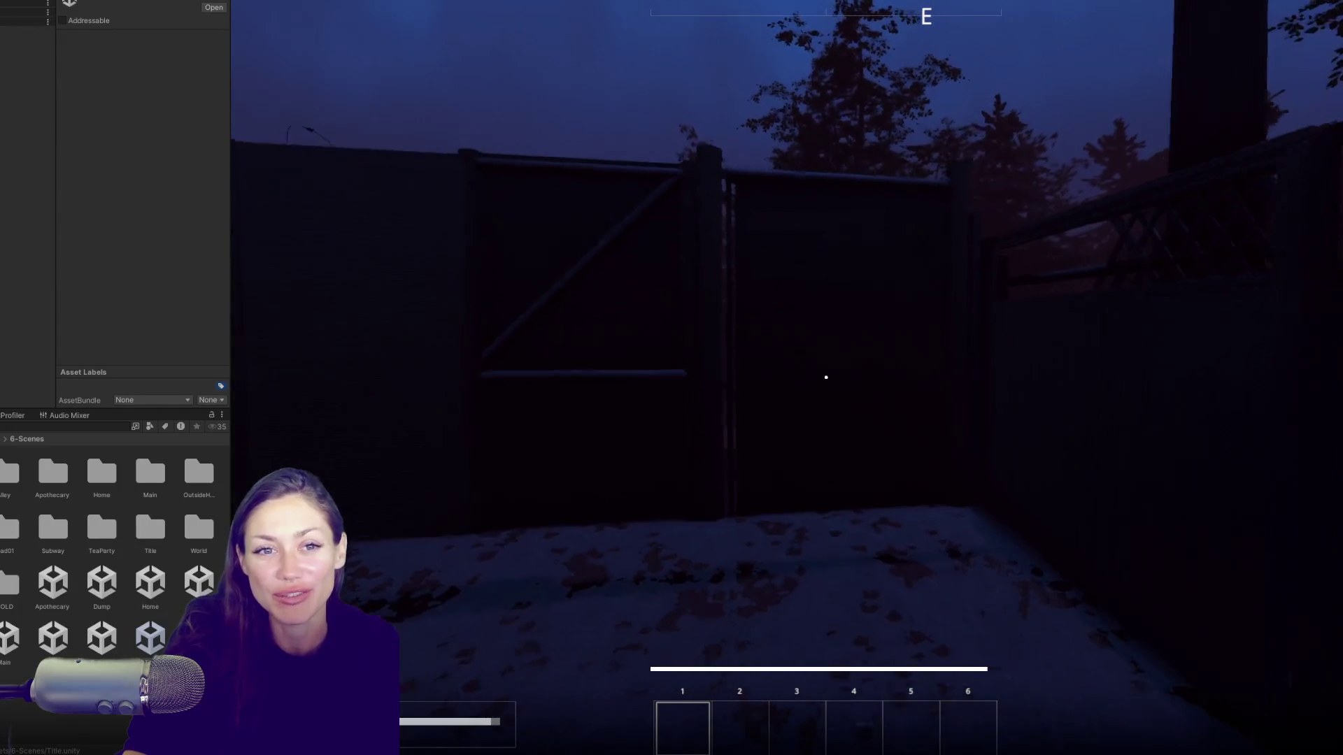
pyautogui.press('w')
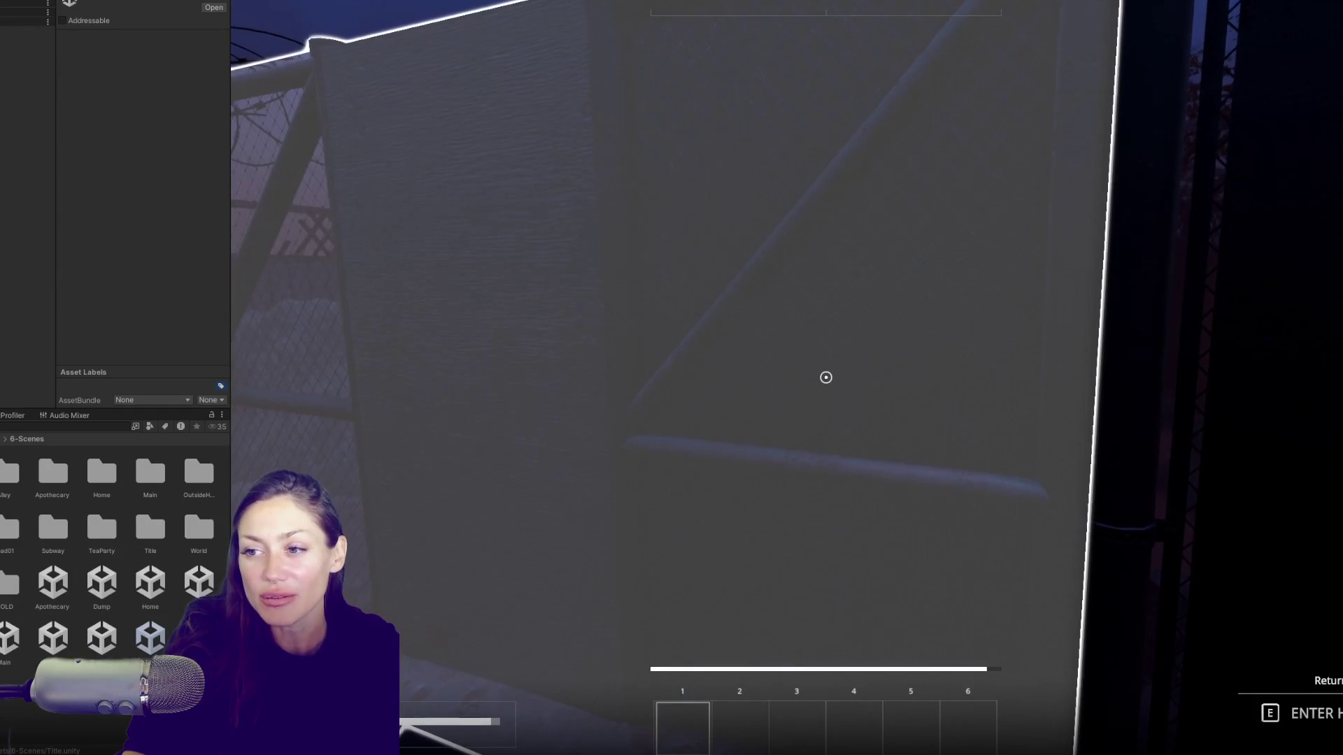
pyautogui.press('e')
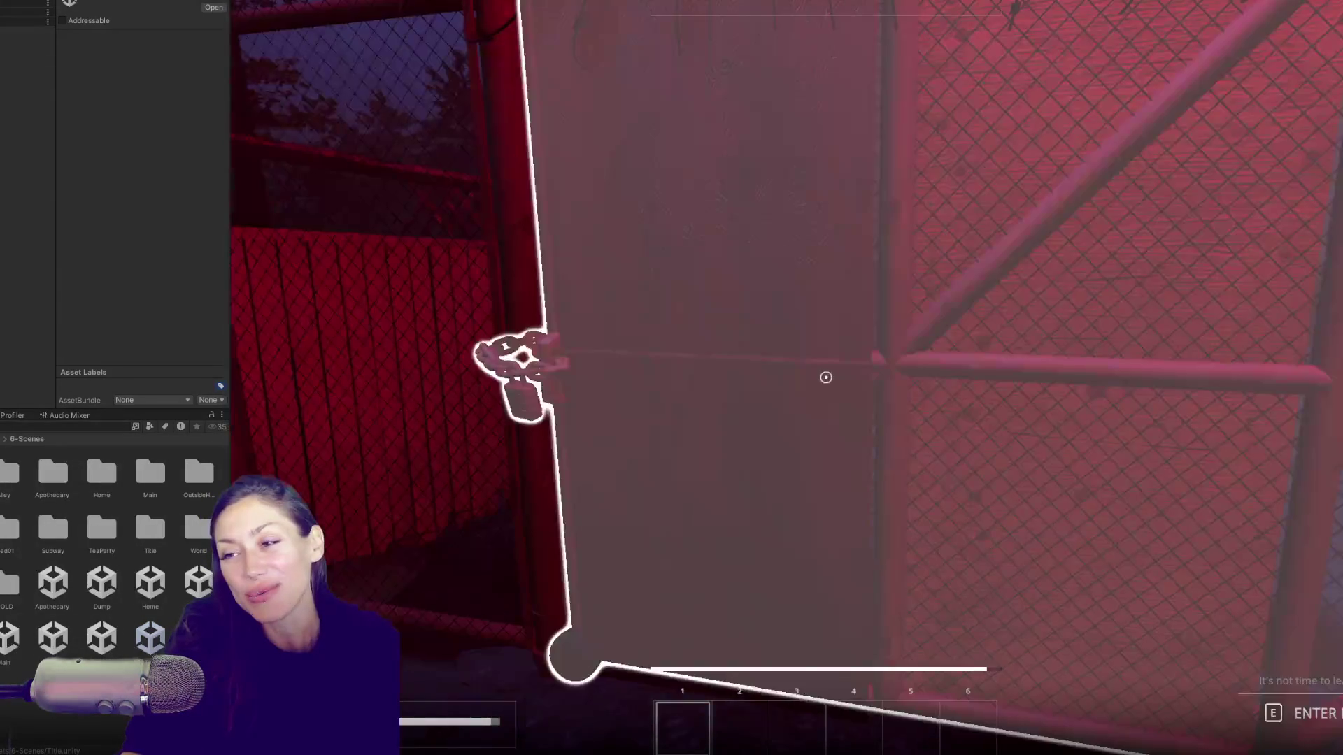
pyautogui.press('w')
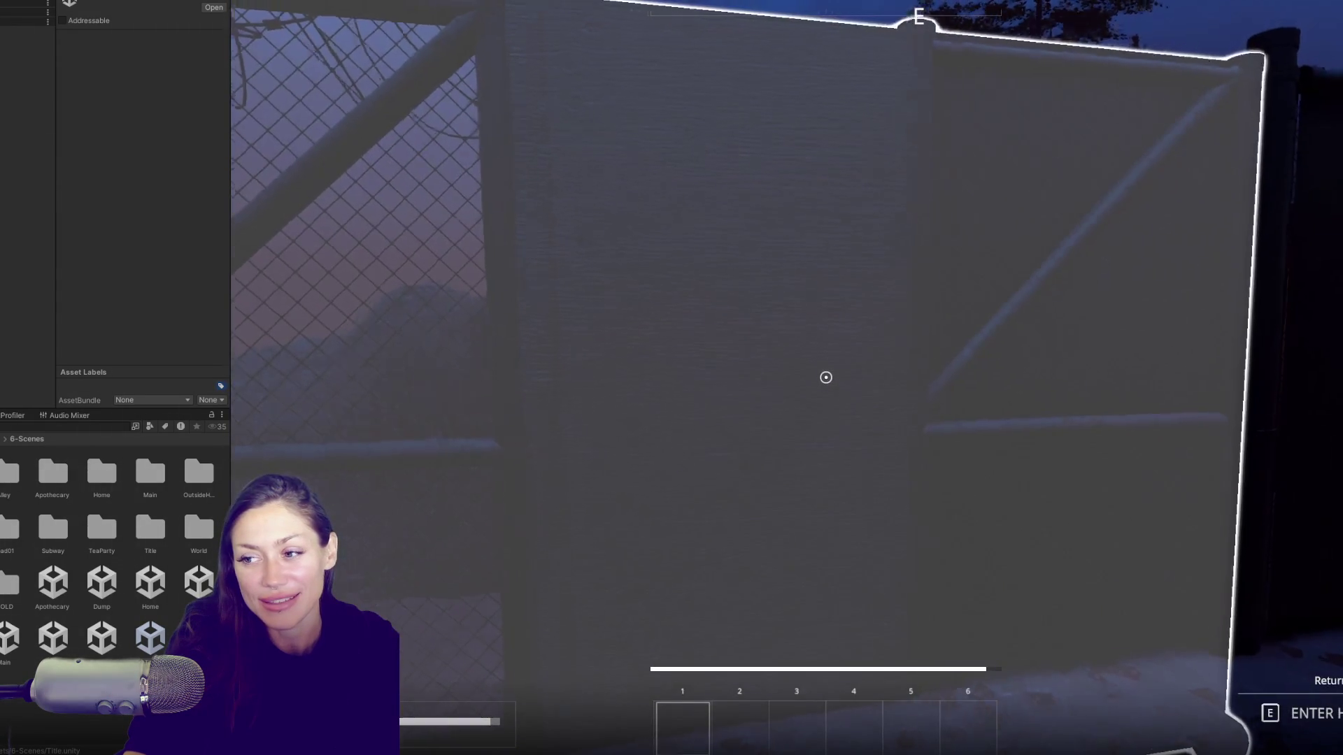
pyautogui.press('e')
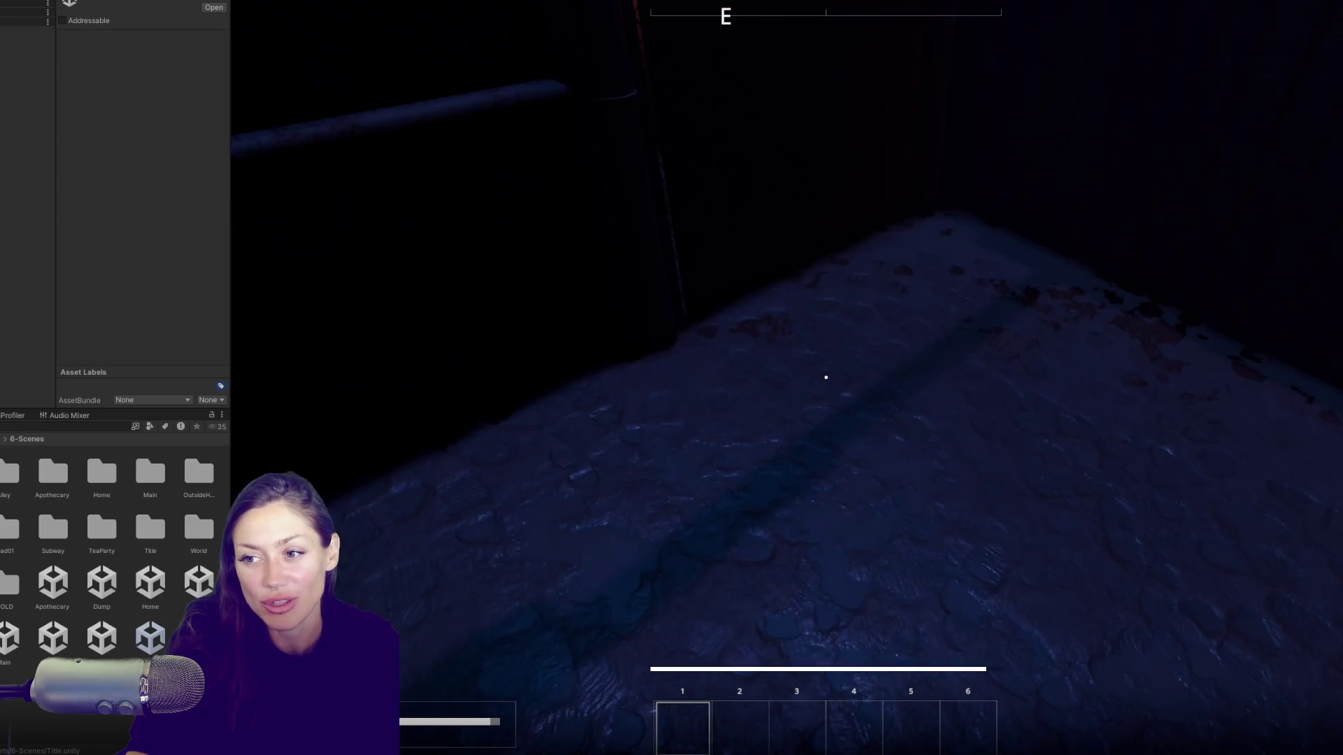
pyautogui.press('e')
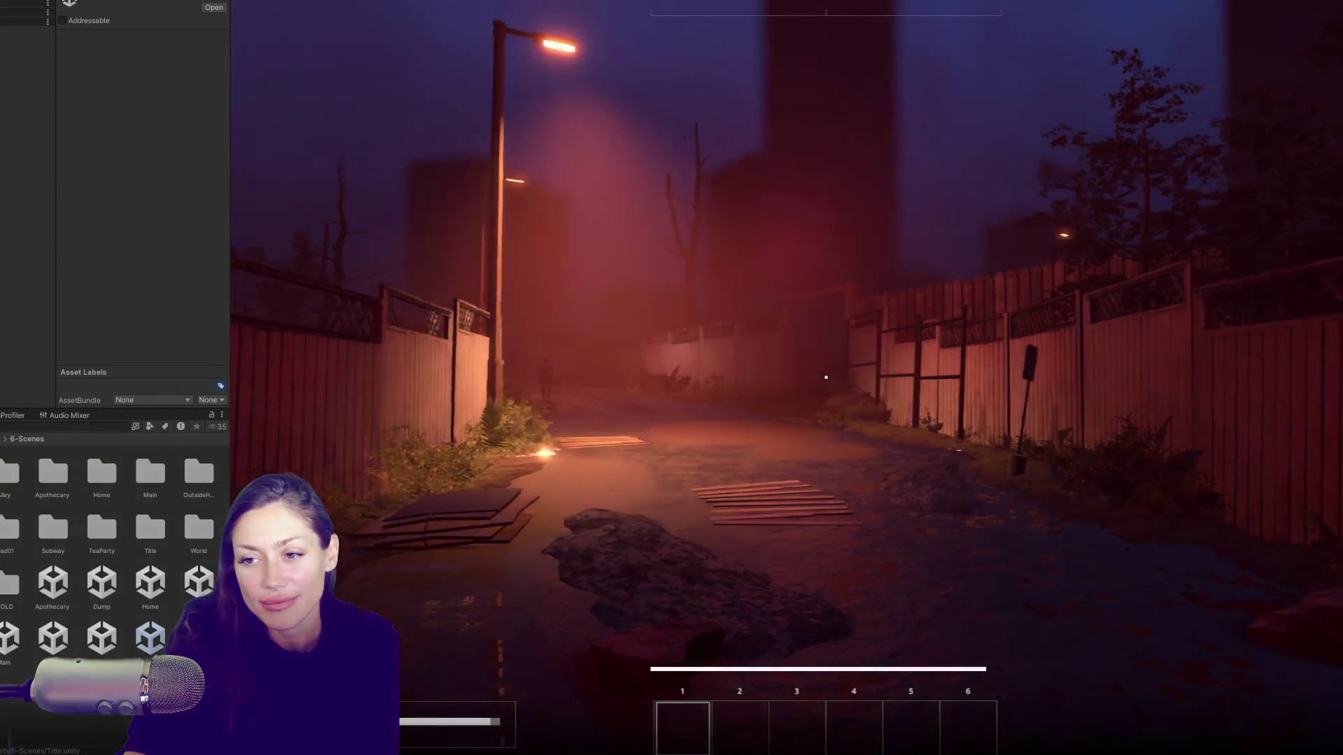
pyautogui.press('Escape')
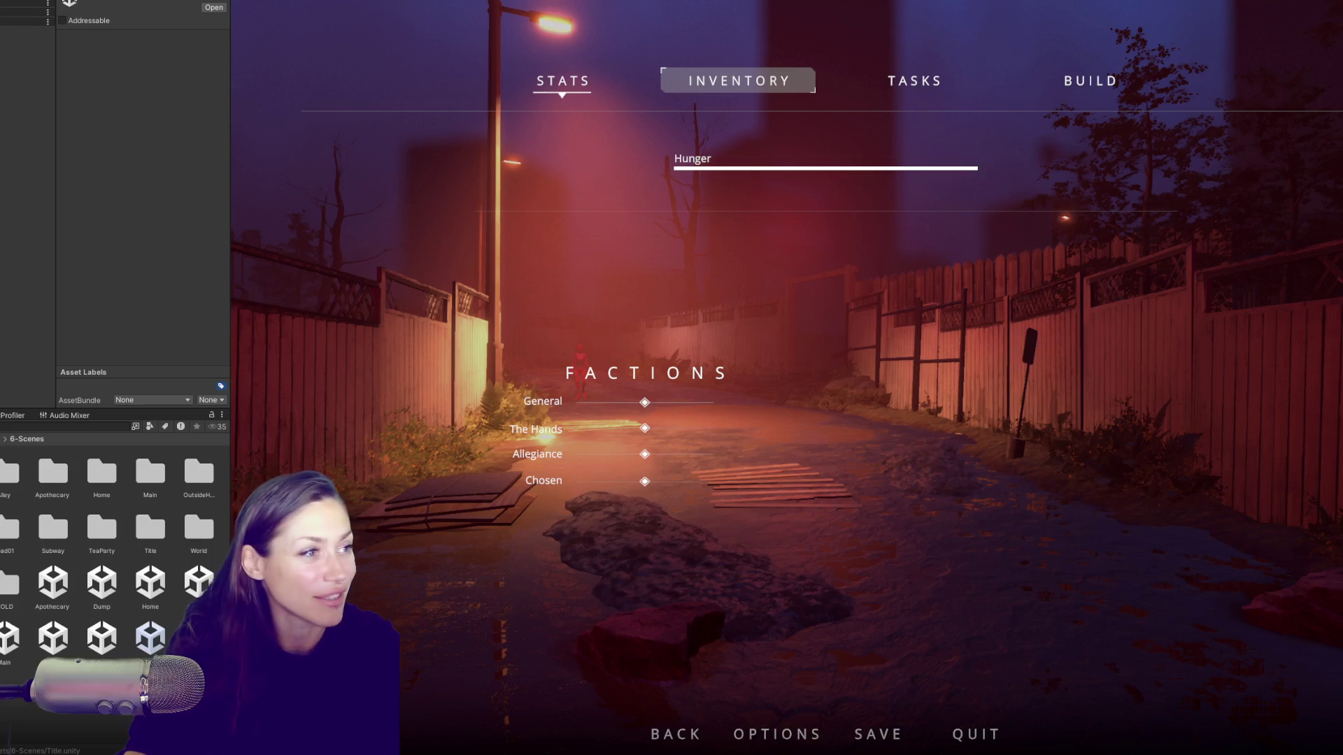
pyautogui.hotkey('ctrl', 'p')
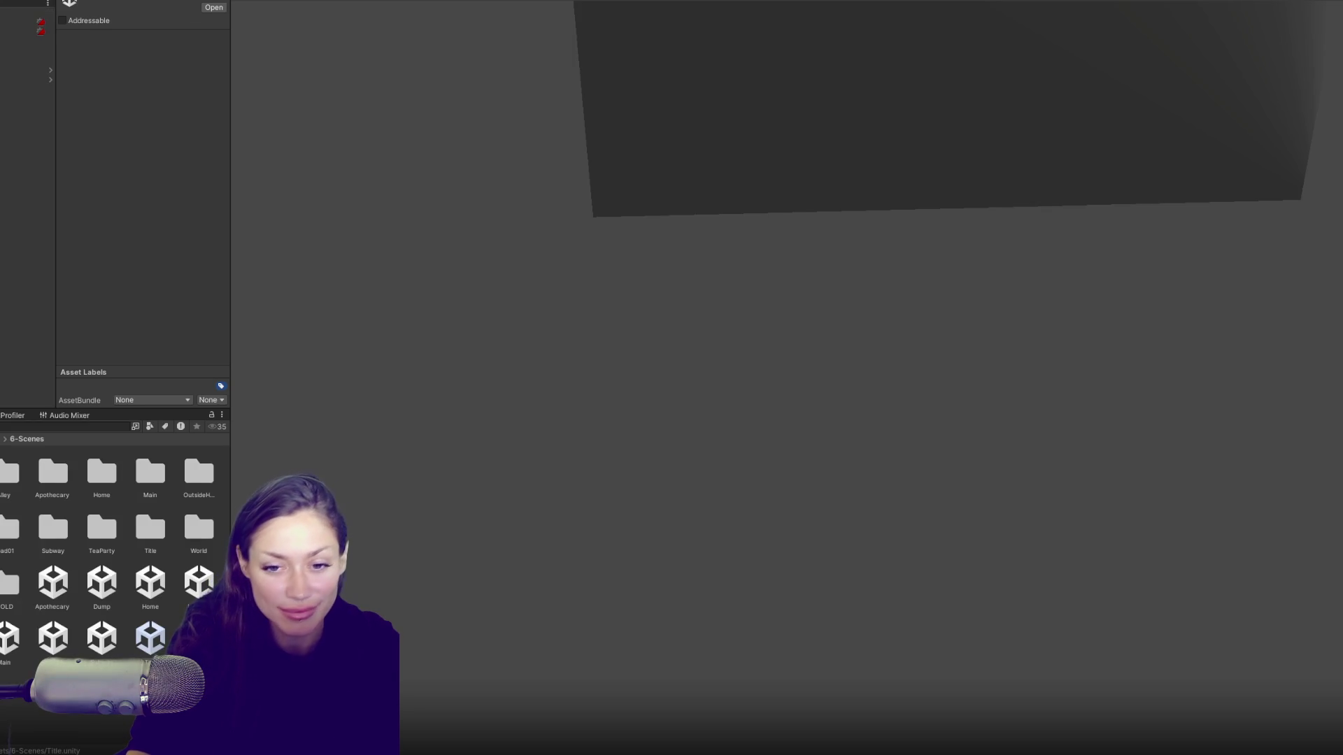
# Step: Open Road01, inspect the wooden board and Gate_Door's Door settings, then reopen the Title scene
pyautogui.doubleClick(56, 647)
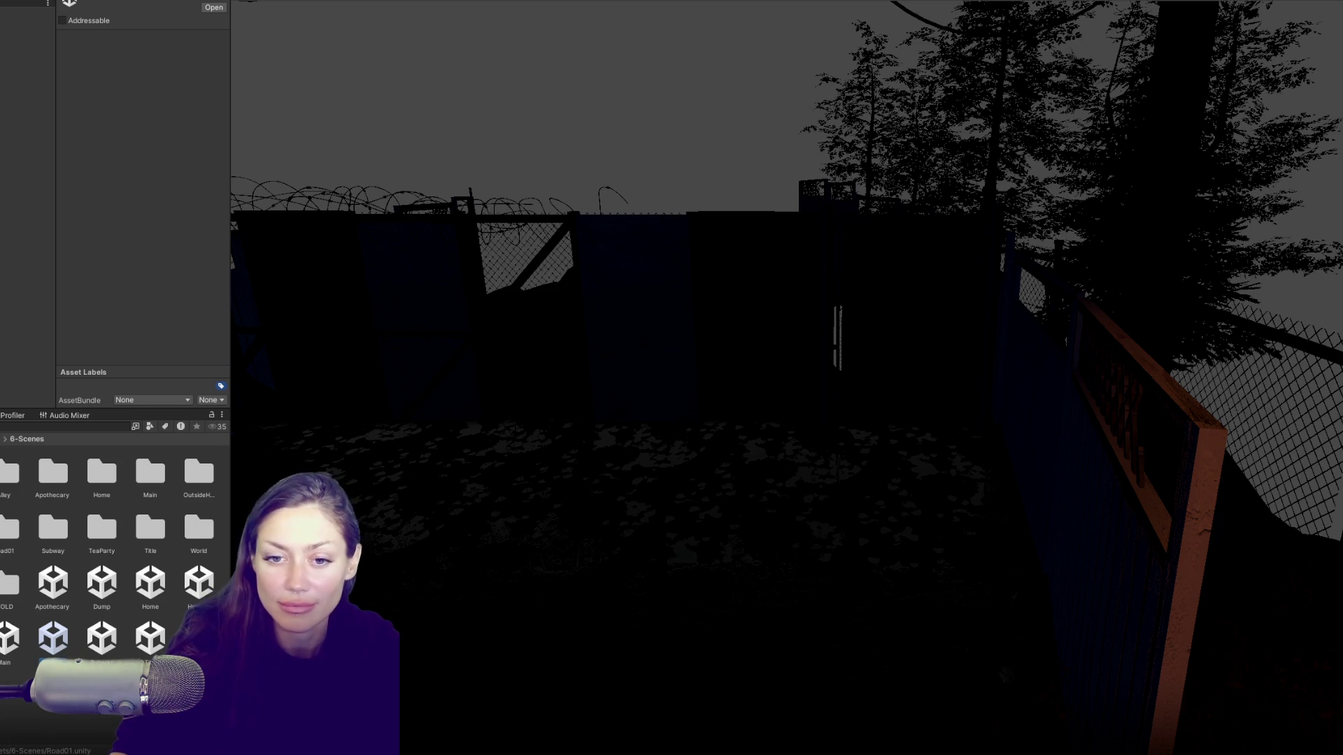
pyautogui.scroll(-5, 740, 312)
pyautogui.moveTo(859, 333)
pyautogui.mouseDown()
pyautogui.moveTo(1019, 428)
pyautogui.moveTo(978, 405)
pyautogui.moveTo(986, 354)
pyautogui.moveTo(926, 333)
pyautogui.moveTo(1046, 354)
pyautogui.moveTo(942, 366)
pyautogui.moveTo(848, 413)
pyautogui.mouseUp()
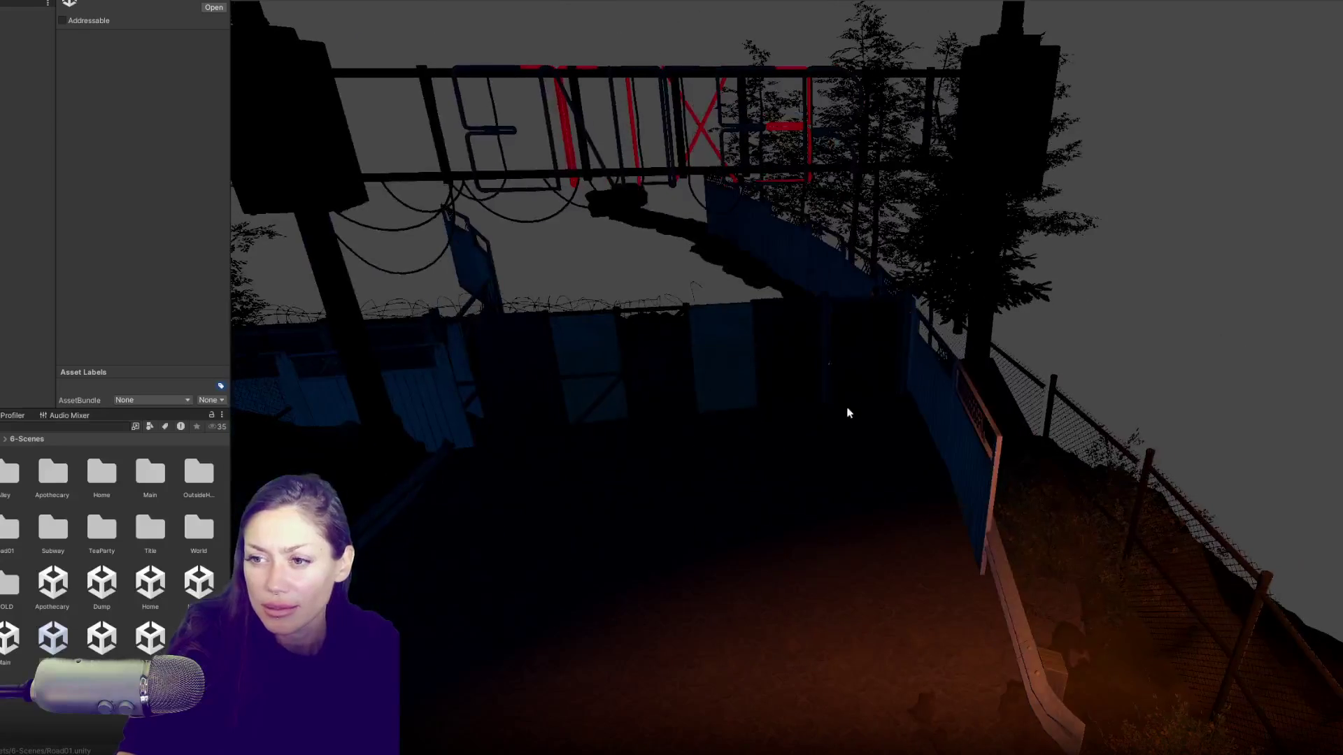
pyautogui.click(808, 357)
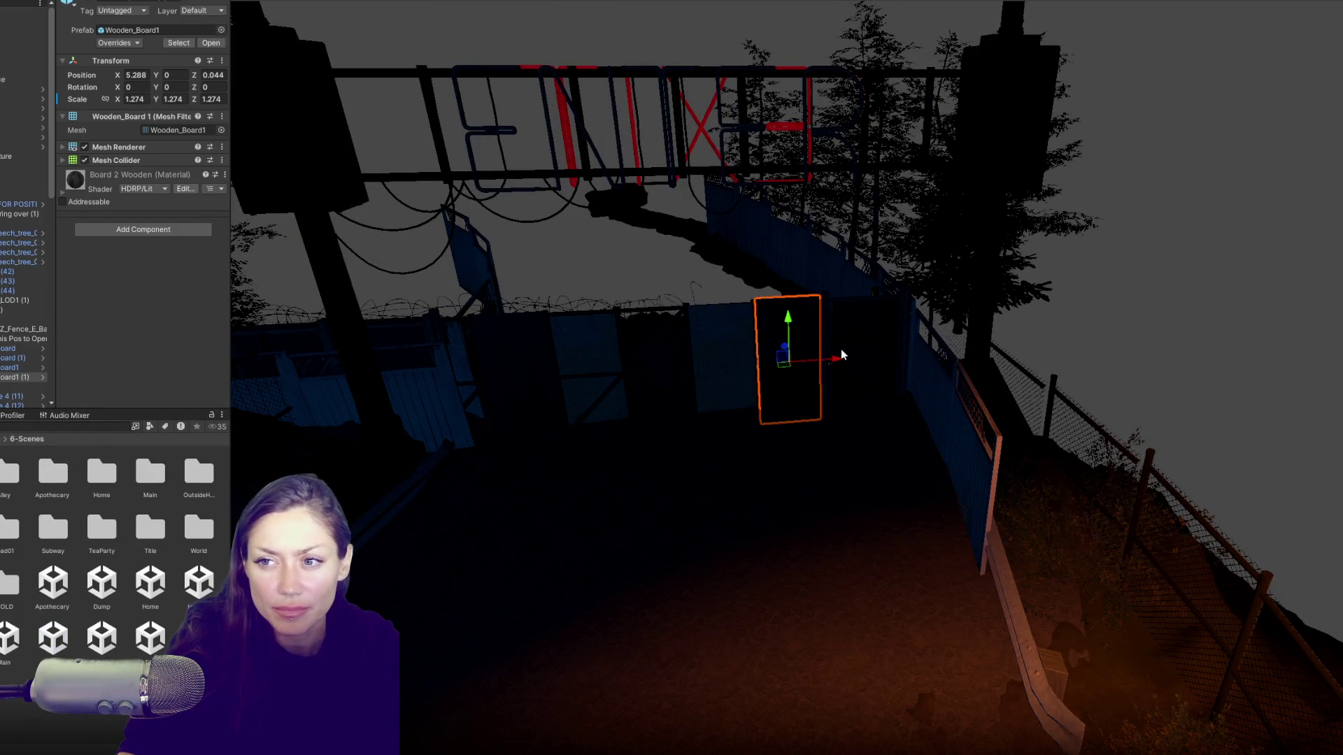
pyautogui.click(21, 321)
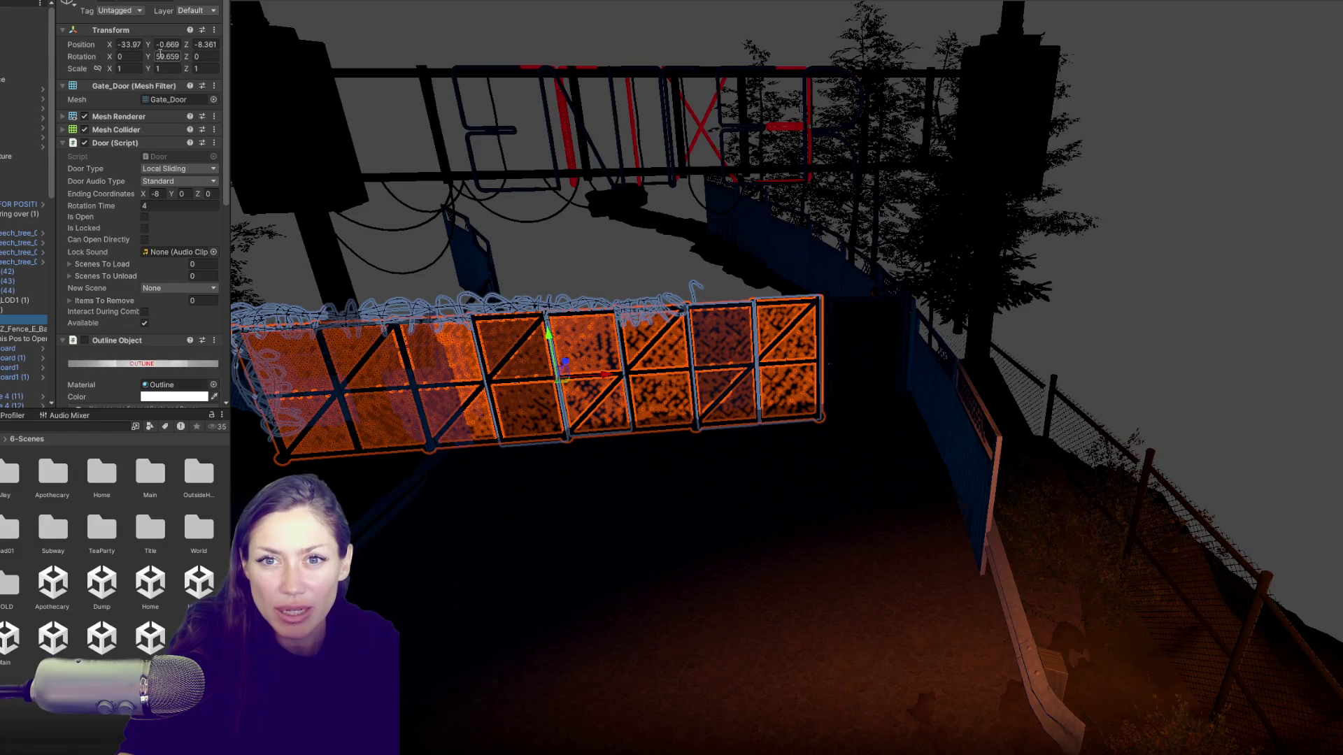
pyautogui.doubleClick(150, 638)
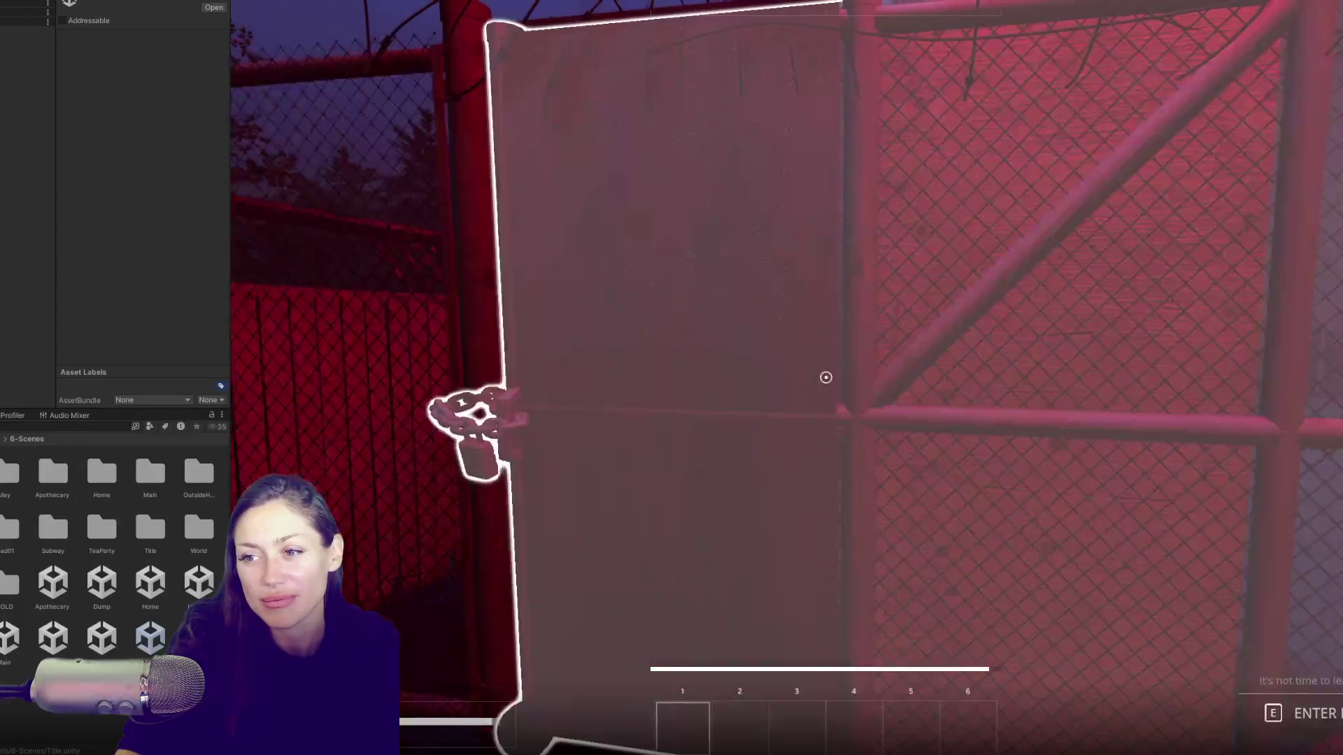
# Step: Resume play and walk down the alley along the chain-link fence to the lit gateway
pyautogui.press('Escape')
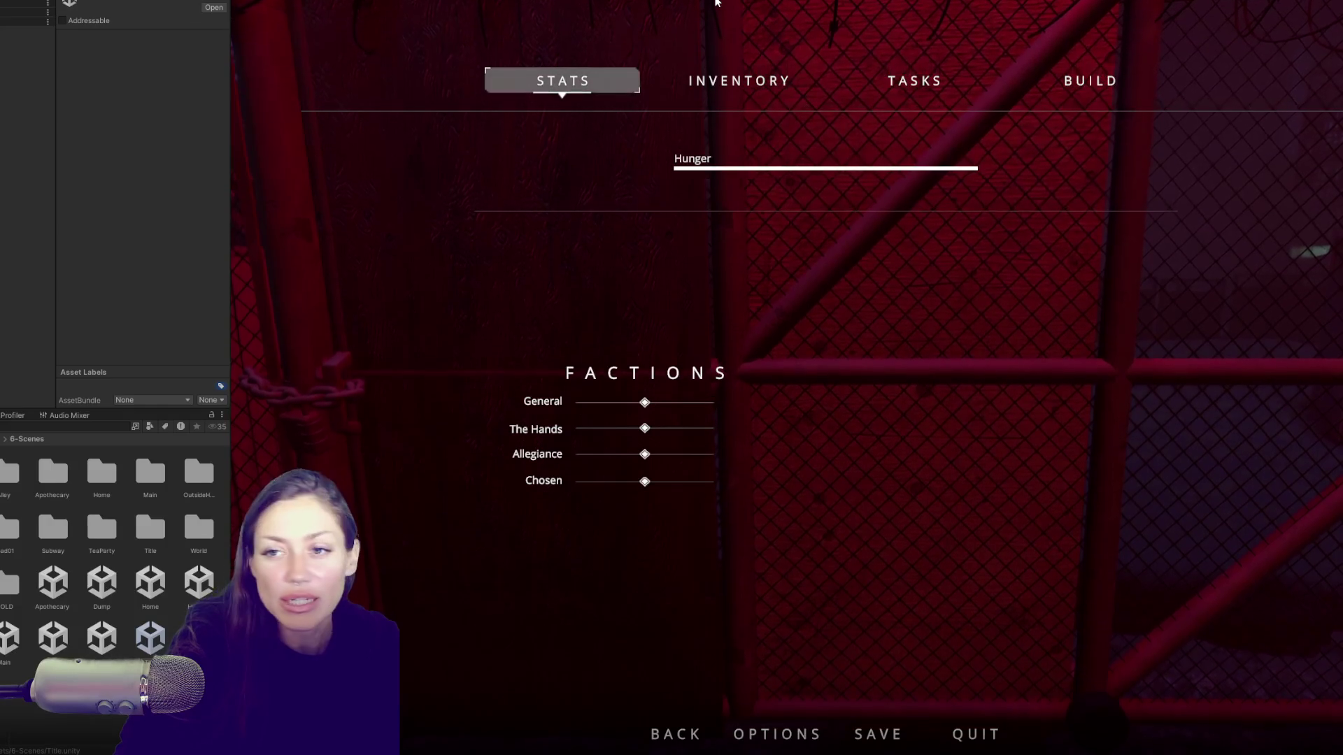
pyautogui.press('Escape')
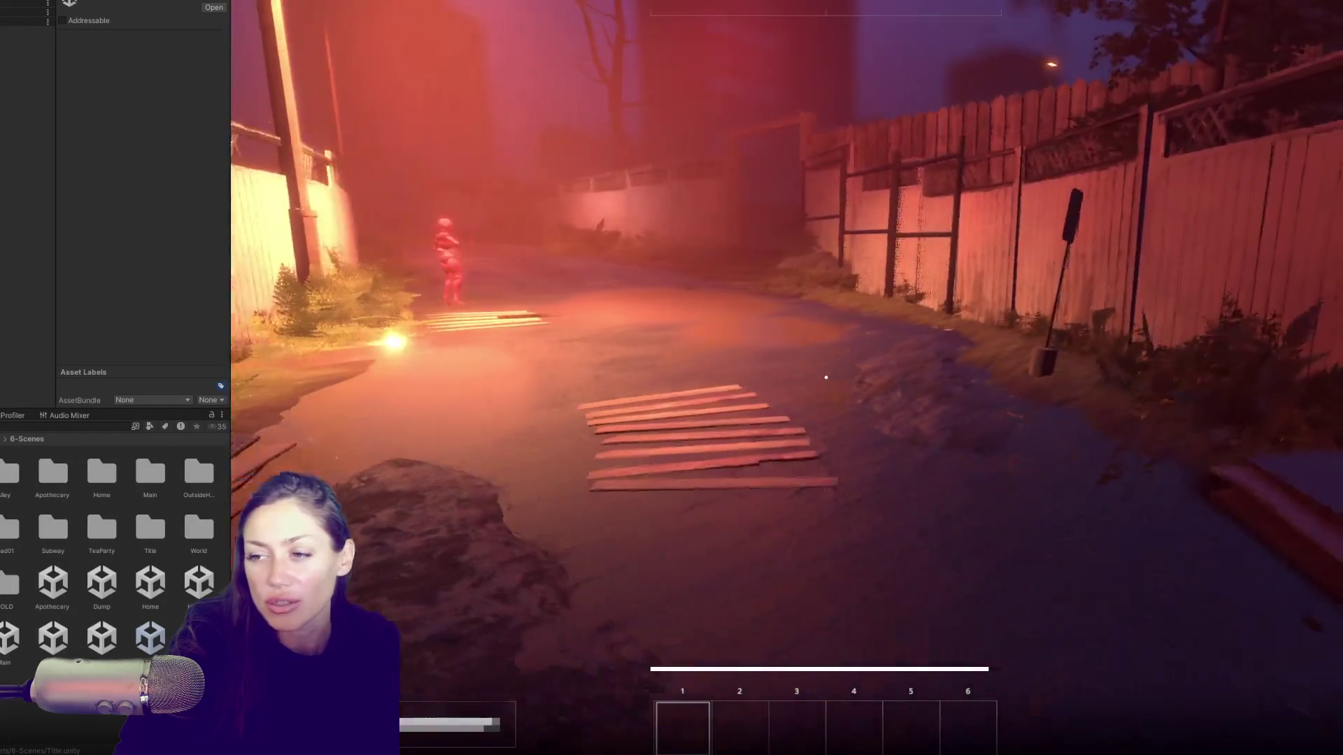
pyautogui.press('w')
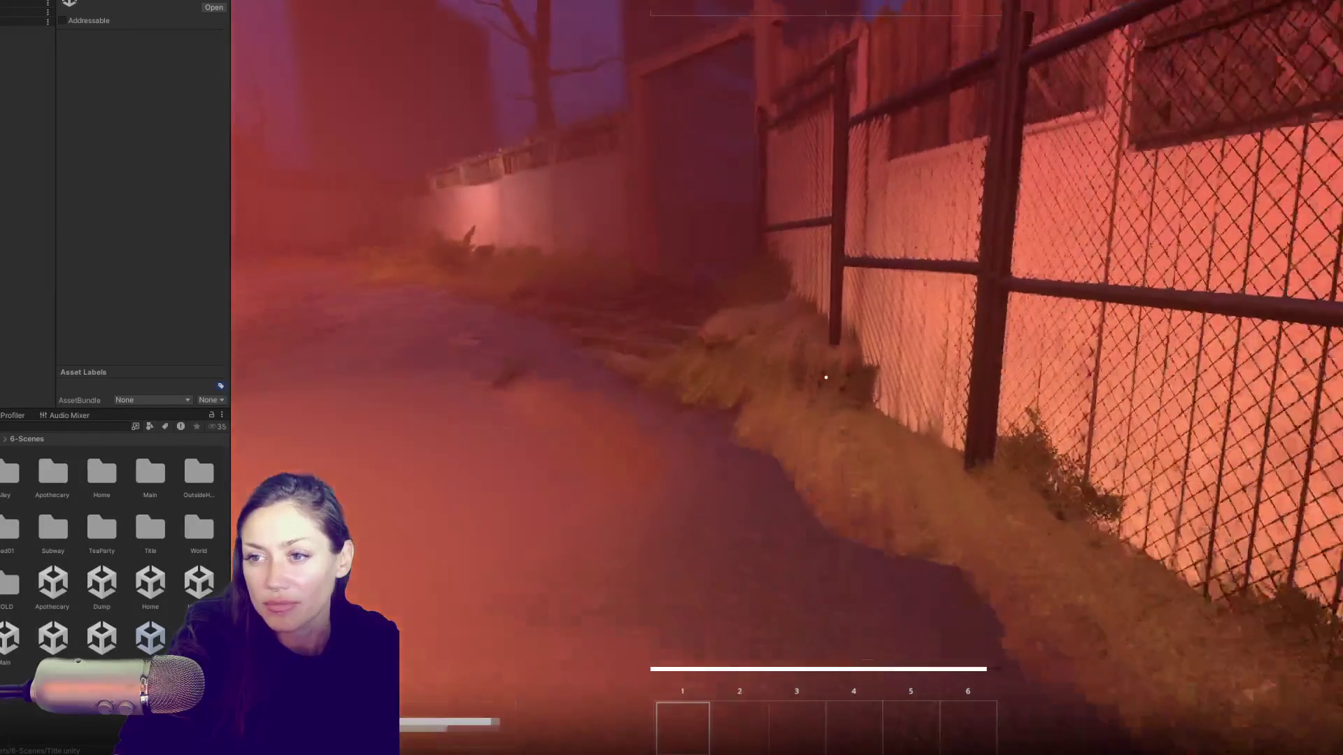
pyautogui.press('w')
pyautogui.press('w')
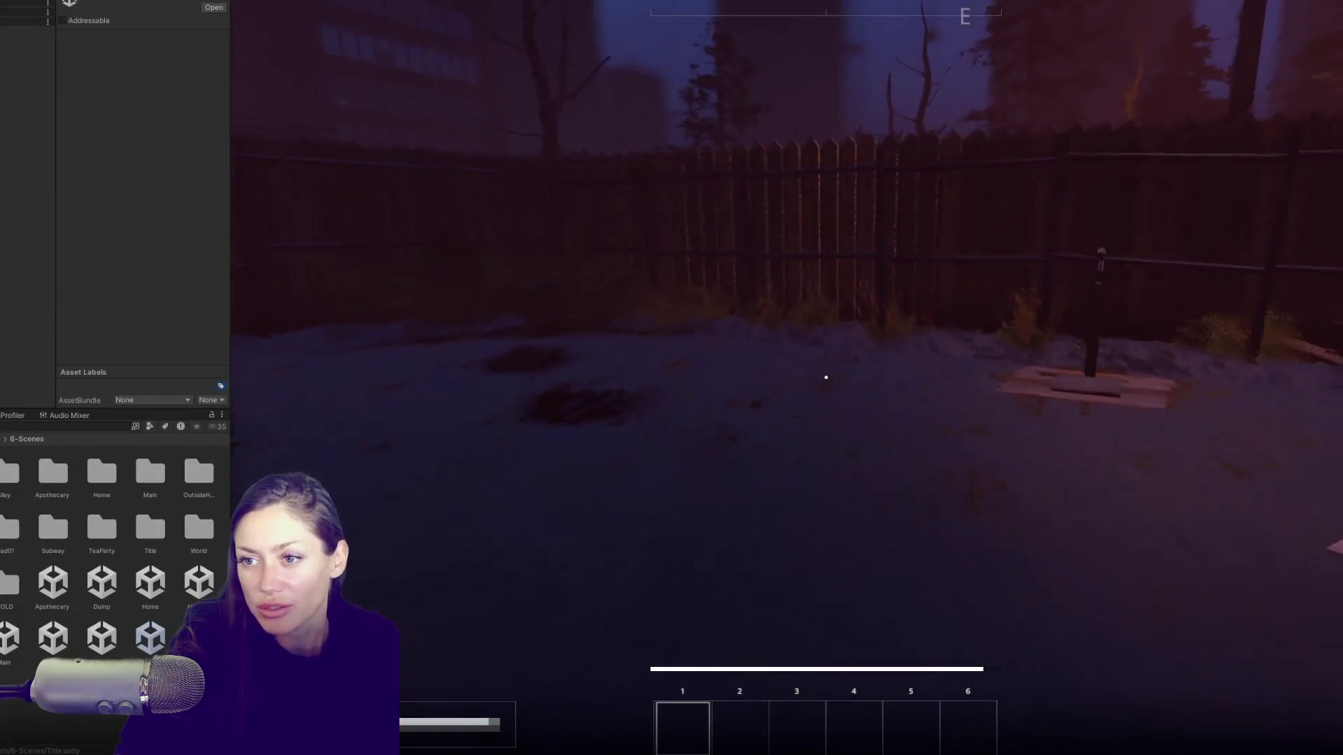
pyautogui.press('w')
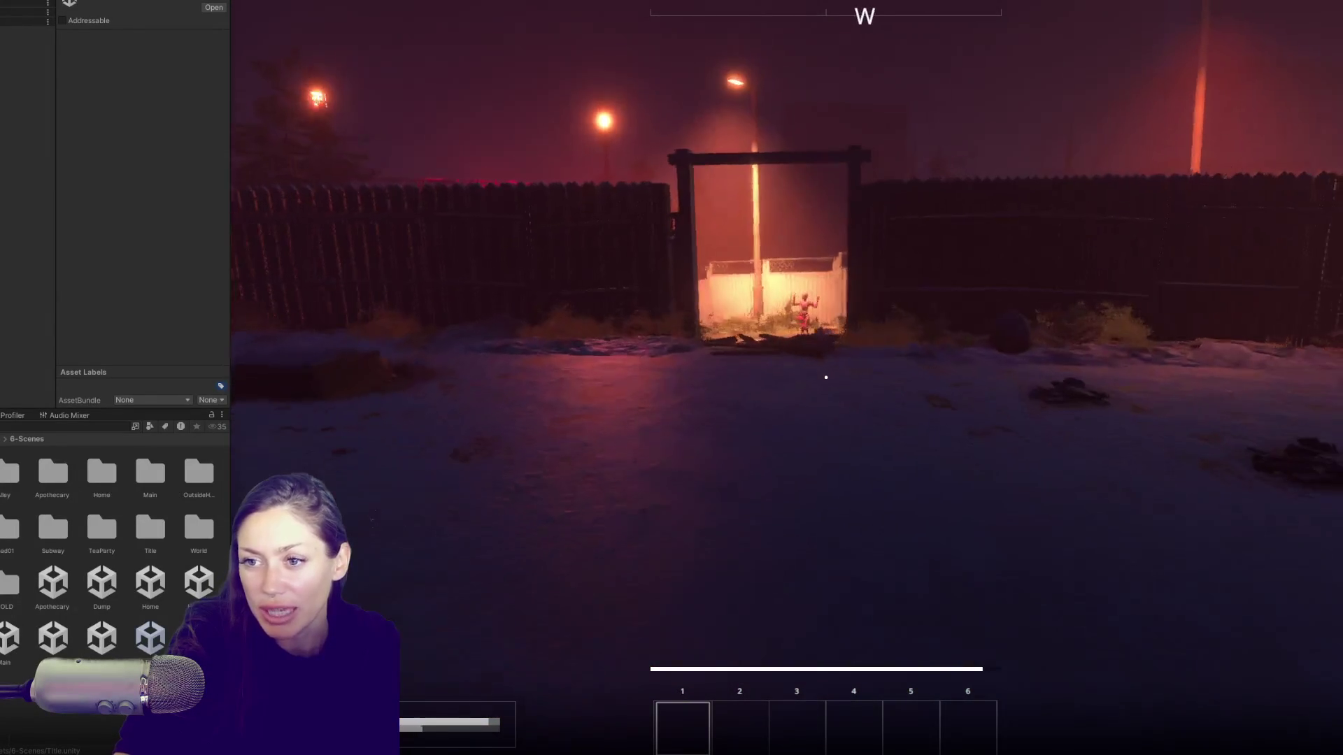
pyautogui.press('w')
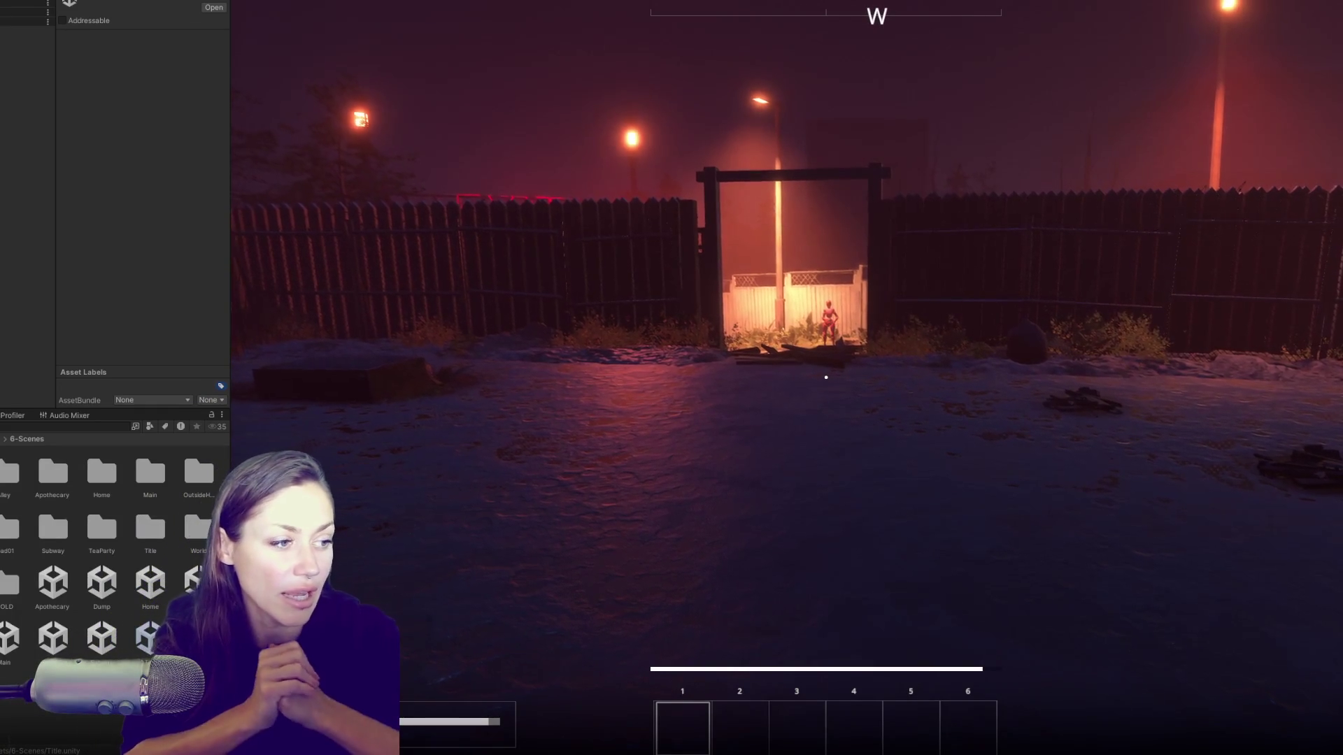
# Step: Bring up the pause menu and end the play session
pyautogui.moveTo(826, 377)
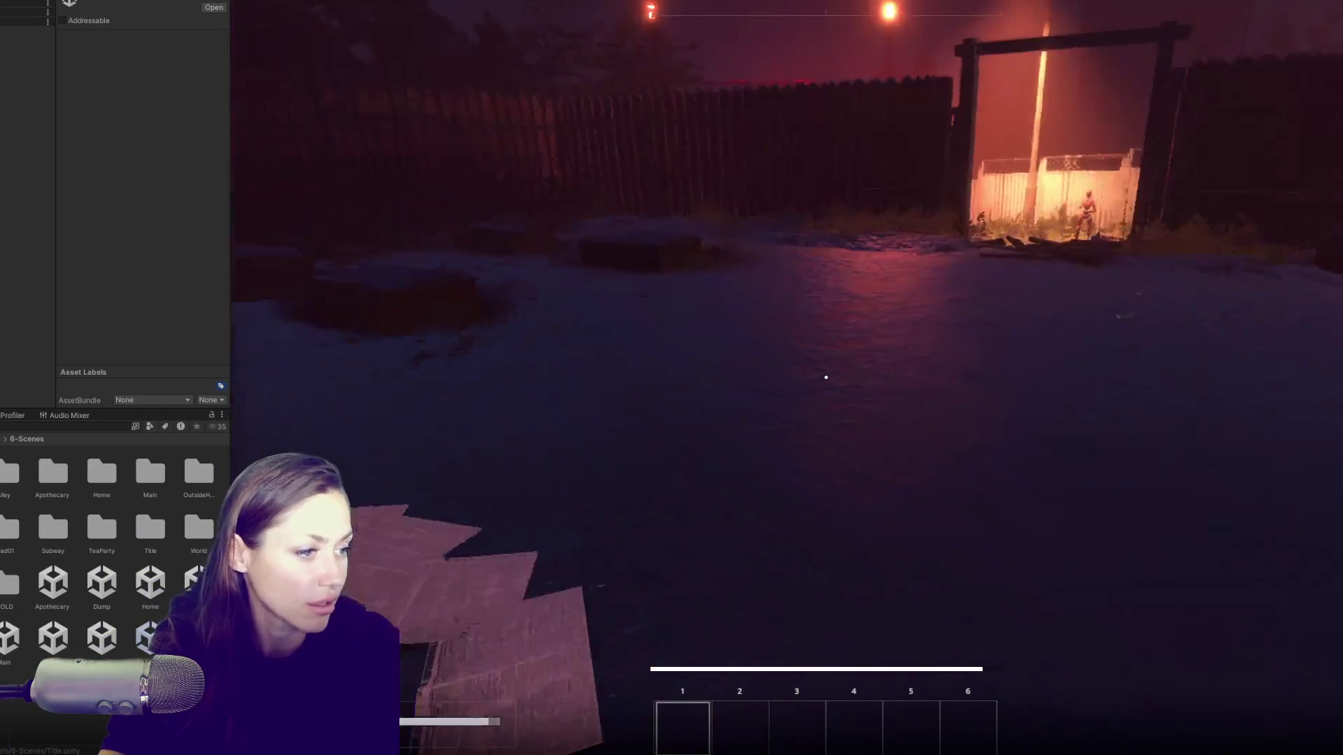
pyautogui.press('Escape')
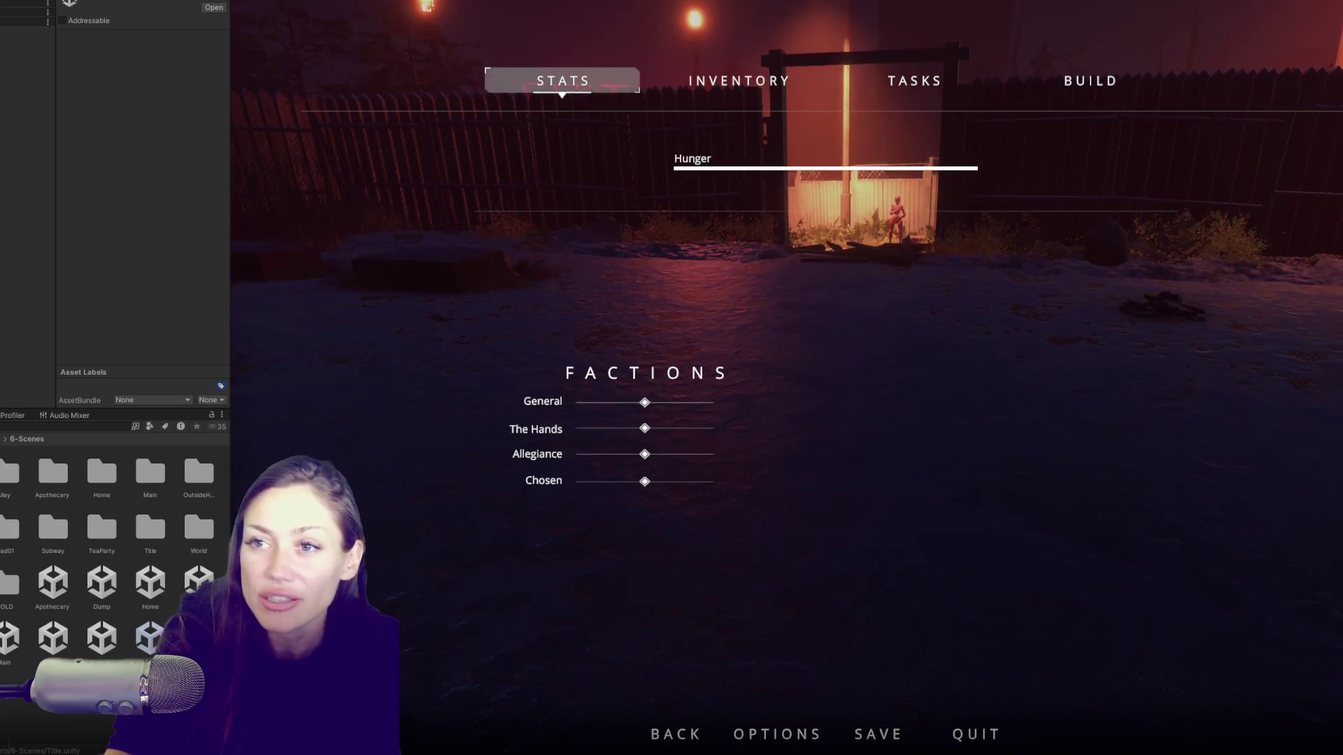
pyautogui.hotkey('ctrl', 'p')
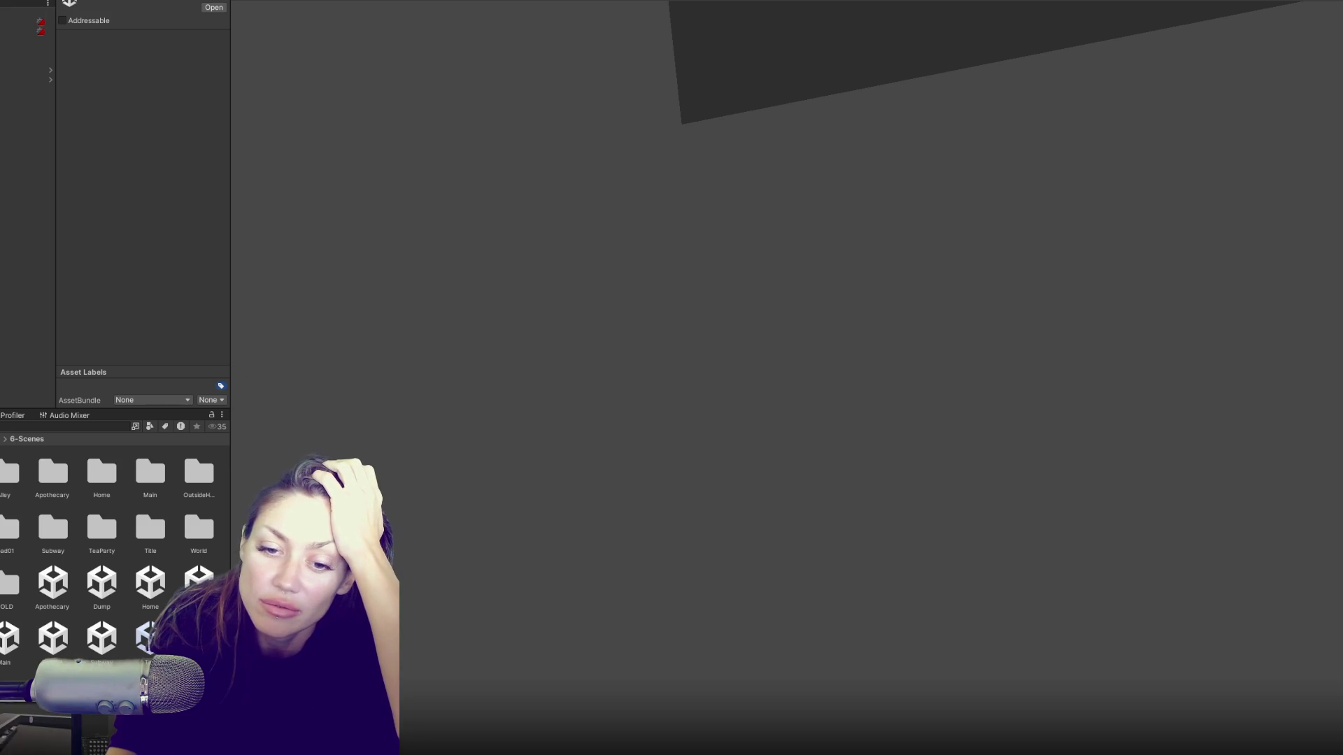
# Step: Wait out Unity's Hold on dialog and bring ControlsMain.cs to the front in VS Code
pyautogui.hotkey('alt', 'F4')
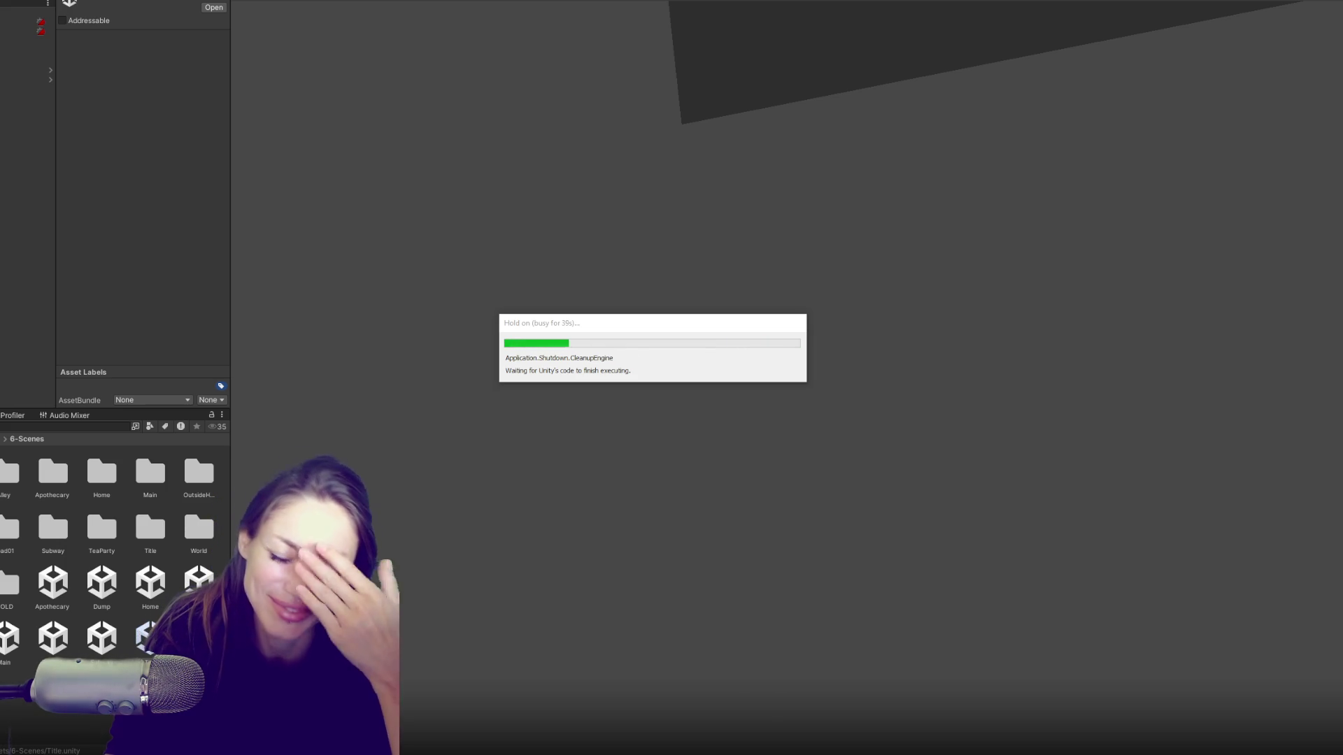
pyautogui.hotkey('alt', 'Tab')
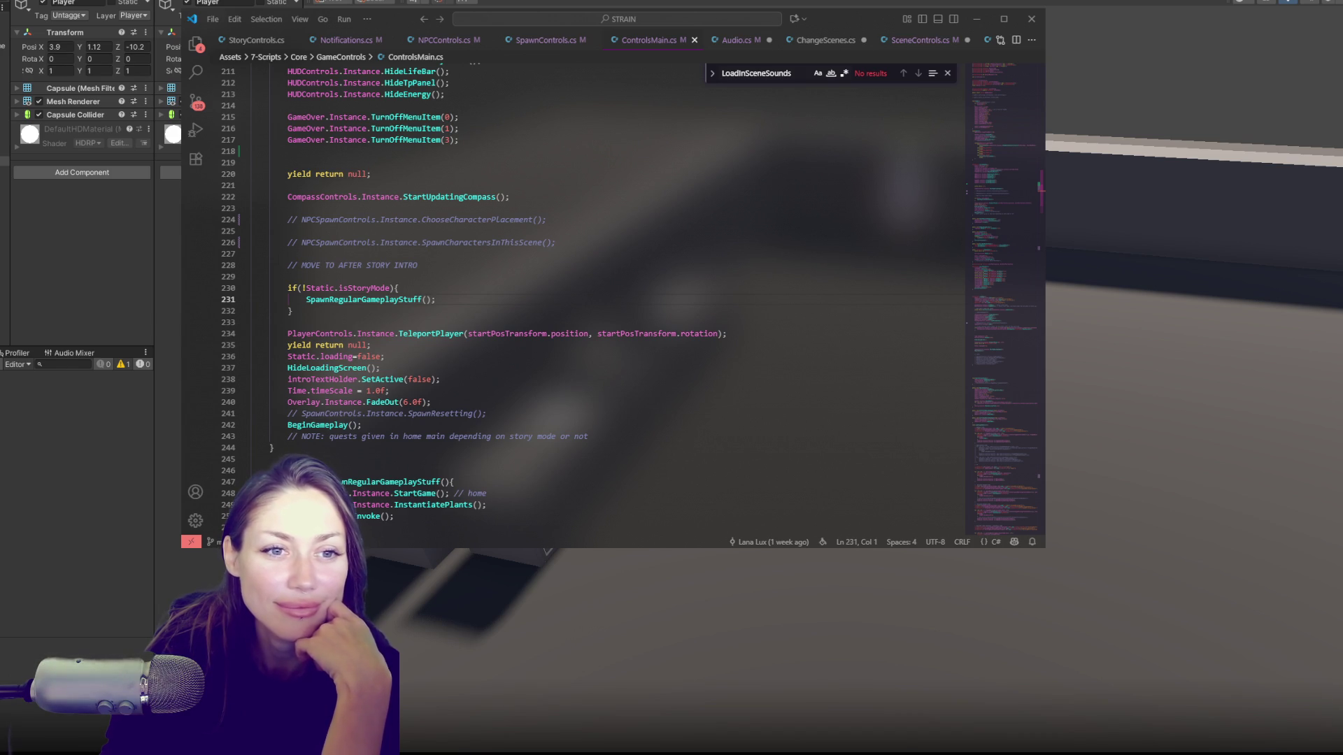
# Step: Jump to the IntroTextHolder line 238 in ControlsMain.cs, then show Unity's Project tab at Resources > Characters
pyautogui.click(560, 377)
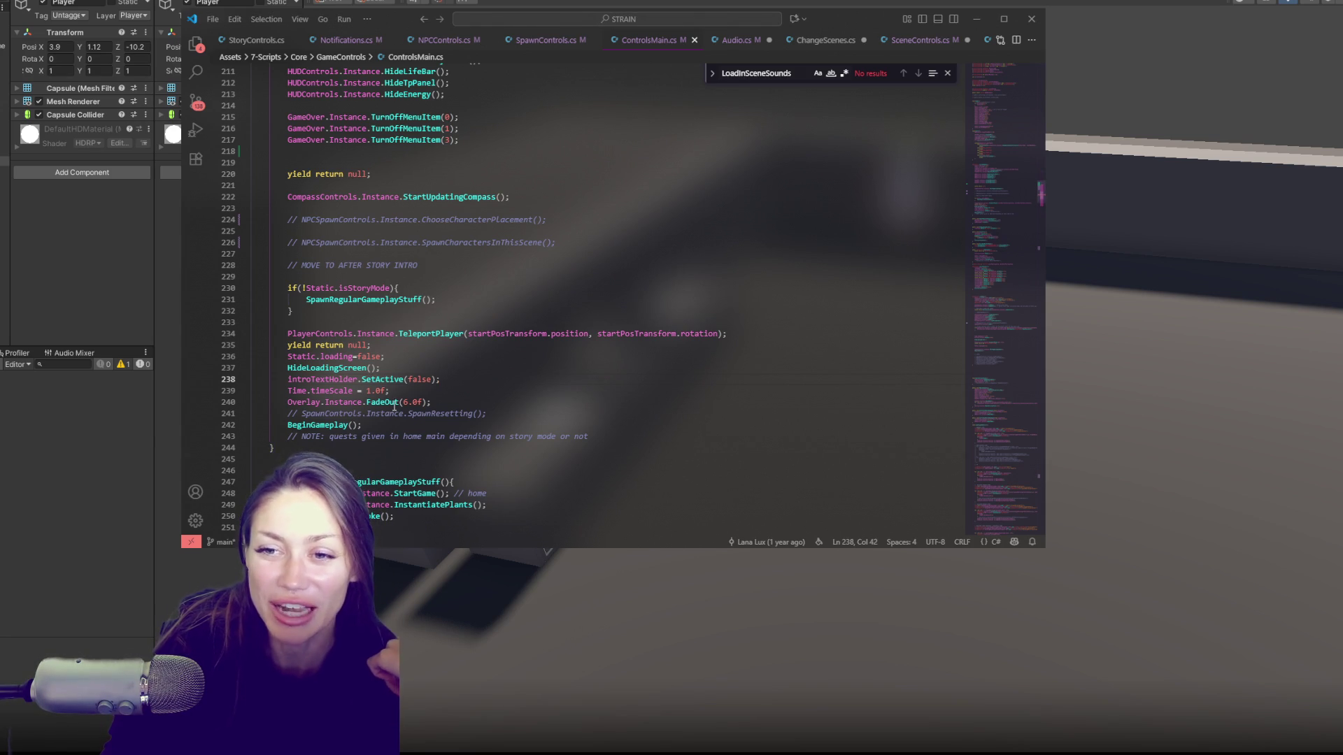
pyautogui.hotkey('alt', 'Tab')
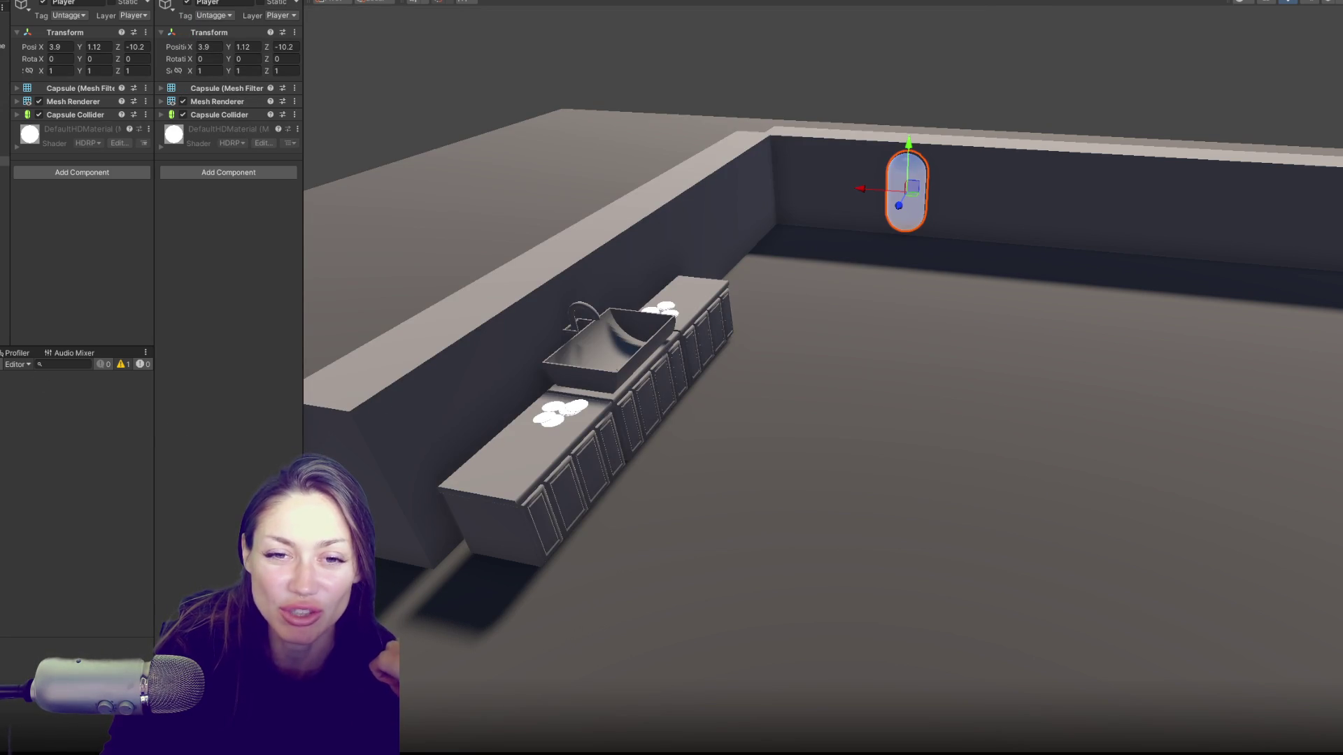
pyautogui.click(8, 289)
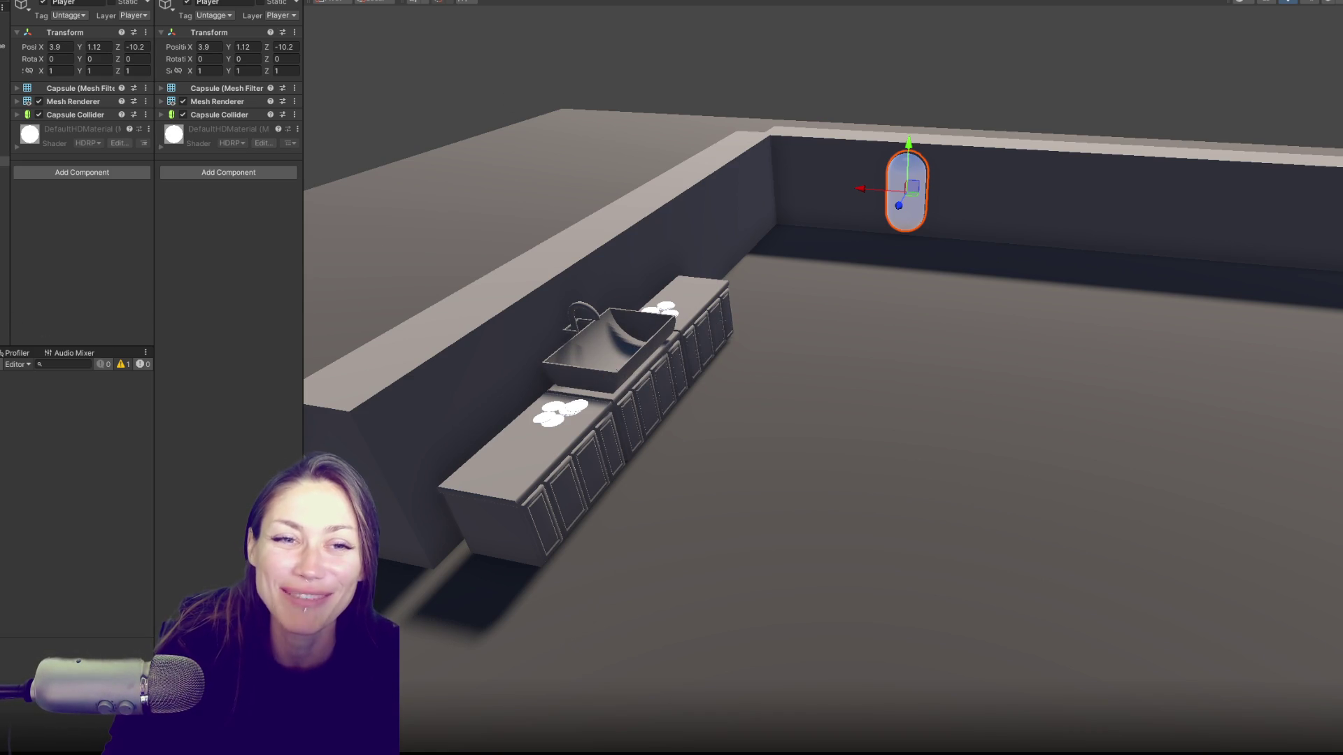
pyautogui.hotkey('ctrl', '5')
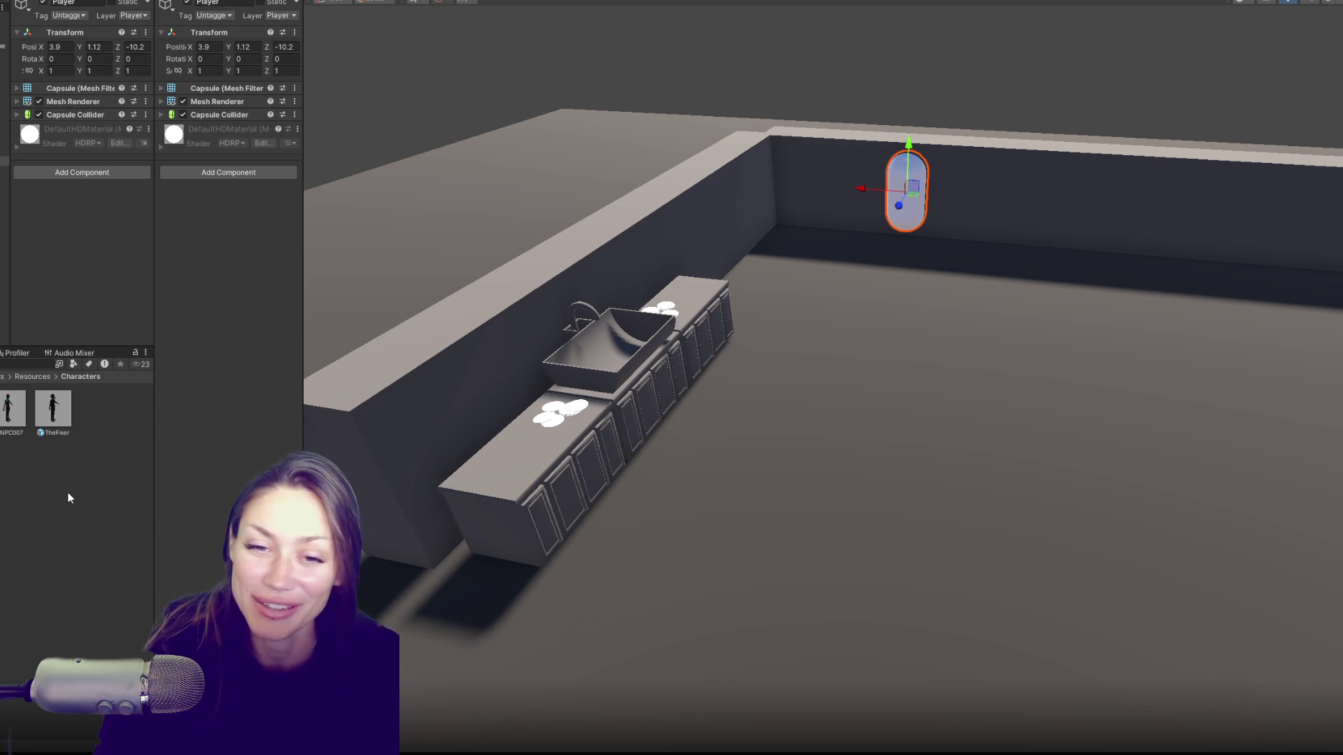
# Step: Open Resources > VoiceLines > TheFixer > Monologues, showing subfolders 000 and 001
pyautogui.click(69, 498)
pyautogui.doubleClick(53, 412)
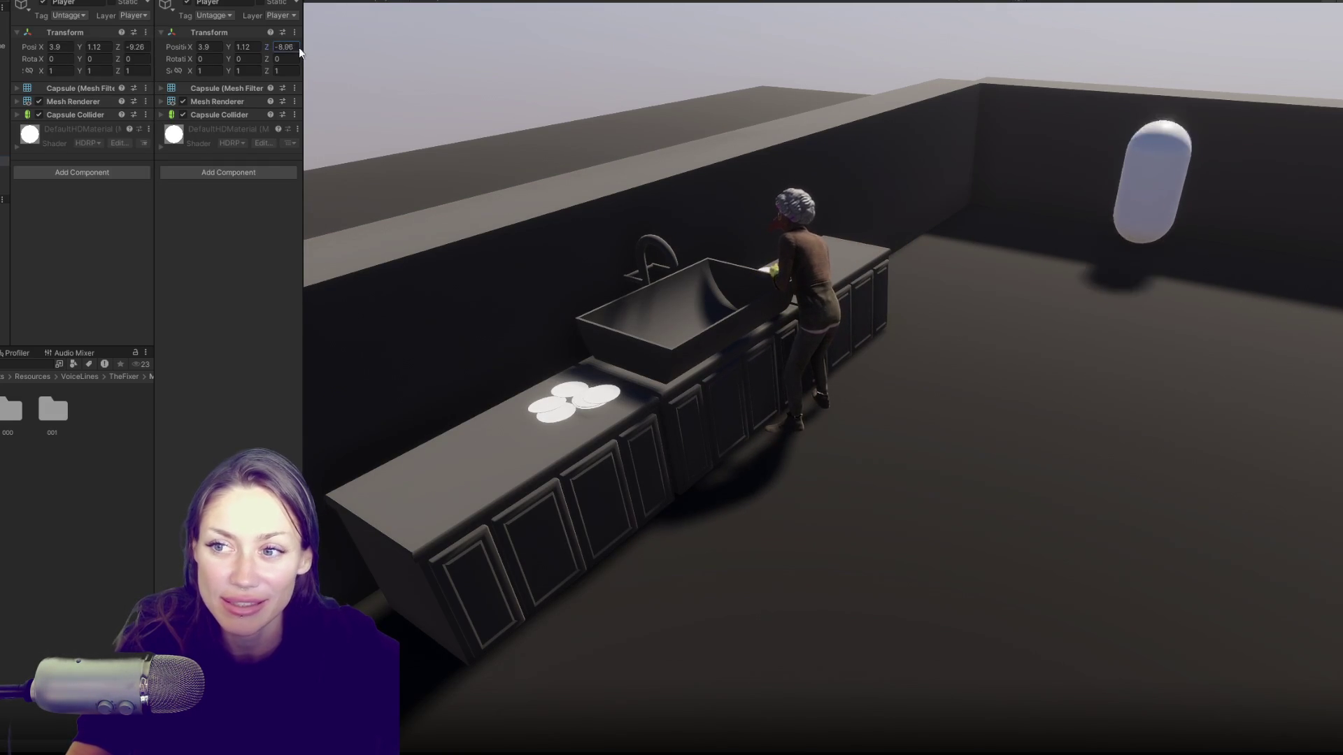
# Step: Set the Player's Z to -1.06, answer yes, click through test 0, 1, 2, then stop Play
pyautogui.write('-1.06')
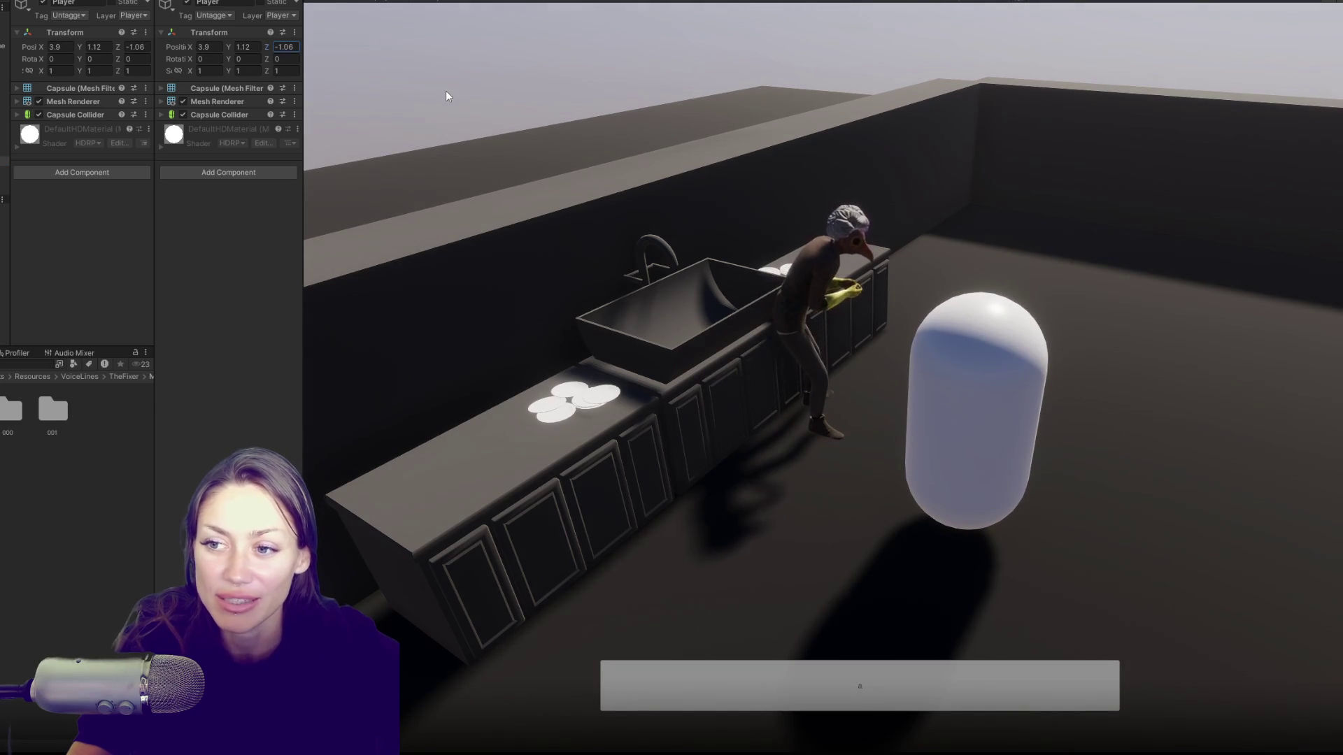
pyautogui.click(636, 493)
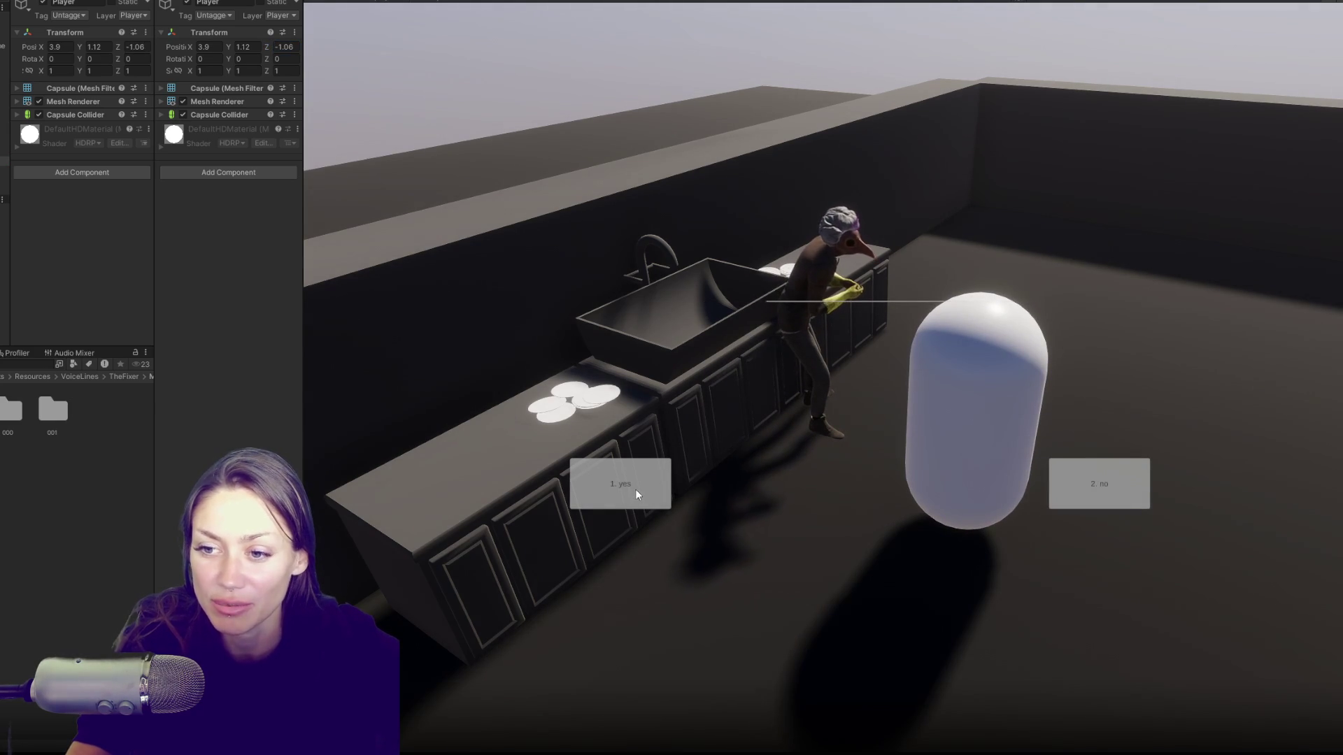
pyautogui.click(1092, 477)
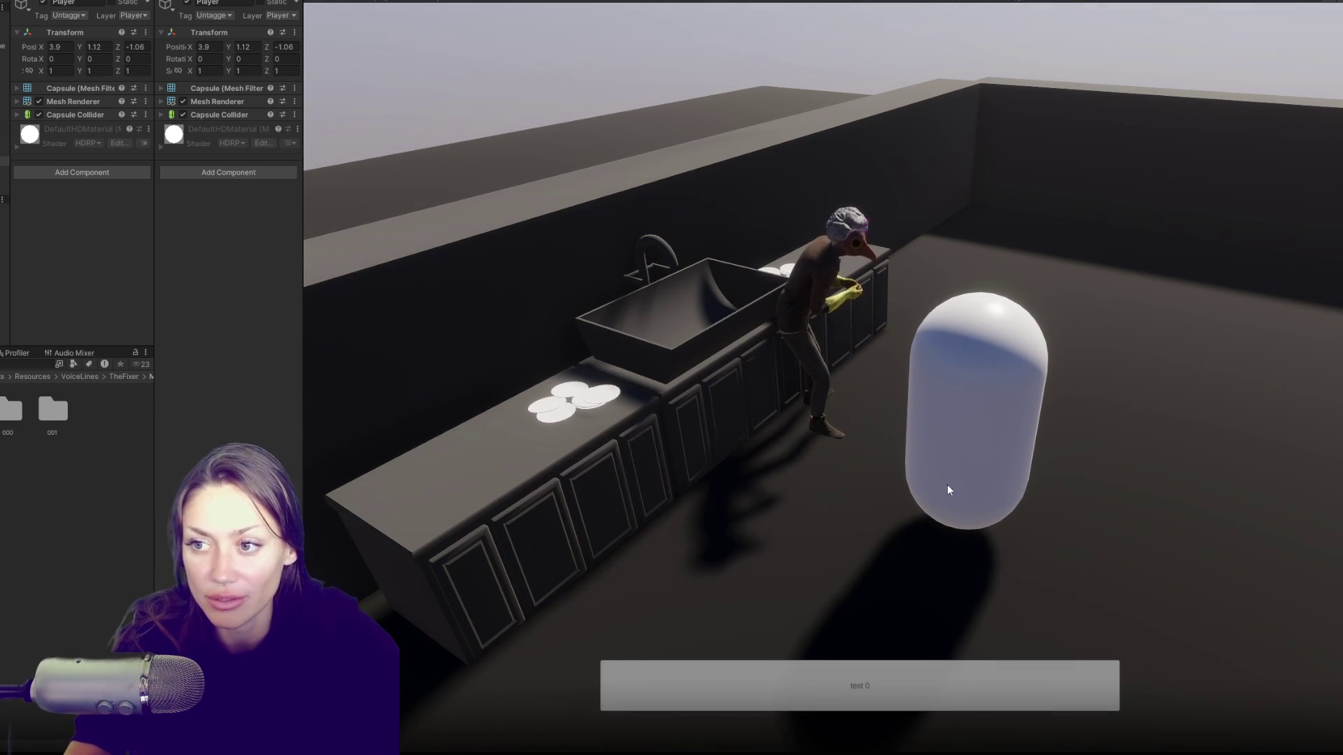
pyautogui.click(805, 682)
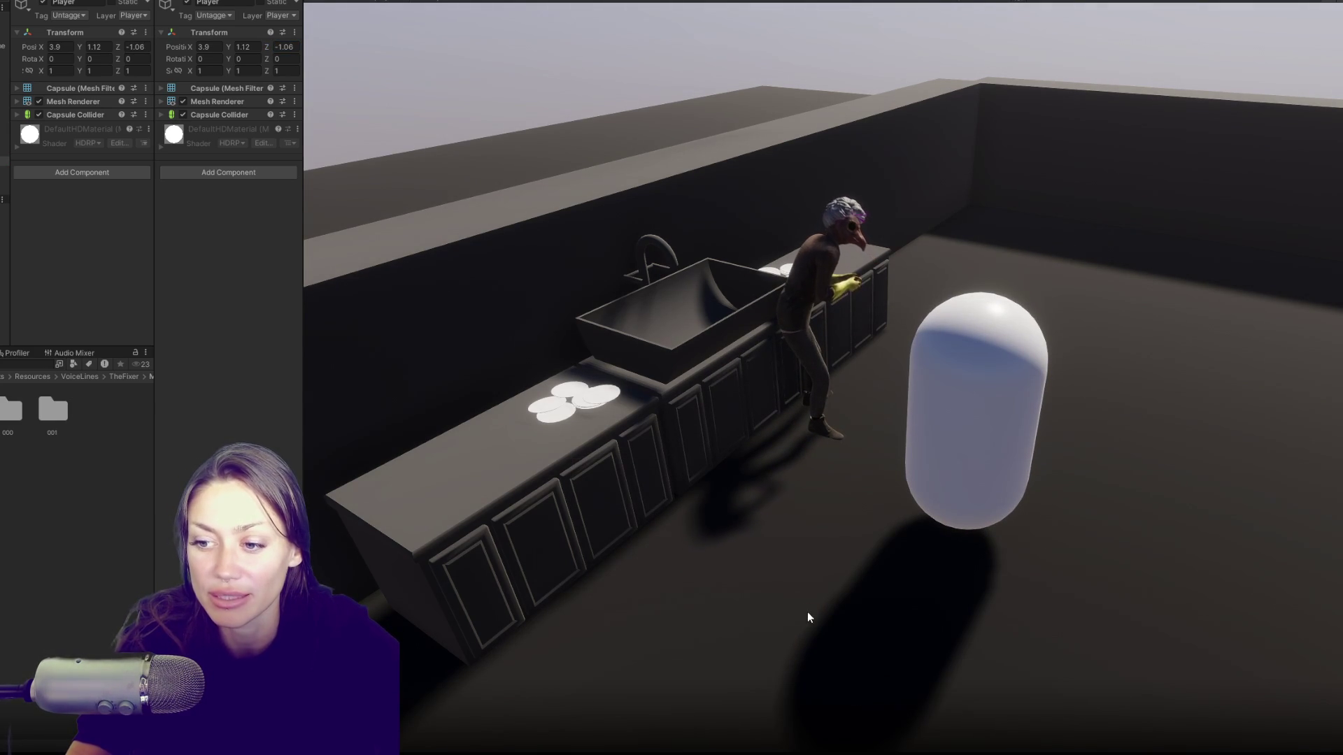
pyautogui.click(928, 470)
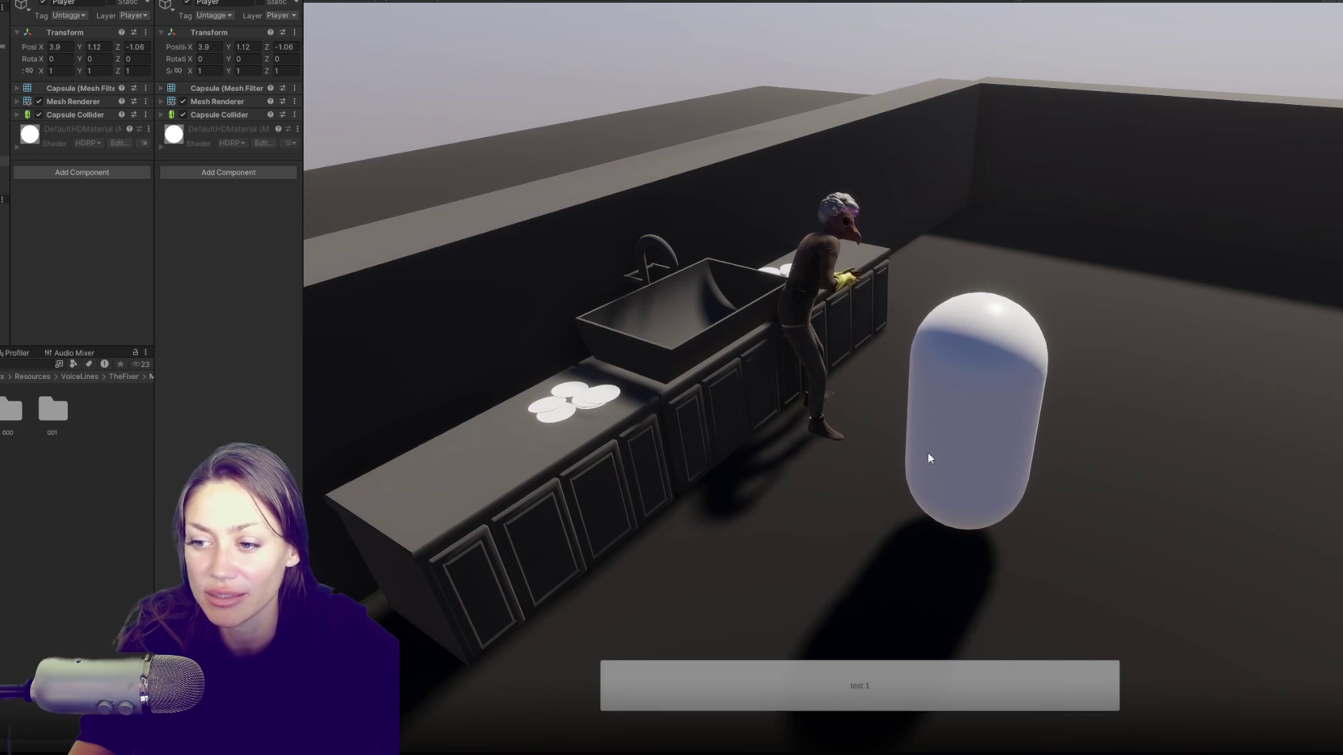
pyautogui.click(820, 643)
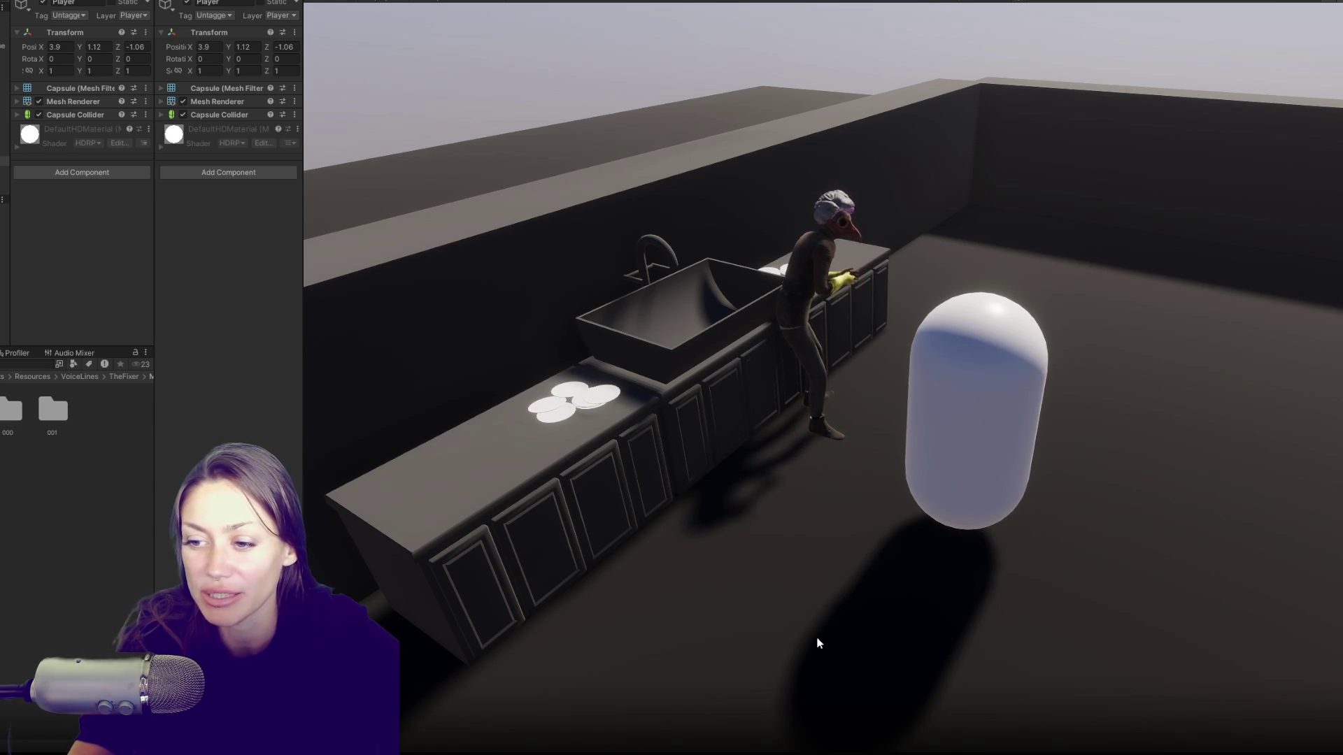
pyautogui.click(822, 640)
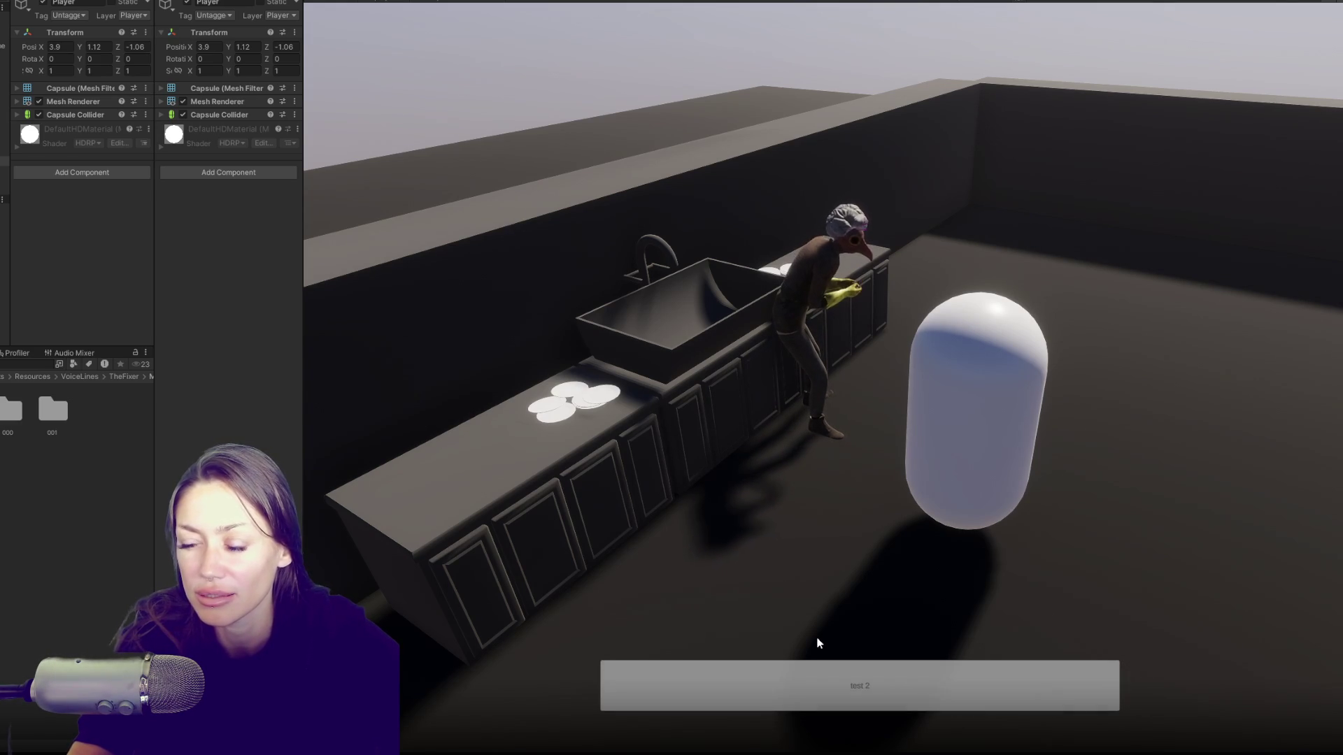
pyautogui.click(825, 634)
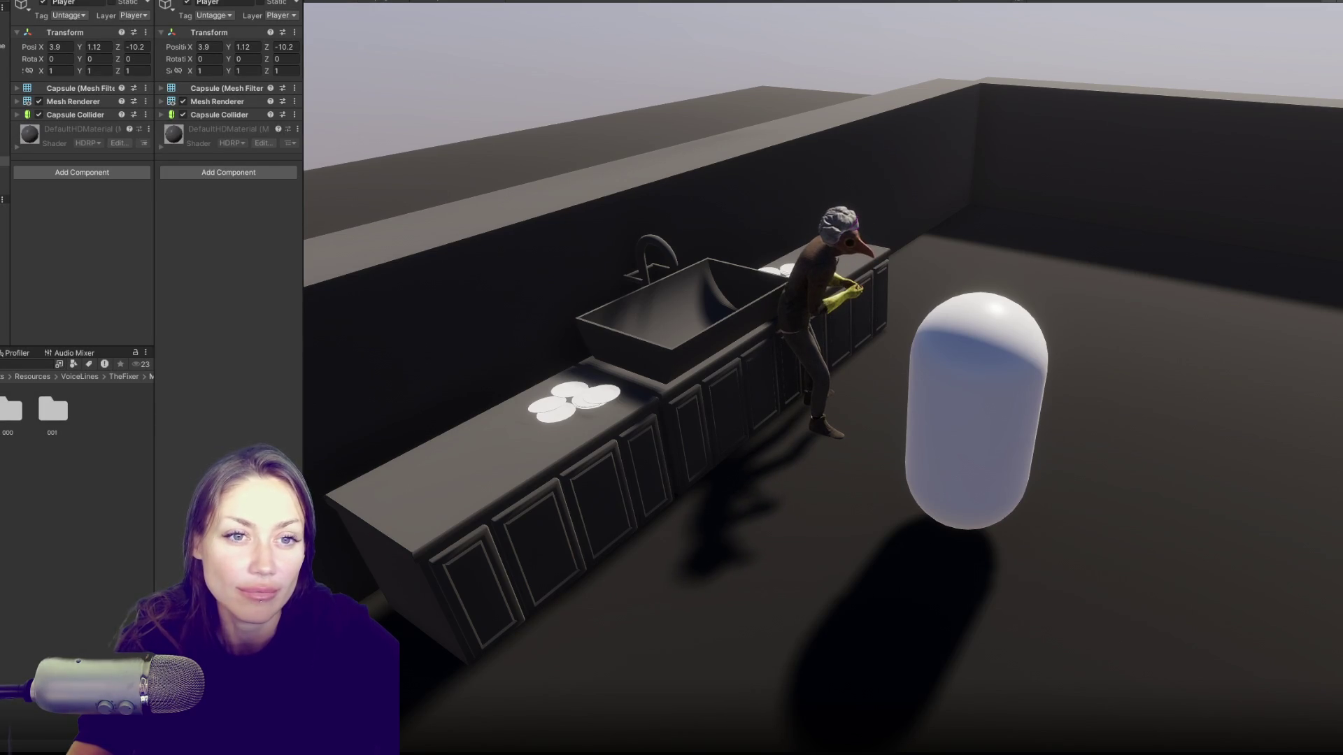
pyautogui.hotkey('ctrl', 'p')
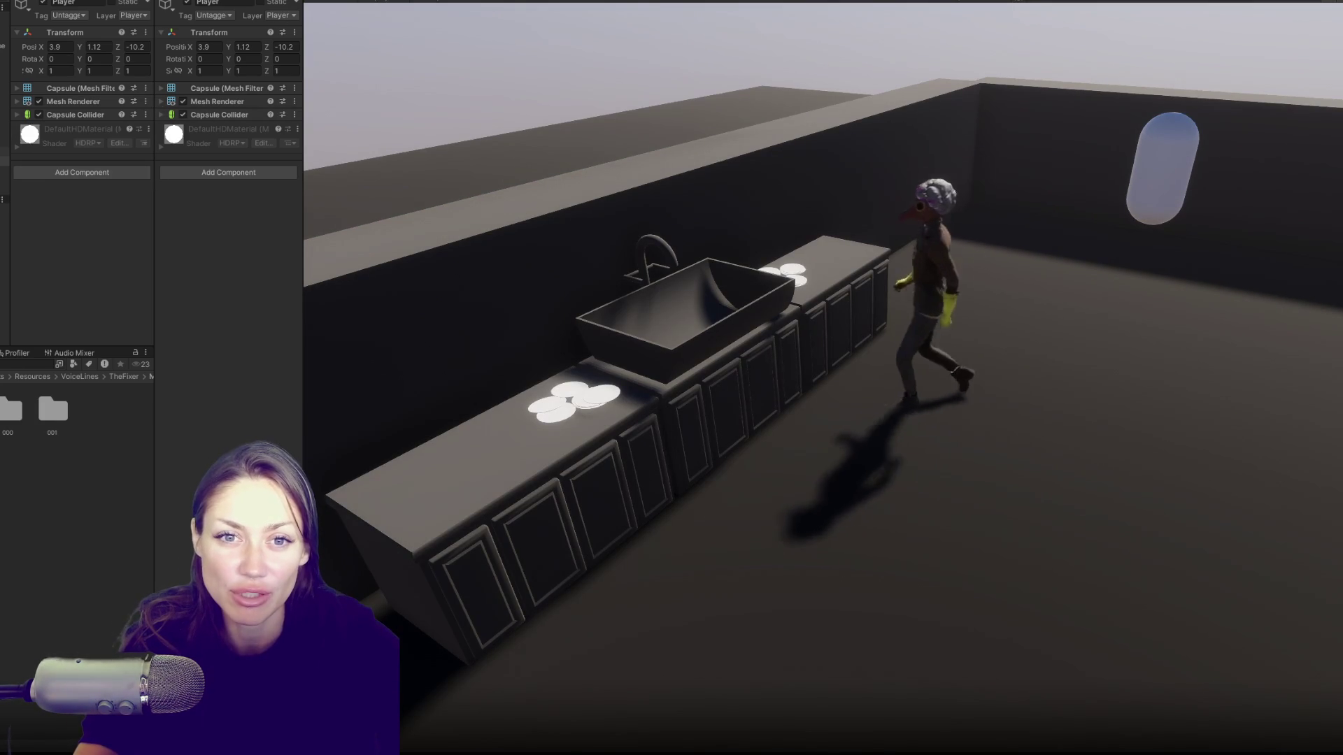
# Step: Move the Player up to the NPC, pick yes with key 1, and stop Play again
pyautogui.moveTo(265, 46); pyautogui.dragTo(427, 52)
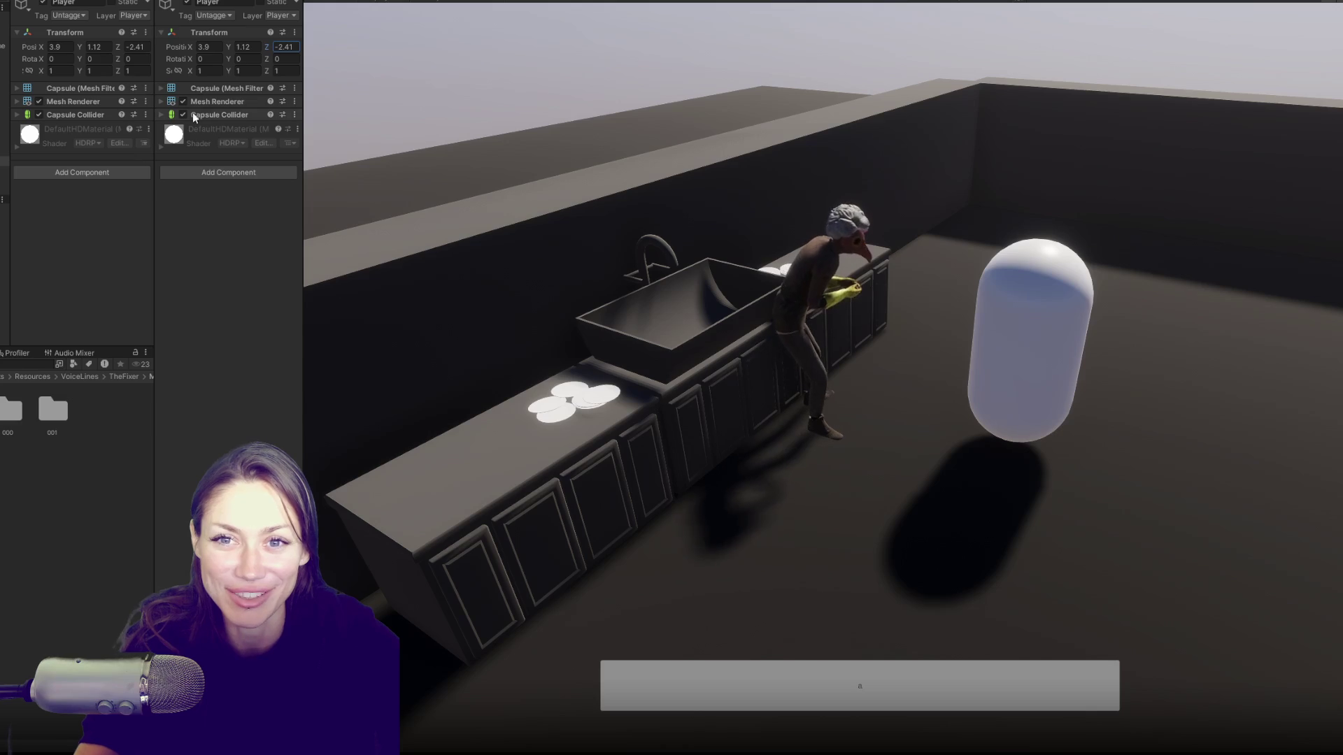
pyautogui.click(589, 161)
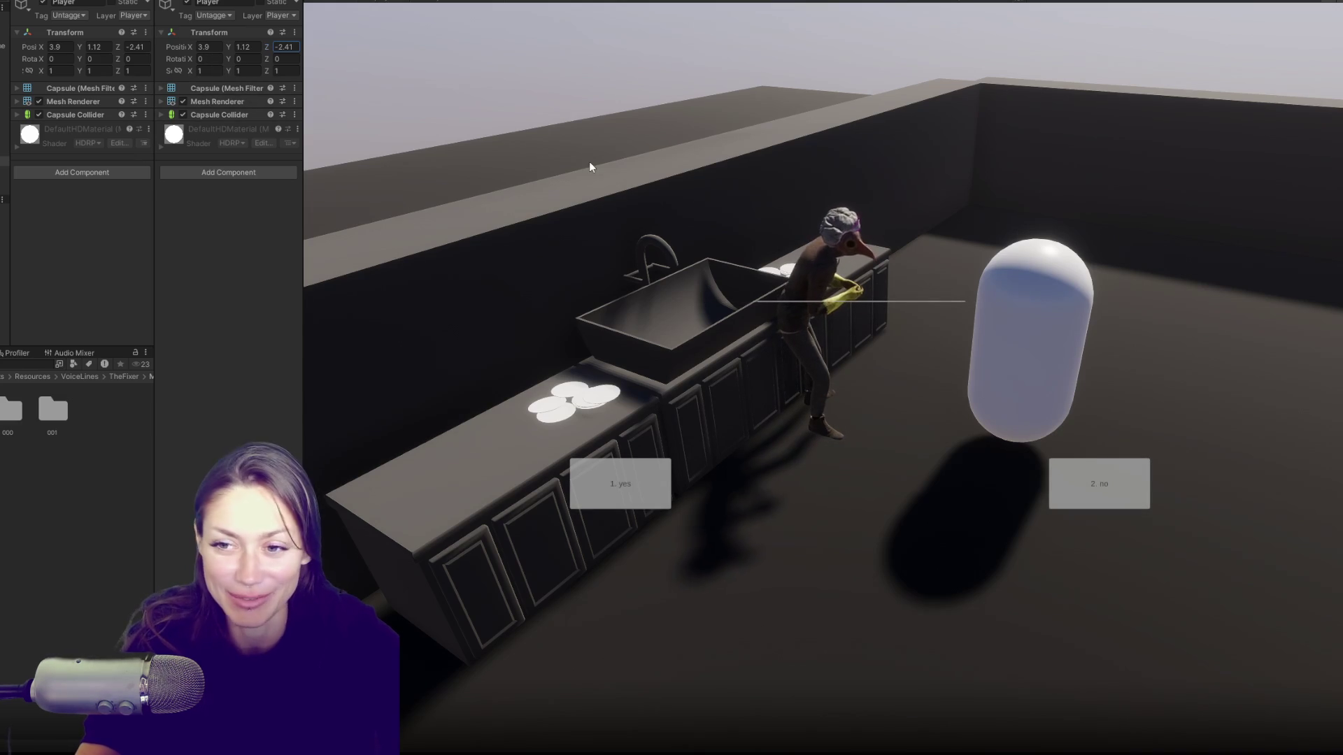
pyautogui.press('1')
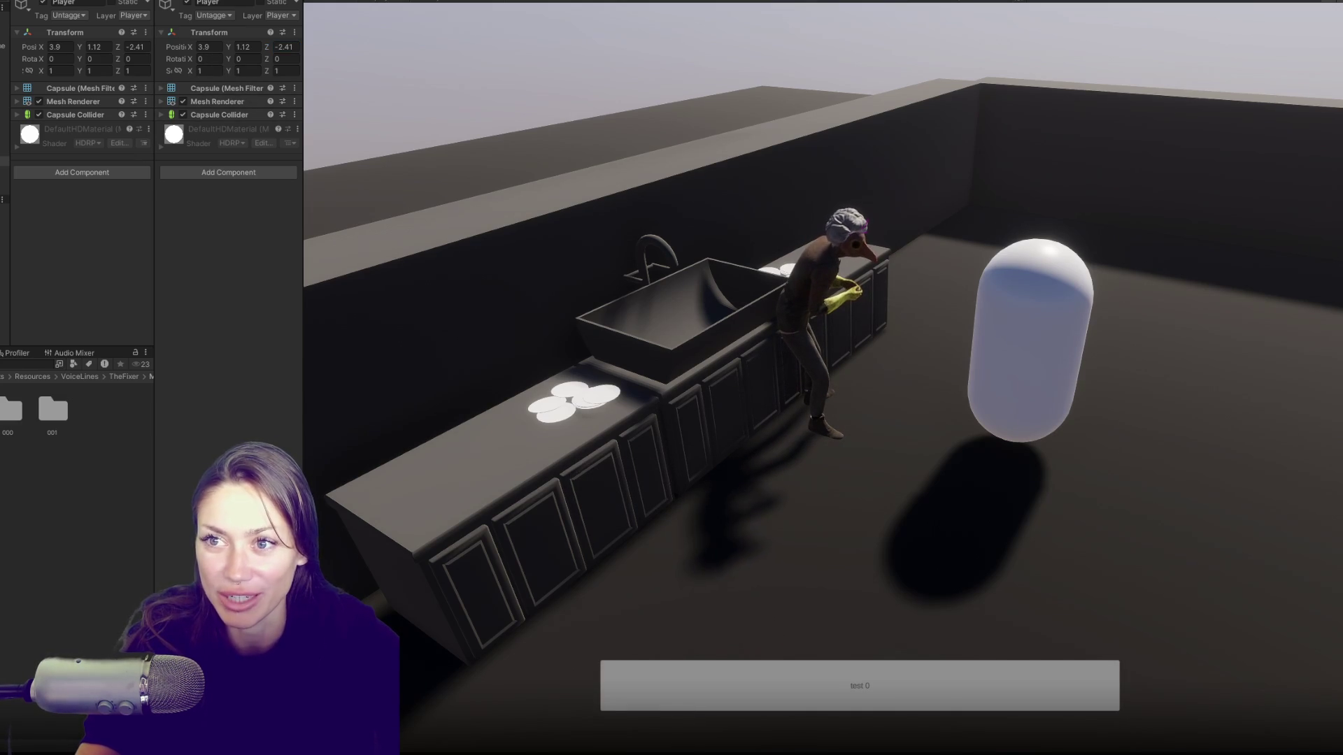
pyautogui.hotkey('ctrl', 'p')
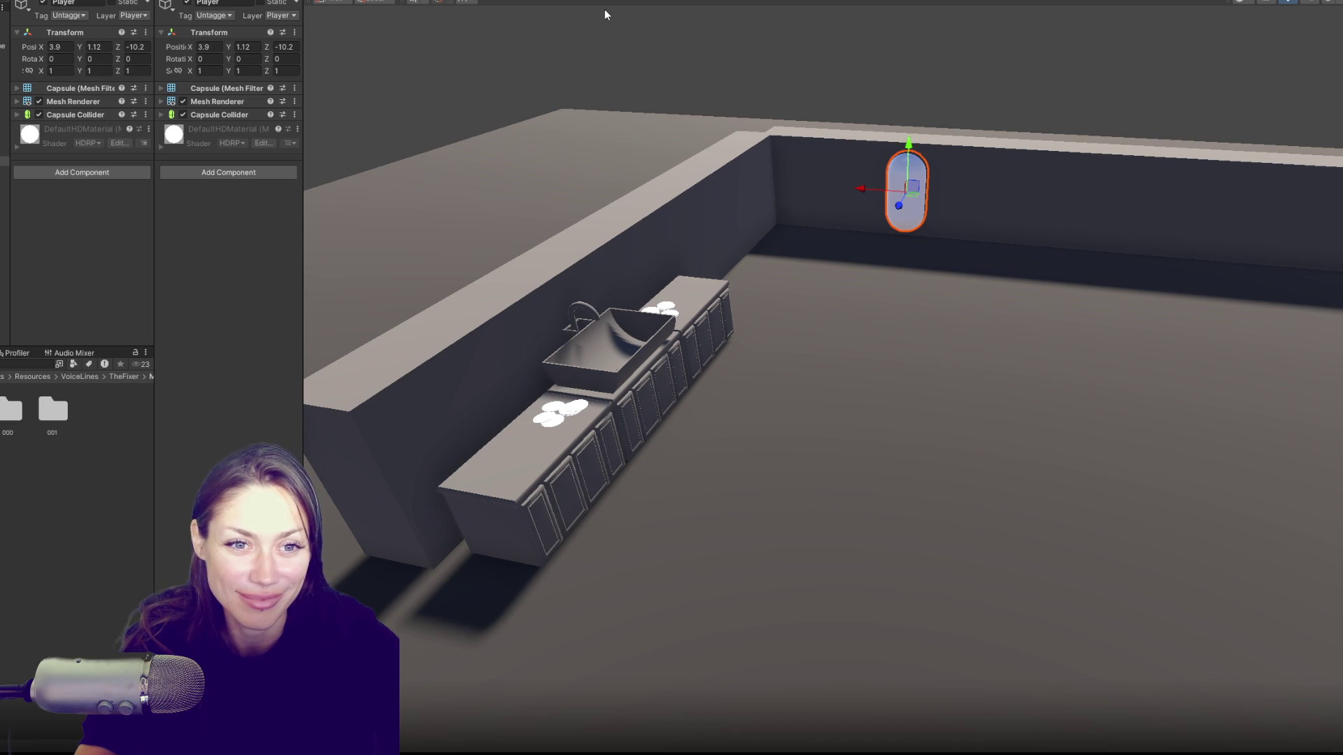
# Step: Restart Play, move the Player near the NPC, switch to the Scene view, and bring up Talking.cs
pyautogui.click(663, 2)
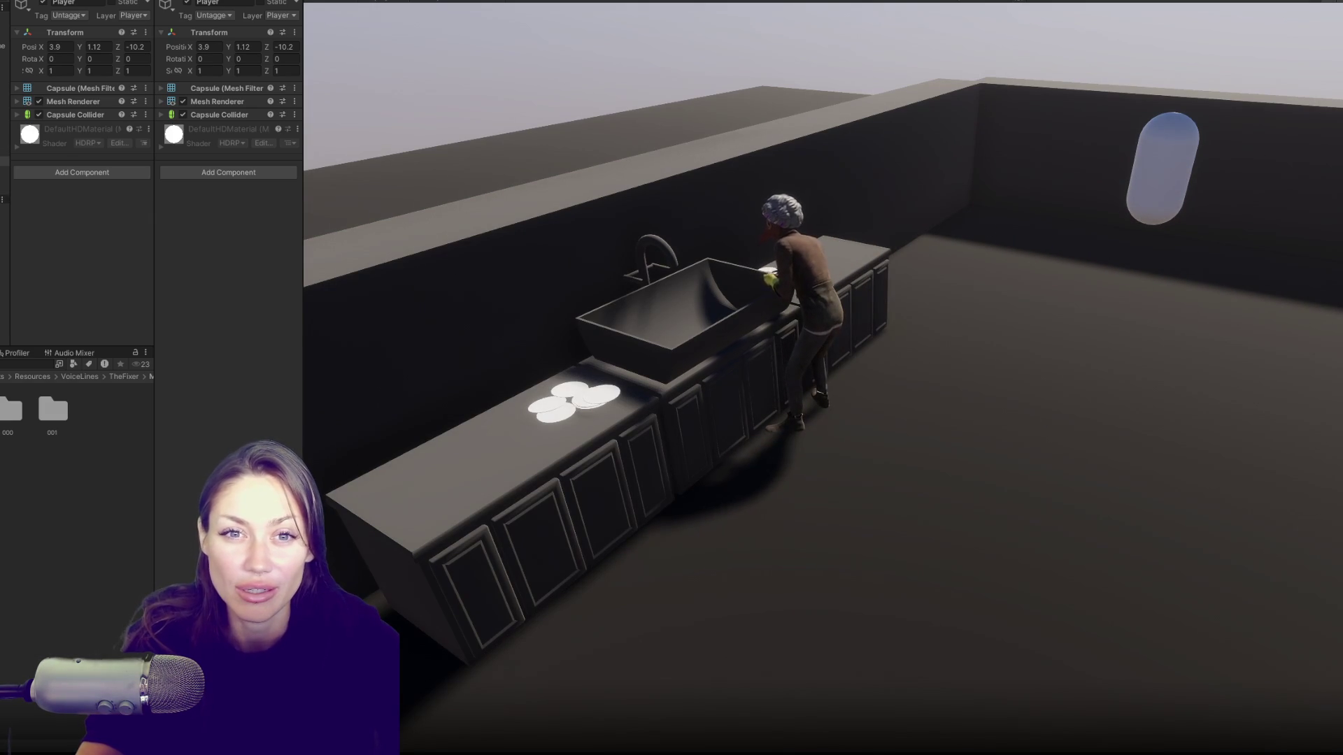
pyautogui.moveTo(266, 46); pyautogui.dragTo(450, 48)
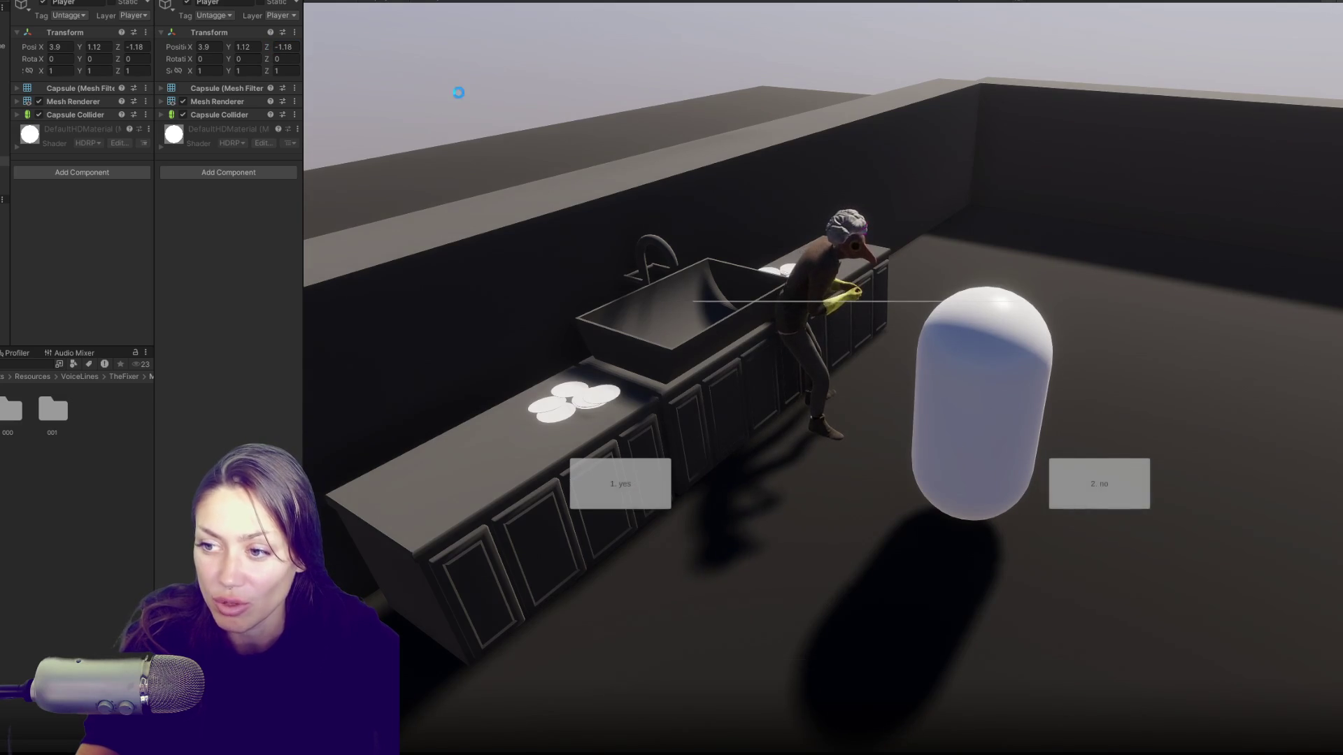
pyautogui.hotkey('ctrl', '1')
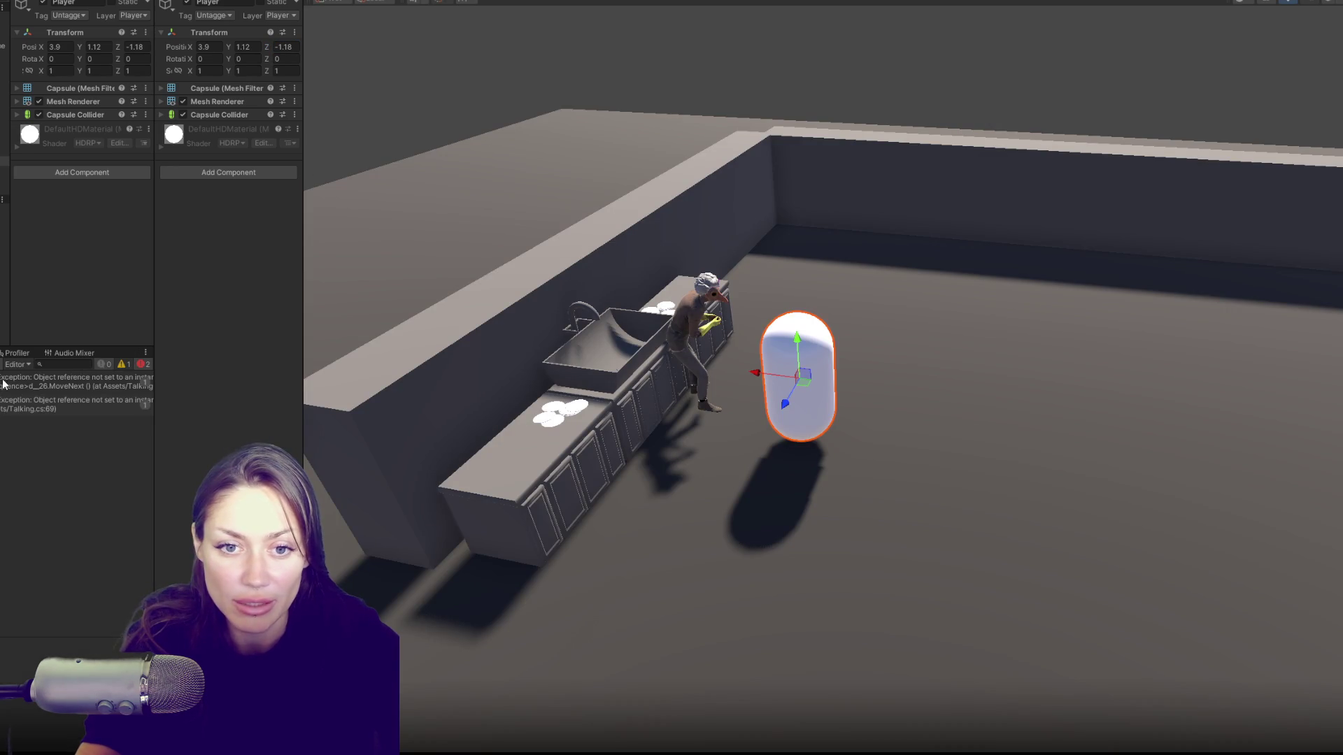
pyautogui.hotkey('alt', 'Tab')
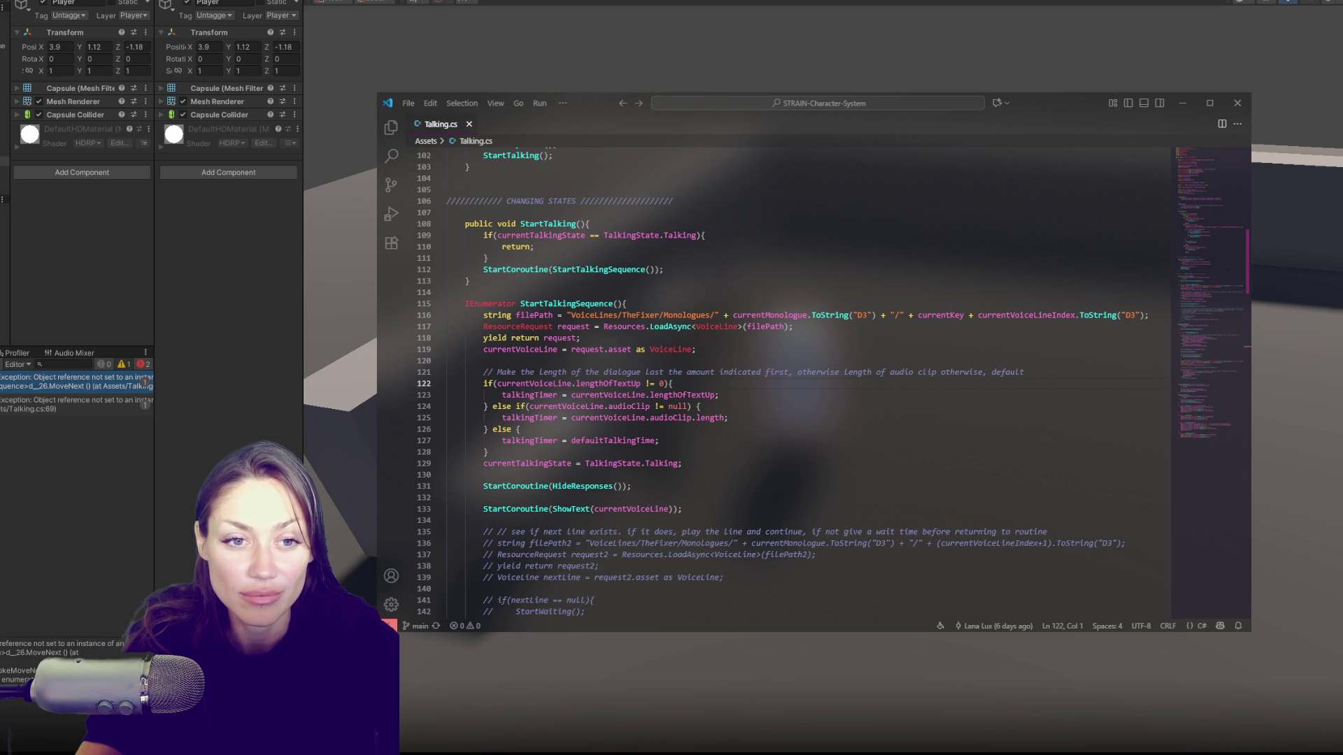
pyautogui.click(758, 362)
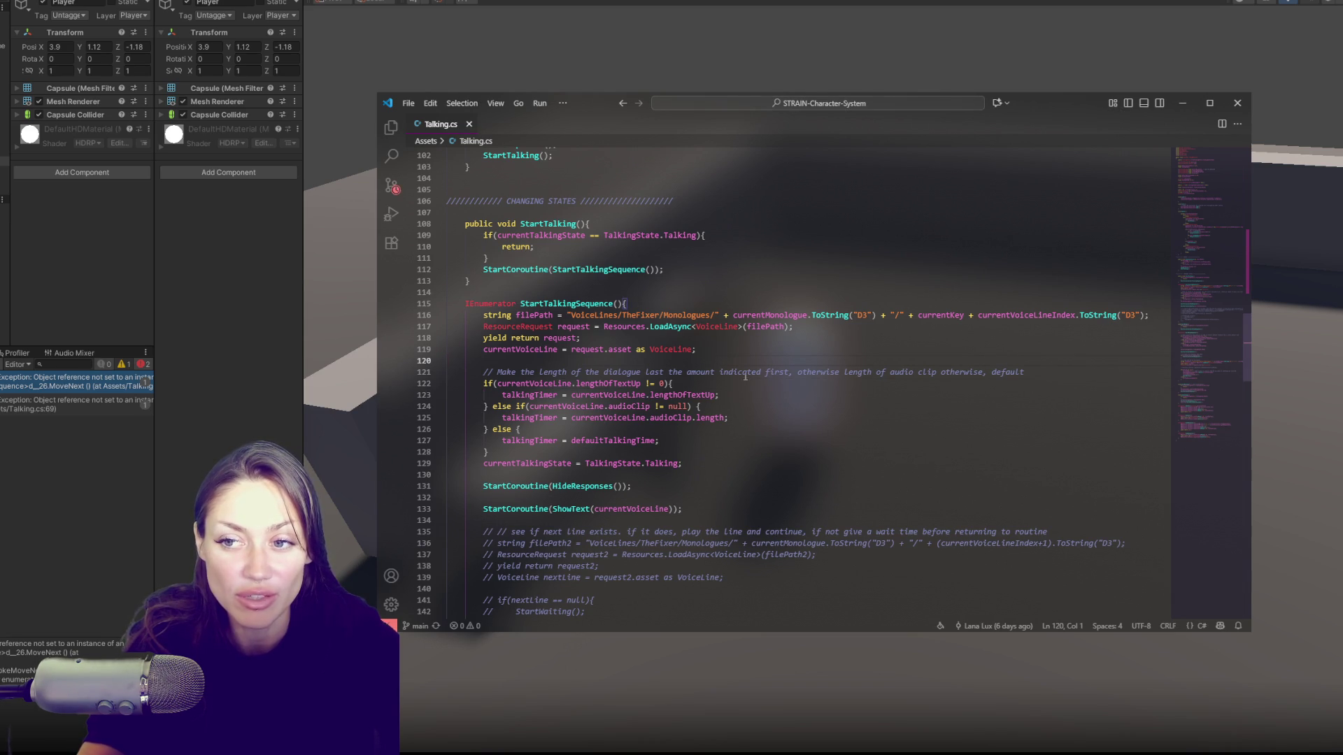
pyautogui.click(728, 451)
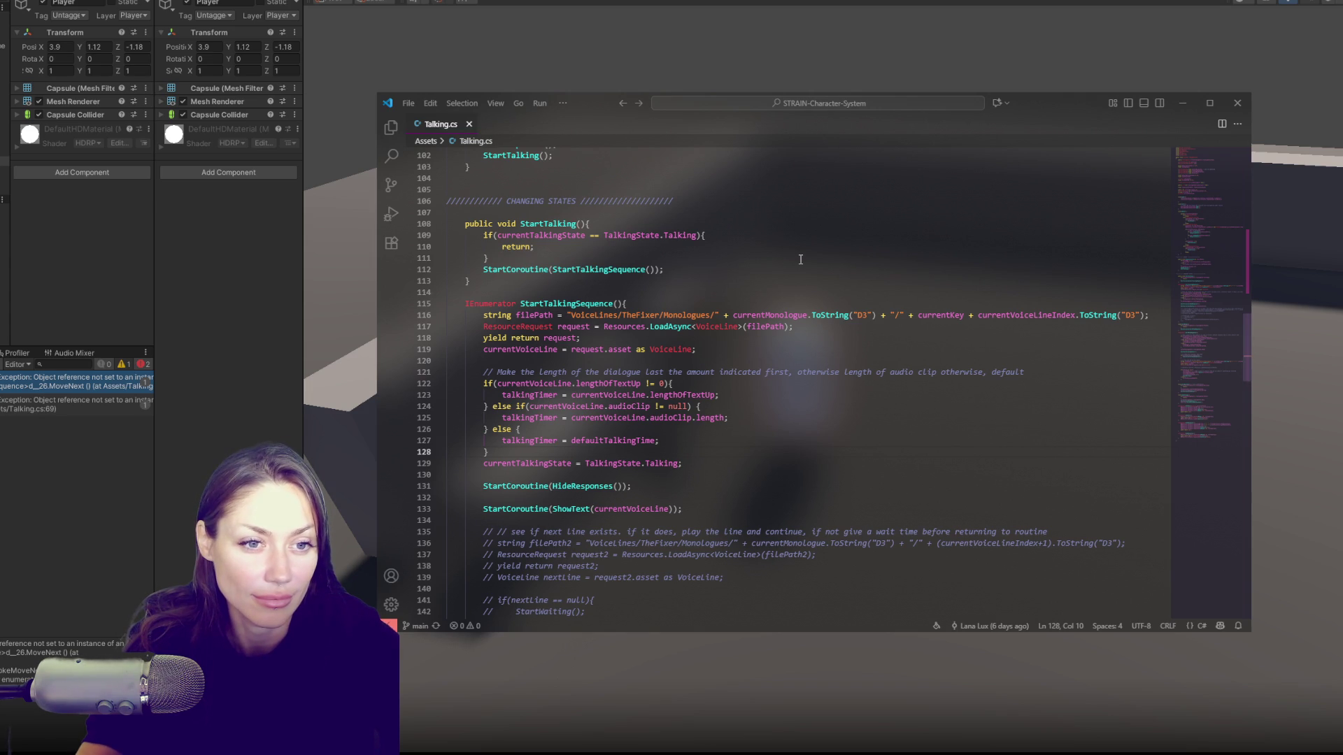
pyautogui.click(806, 338)
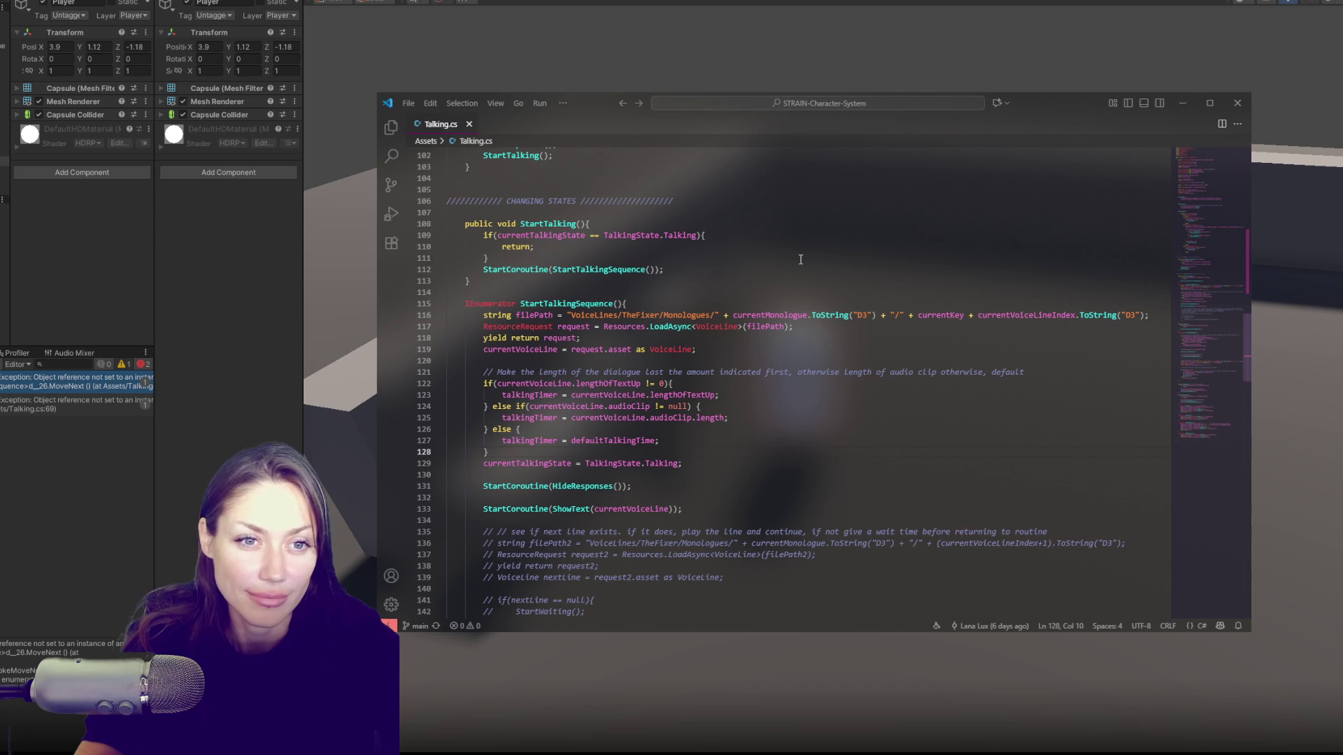
pyautogui.click(812, 316)
pyautogui.scroll(-1, 808, 322)
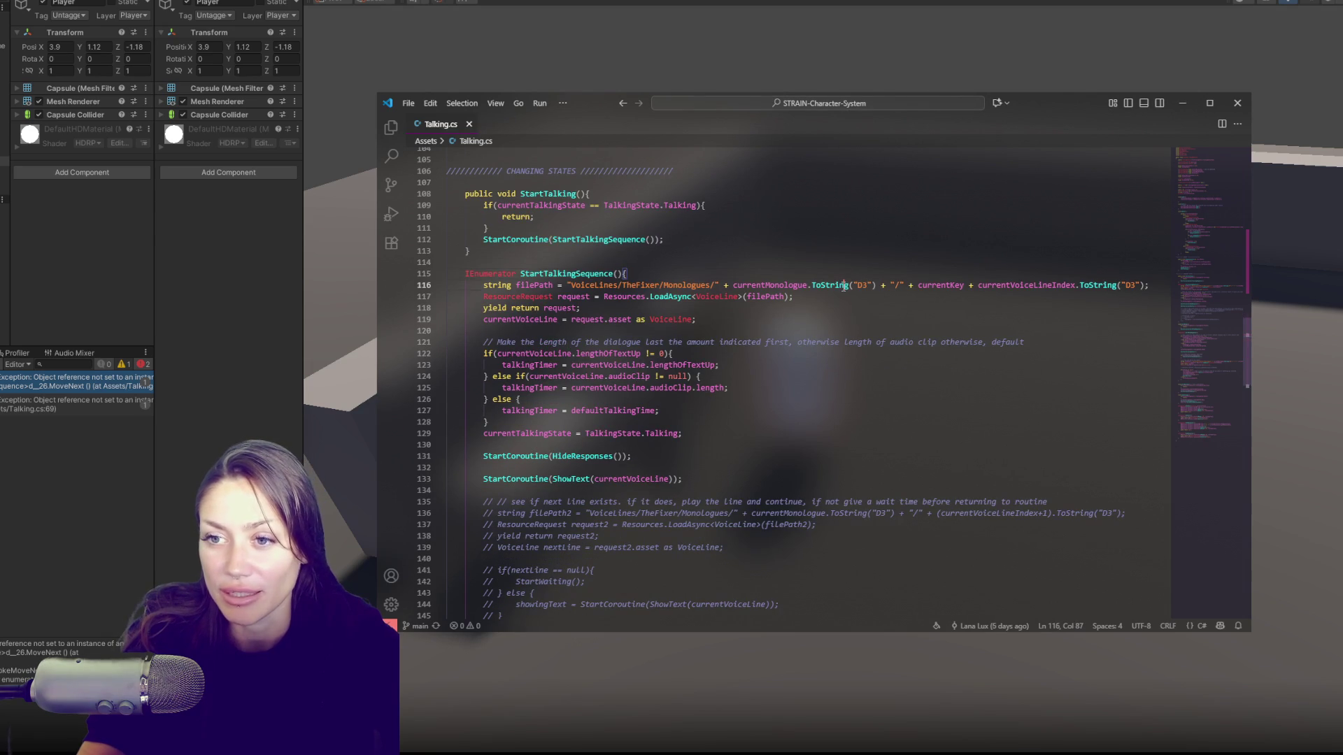
pyautogui.scroll(-3, 804, 336)
pyautogui.scroll(-5, 804, 337)
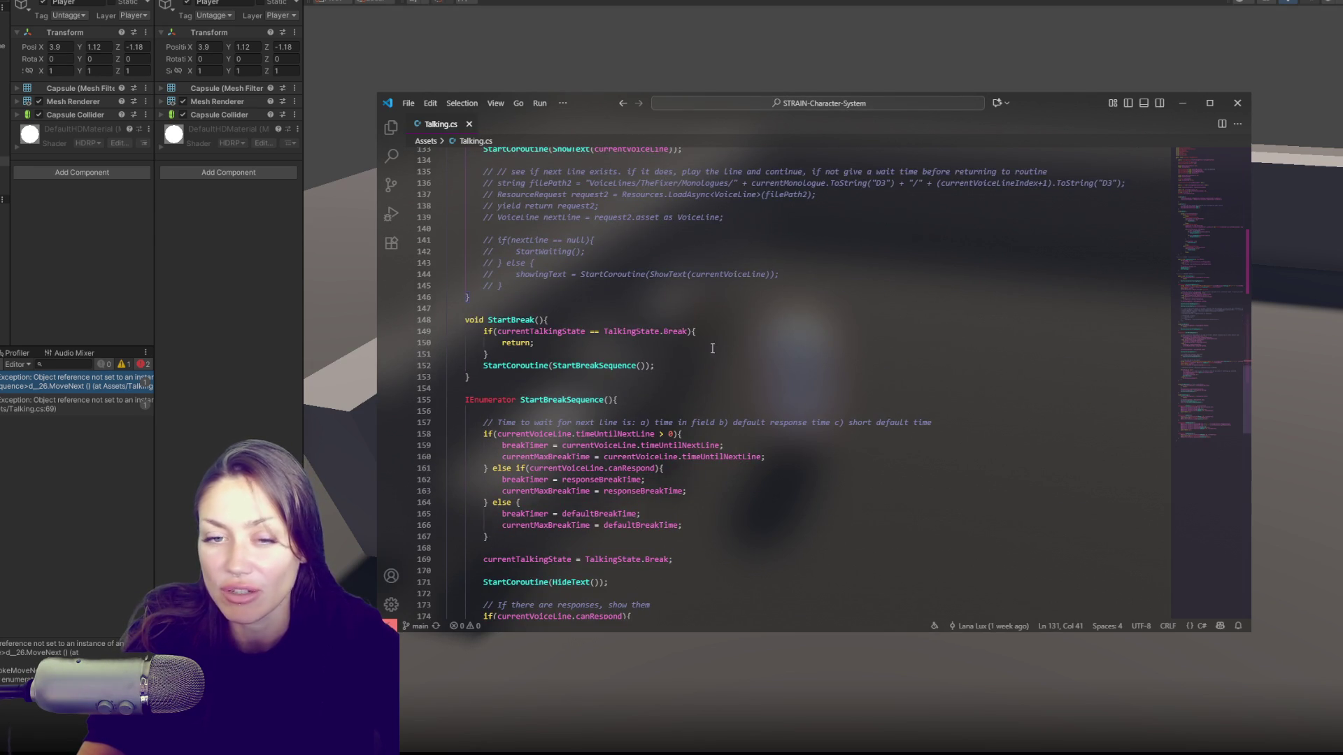
pyautogui.click(83, 468)
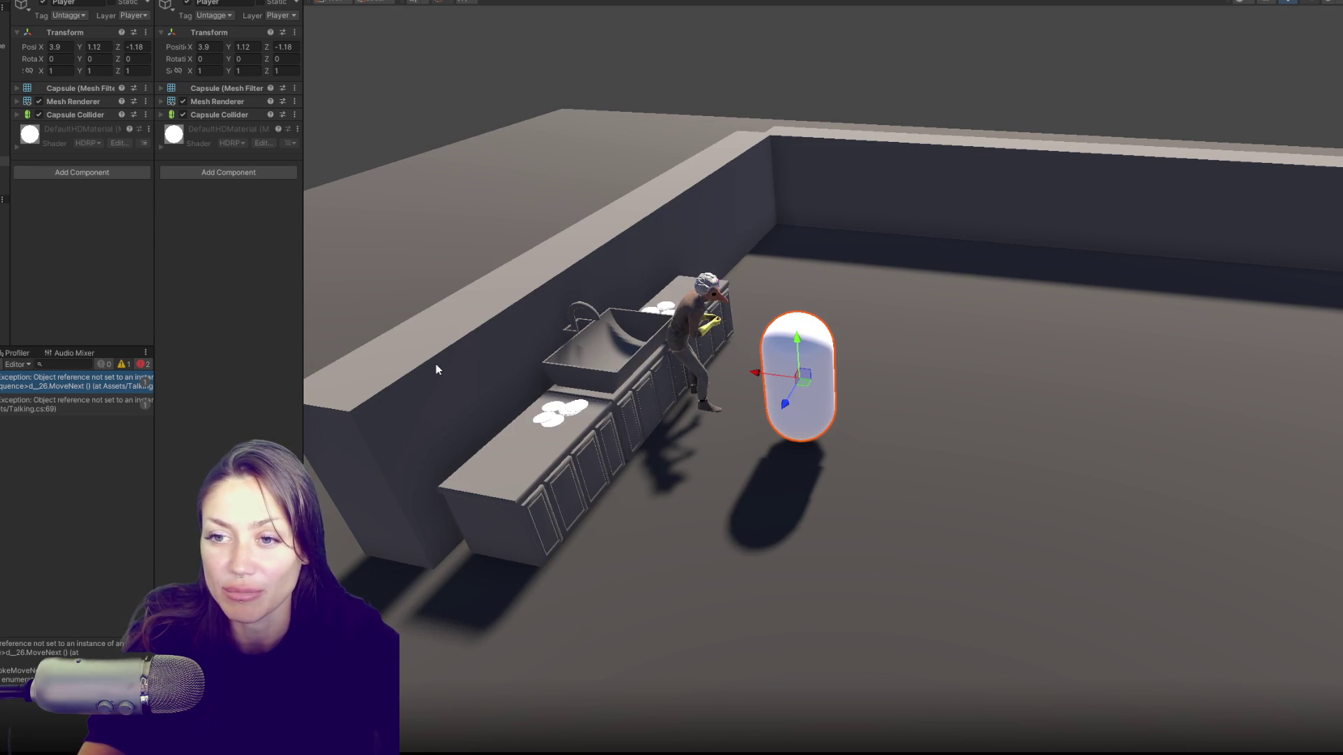
pyautogui.hotkey('alt', 'Tab')
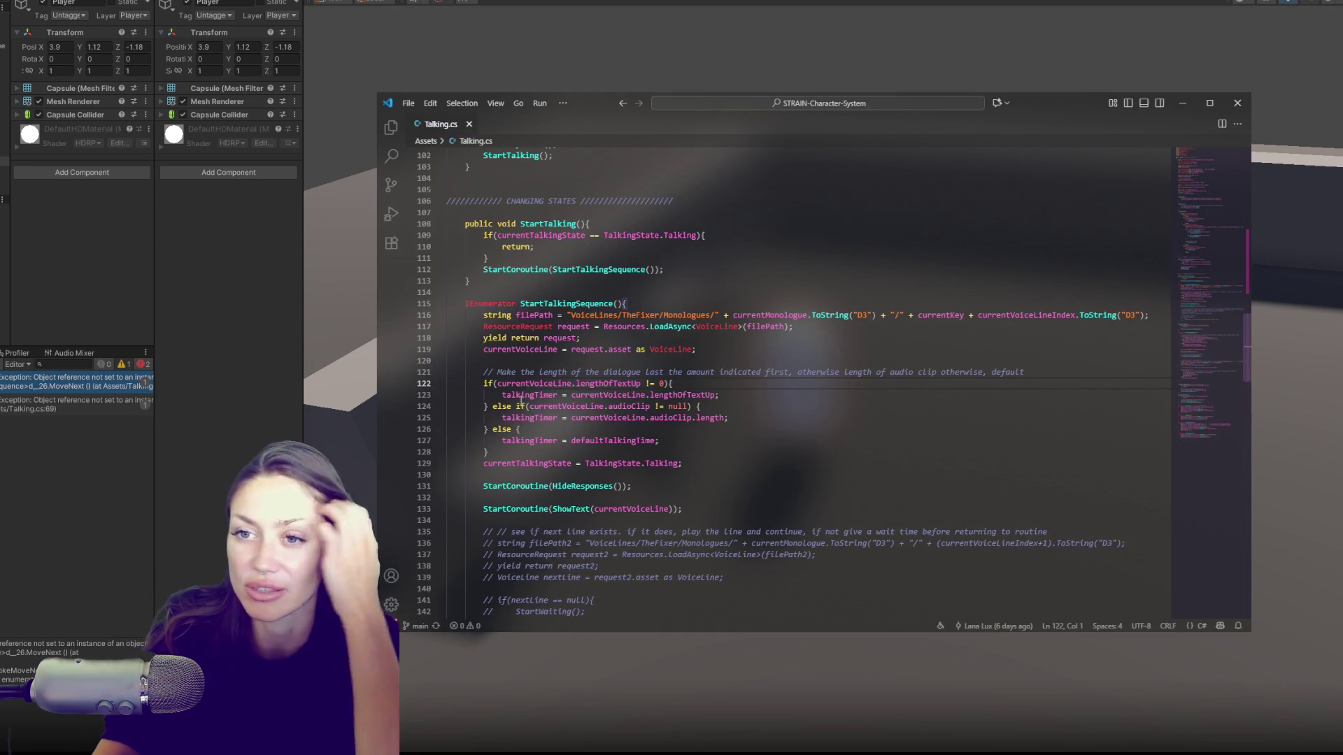
pyautogui.scroll(-2, 952, 236)
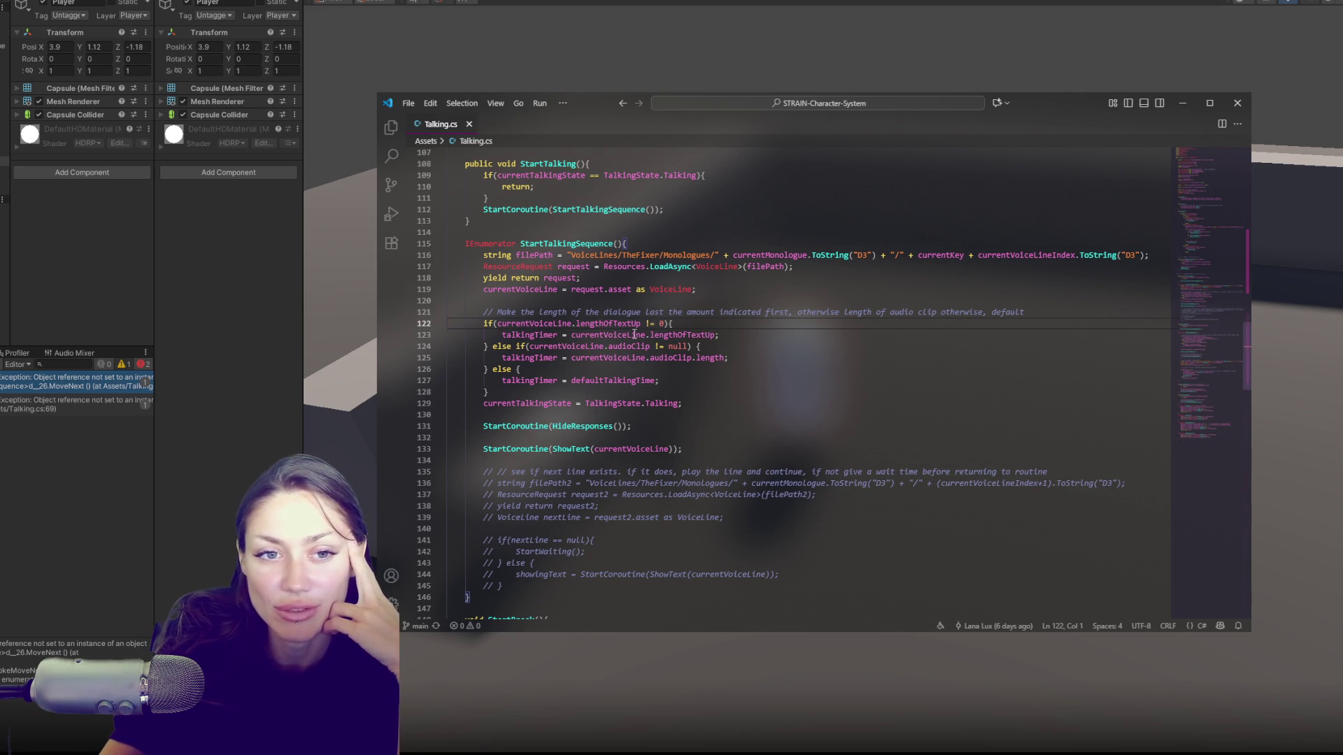
pyautogui.click(631, 335)
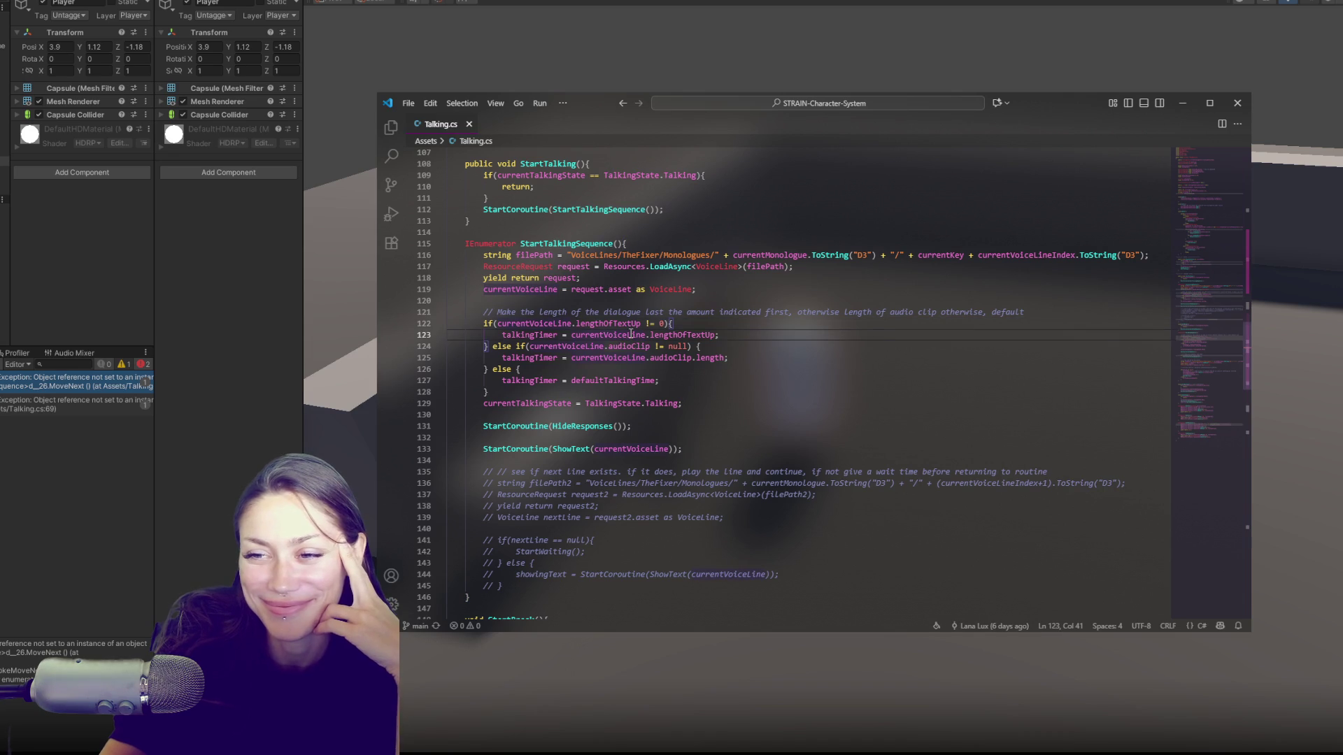
pyautogui.click(684, 320)
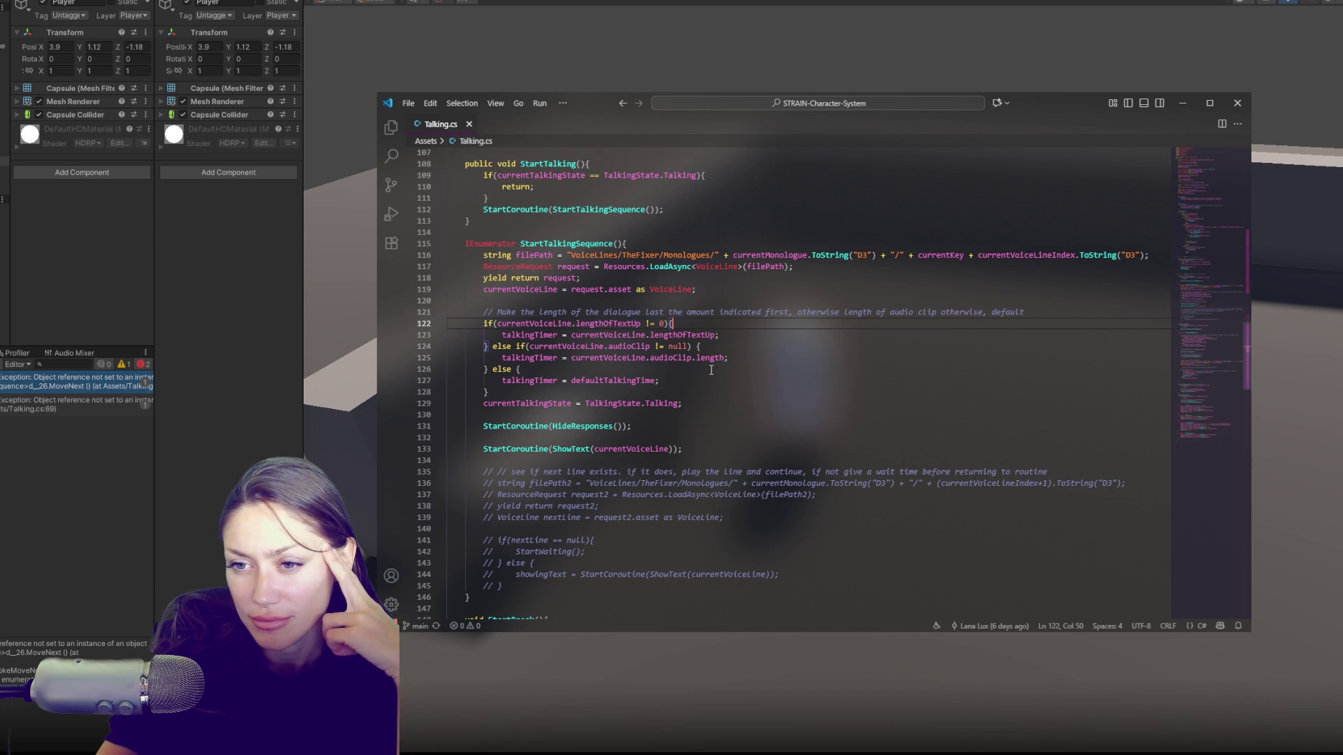
pyautogui.doubleClick(562, 322)
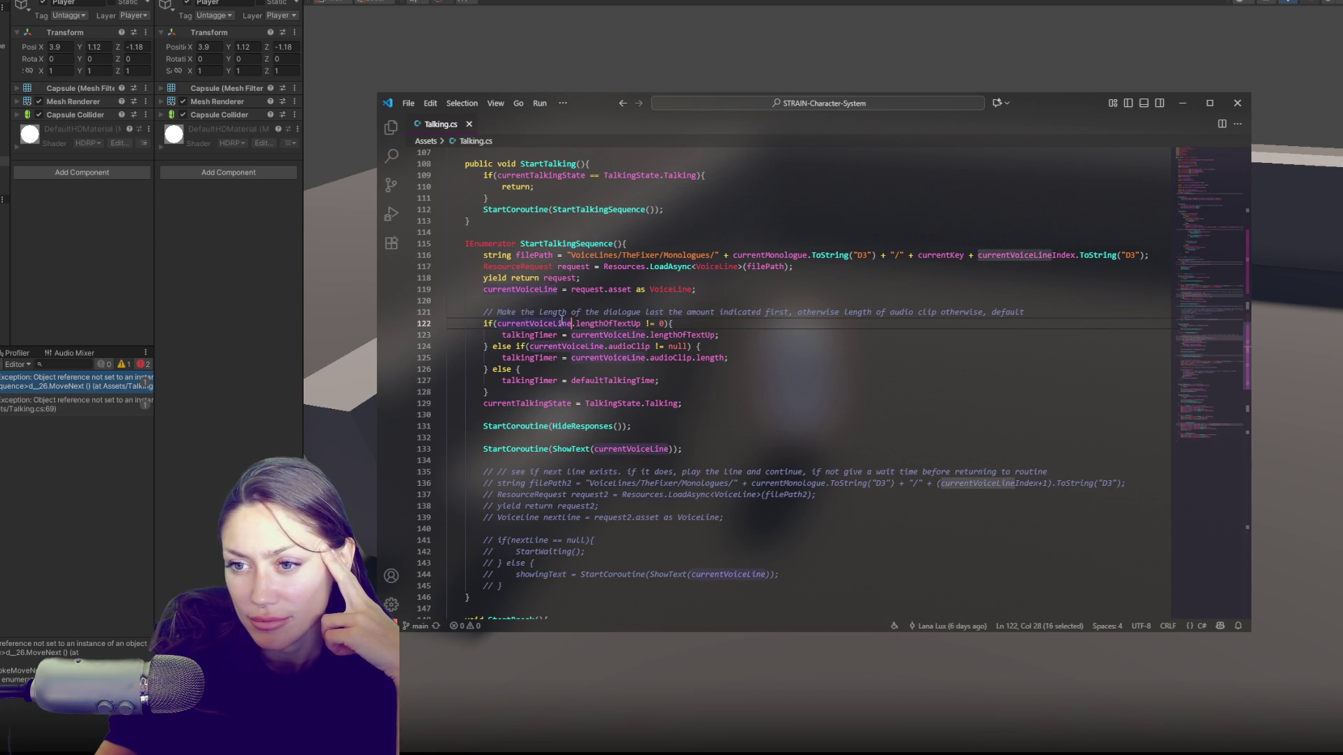
pyautogui.doubleClick(627, 323)
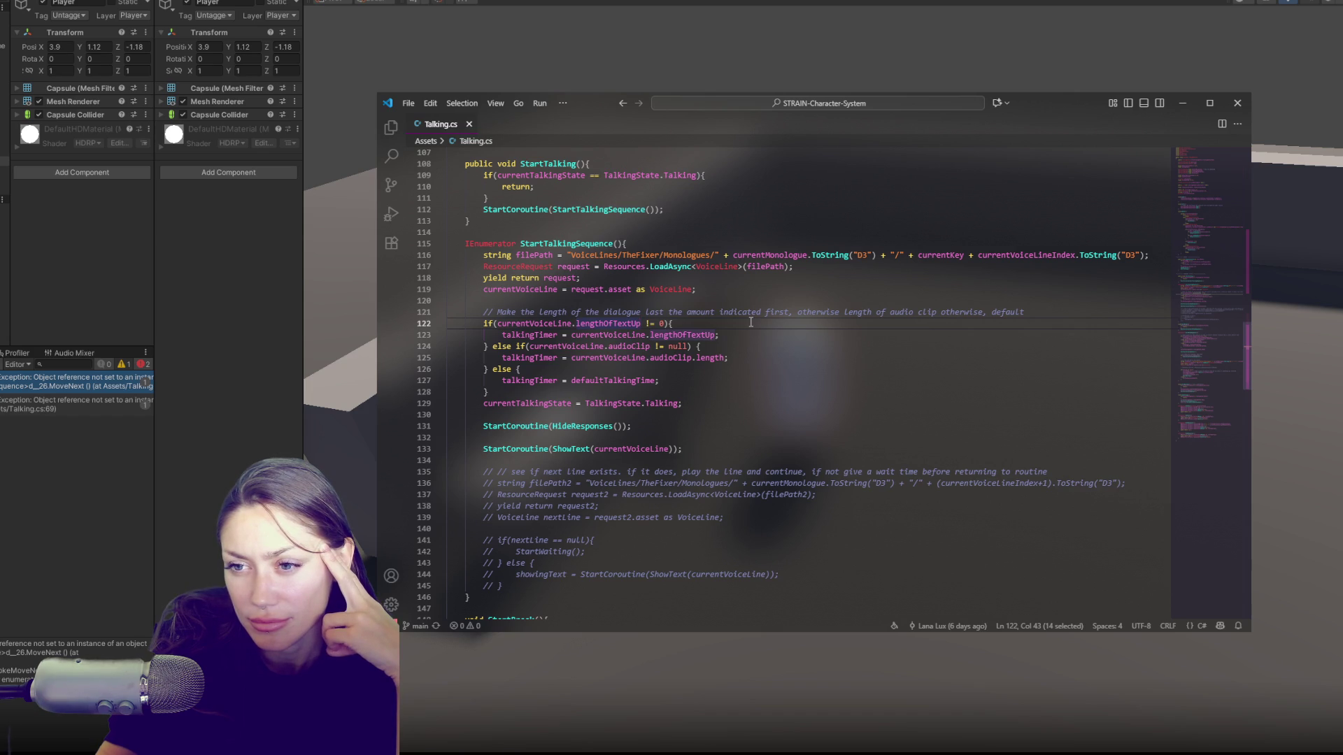
pyautogui.doubleClick(693, 337)
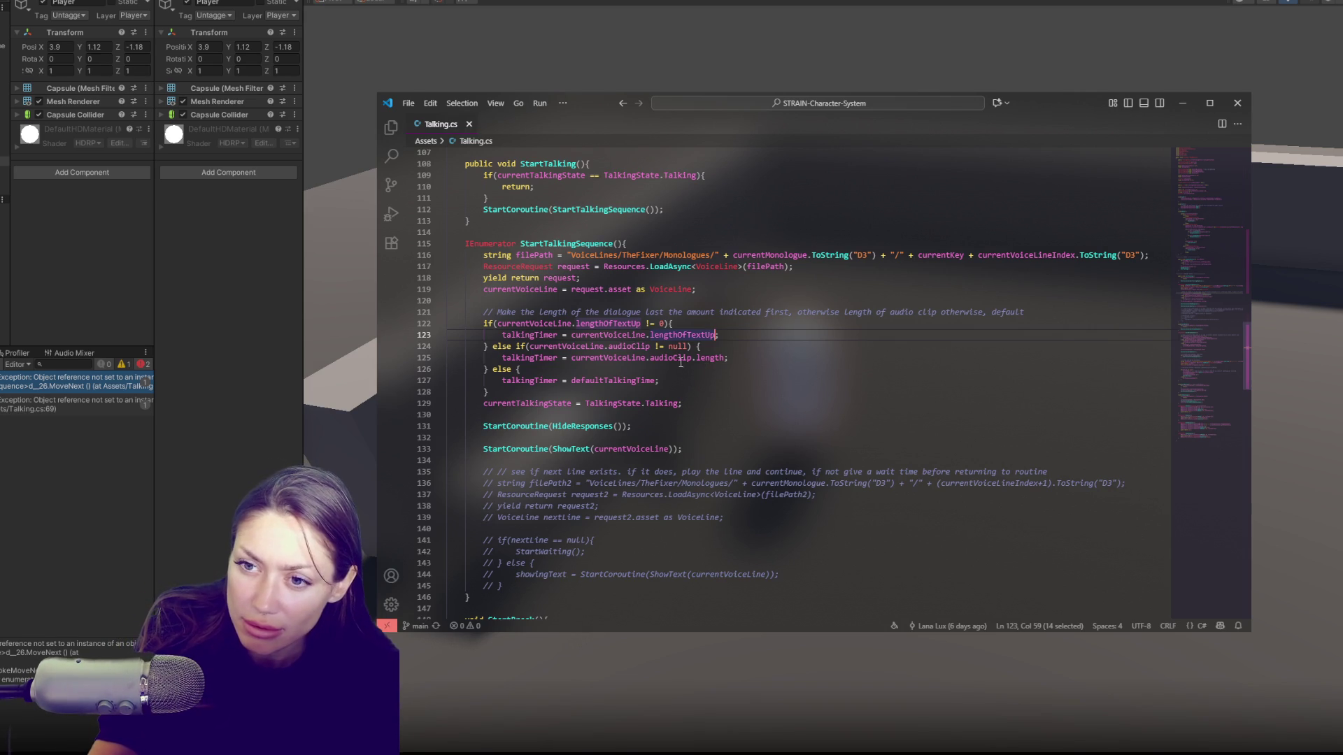
pyautogui.doubleClick(567, 323)
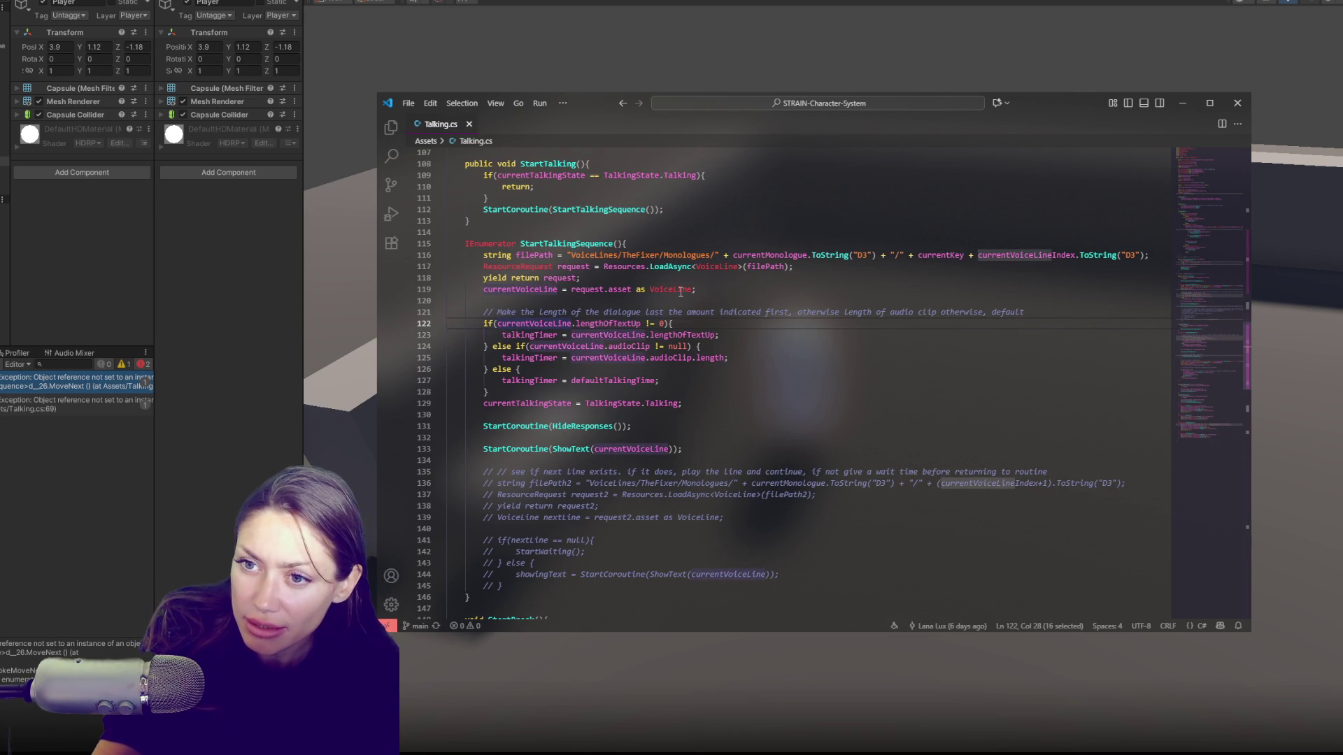
pyautogui.moveTo(590, 254); pyautogui.dragTo(594, 255)
pyautogui.click(633, 244)
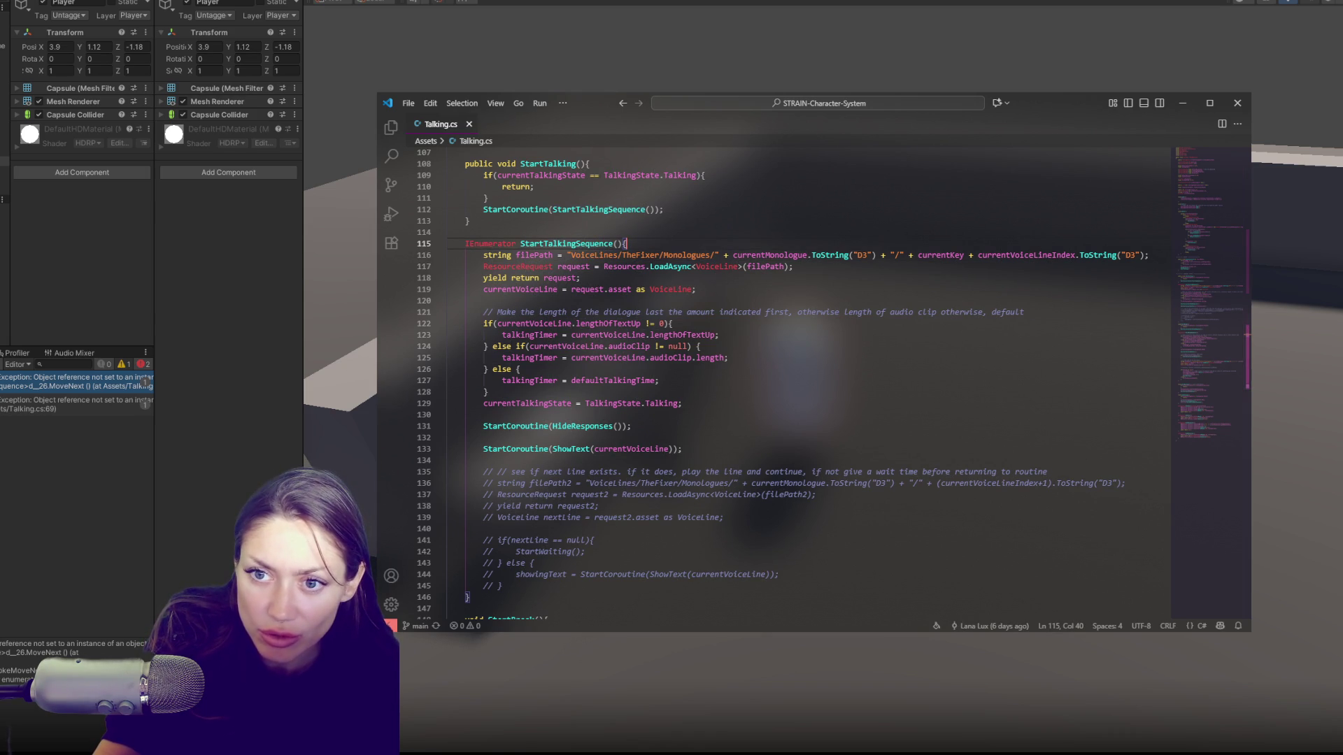
pyautogui.doubleClick(525, 323)
# Step: Search Talking.cs for StartTalking and step through every match, wrapping back to line 80
pyautogui.doubleClick(548, 163)
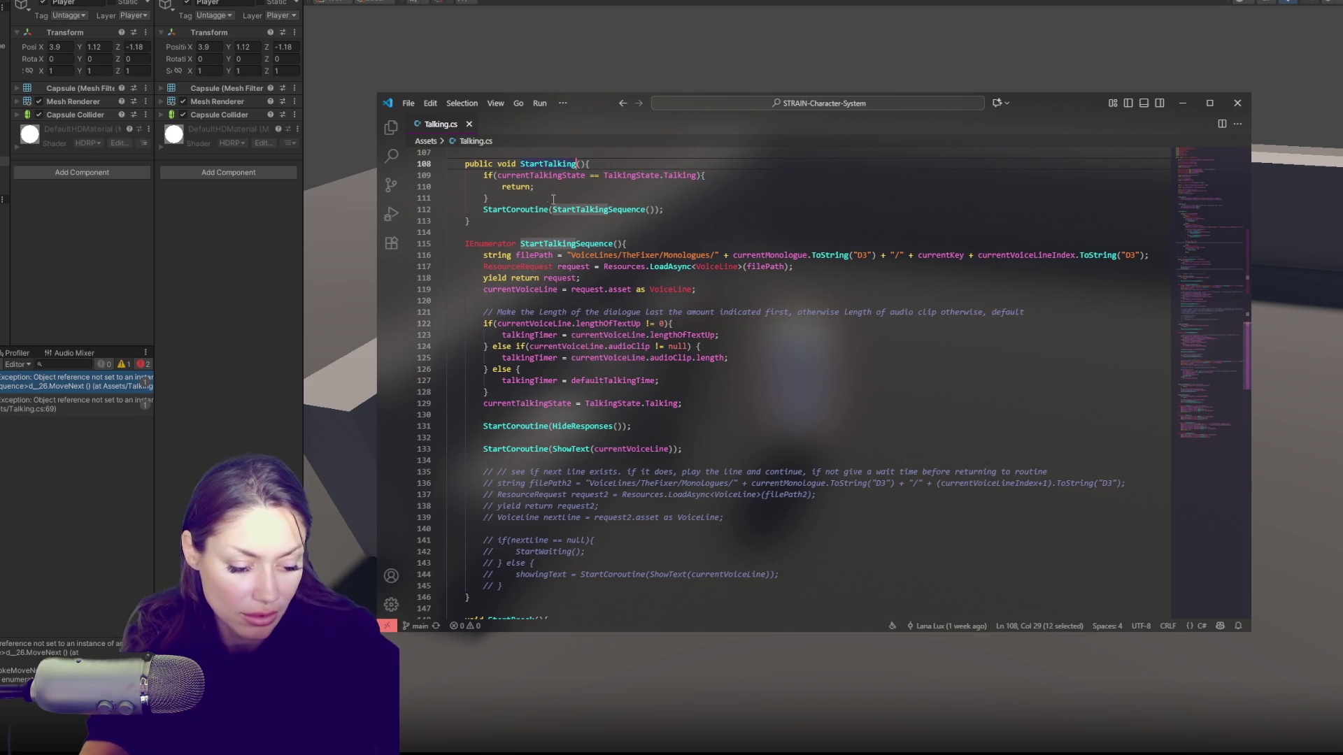
pyautogui.hotkey('ctrl', 'f')
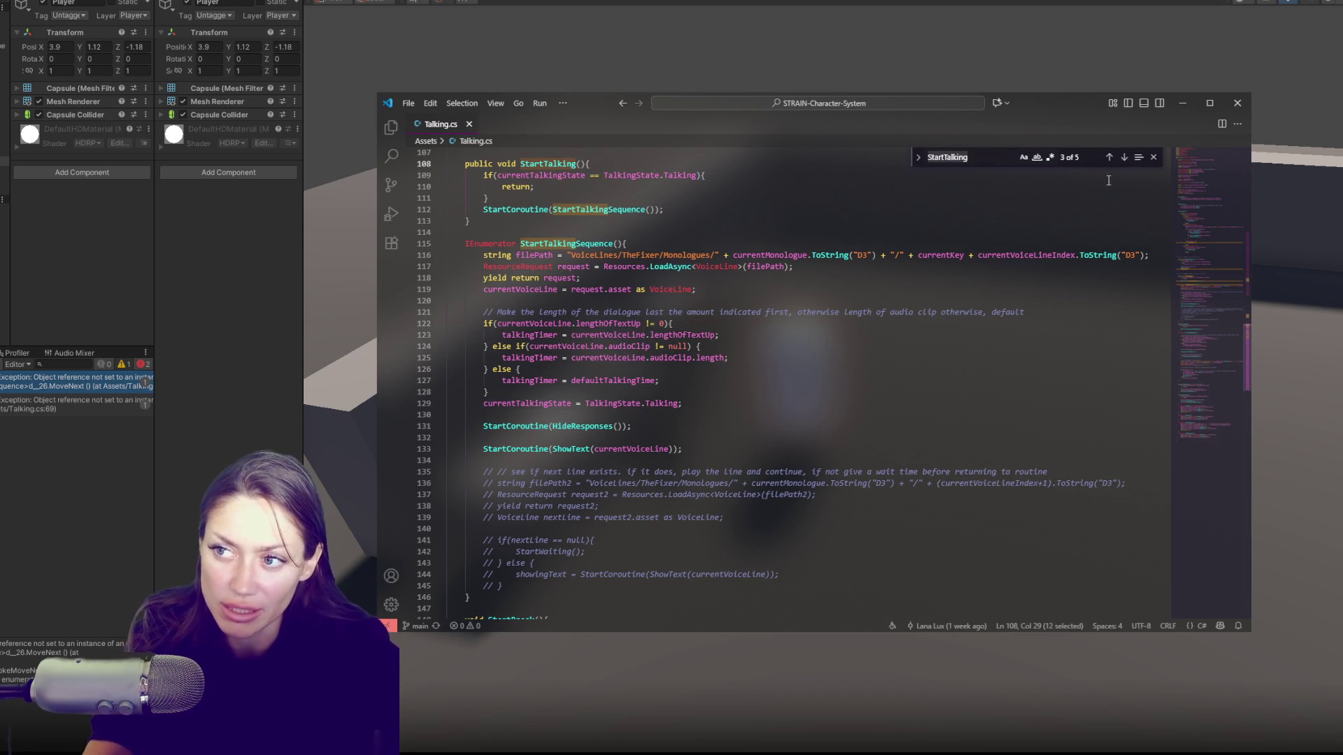
pyautogui.click(1124, 159)
pyautogui.click(1124, 159)
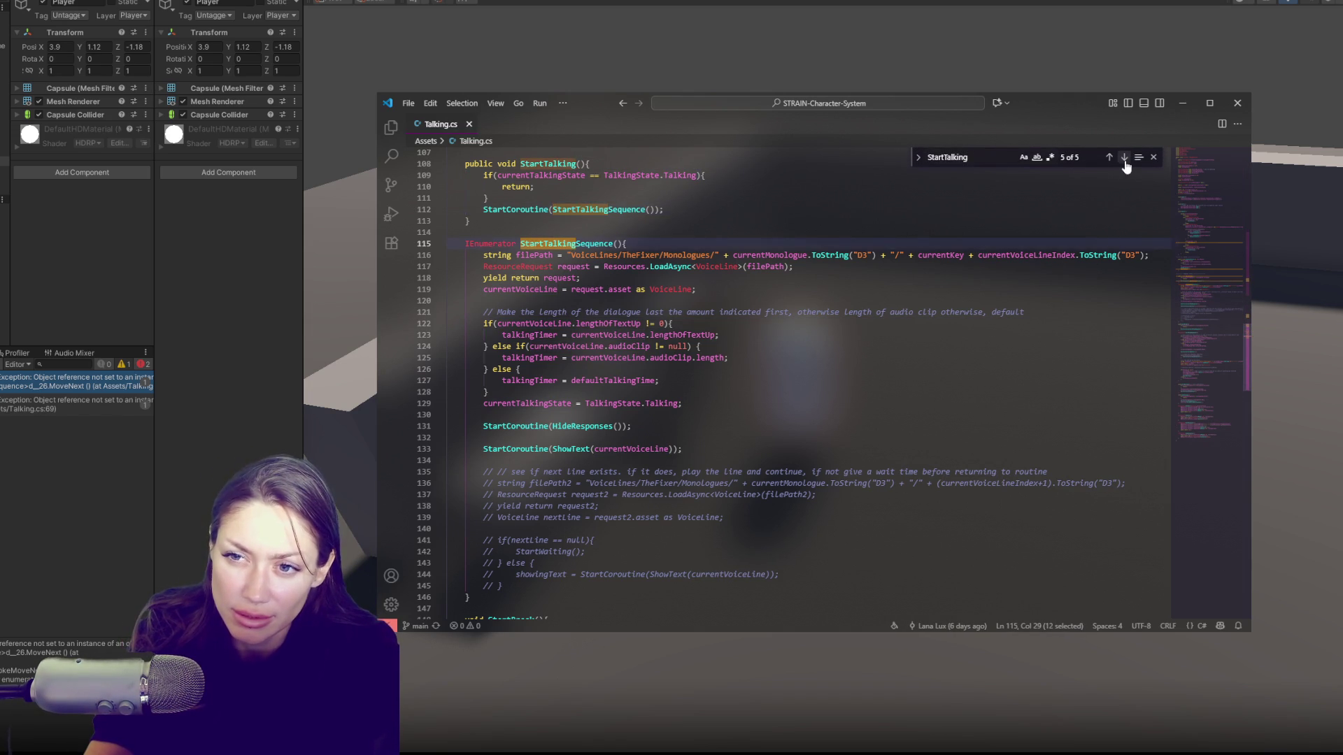
pyautogui.click(1124, 159)
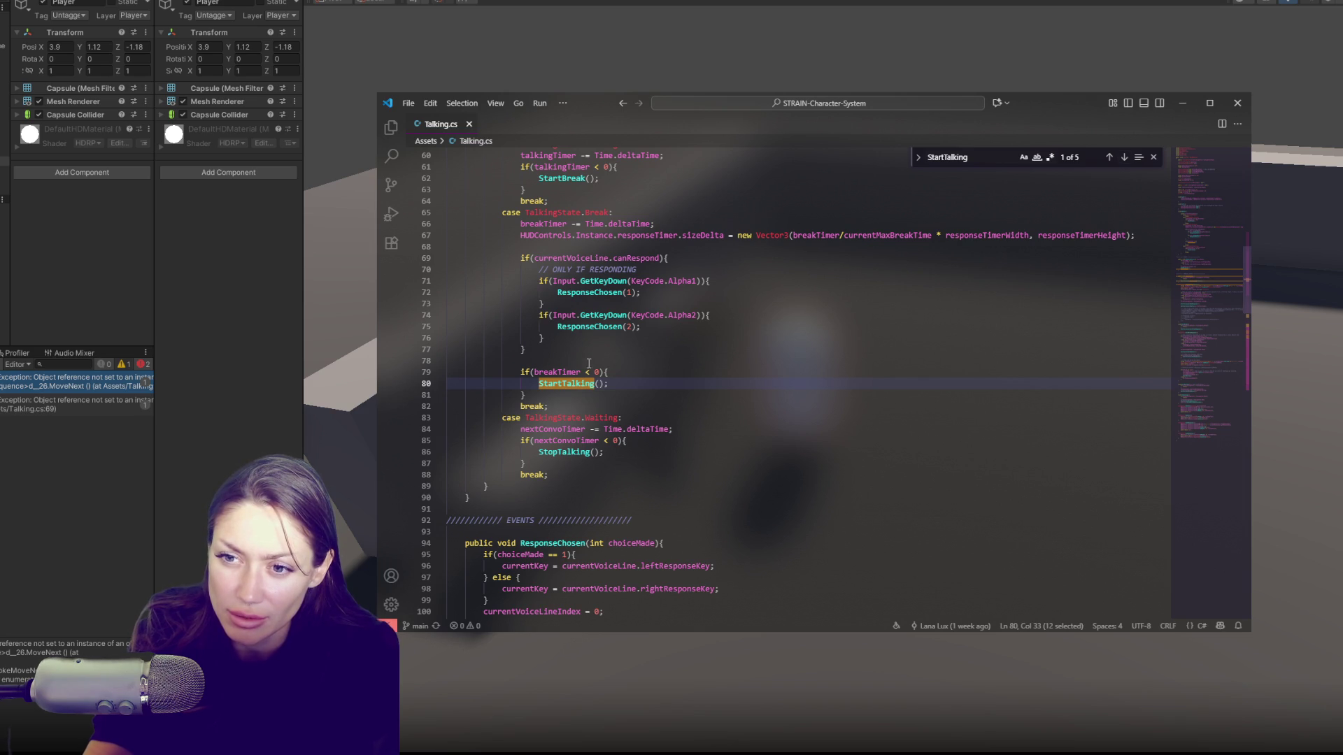
pyautogui.click(613, 383)
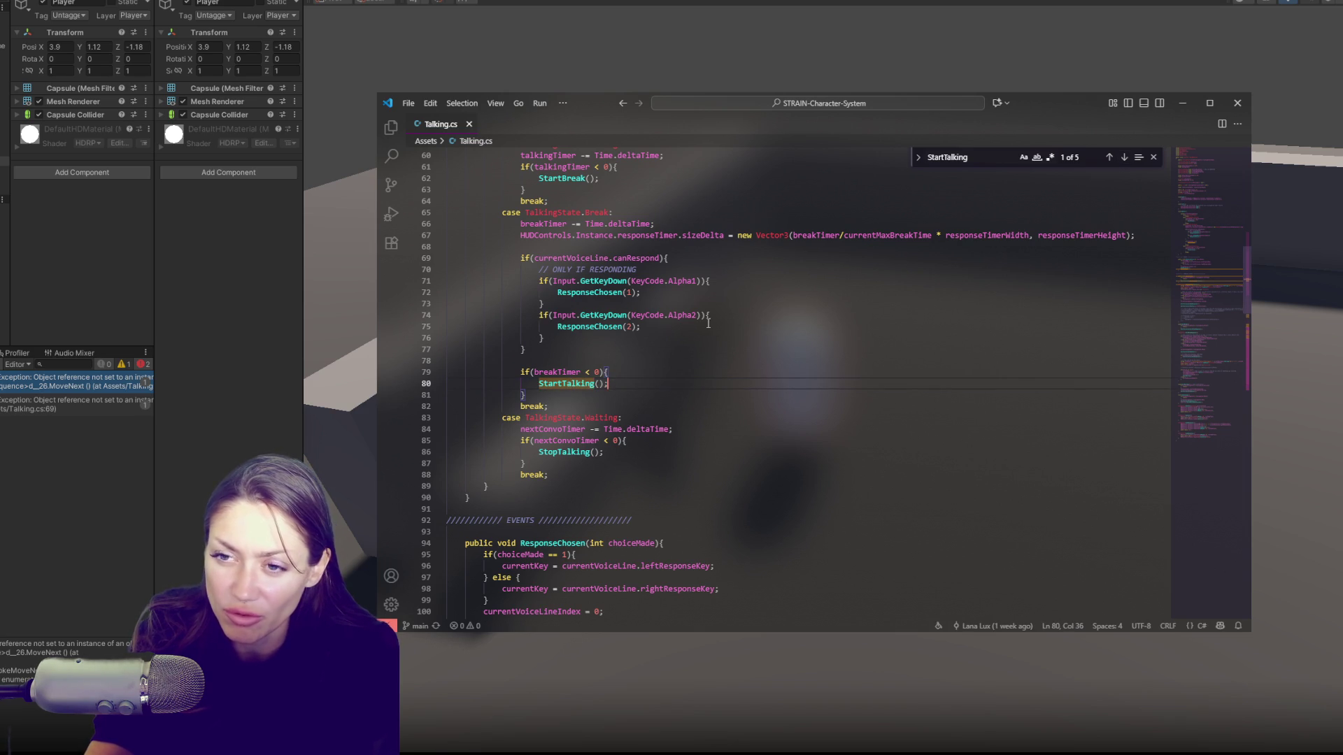
# Step: Change the search to 'response' and select the StartTalking calls in ResponseChosen and line 108
pyautogui.scroll(-6, 696, 394)
pyautogui.doubleClick(950, 155)
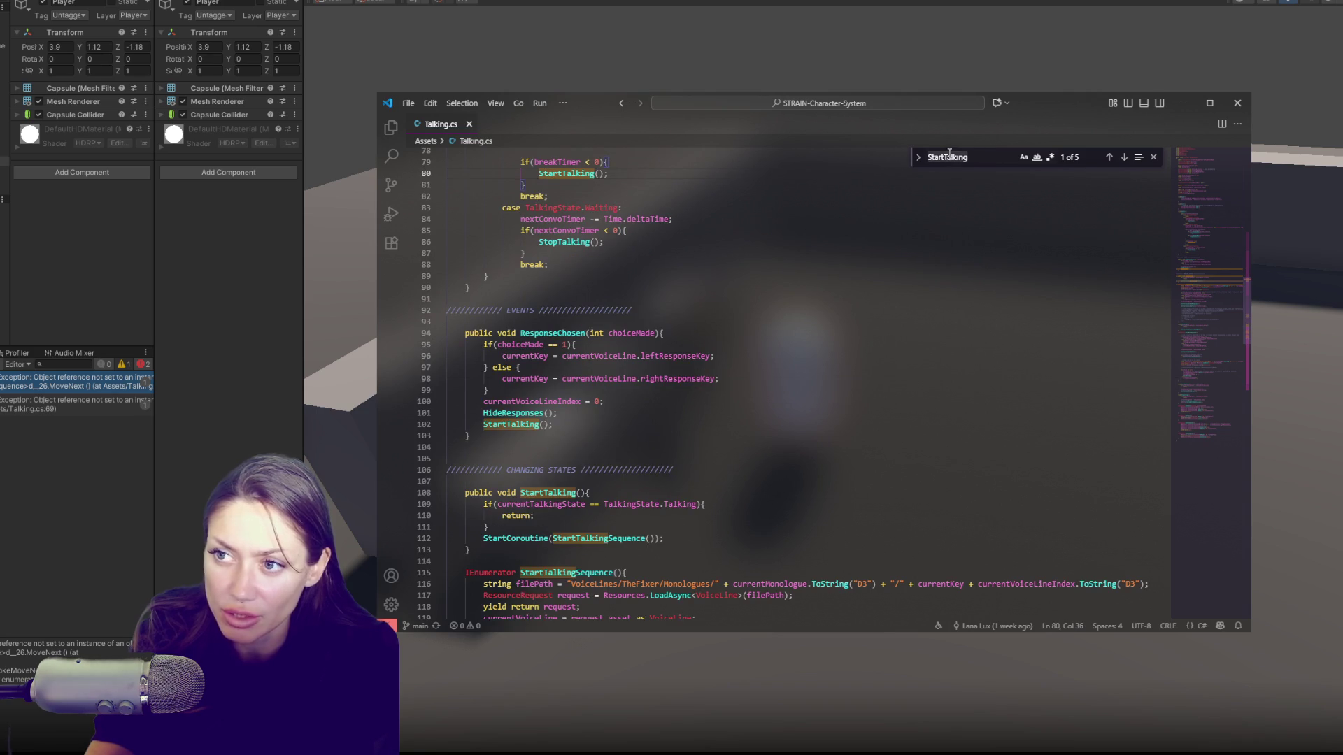
pyautogui.write('choosen')
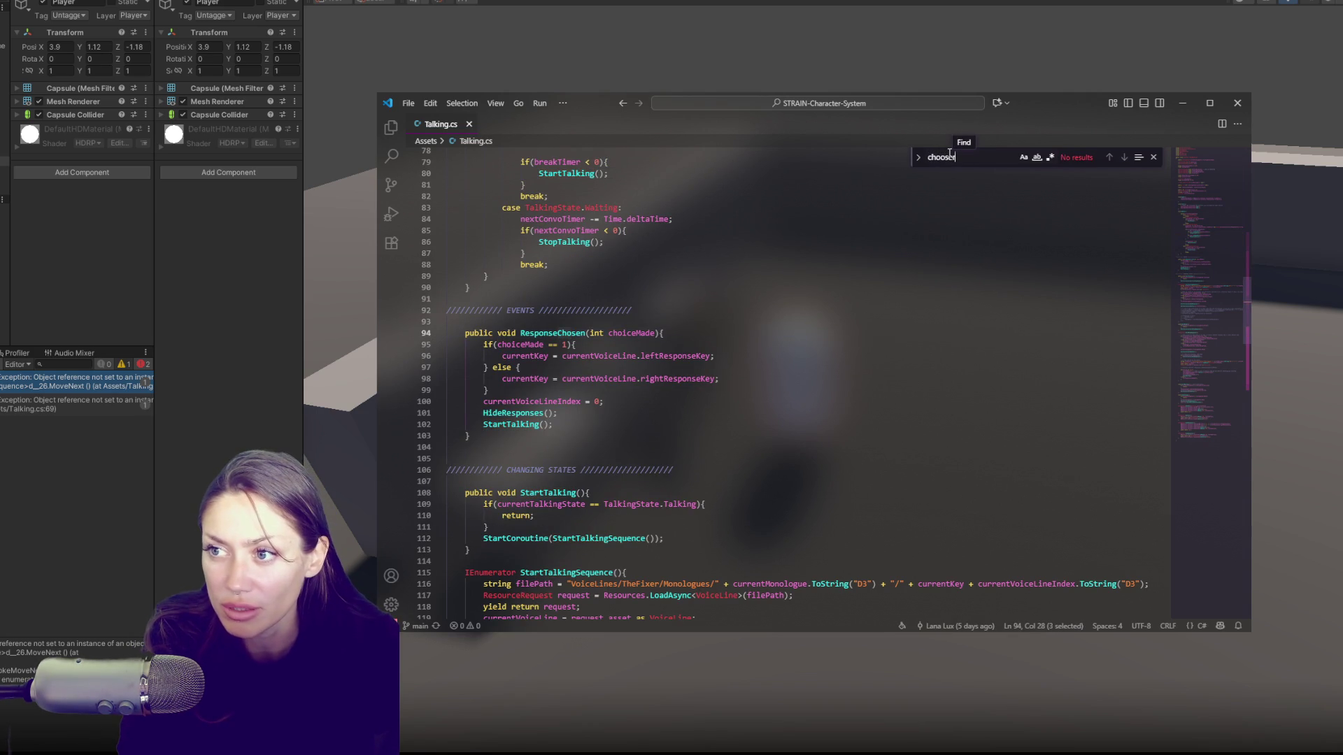
pyautogui.press('BackSpace')
pyautogui.press('BackSpace')
pyautogui.press('BackSpace')
pyautogui.write('respo')
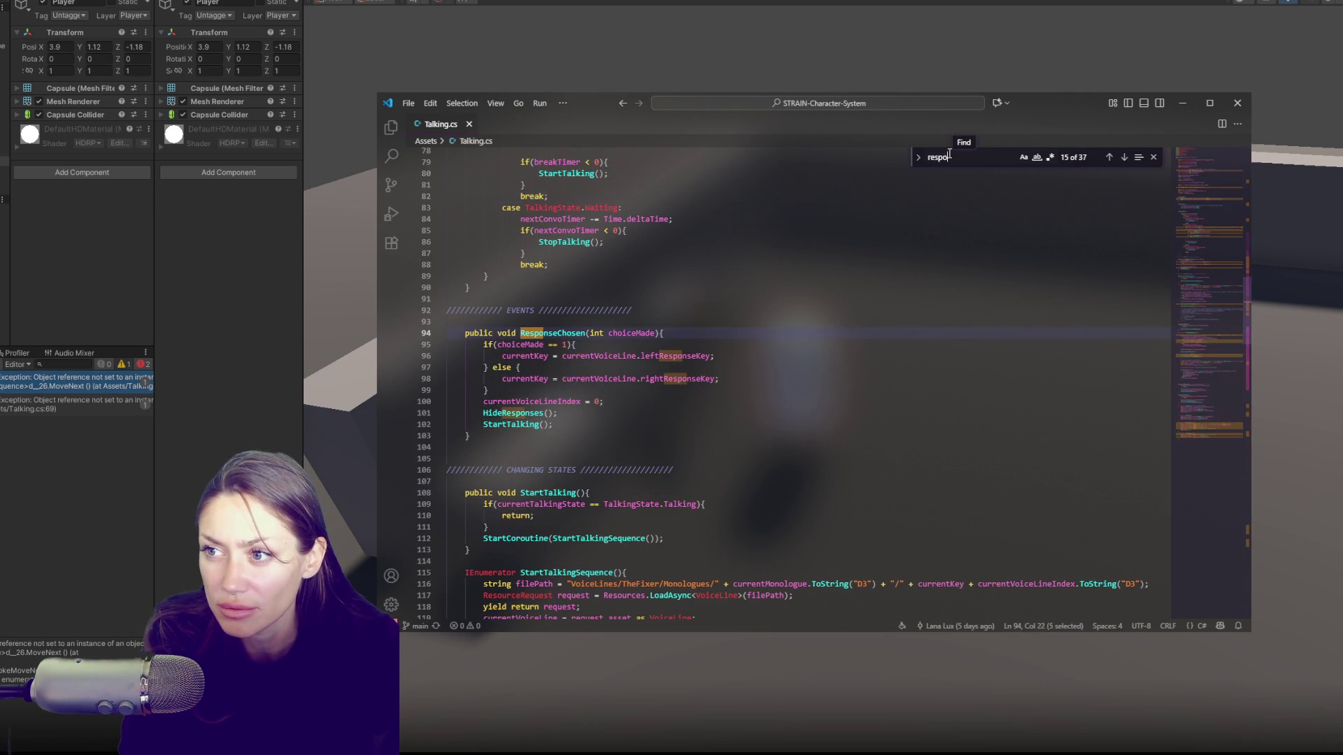
pyautogui.write('nse')
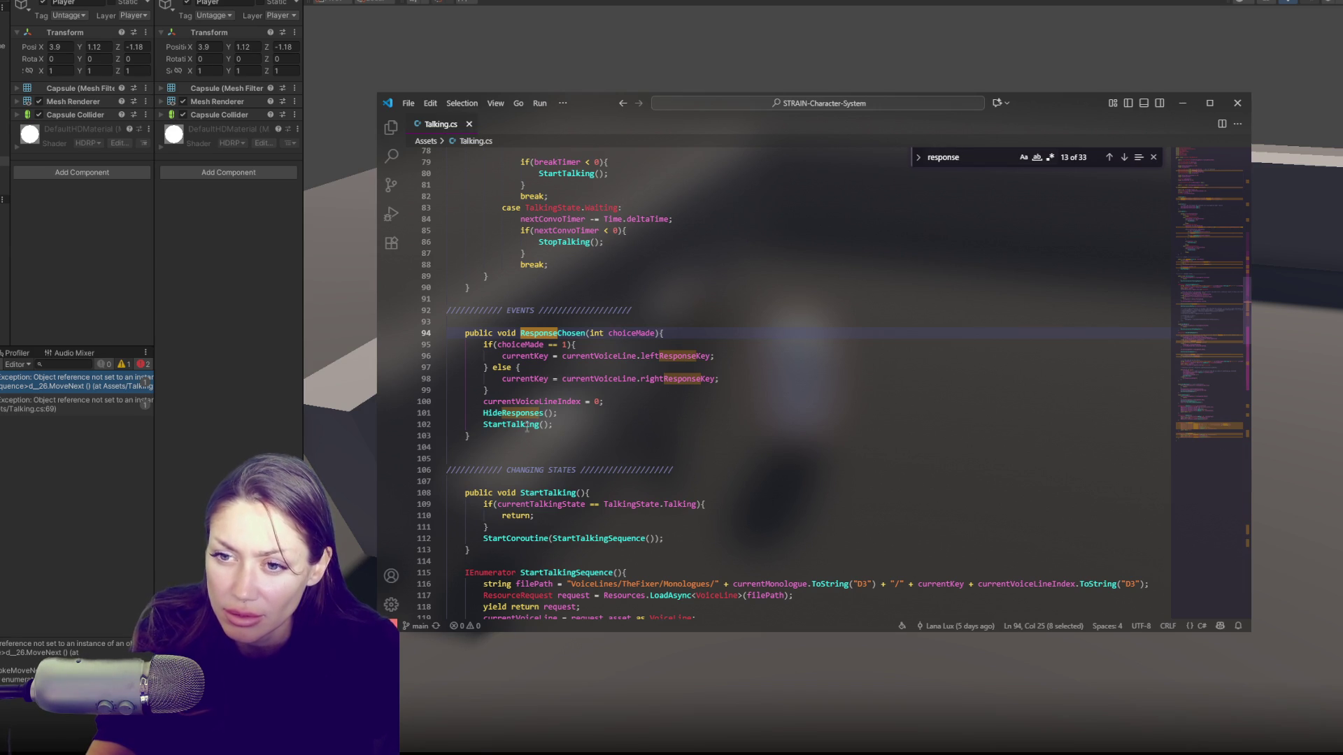
pyautogui.doubleClick(526, 424)
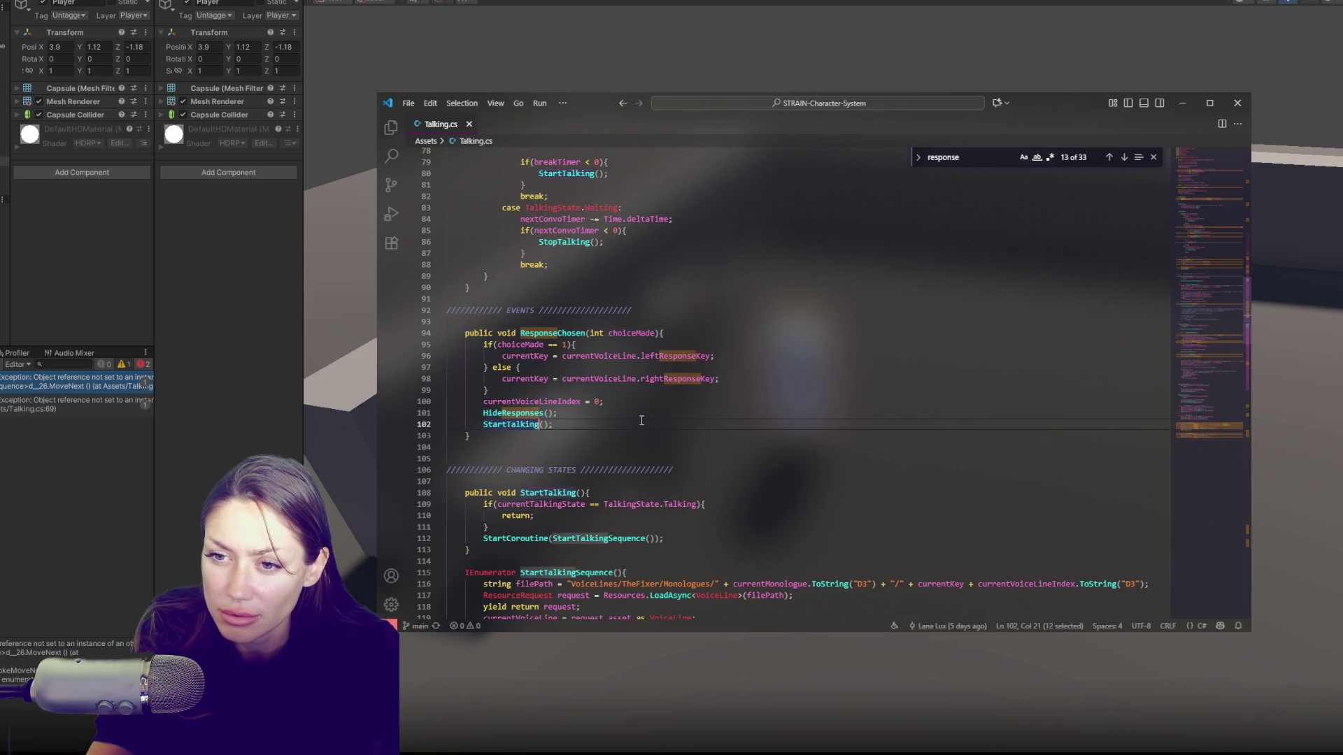
pyautogui.doubleClick(545, 493)
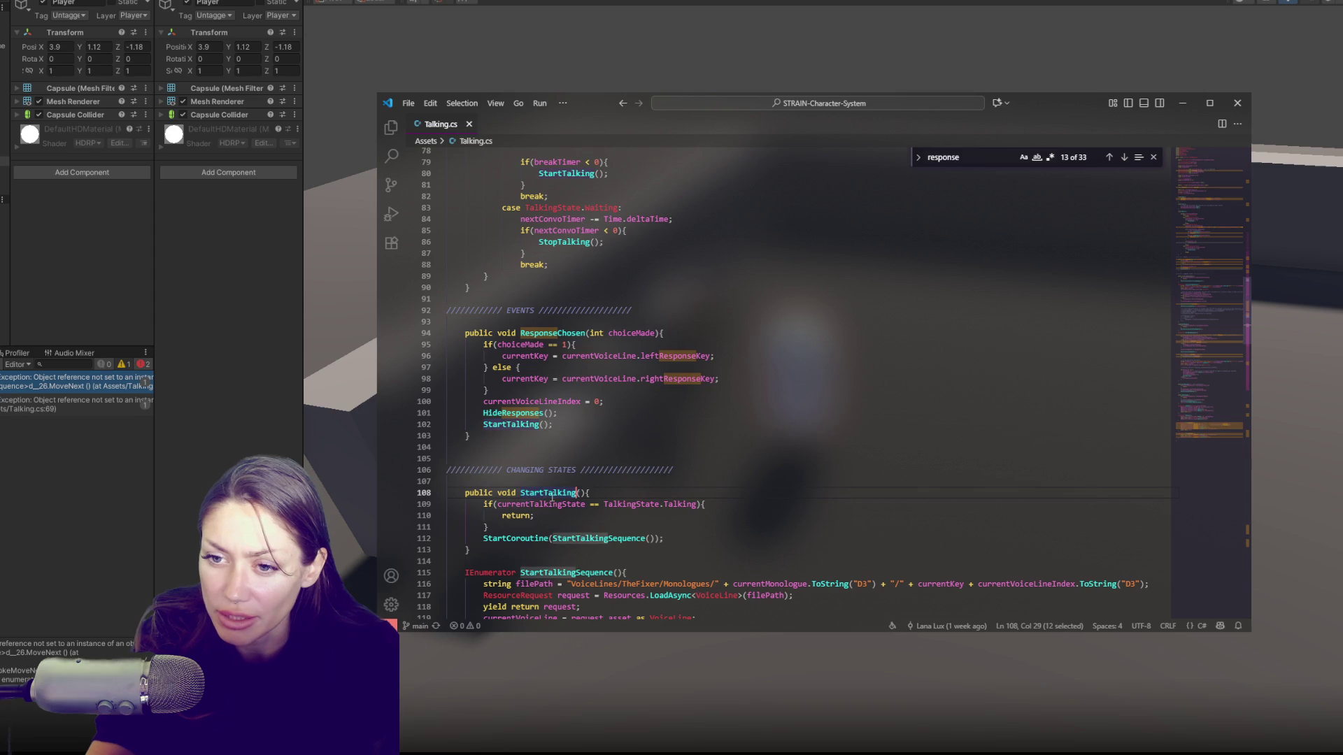
# Step: Copy the currentTalkingState == Talking return guard into ResponseChosen, tidy spacing, save, and return to Unity
pyautogui.moveTo(492, 526); pyautogui.dragTo(591, 493)
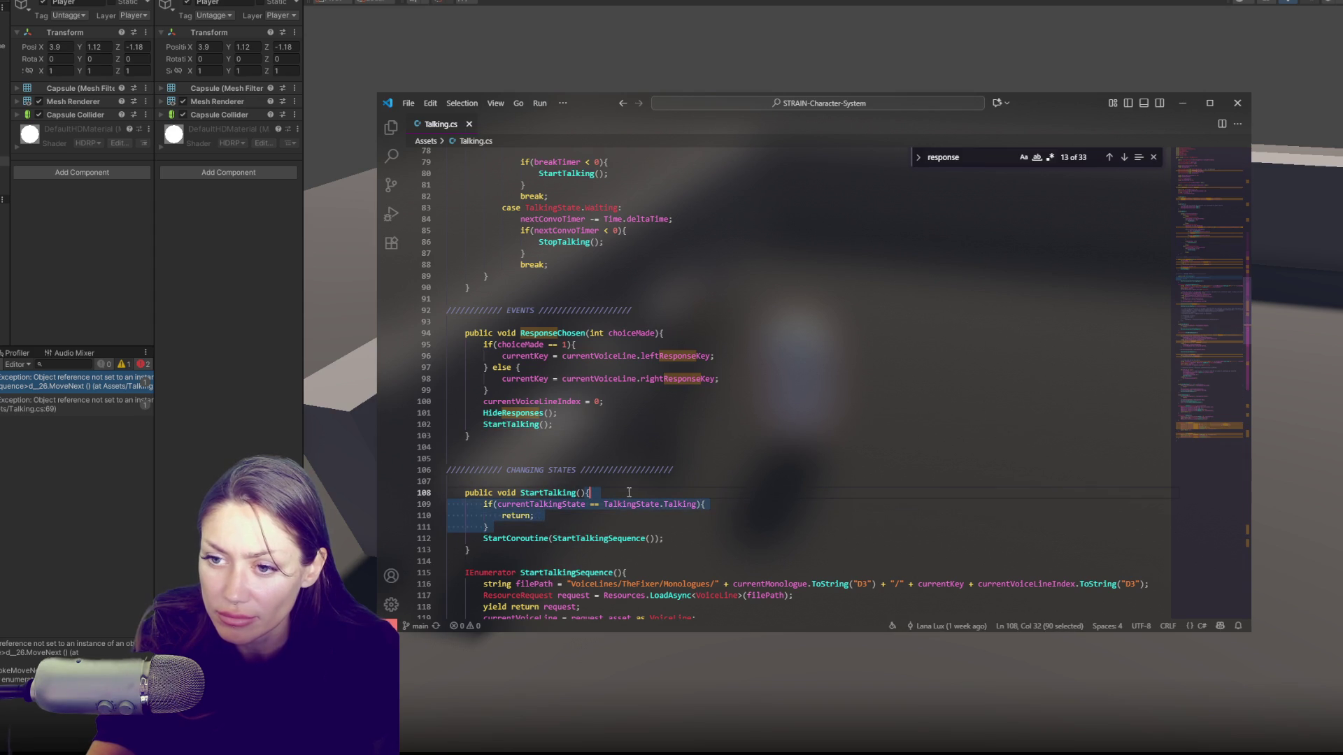
pyautogui.hotkey('ctrl', 'c')
pyautogui.click(675, 334)
pyautogui.hotkey('ctrl', 'v')
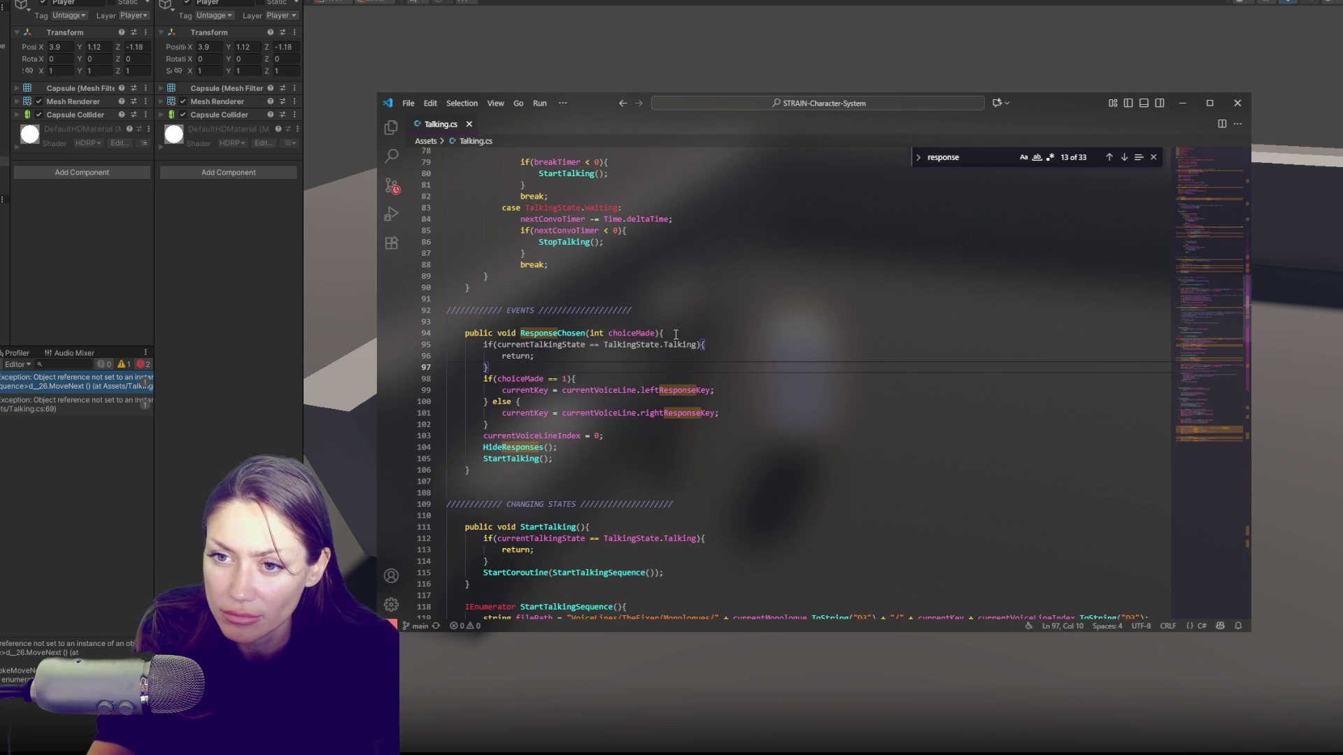
pyautogui.press('Up')
pyautogui.press('Up')
pyautogui.press('Home')
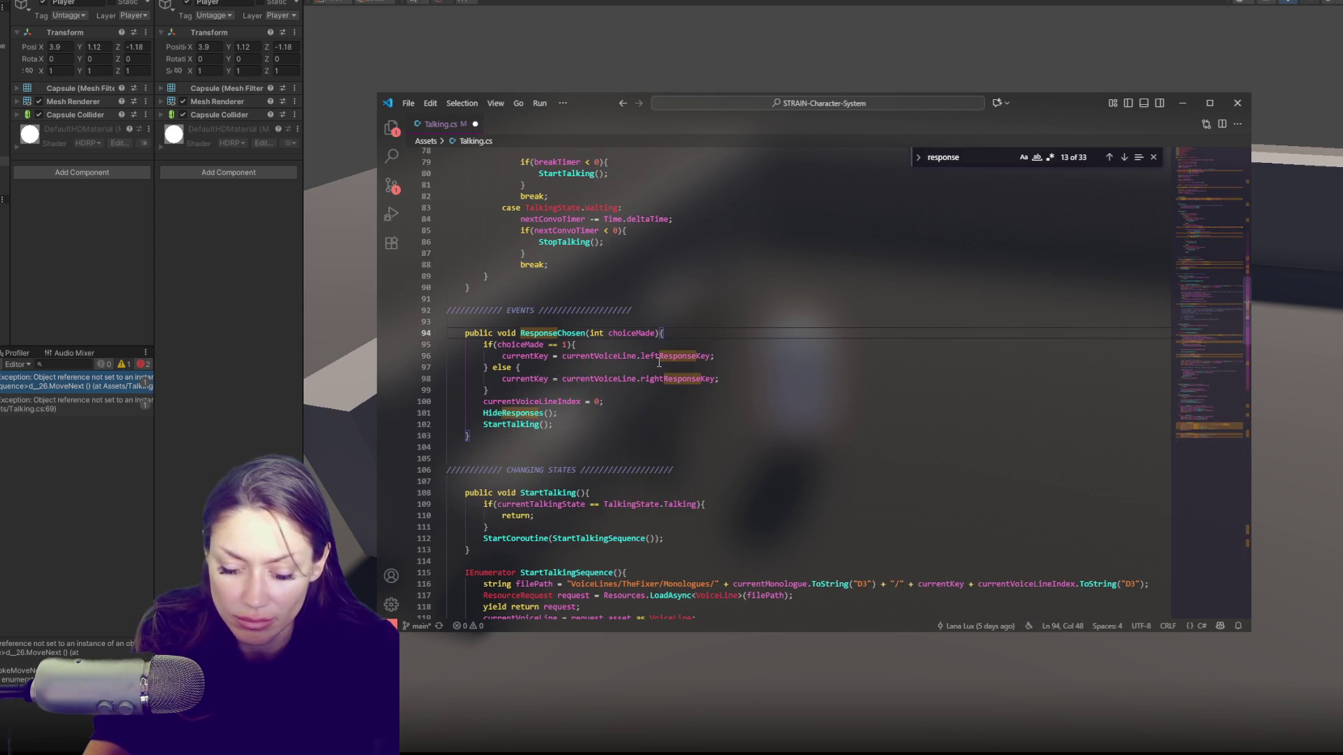
pyautogui.press('Return')
pyautogui.press('Down')
pyautogui.press('Down')
pyautogui.press('End')
pyautogui.hotkey('ctrl', 's')
pyautogui.click(107, 497)
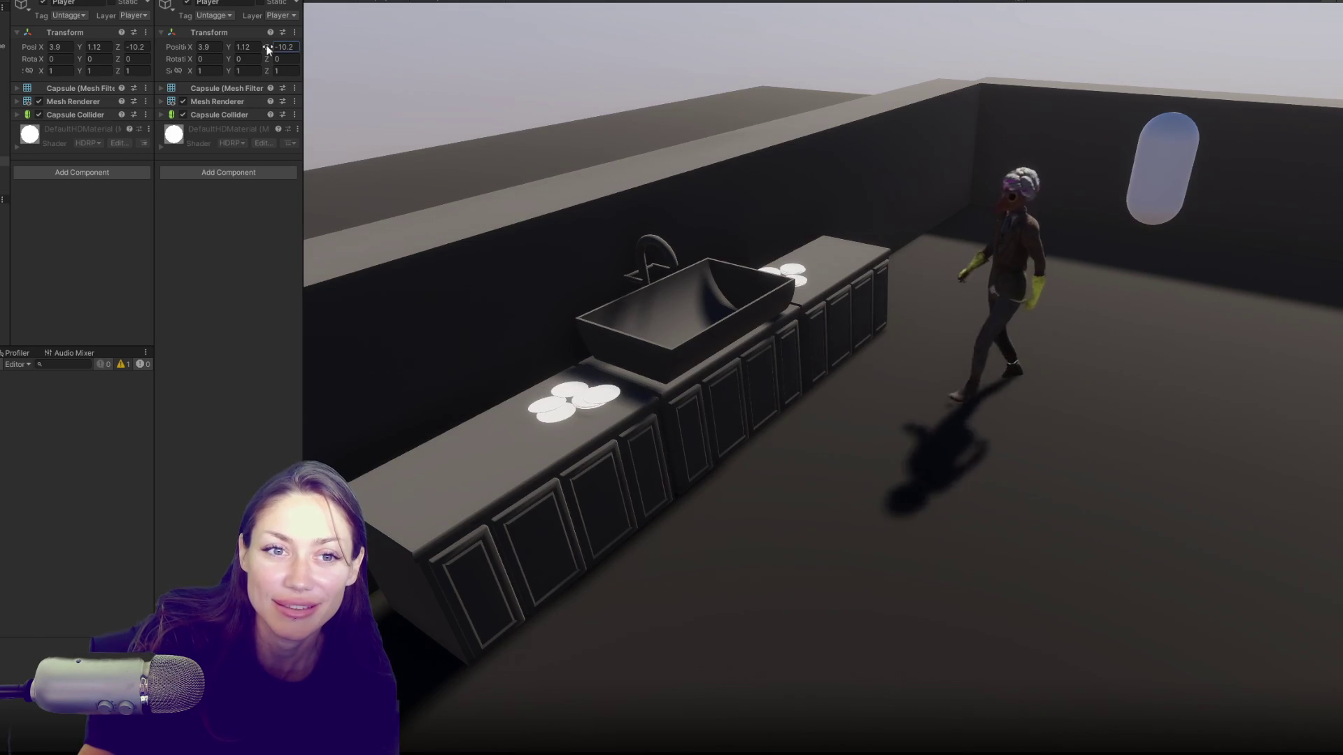
# Step: Drag the Player's Z toward the NPC, stop the test run, and return to Talking.cs
pyautogui.moveTo(267, 46)
pyautogui.mouseDown()
pyautogui.moveTo(450, 58)
pyautogui.moveTo(427, 57)
pyautogui.mouseUp()
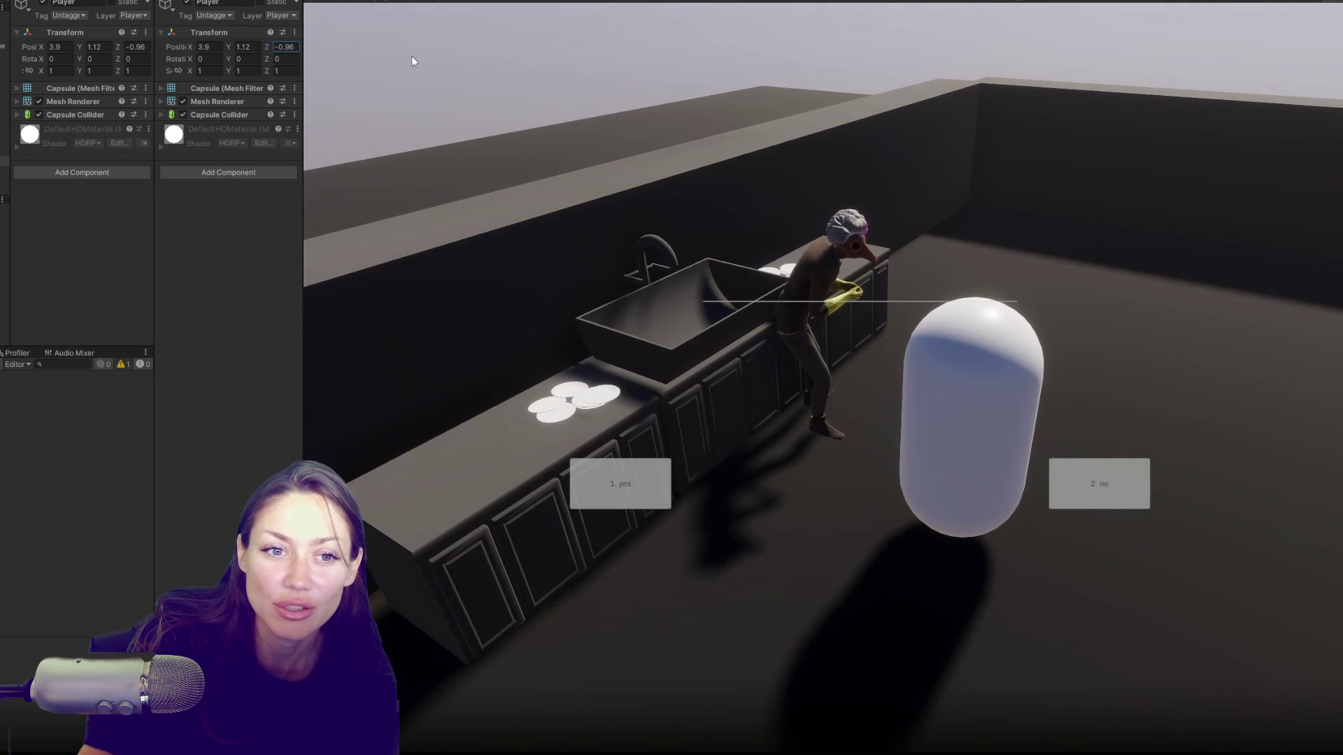
pyautogui.press('2')
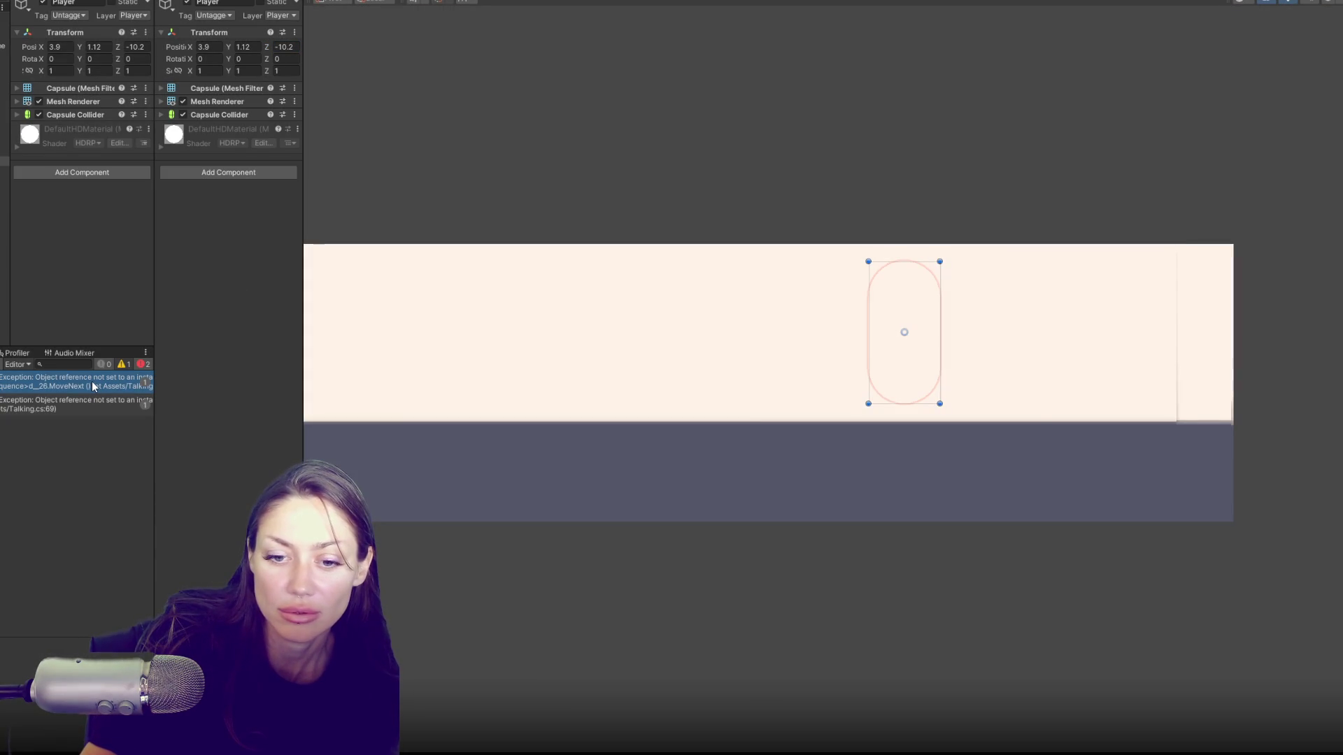
pyautogui.hotkey('alt', 'Tab')
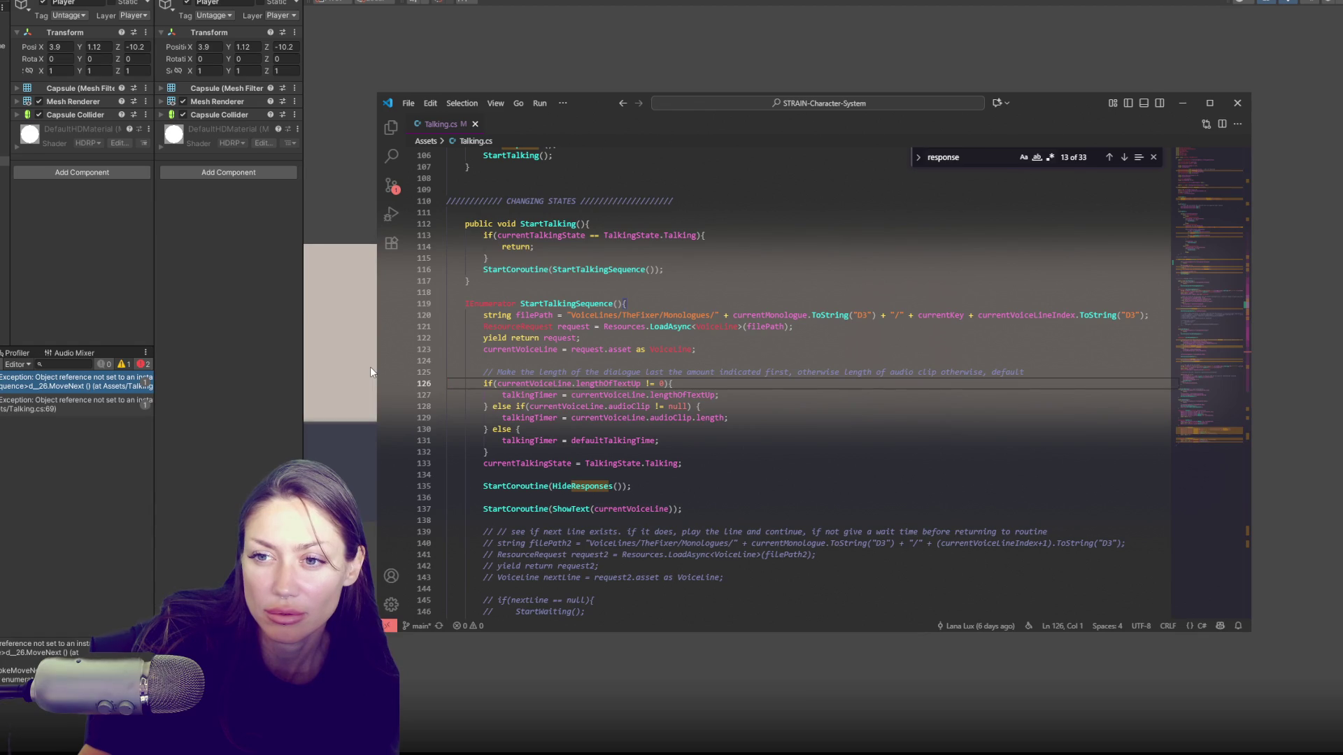
pyautogui.scroll(4, 659, 353)
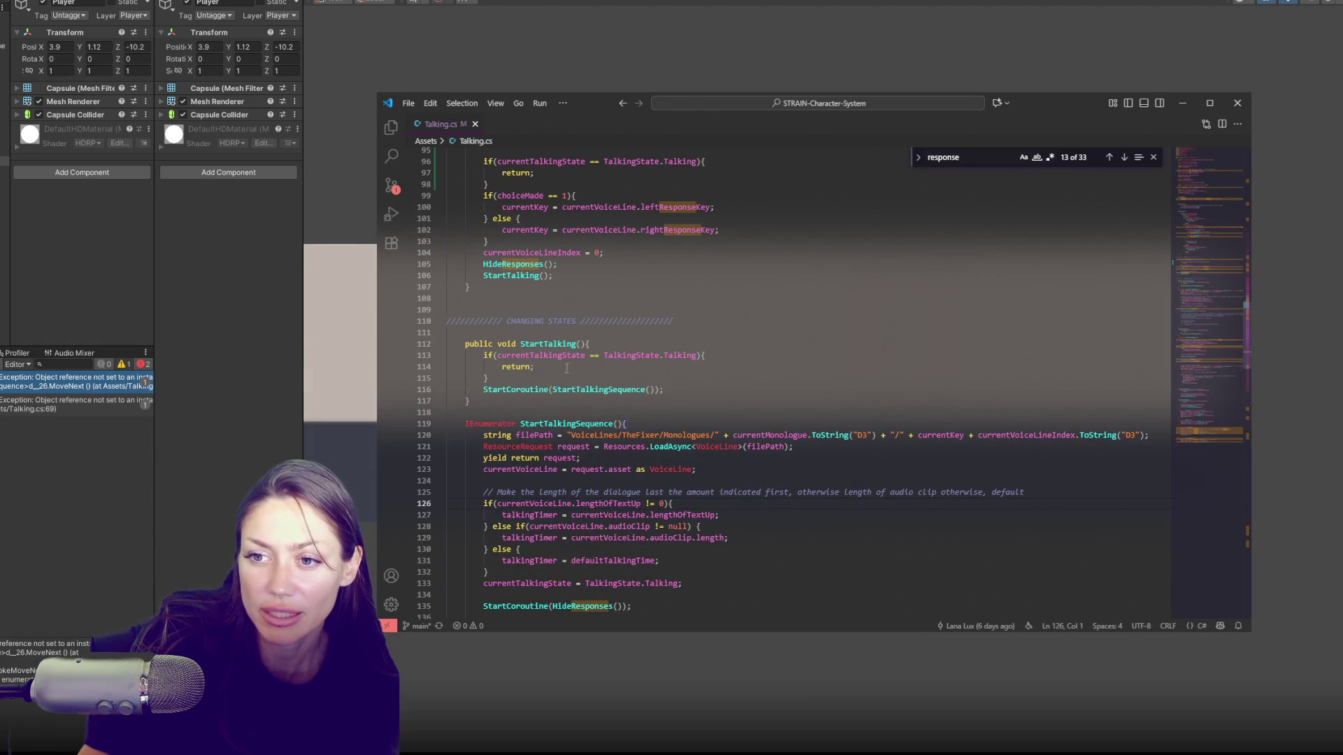
pyautogui.scroll(2, 563, 370)
pyautogui.moveTo(568, 239); pyautogui.dragTo(567, 209)
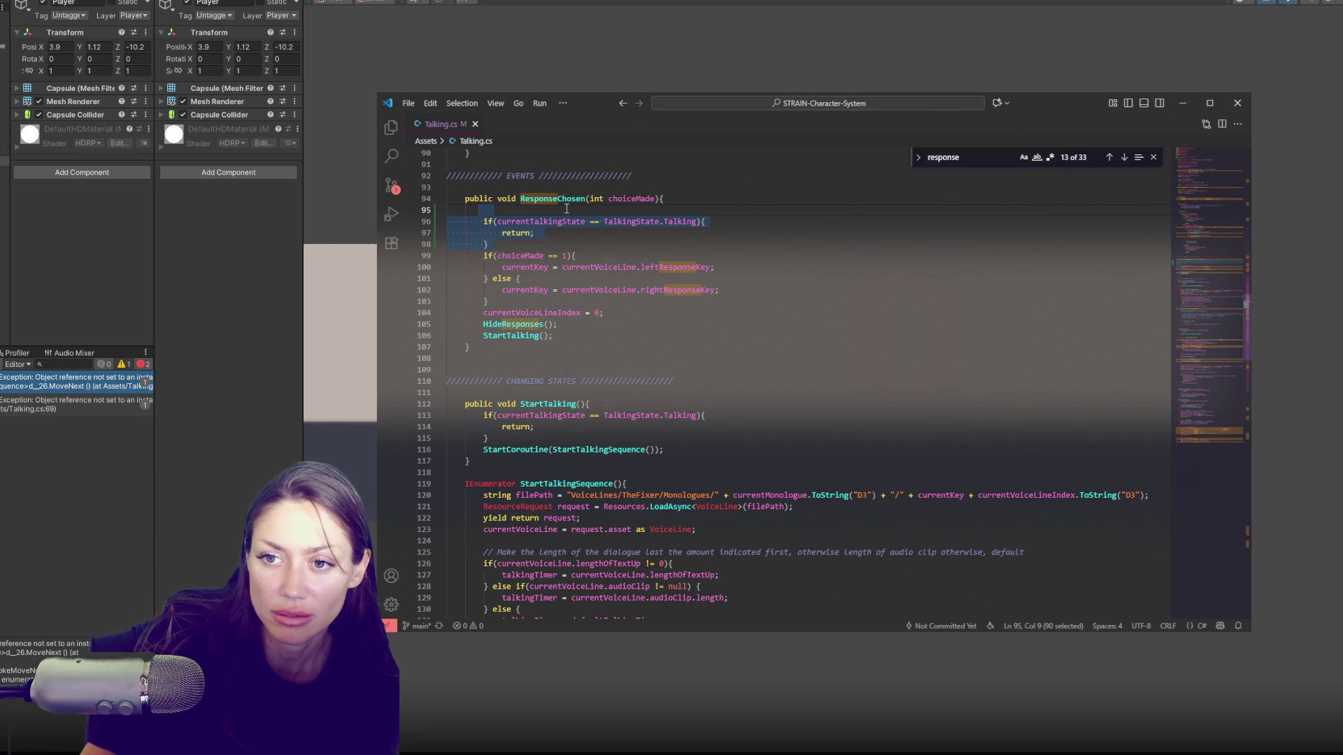
pyautogui.scroll(1, 527, 302)
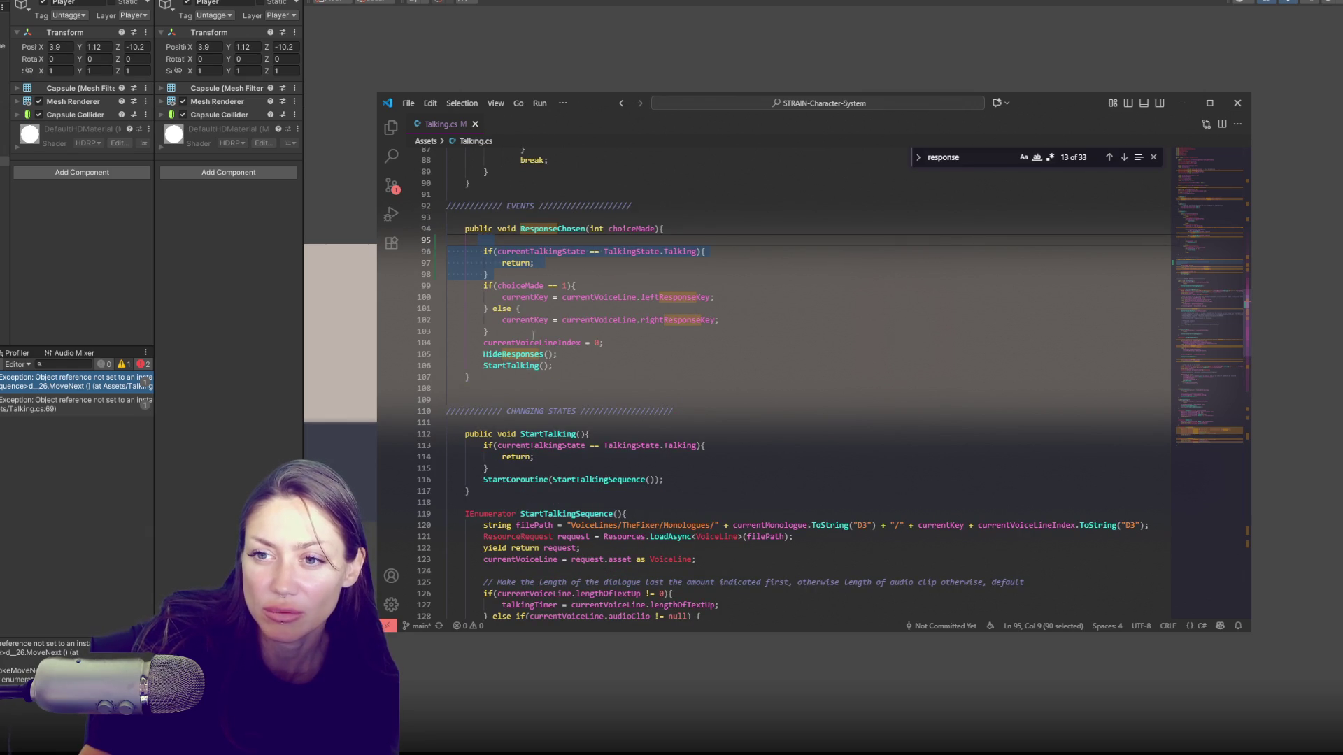
pyautogui.click(596, 358)
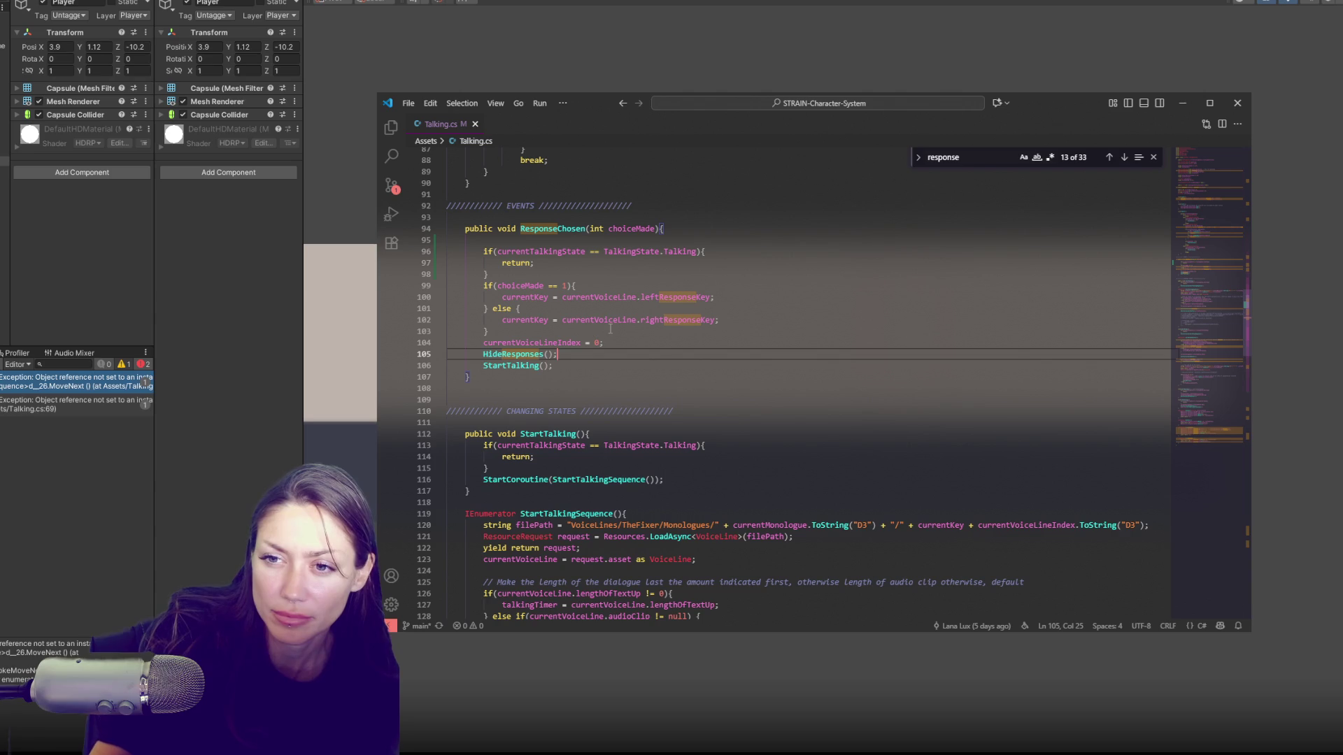
pyautogui.click(634, 340)
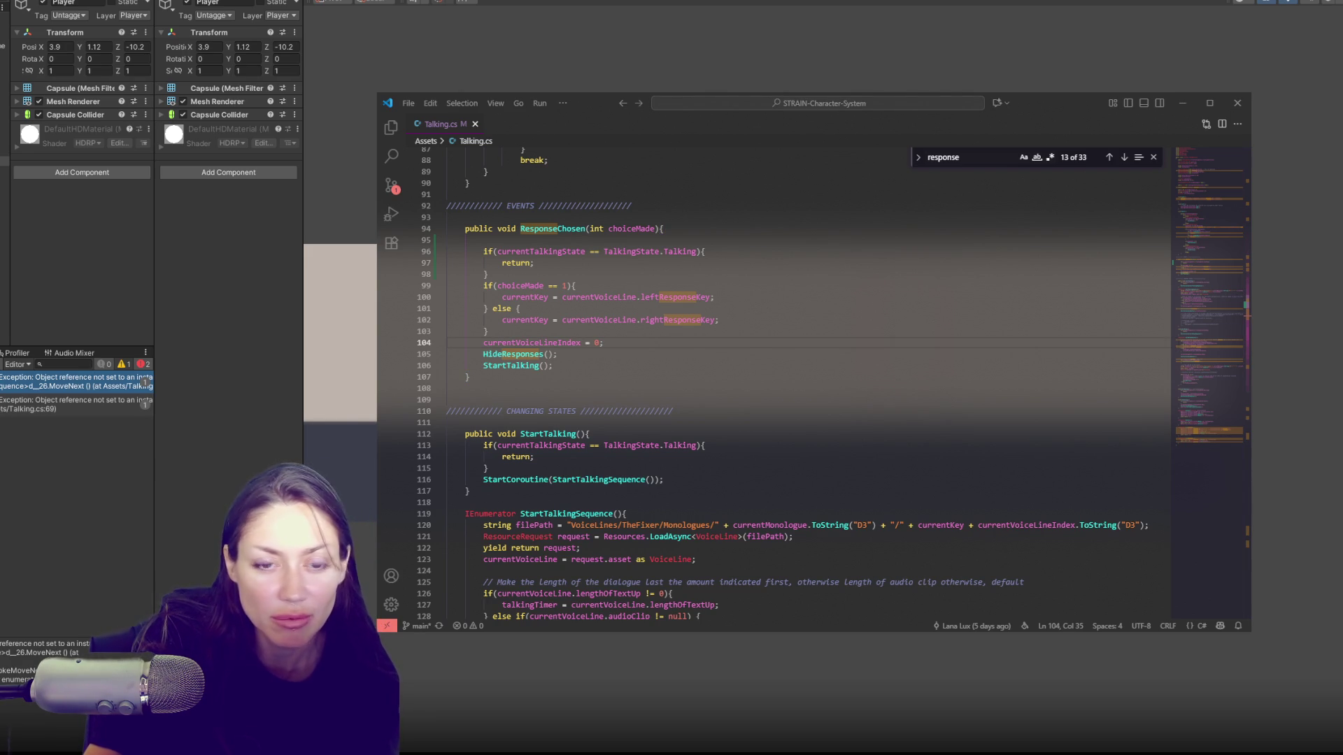
pyautogui.click(697, 335)
pyautogui.click(698, 341)
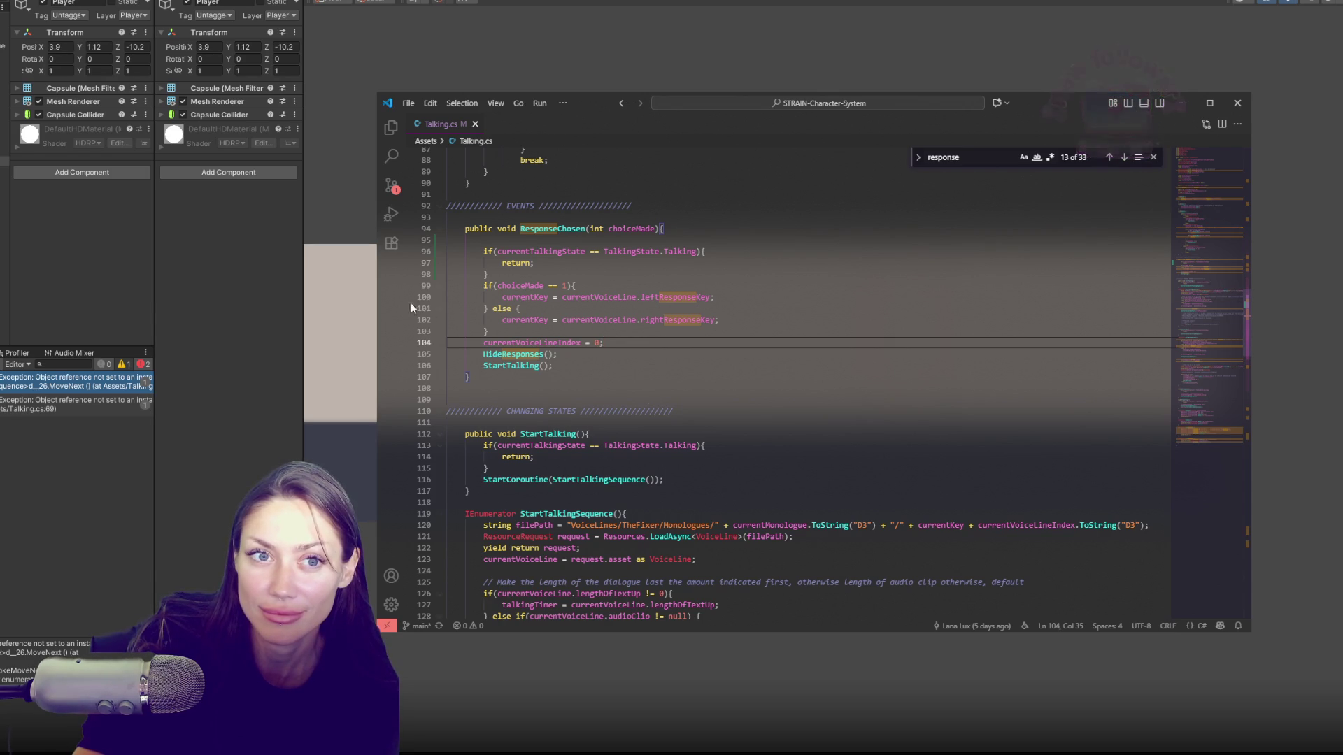
pyautogui.click(535, 411)
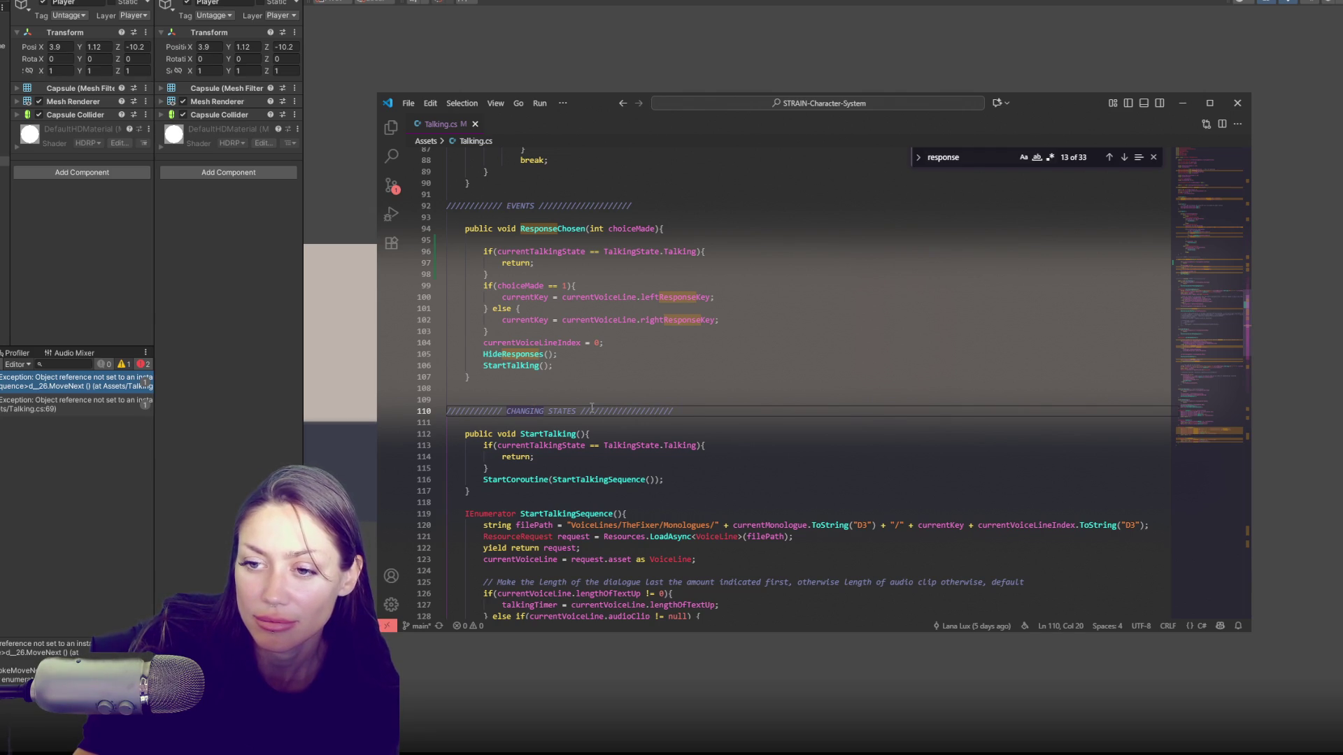
# Step: Add Debug.Log(filePath); after the Resources.LoadAsync line in Talking.cs, save, and return to Unity
pyautogui.scroll(-3, 592, 407)
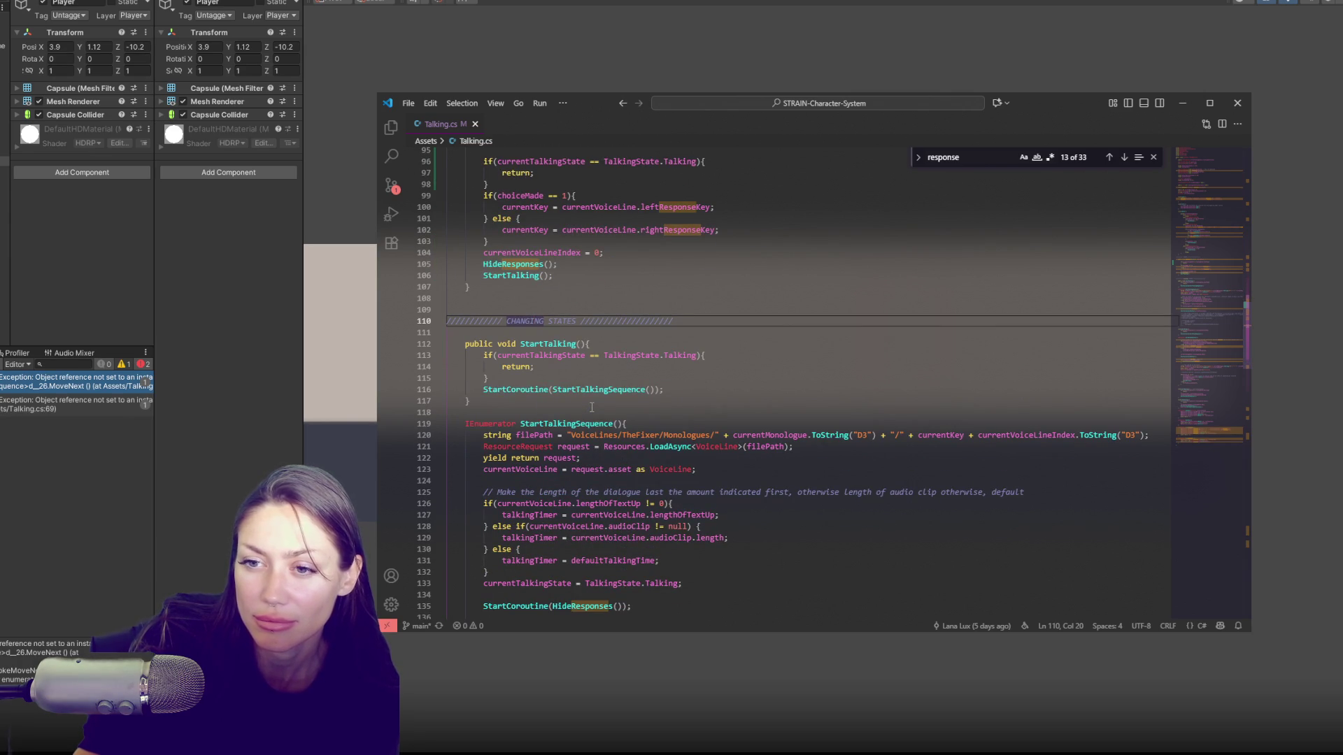
pyautogui.doubleClick(554, 505)
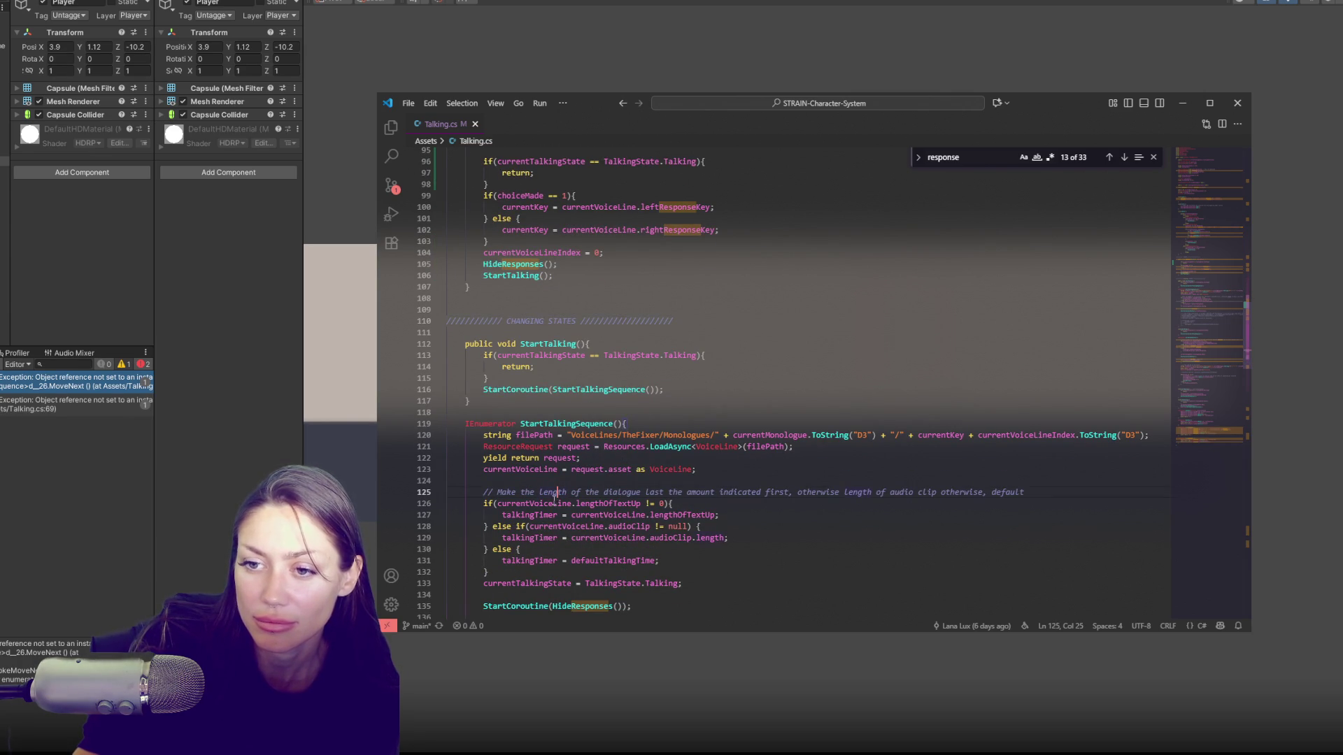
pyautogui.doubleClick(766, 446)
pyautogui.click(811, 446)
pyautogui.press('Return')
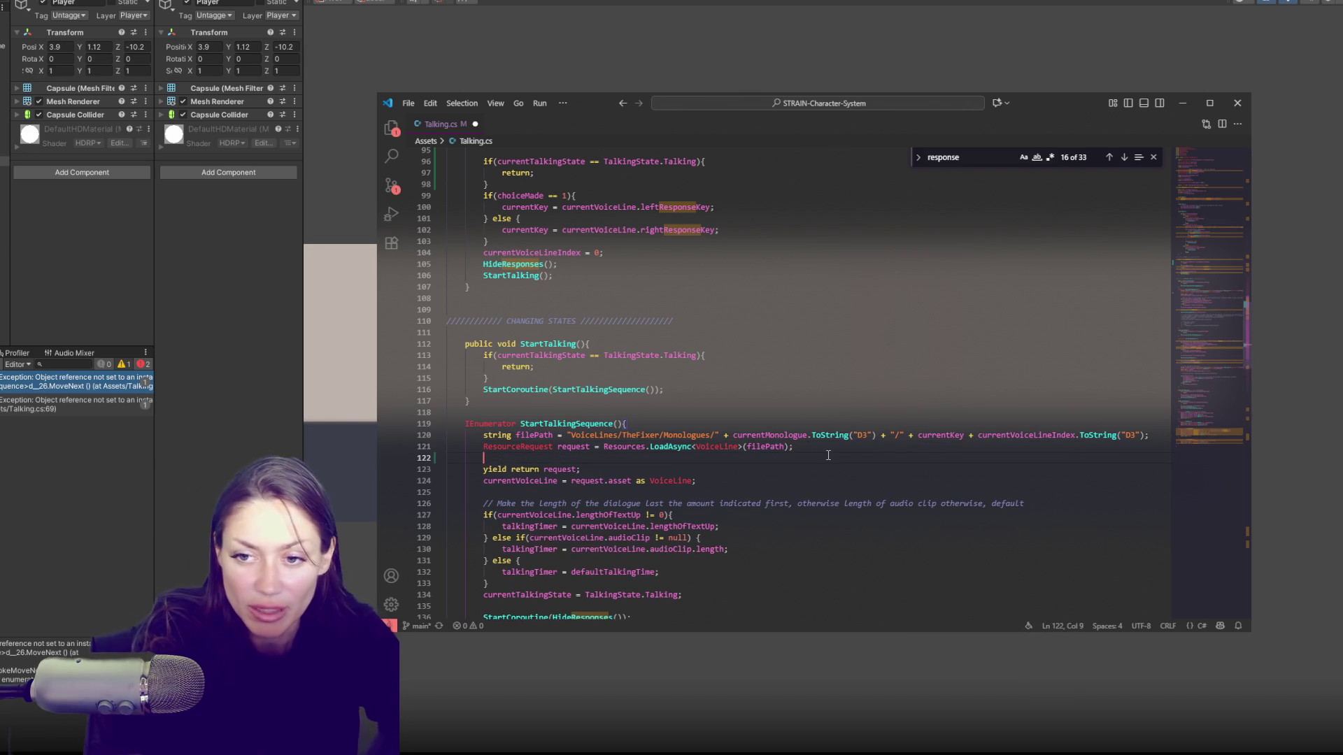
pyautogui.write('De')
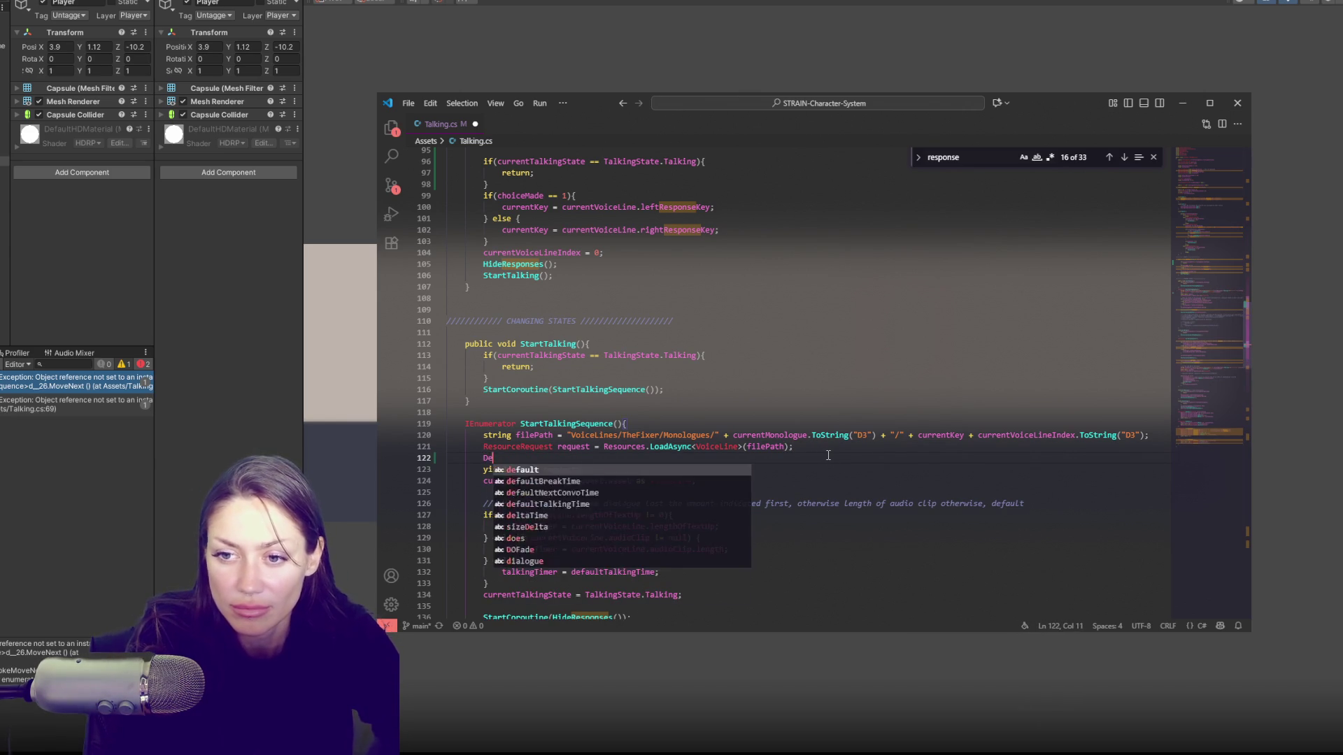
pyautogui.write('bug.Log(filePath);')
pyautogui.hotkey('ctrl', 's')
pyautogui.click(723, 48)
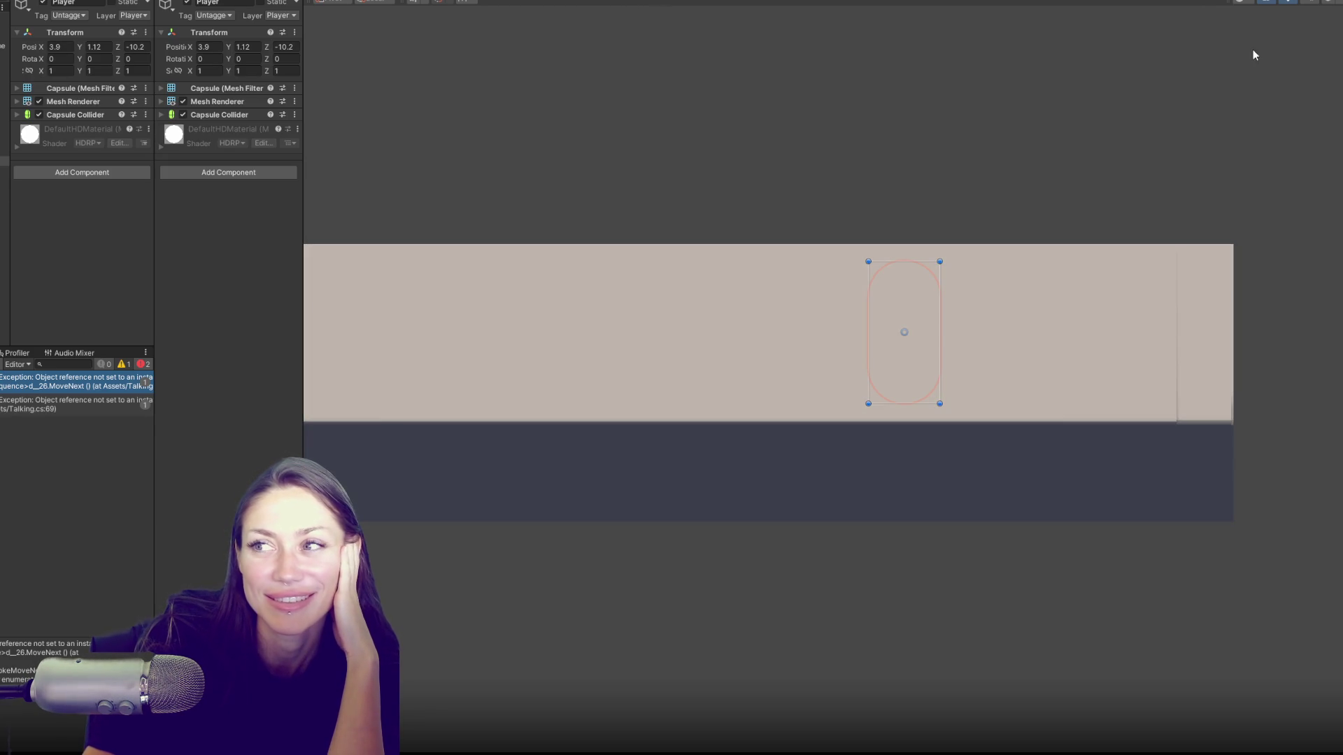
# Step: Play the scene, drag the Player's Z toward the NPC, and show TheFixer's voice line assets
pyautogui.moveTo(1254, 55); pyautogui.dragTo(916, 129)
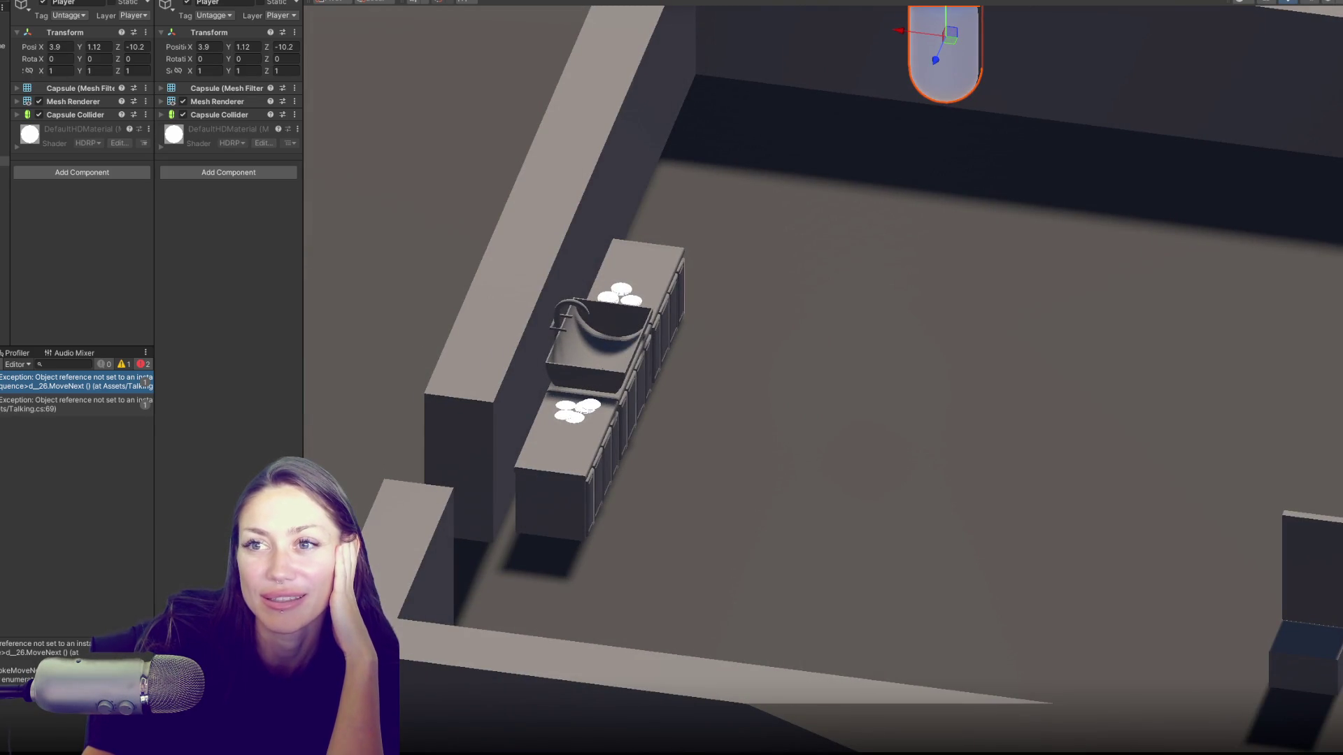
pyautogui.click(648, 2)
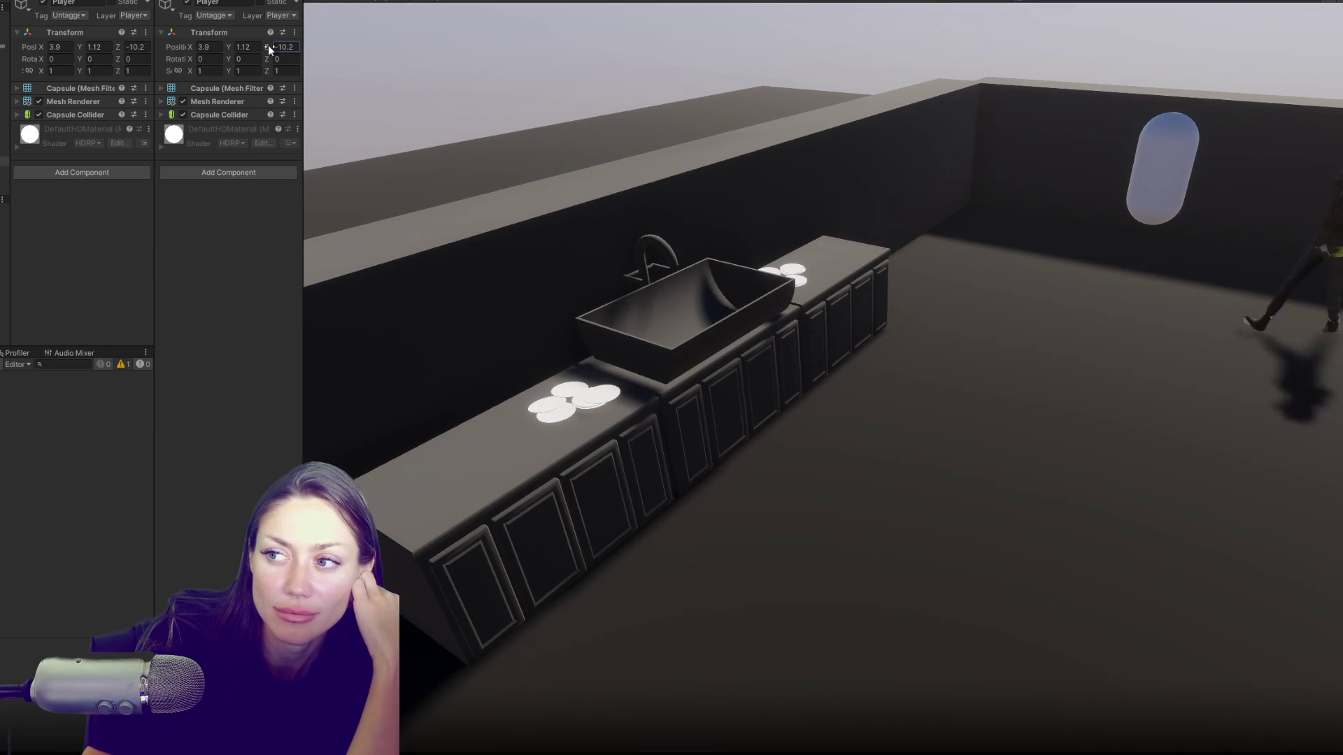
pyautogui.moveTo(267, 45); pyautogui.dragTo(430, 44)
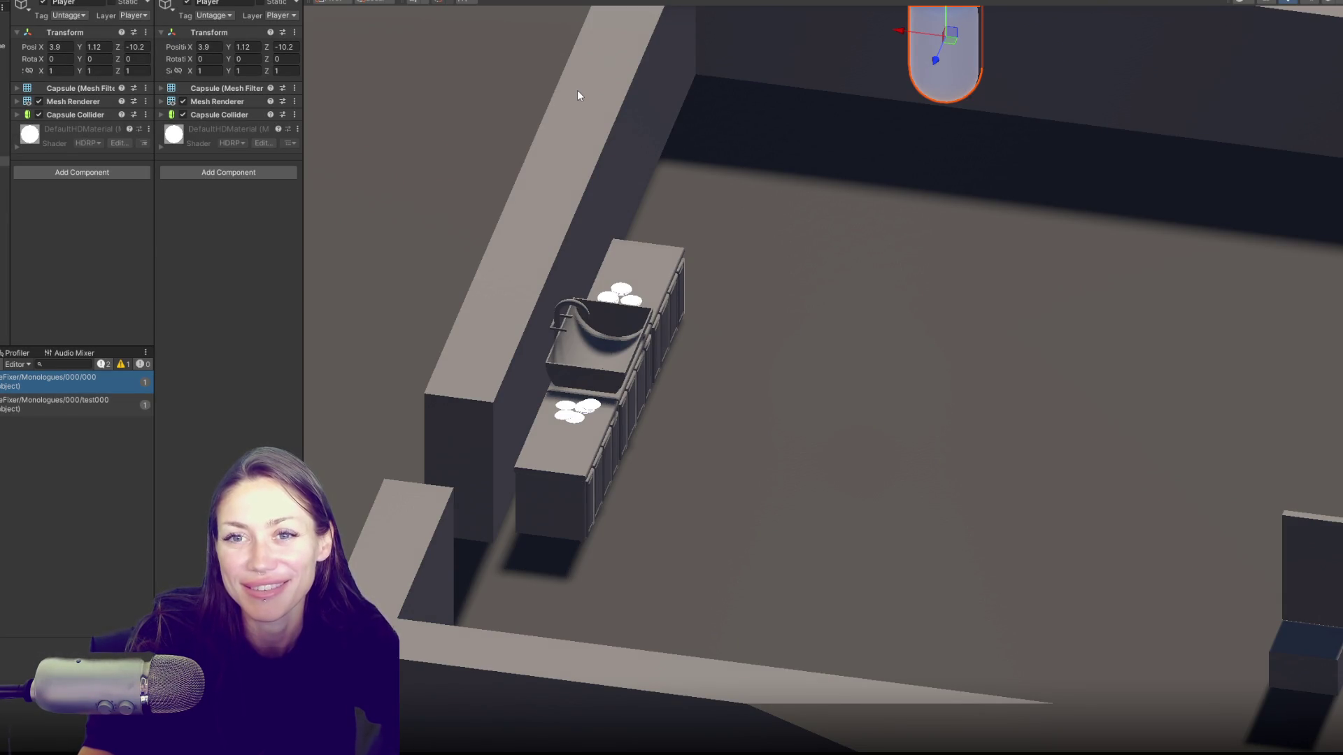
pyautogui.click(49, 381)
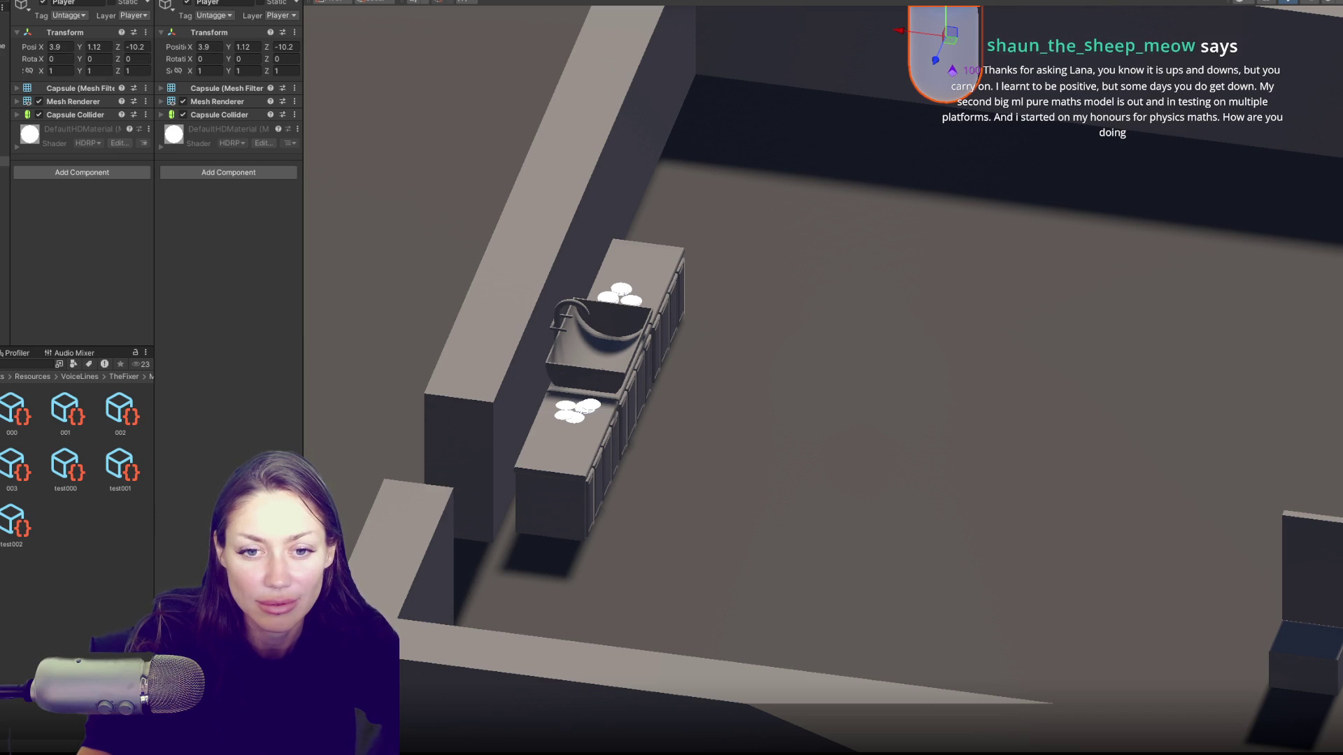
# Step: Duplicate the test000 voice line as no001, then enlarge the shared imgur screenshot
pyautogui.click(12, 413)
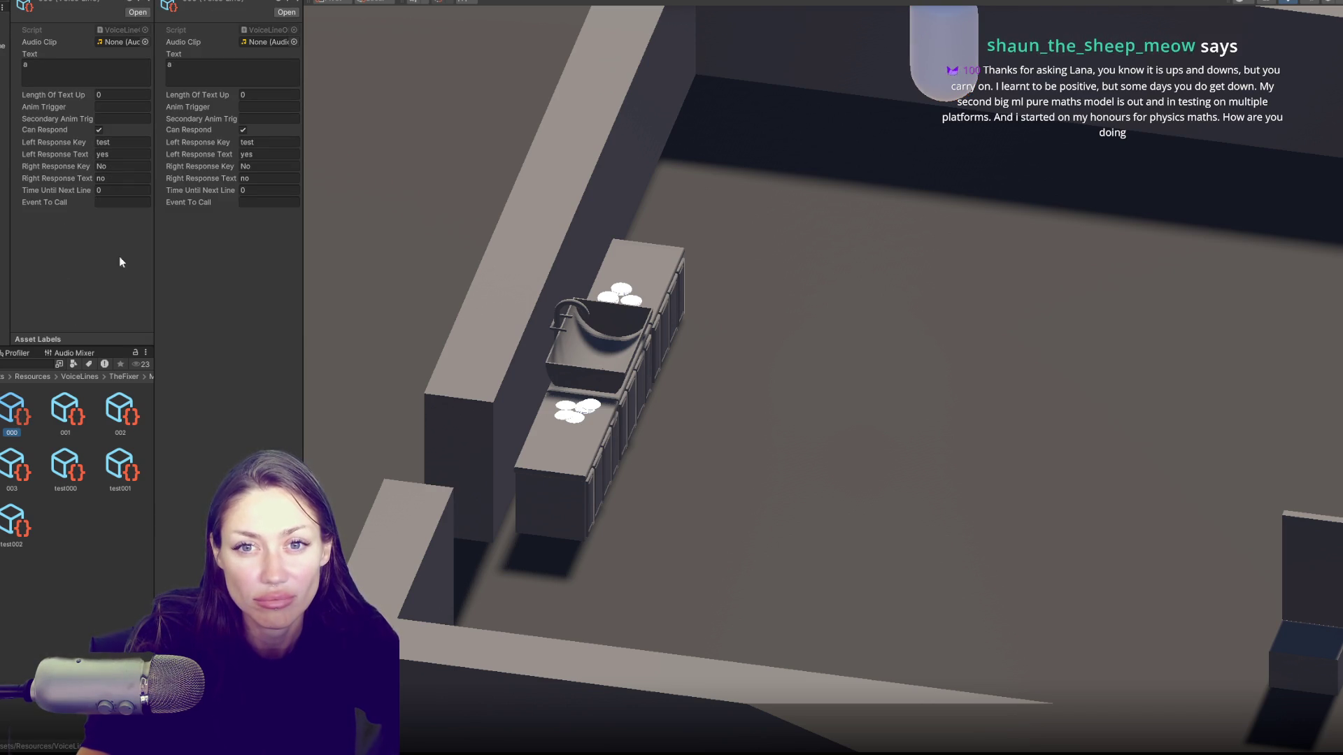
pyautogui.click(71, 474)
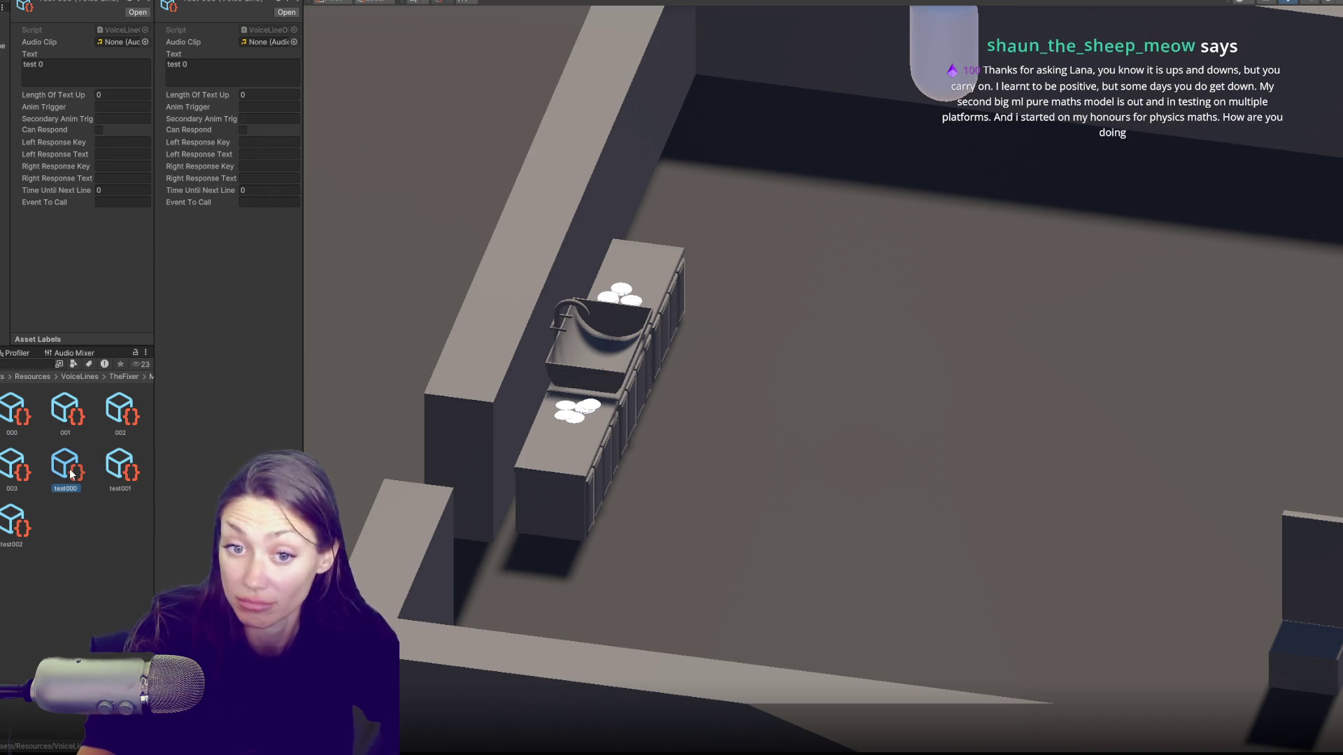
pyautogui.hotkey('ctrl', 'd')
pyautogui.click(124, 490)
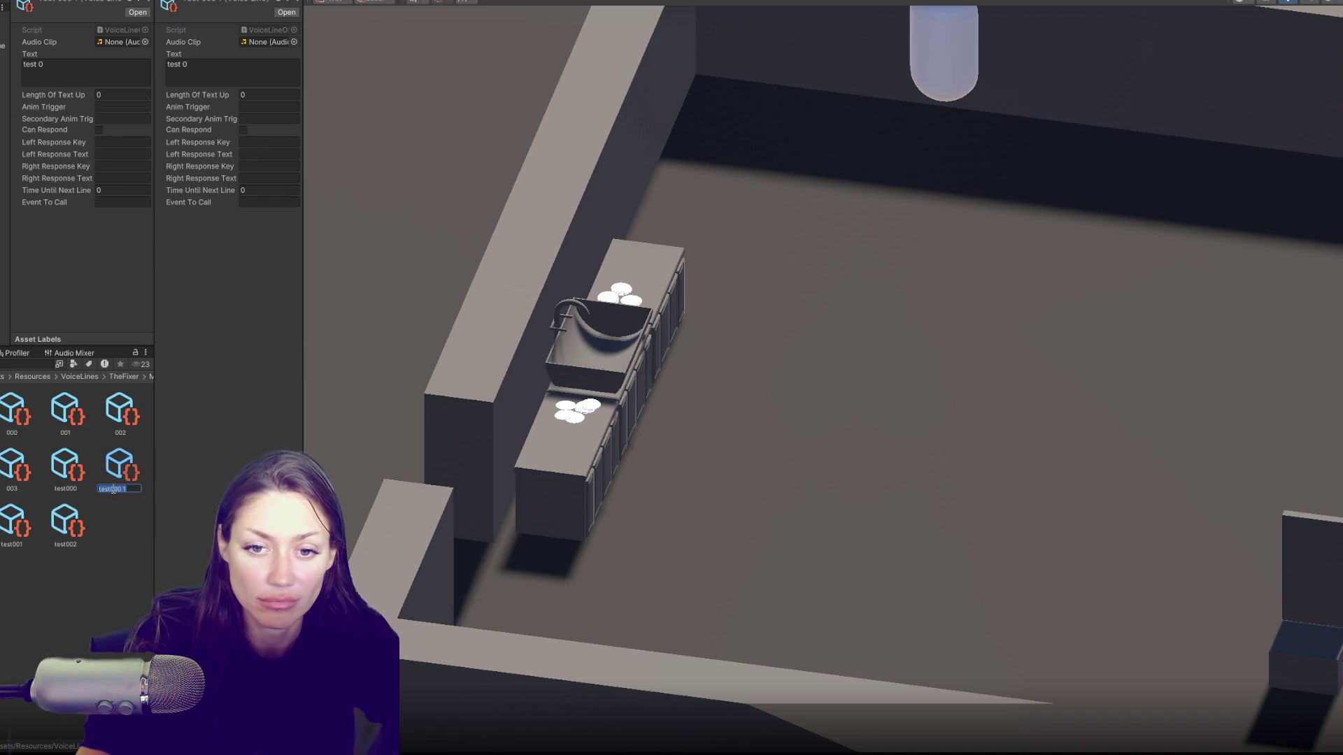
pyautogui.write('no001')
pyautogui.press('Return')
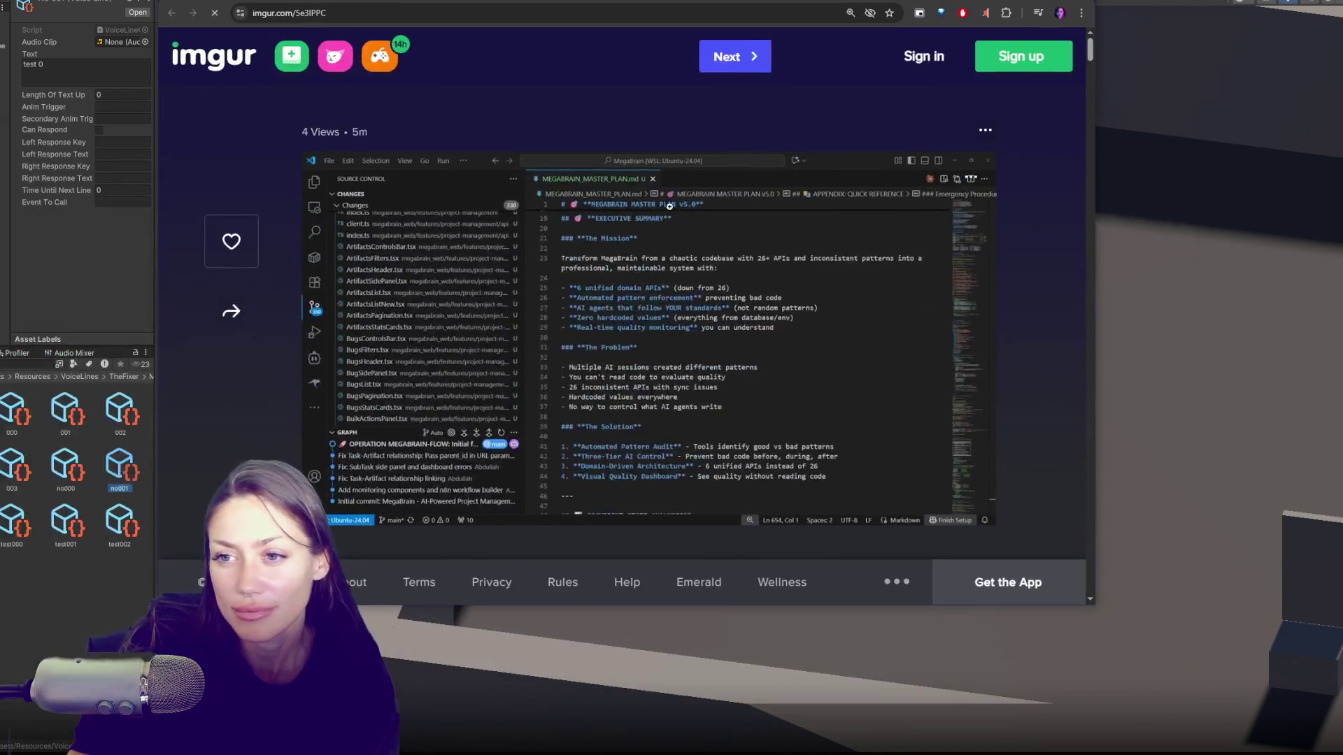
pyautogui.click(670, 206)
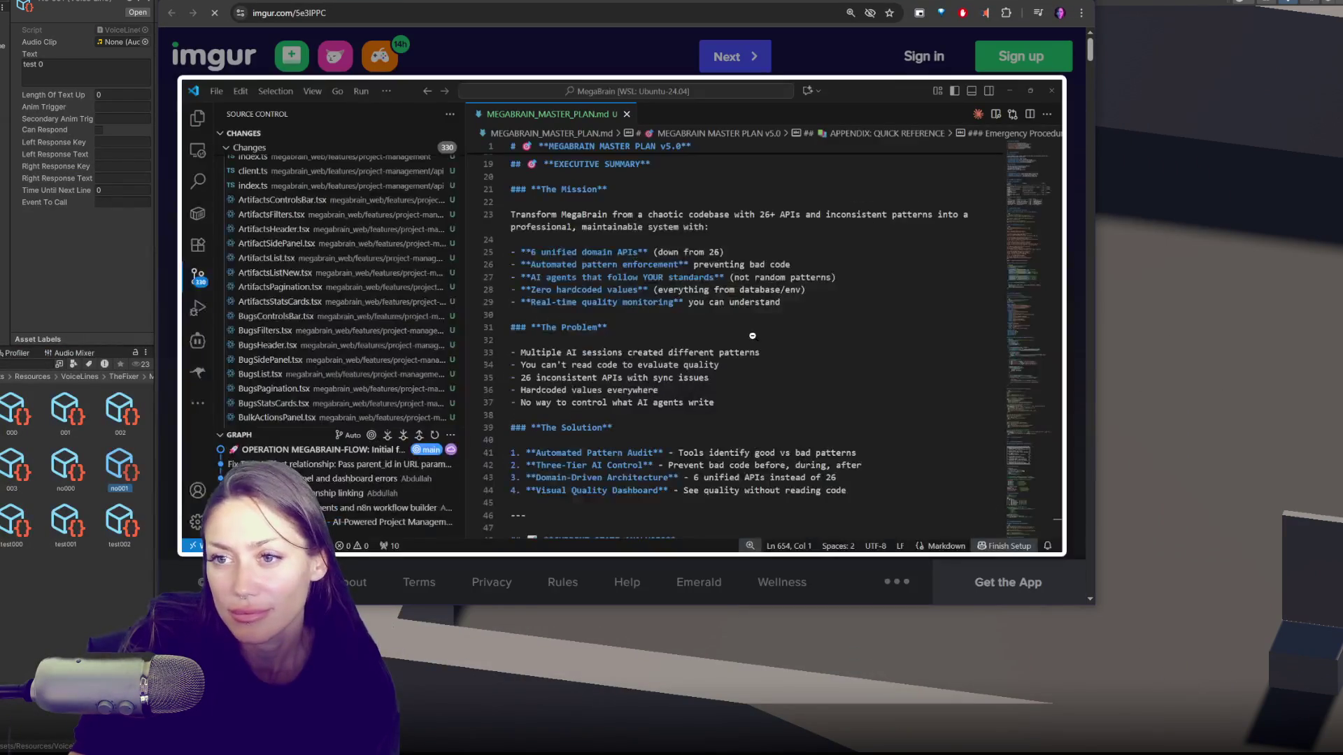
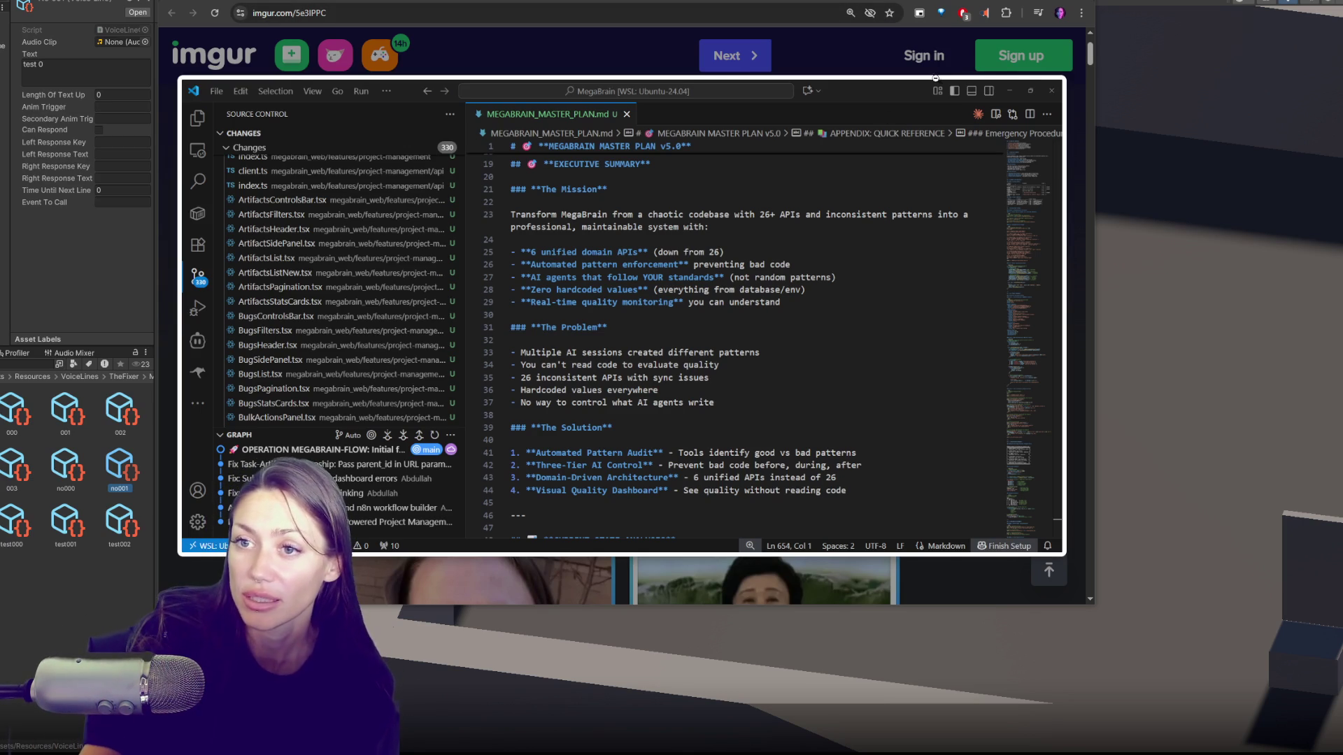
# Step: Close the Imgur screenshot window and drag the player capsule next to the NPC
pyautogui.click(1087, 2)
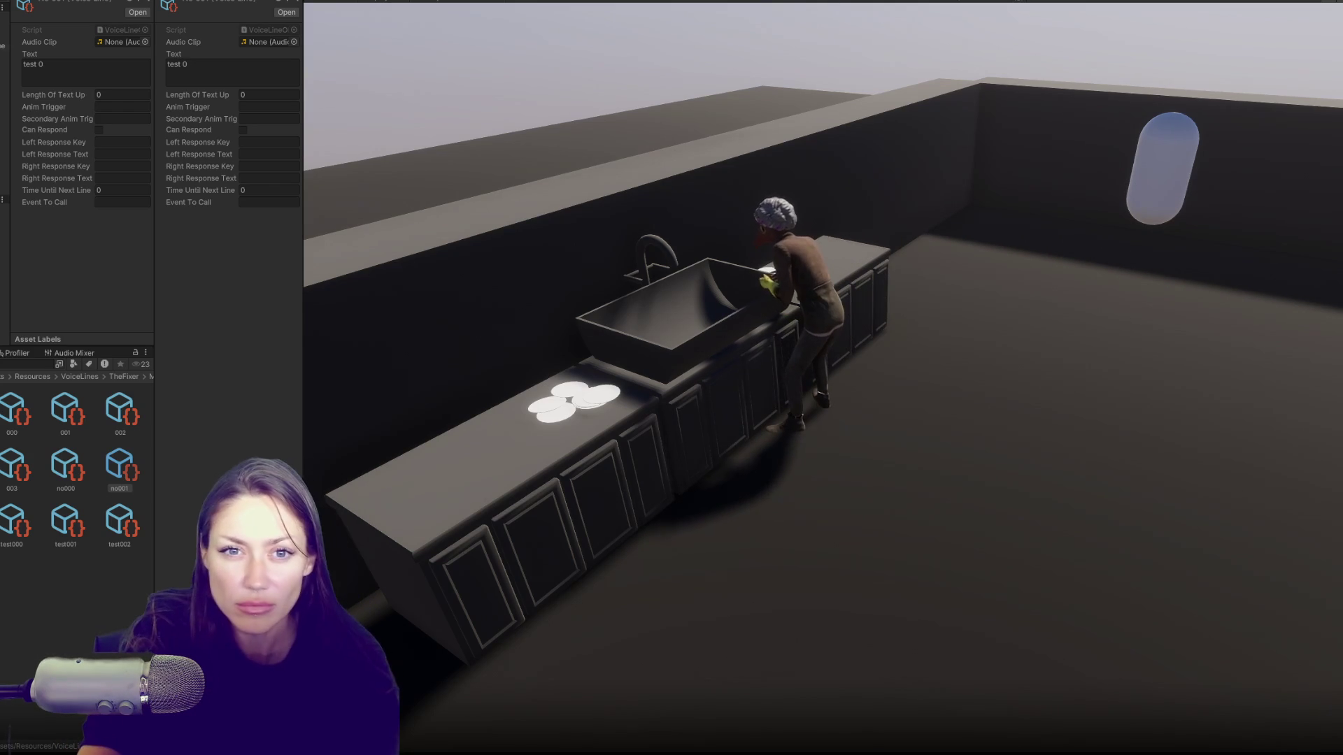
pyautogui.moveTo(269, 49); pyautogui.dragTo(447, 54)
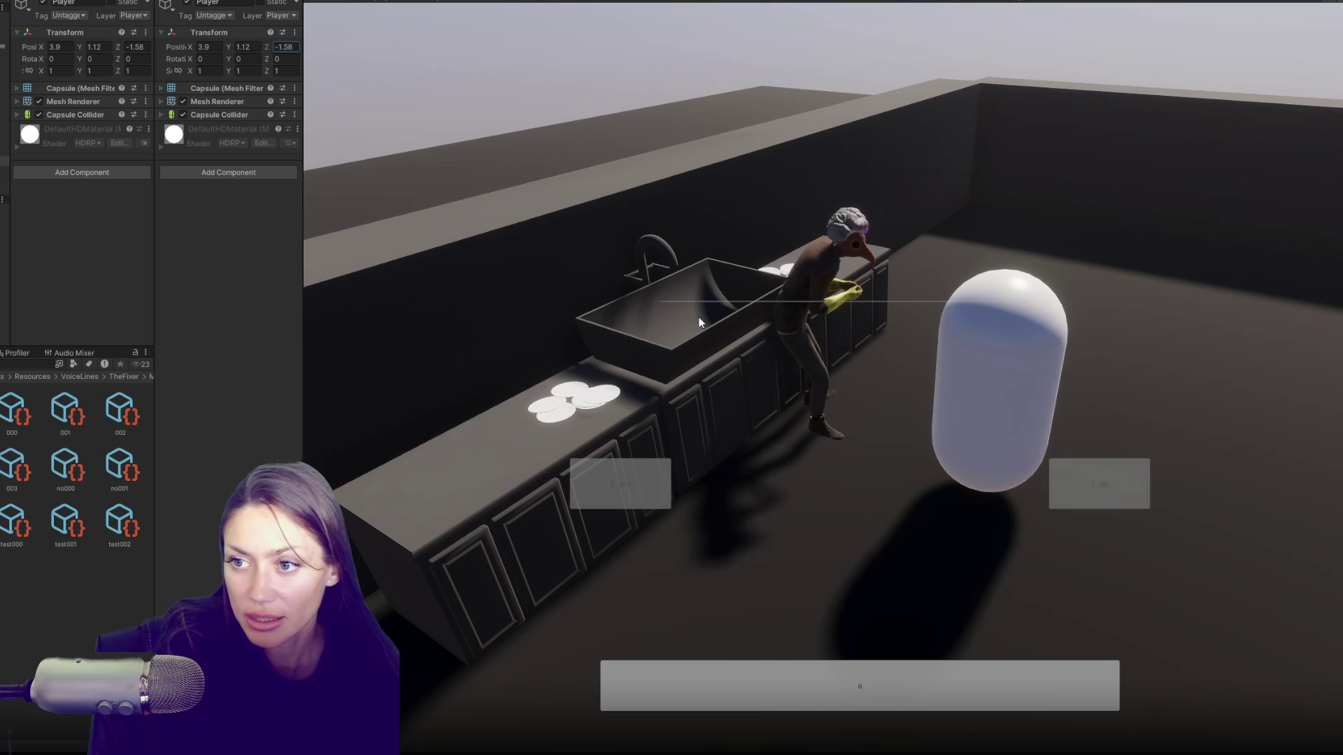
# Step: Answer the NPC's yes/no question with option 1, advance past the test 0 line, and stop play mode
pyautogui.click(686, 303)
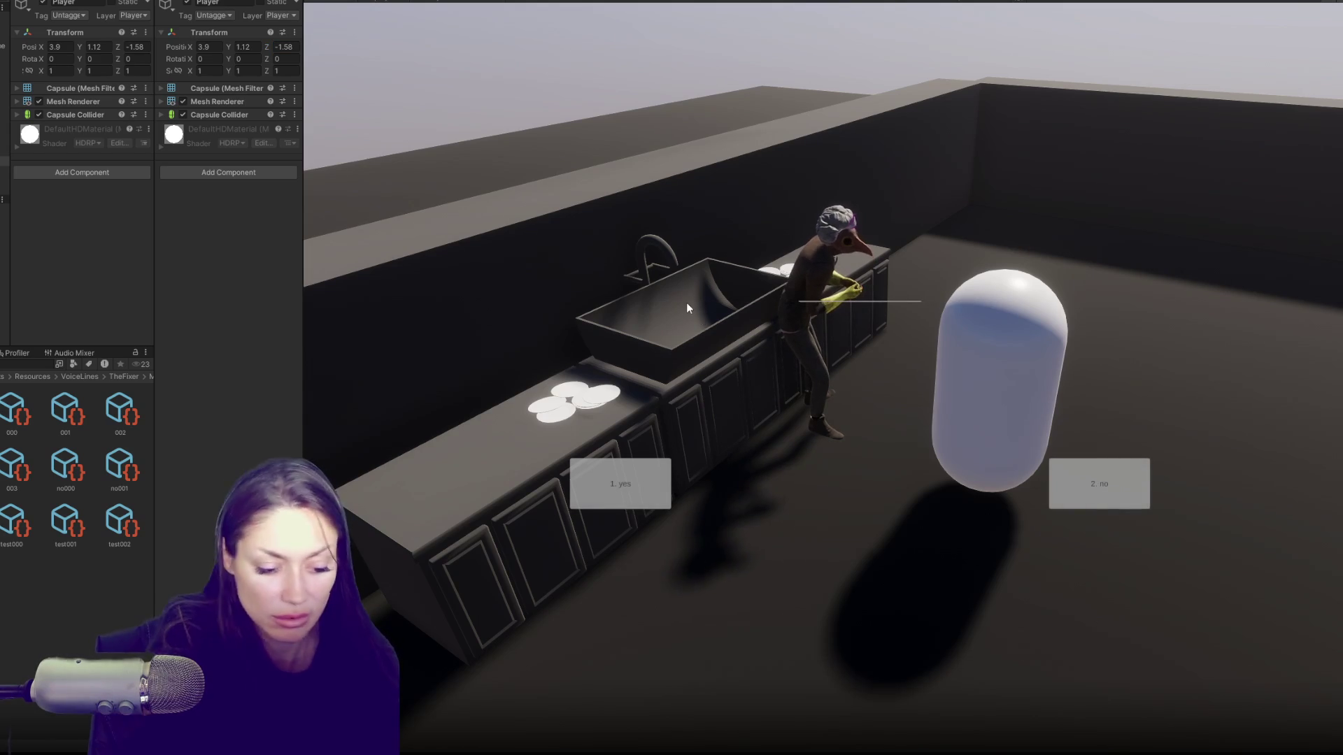
pyautogui.press('1')
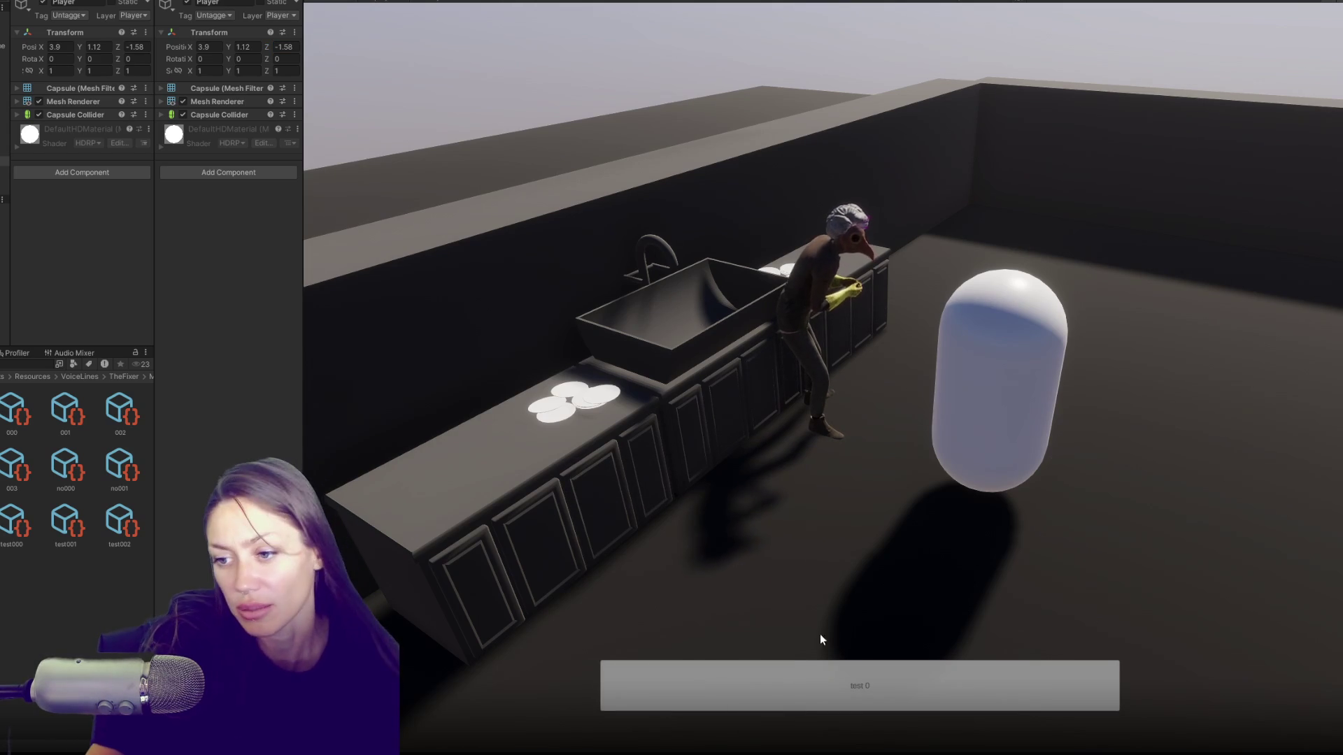
pyautogui.click(854, 694)
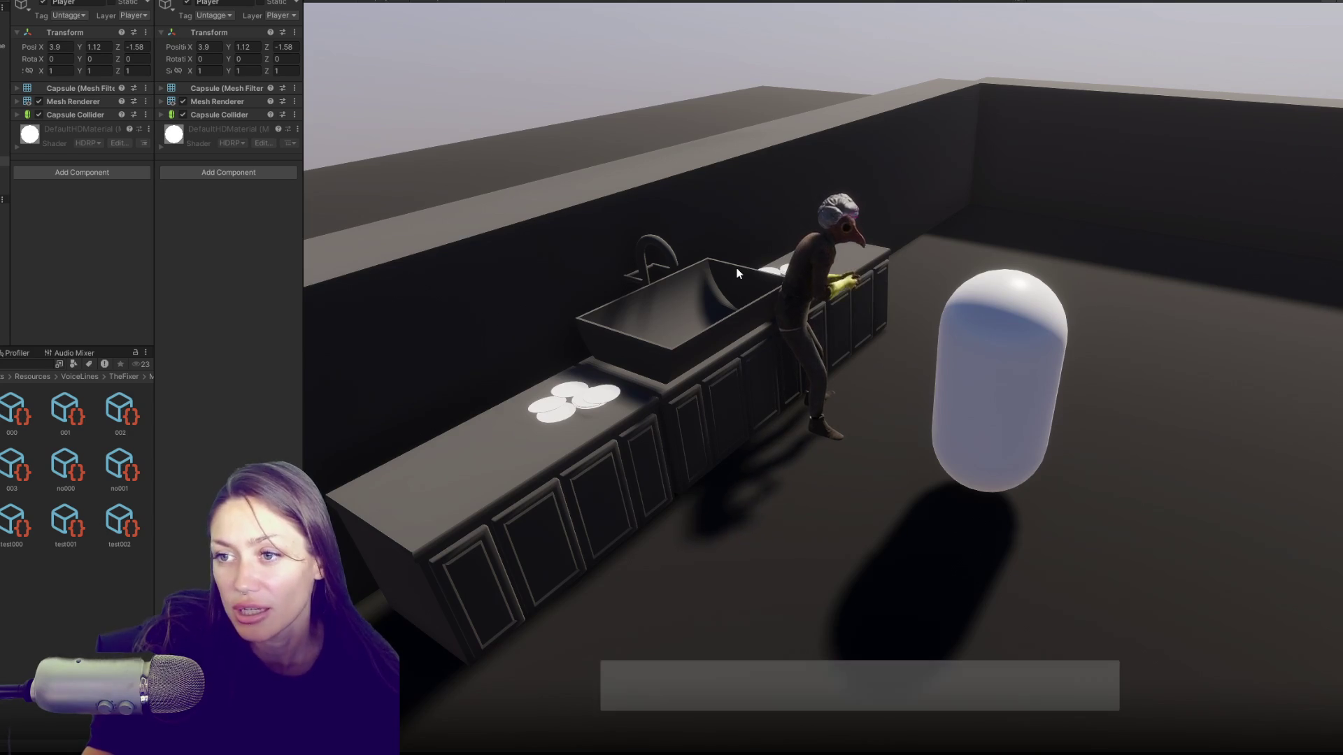
pyautogui.hotkey('ctrl', 'p')
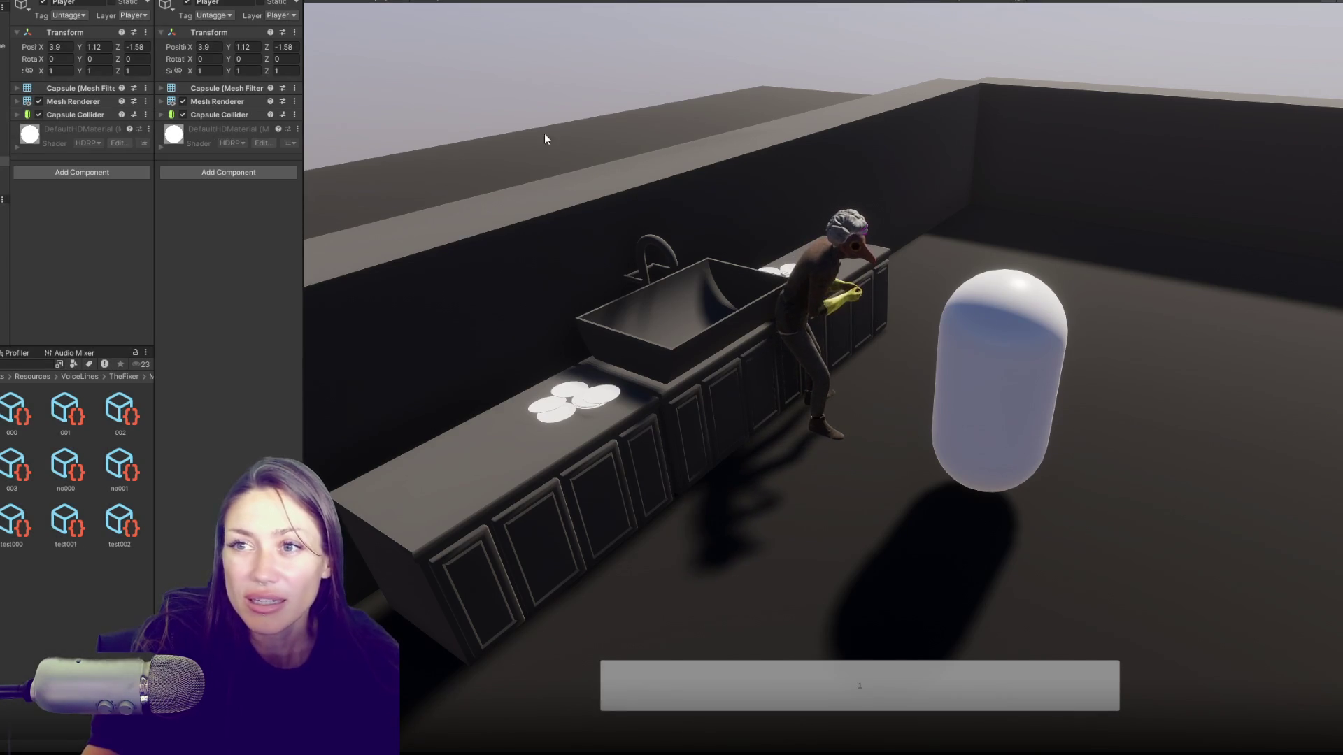
pyautogui.click(69, 531)
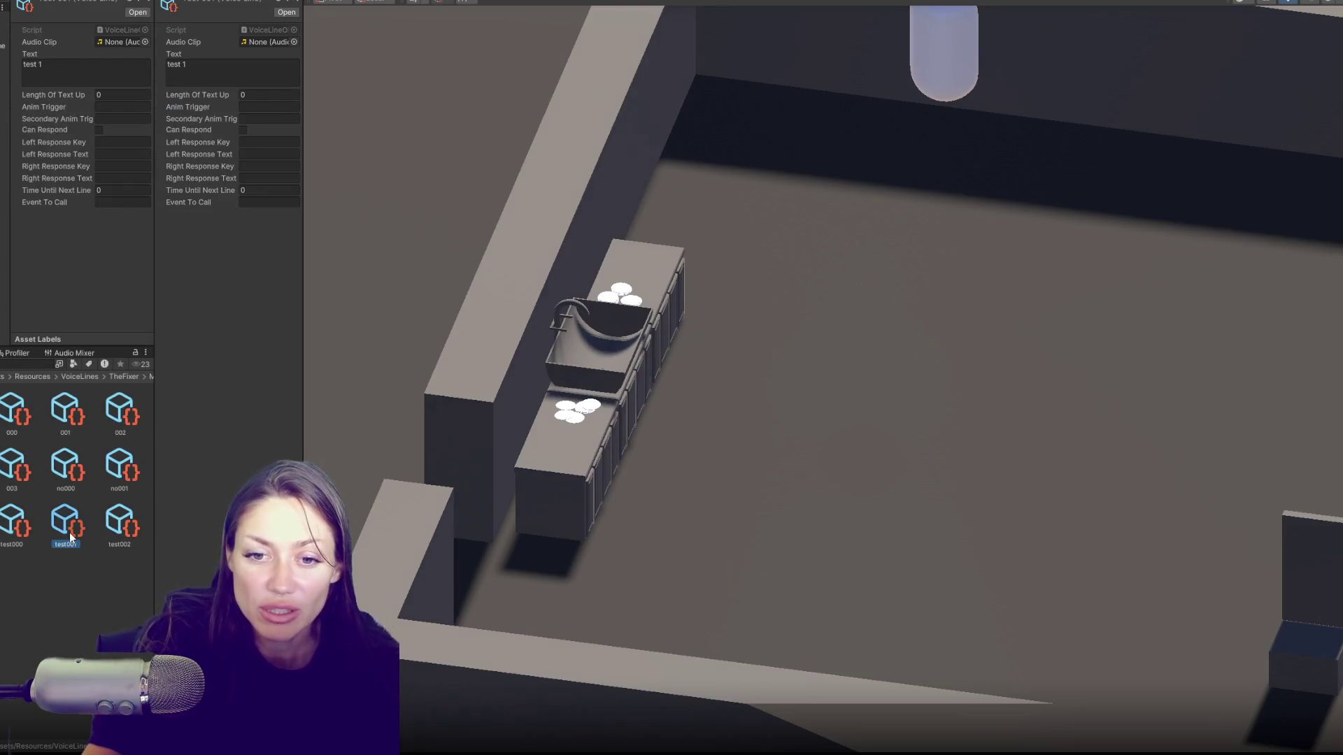
# Step: Change the no001 voice line's text to 'no 1', then go back to the TheFixer folder
pyautogui.click(65, 468)
pyautogui.click(73, 70)
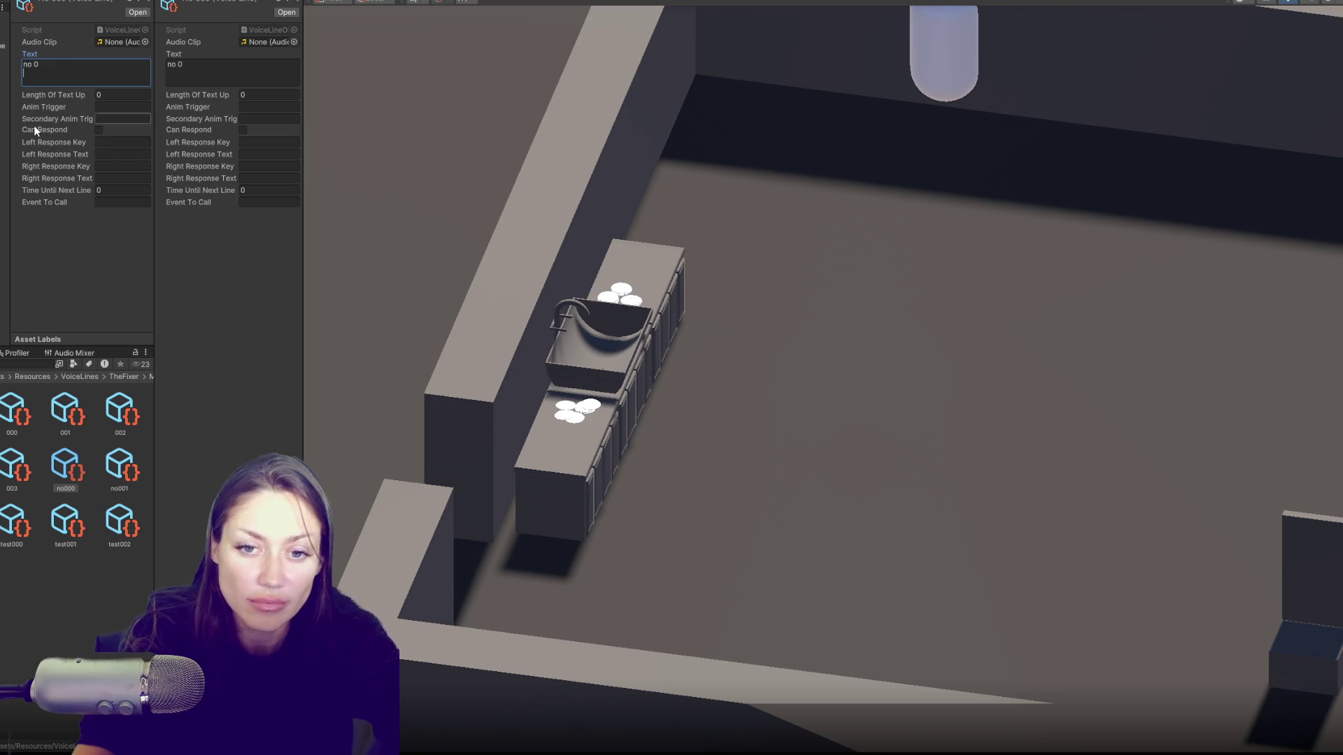
pyautogui.click(118, 467)
pyautogui.press('BackSpace')
pyautogui.press('BackSpace')
pyautogui.write('1')
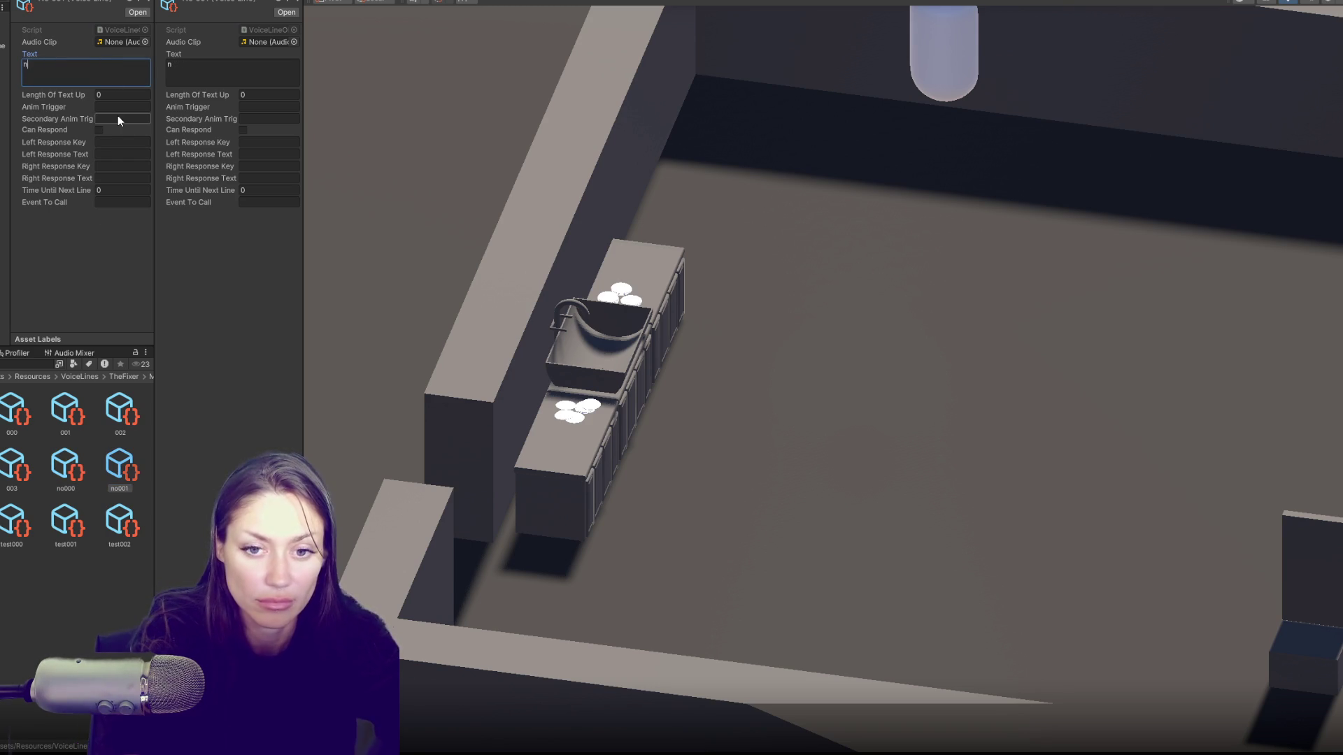
pyautogui.write('o 1')
pyautogui.press('Return')
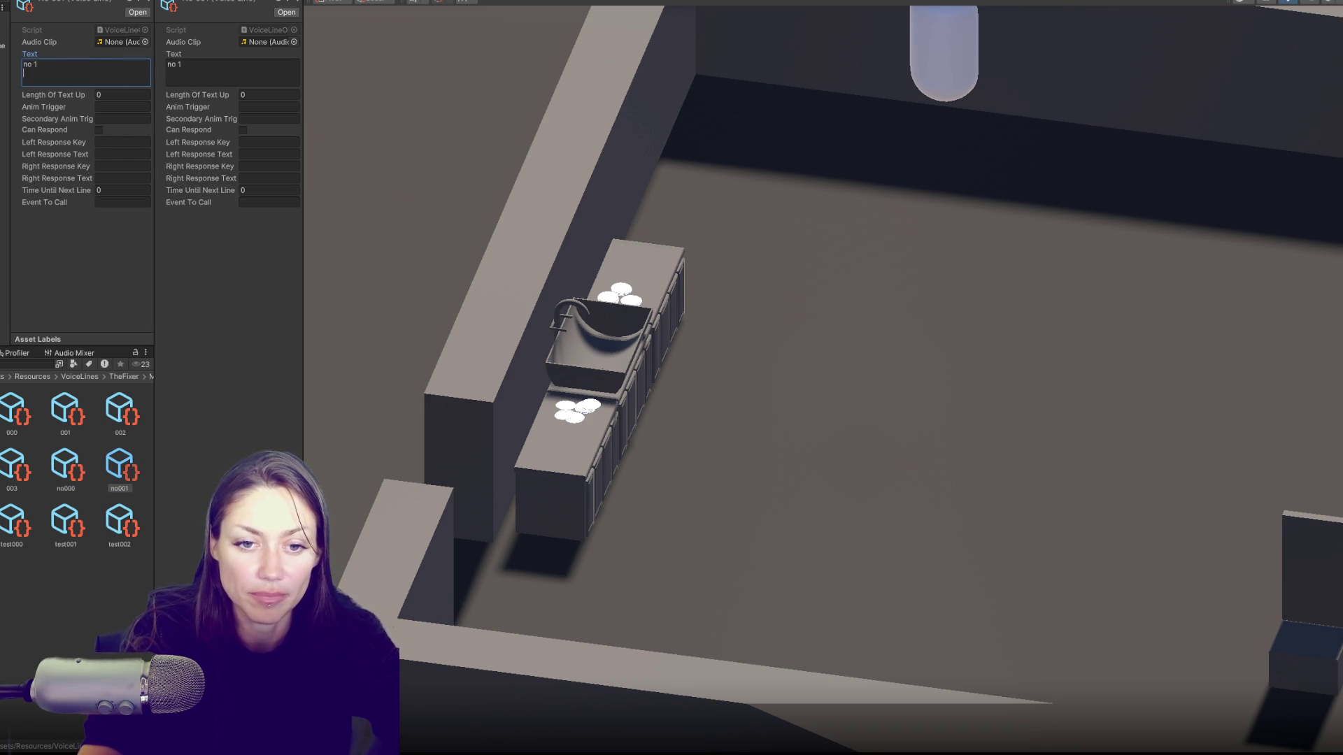
pyautogui.click(124, 377)
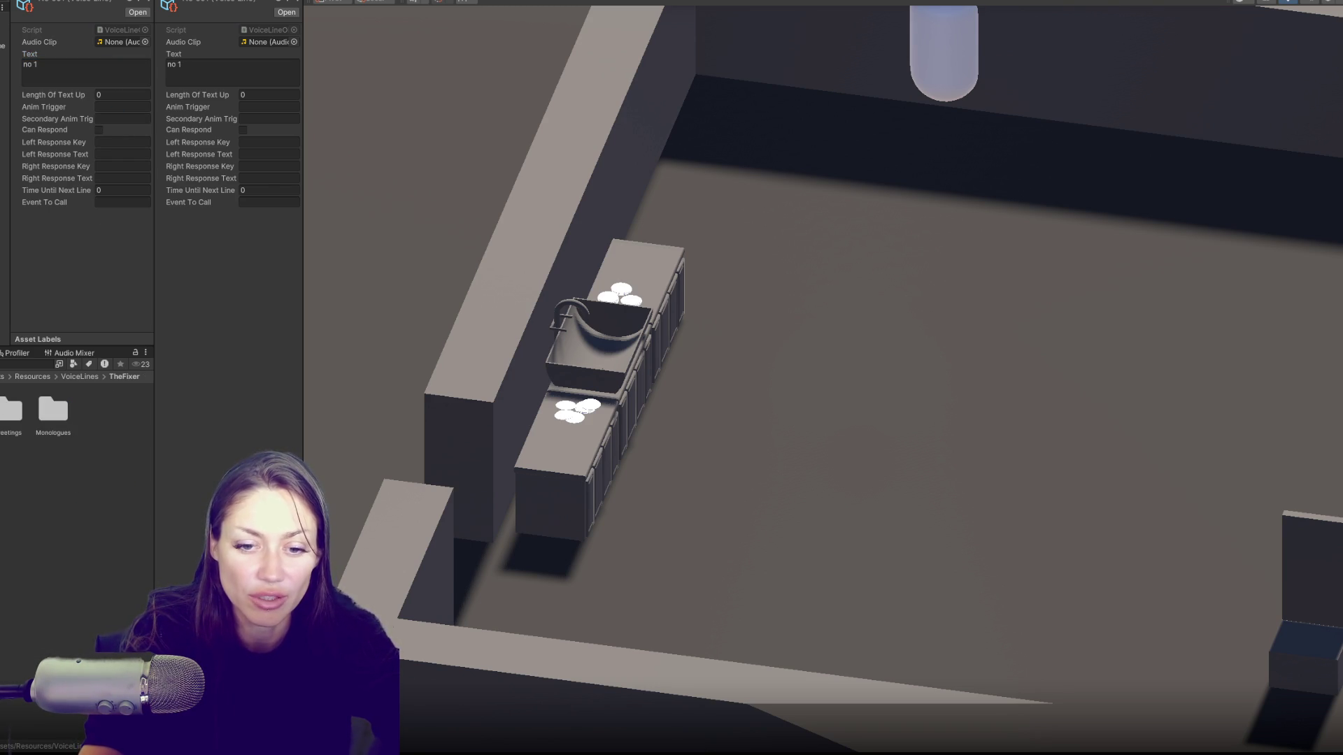
pyautogui.click(40, 546)
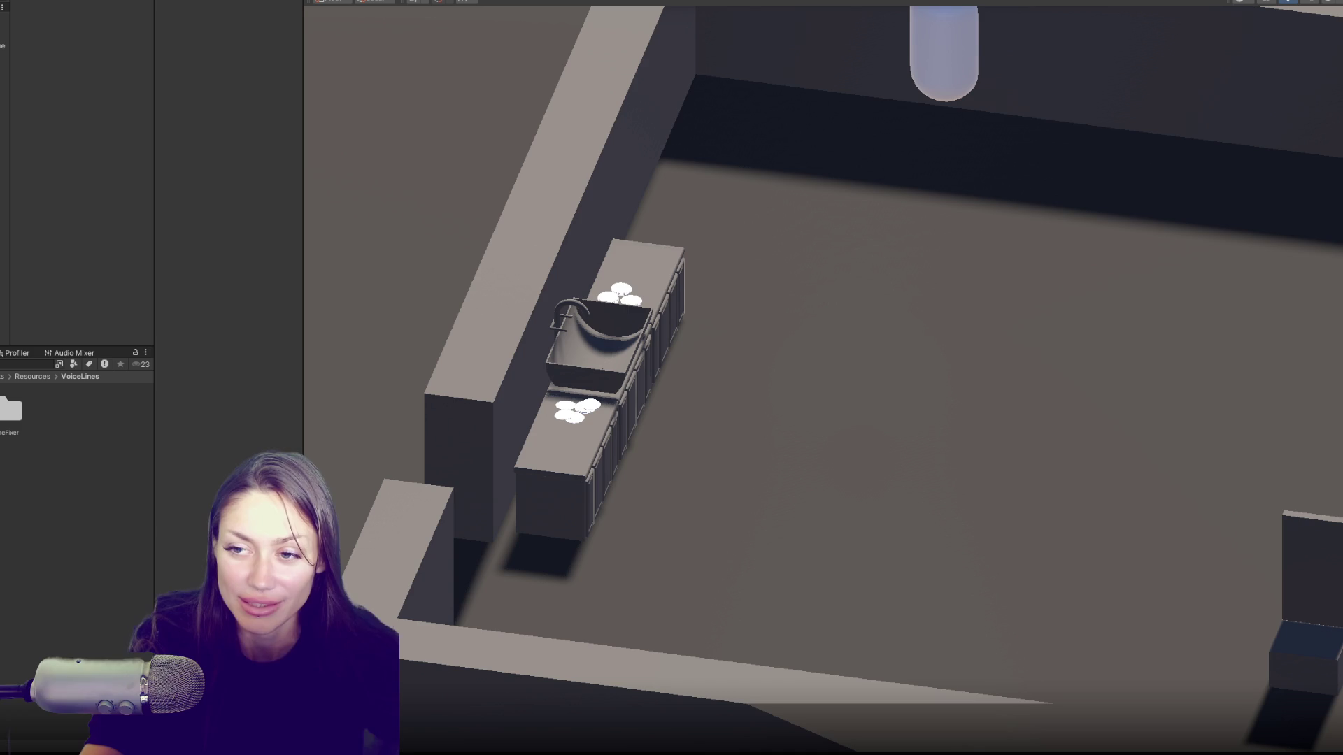
# Step: Navigate the Project window back to the top-level Assets folder
pyautogui.click(2, 377)
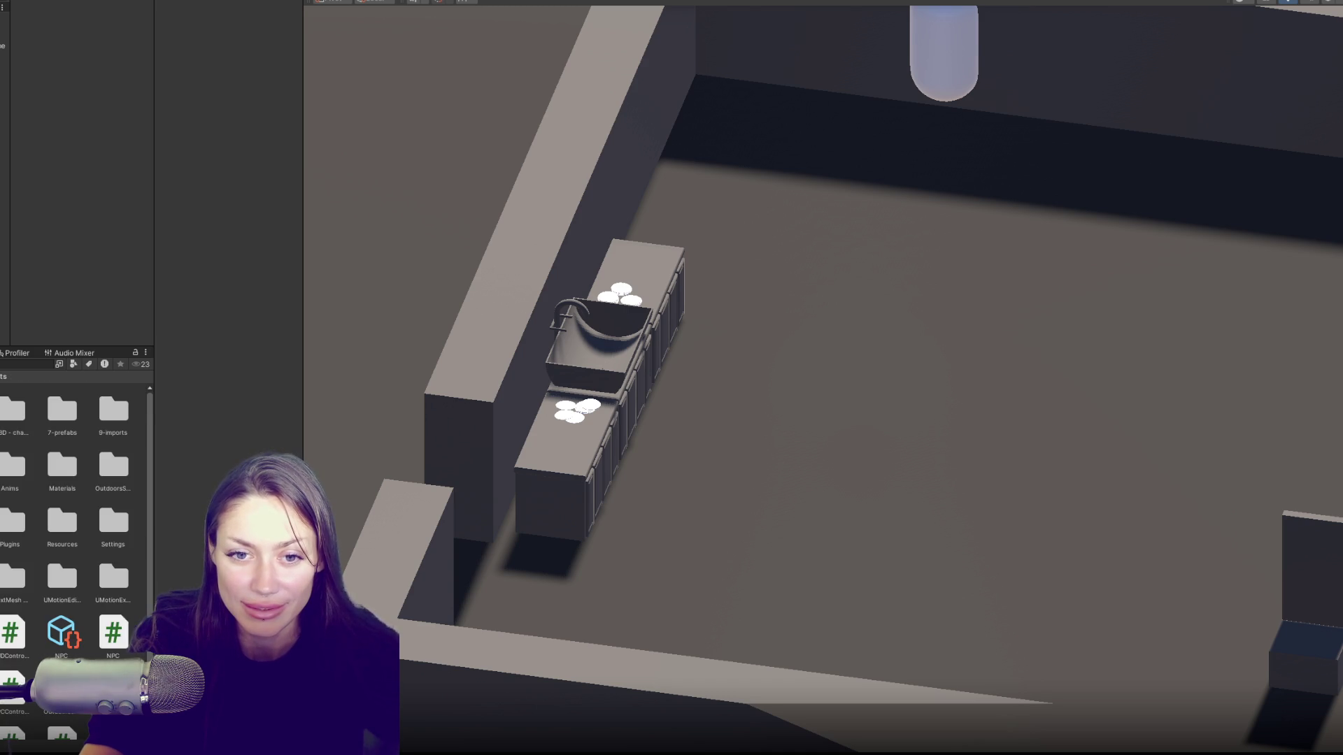
# Step: Open the NPC script in VS Code and scroll through its methods
pyautogui.scroll(-1, 77, 560)
pyautogui.doubleClick(113, 596)
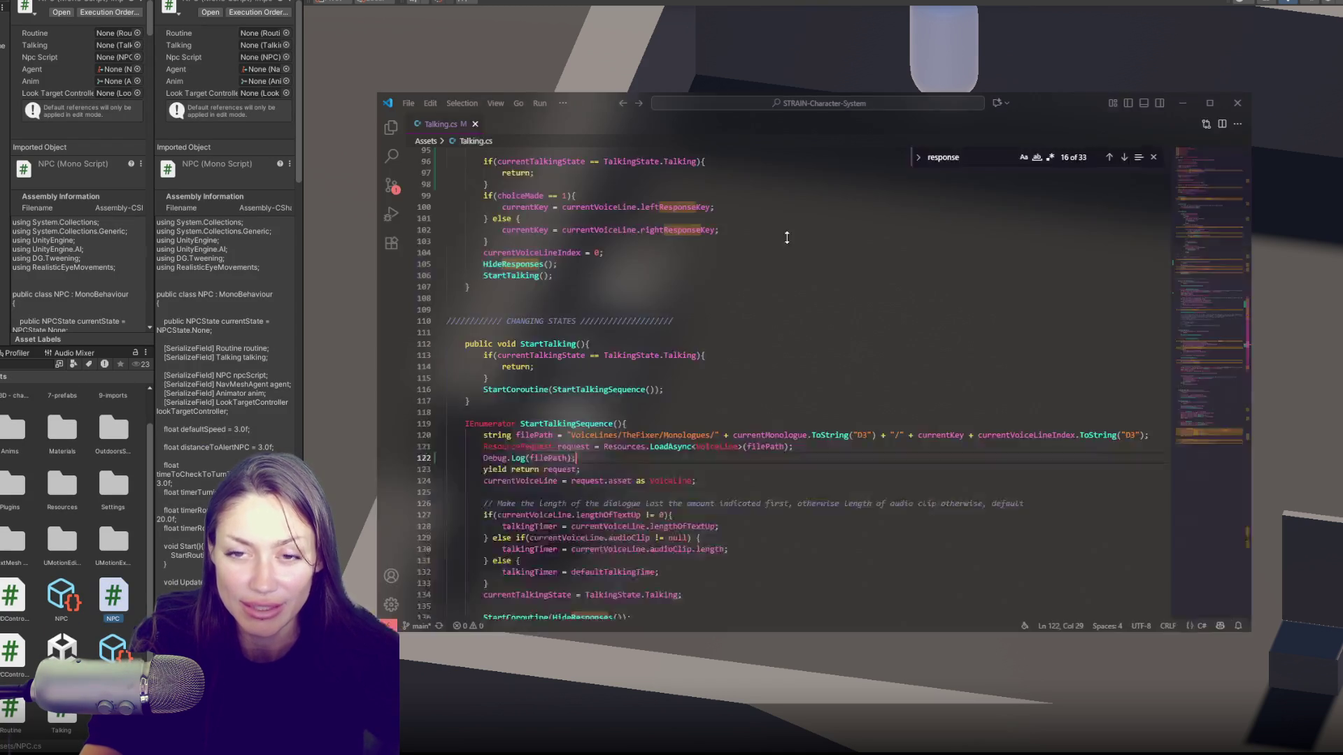
pyautogui.scroll(-10, 744, 279)
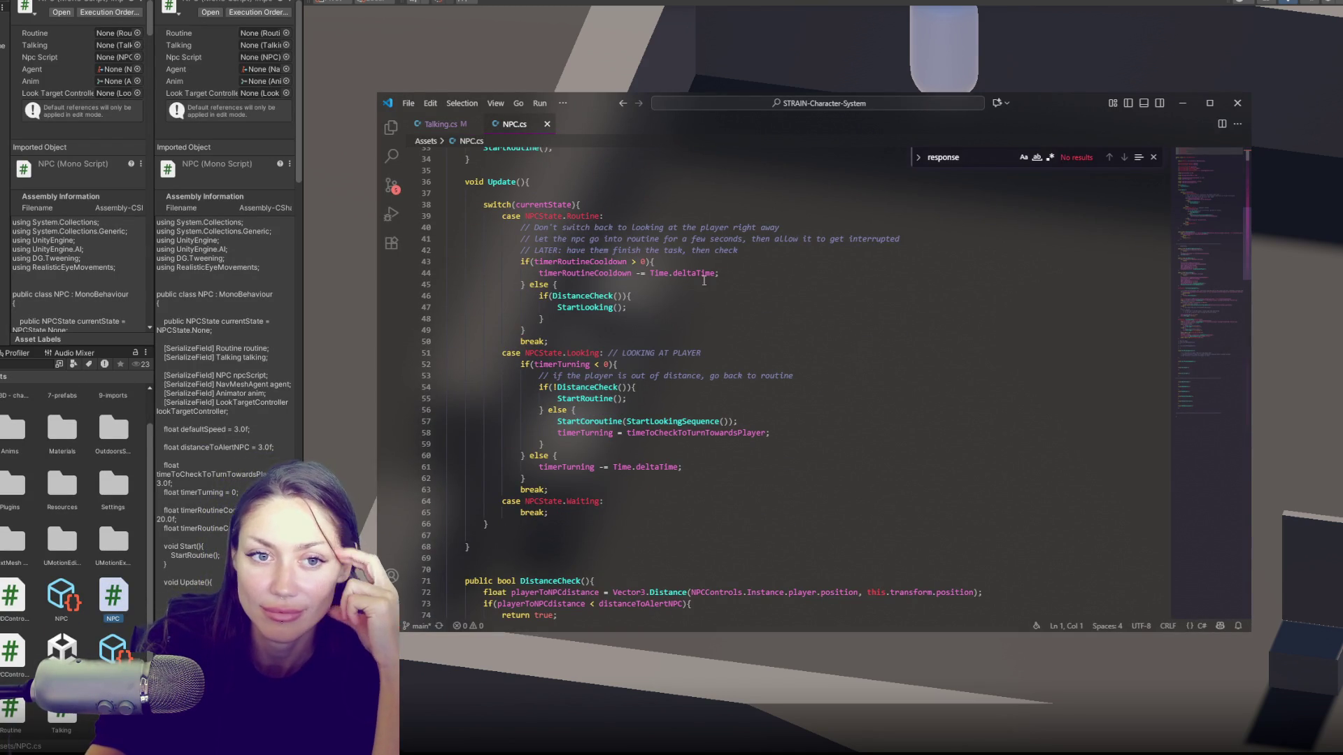
pyautogui.scroll(-2, 691, 297)
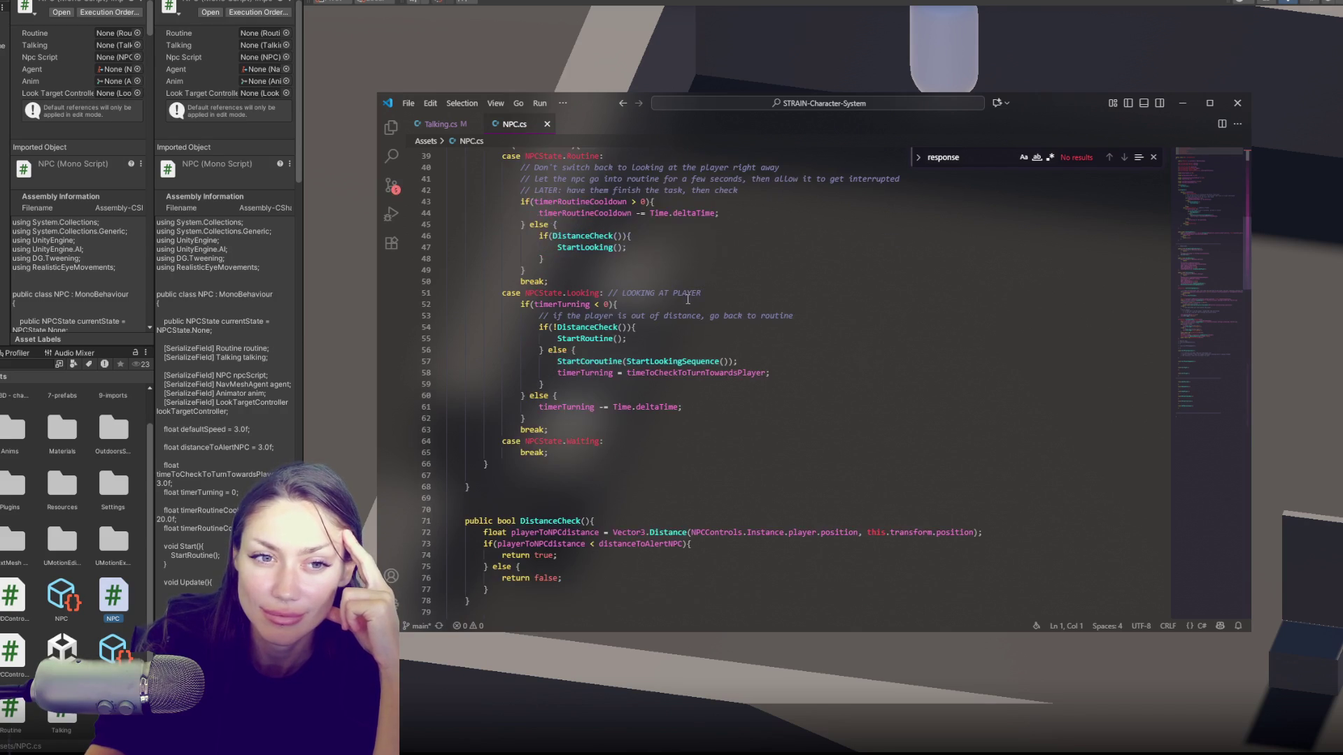
pyautogui.scroll(-2, 687, 300)
pyautogui.scroll(-10, 686, 304)
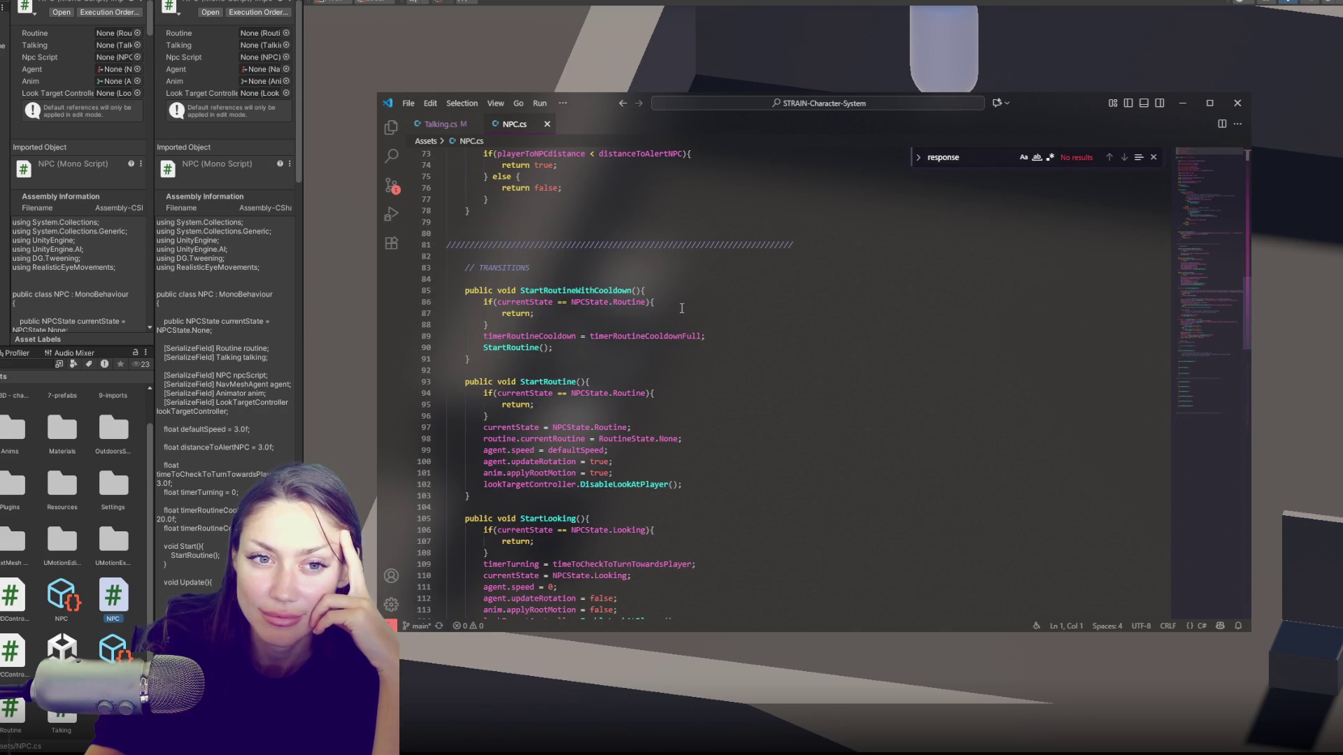
pyautogui.scroll(-4, 682, 308)
pyautogui.scroll(-8, 682, 308)
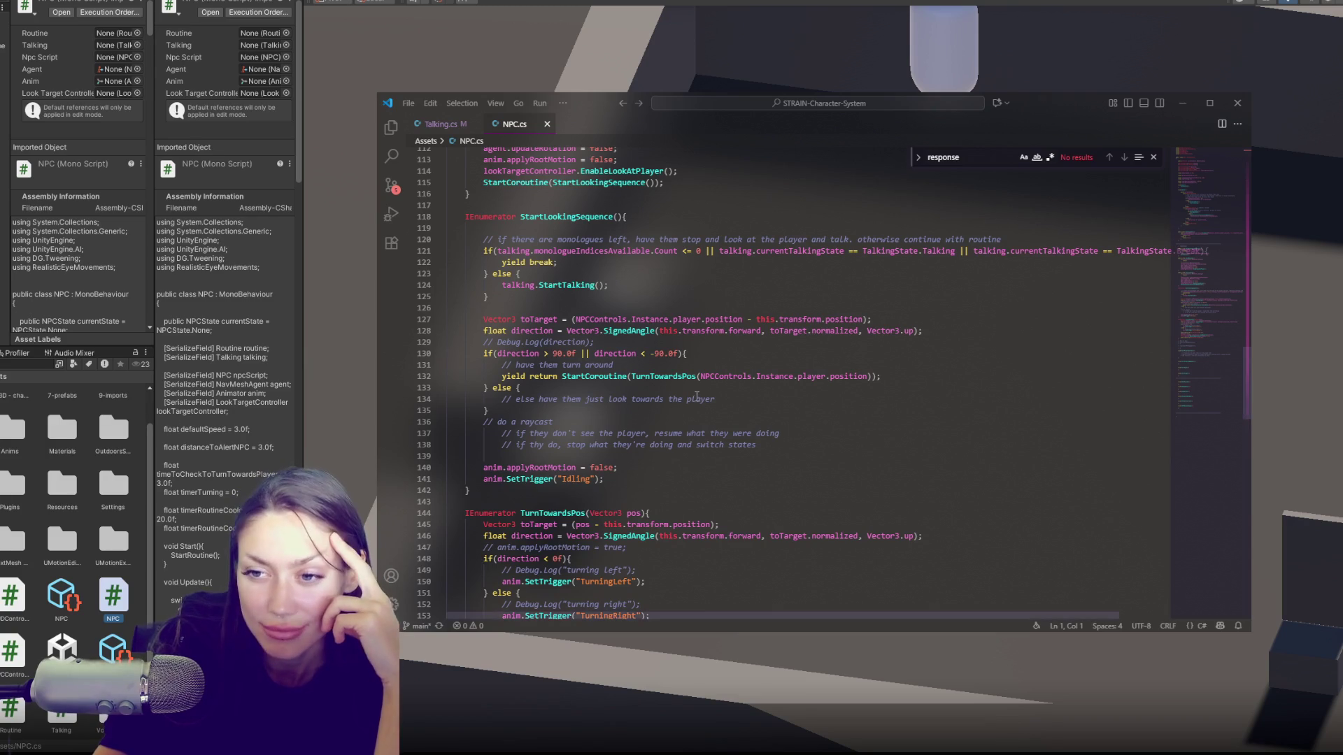
pyautogui.scroll(20, 694, 404)
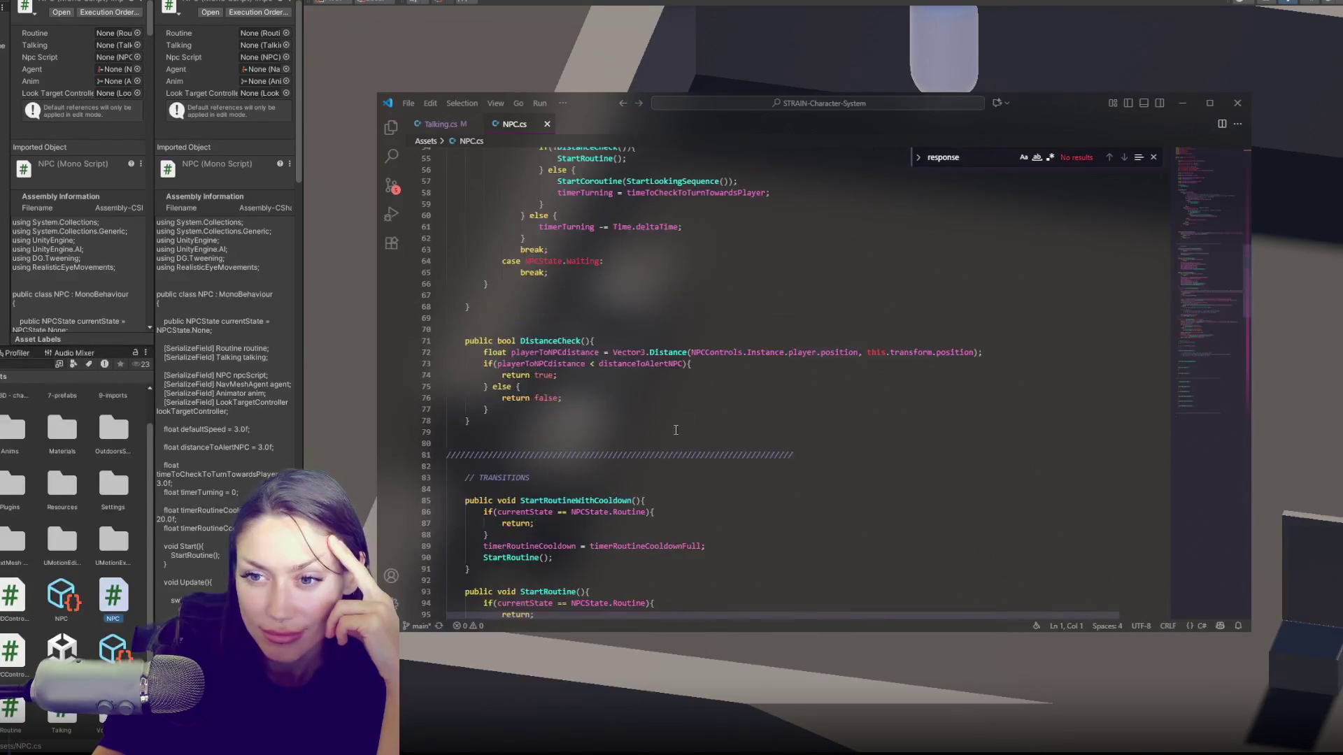
pyautogui.scroll(5, 672, 423)
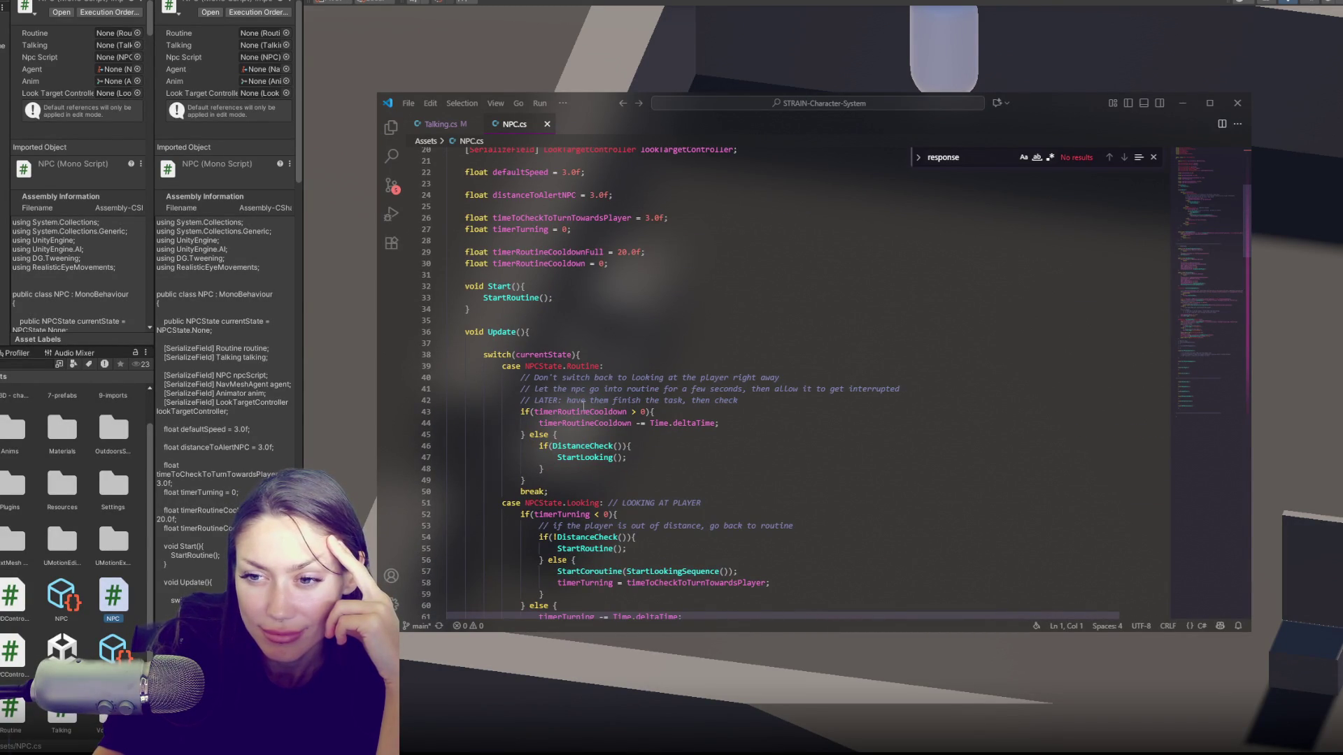
# Step: Inspect Start, Update and StartRoutineWithCooldown, down to the LOOKING case comment
pyautogui.click(603, 309)
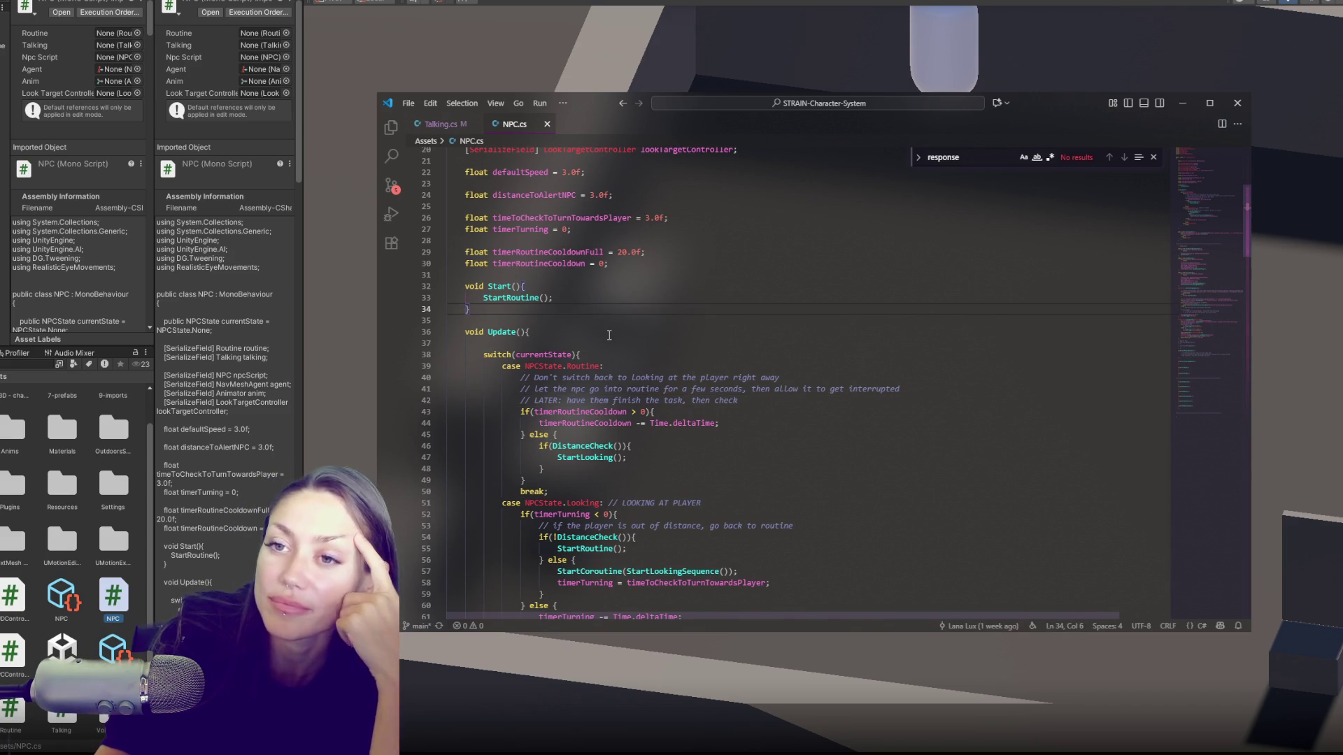
pyautogui.click(610, 342)
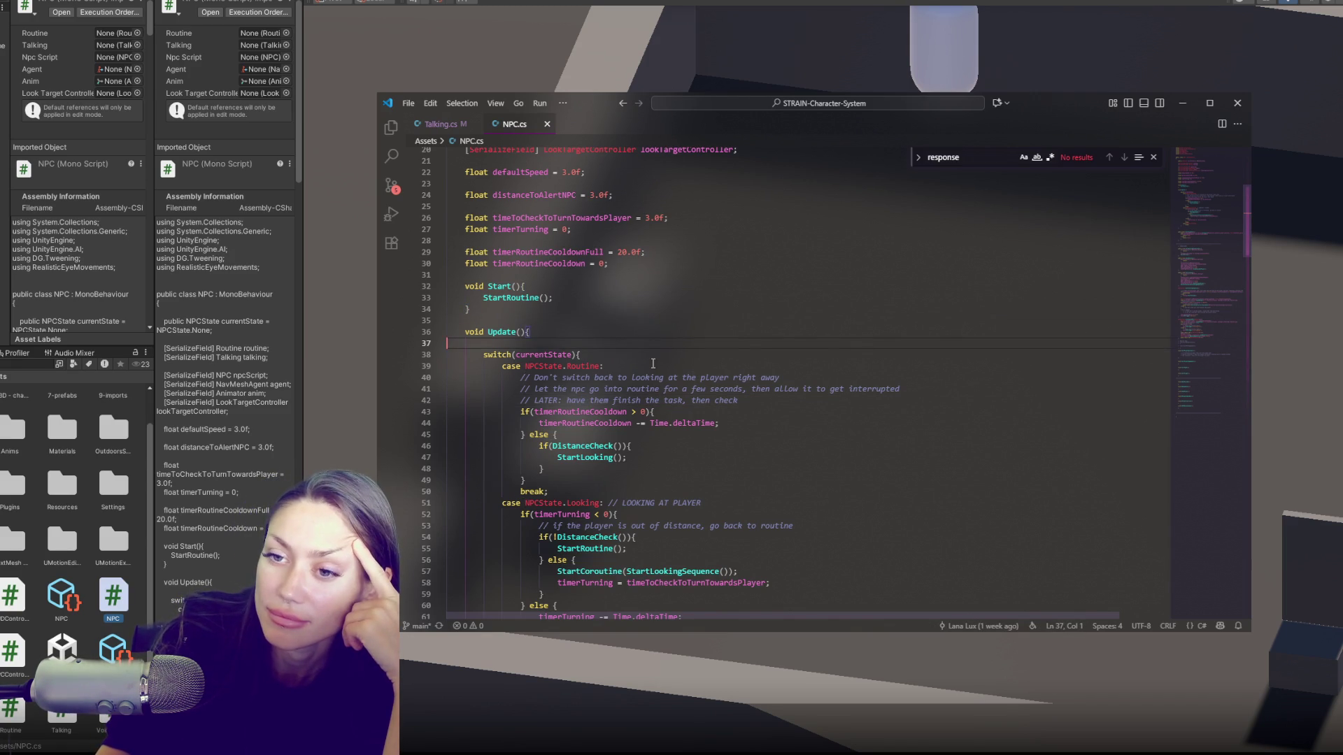
pyautogui.scroll(-6, 636, 364)
pyautogui.scroll(-5, 650, 429)
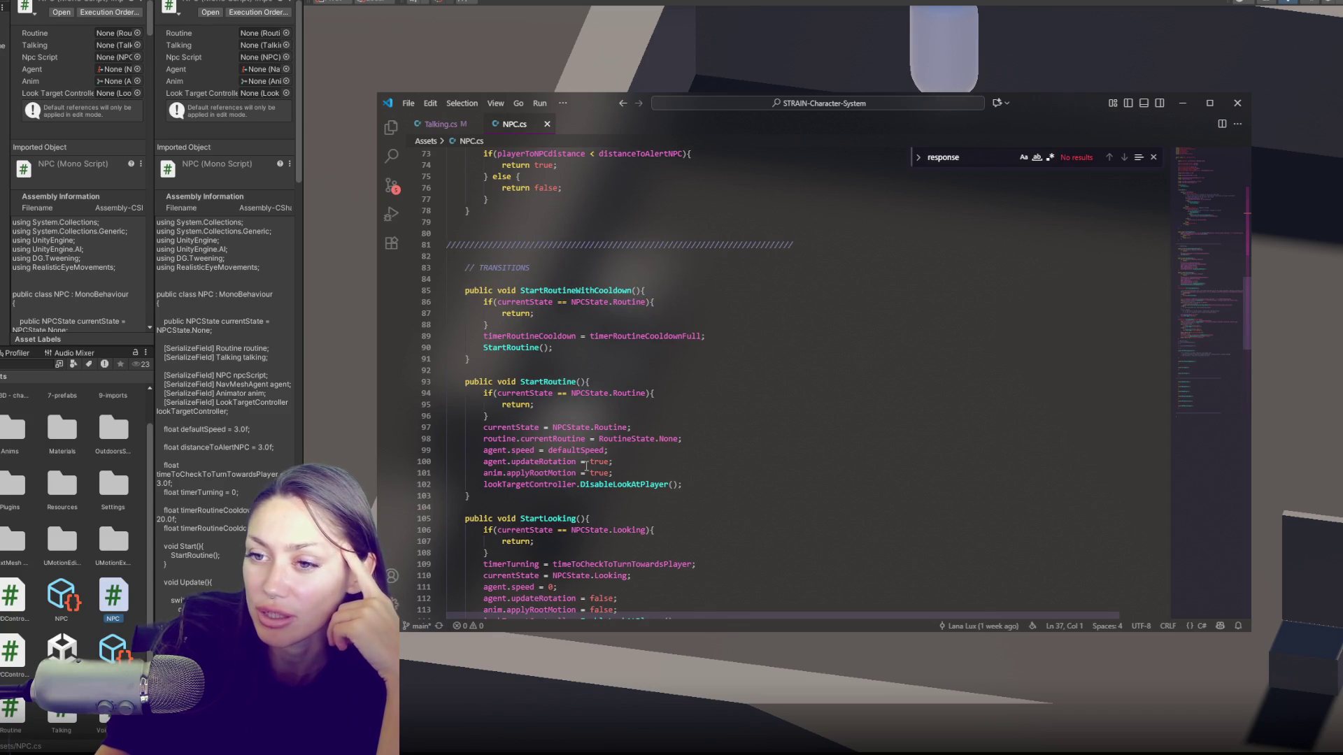
pyautogui.doubleClick(609, 291)
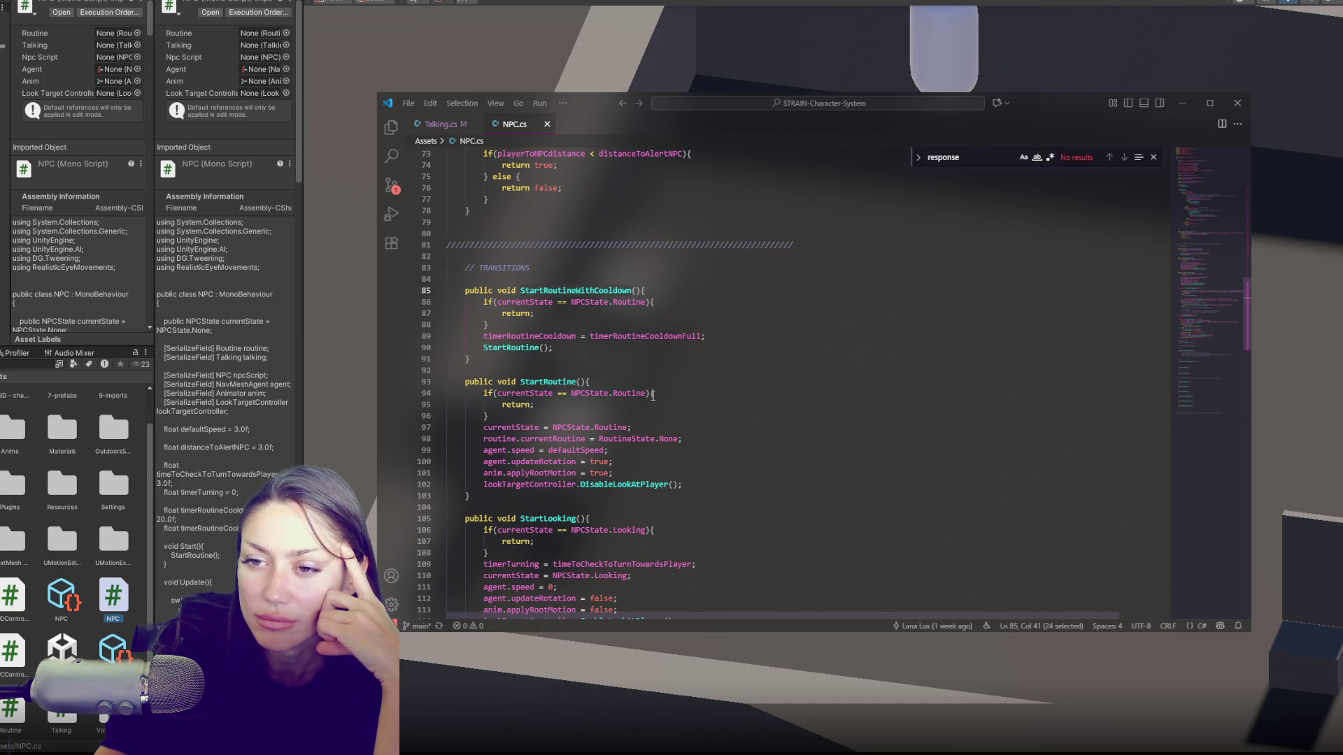
pyautogui.scroll(20, 700, 392)
pyautogui.scroll(-9, 756, 392)
pyautogui.doubleClick(638, 322)
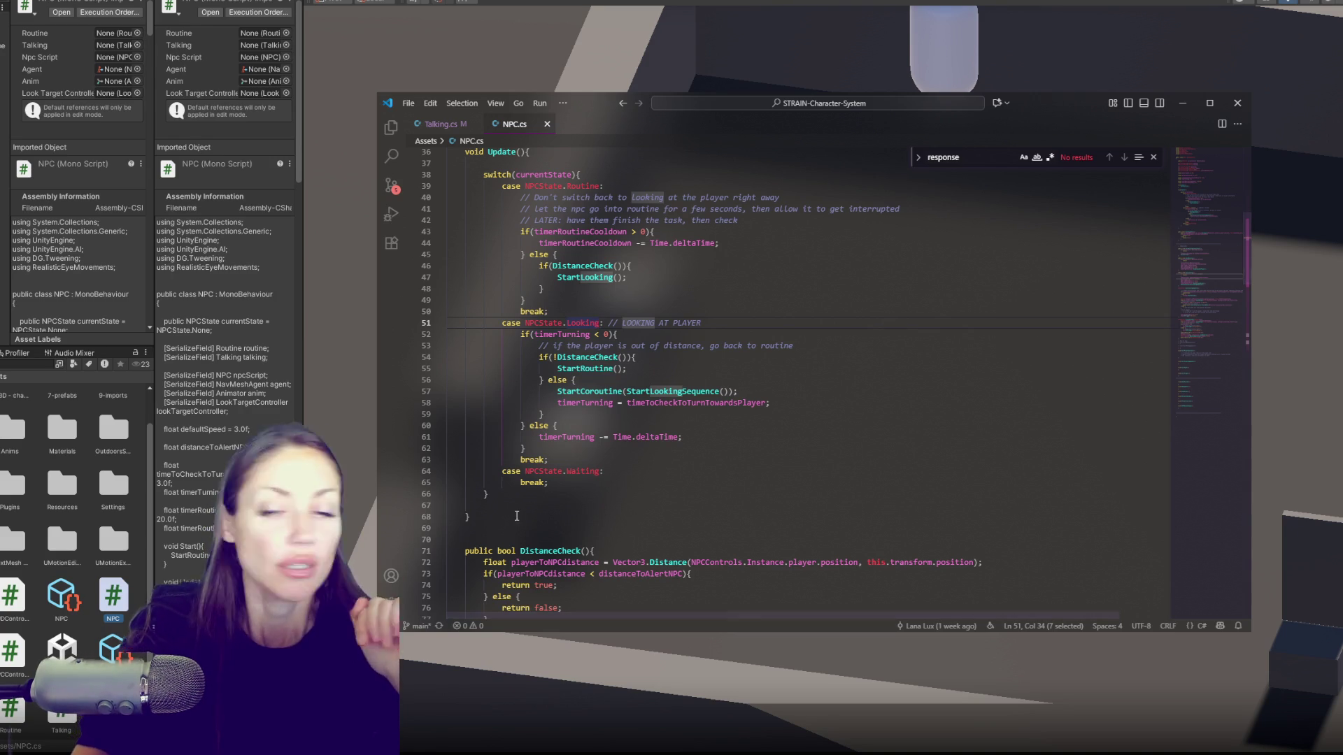
pyautogui.click(727, 266)
pyautogui.scroll(2, 734, 301)
pyautogui.click(730, 373)
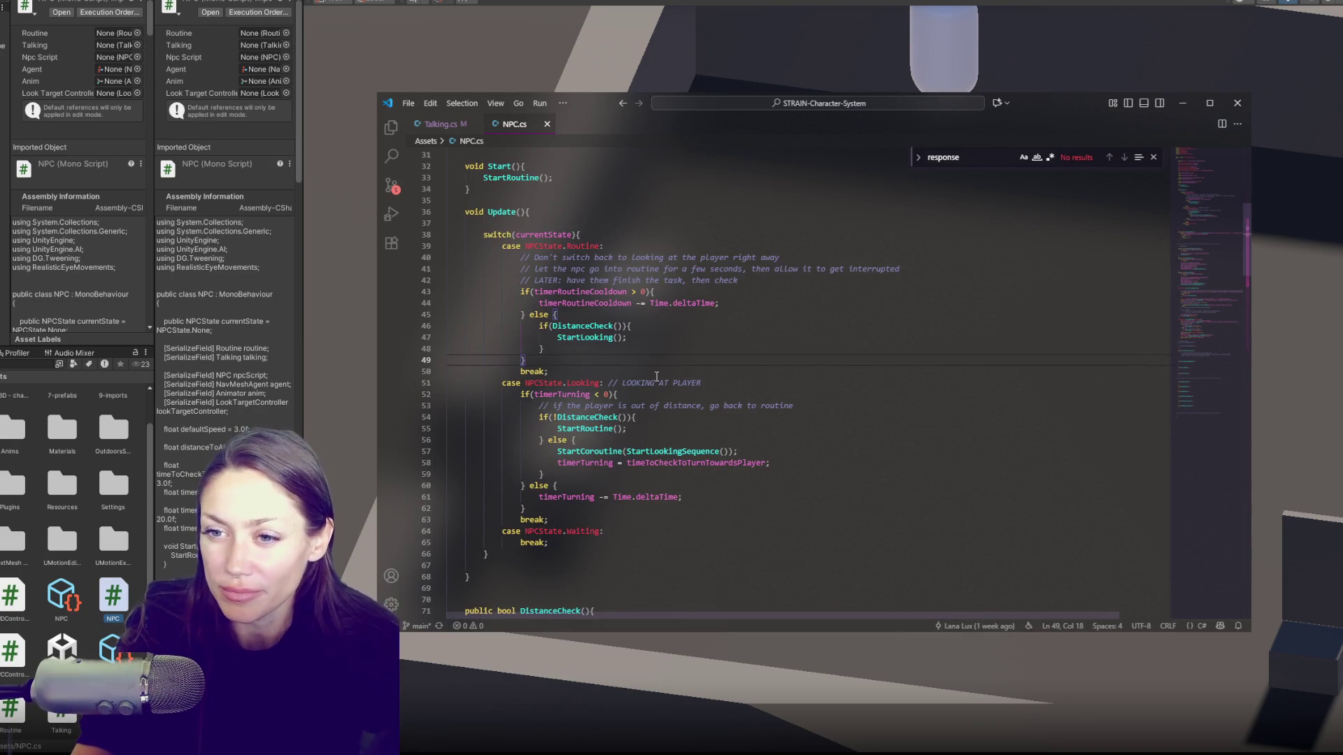
pyautogui.scroll(10, 730, 375)
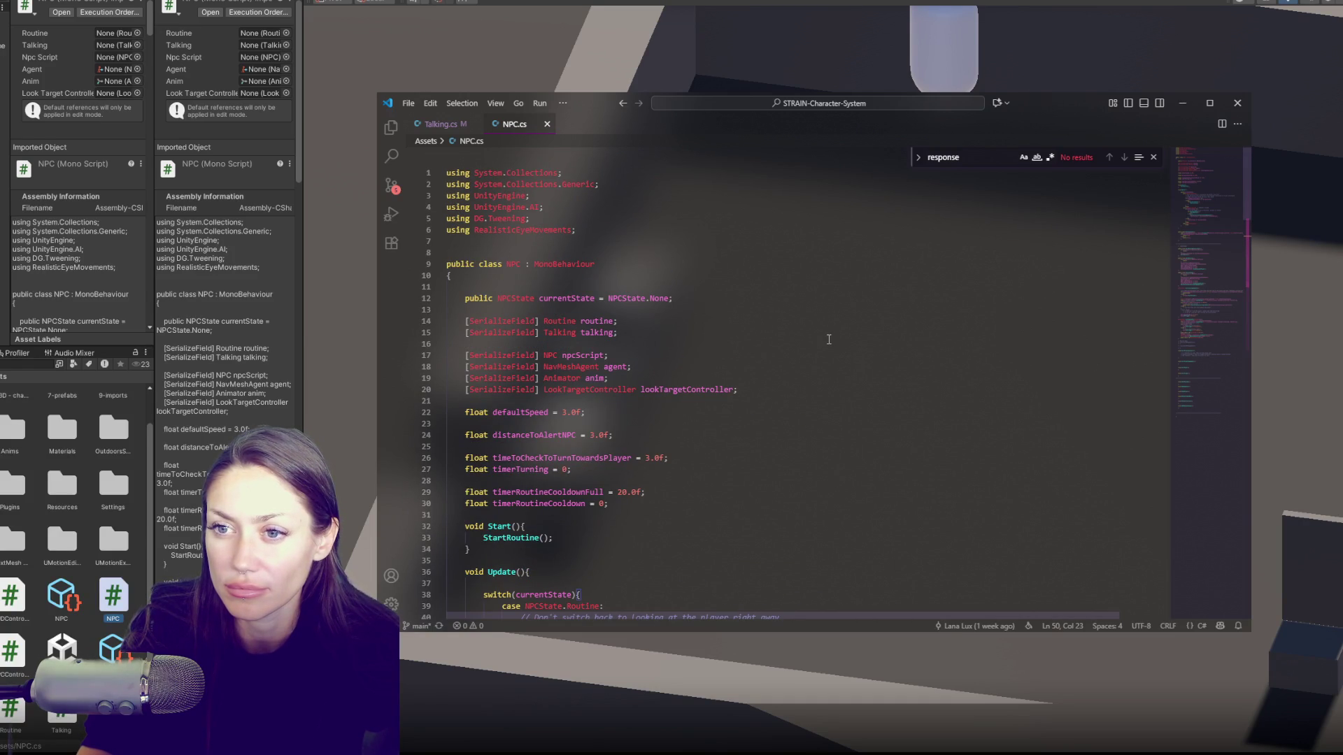
pyautogui.scroll(-7, 829, 340)
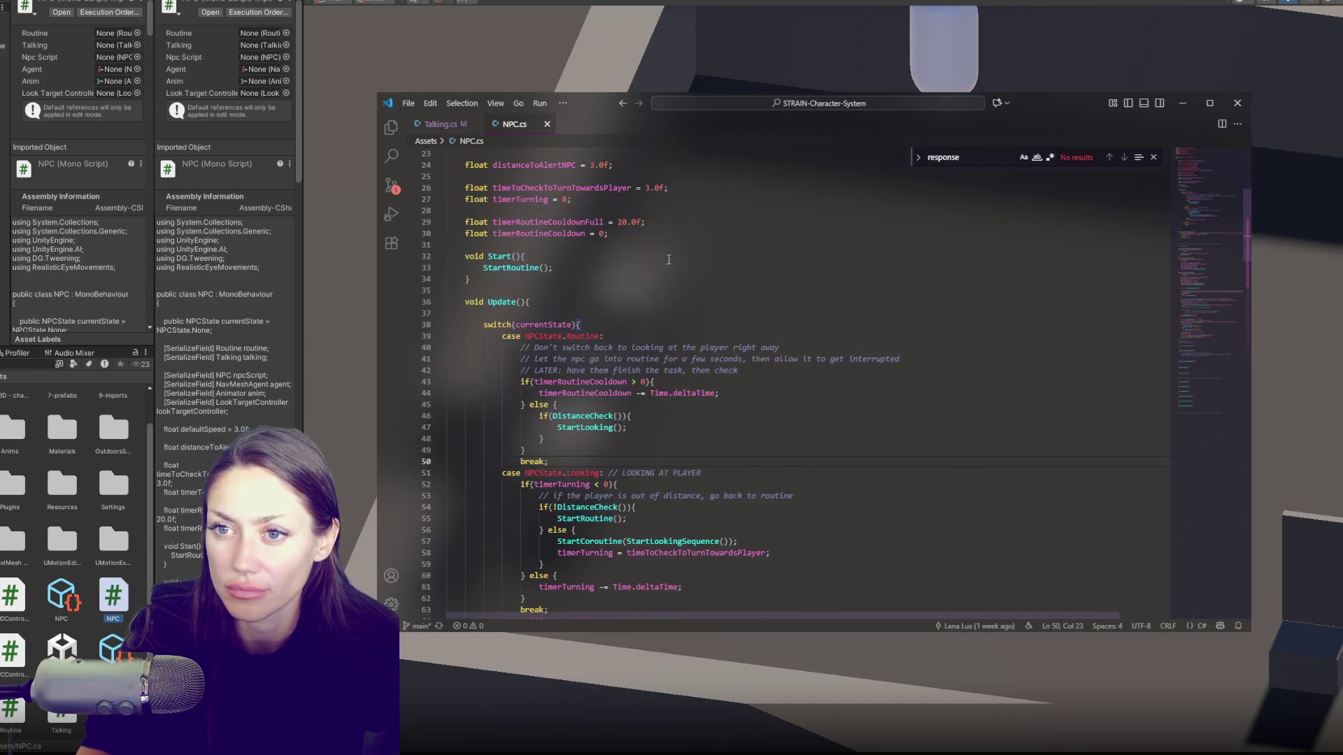
# Step: Open NPCControls.cs and type Greeting into the NPCState enum just before Waiting
pyautogui.doubleClick(9, 654)
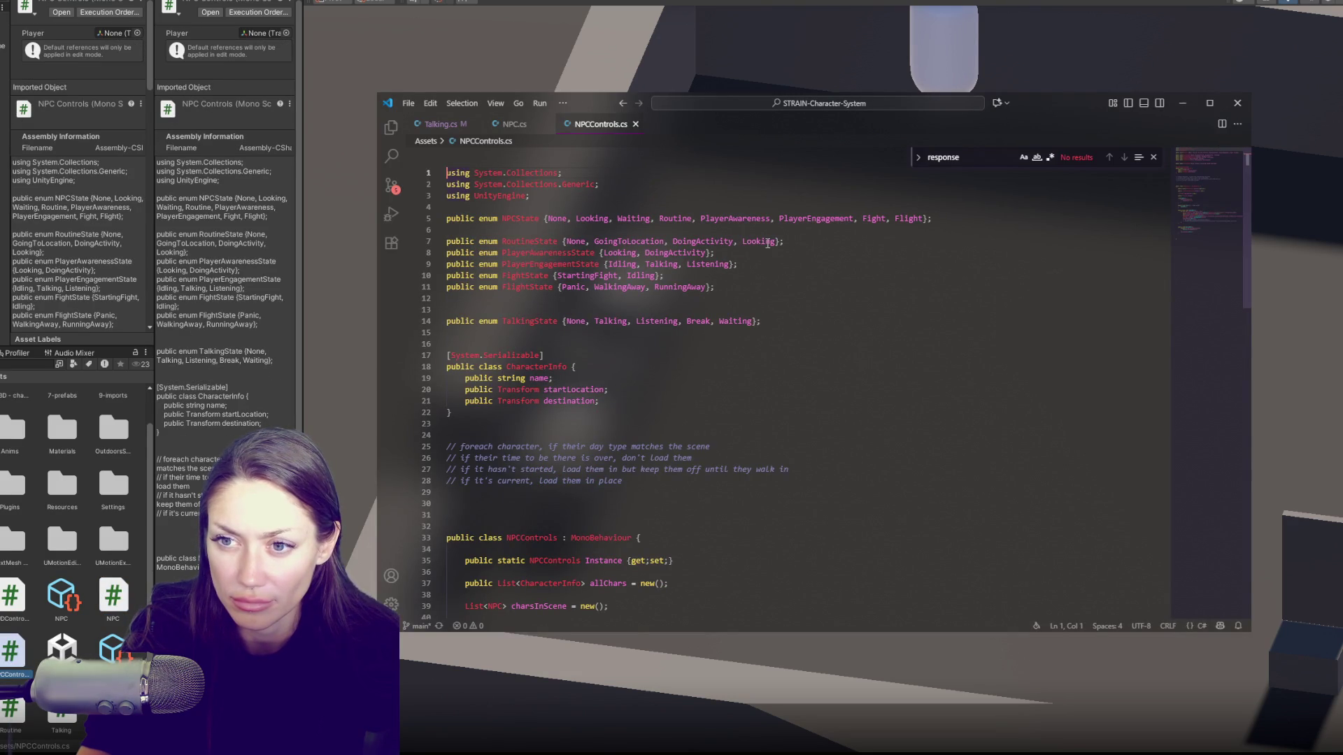
pyautogui.click(575, 218)
pyautogui.click(617, 218)
pyautogui.click(514, 124)
pyautogui.click(600, 124)
pyautogui.write('Greeting,')
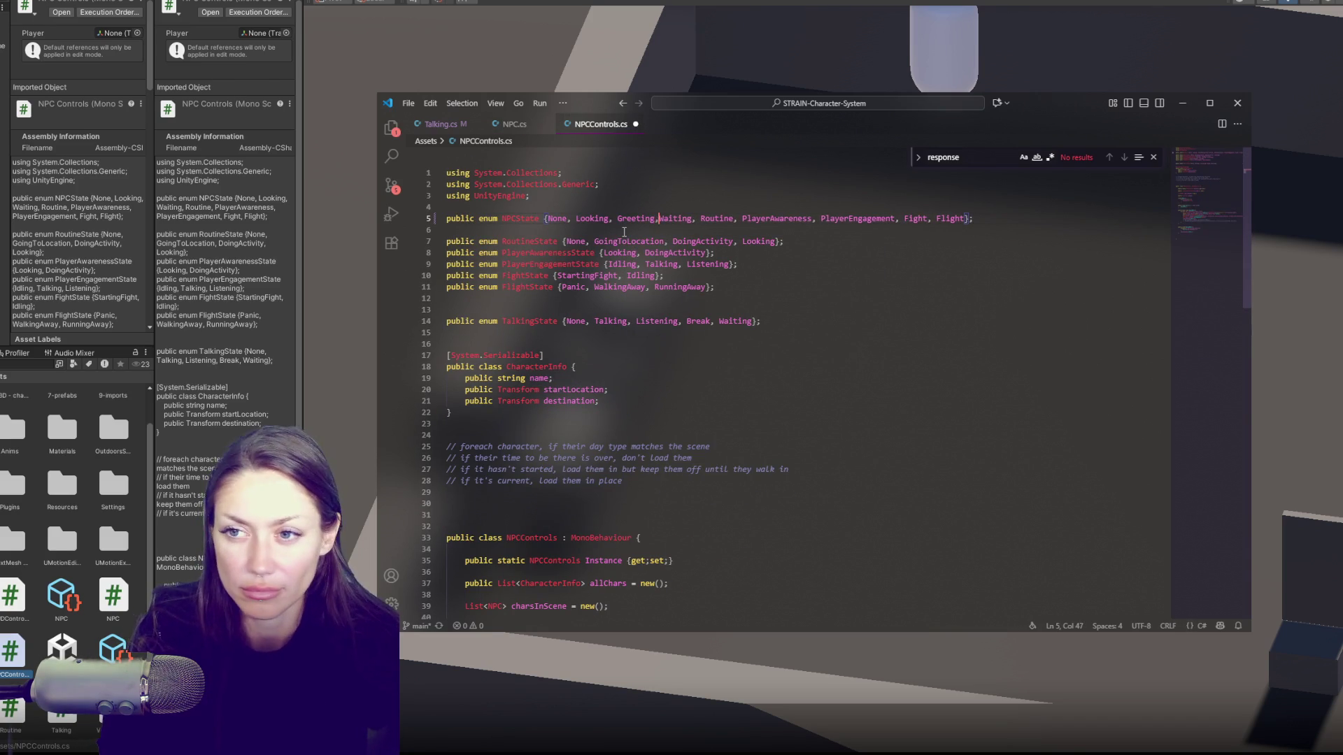
pyautogui.click(503, 128)
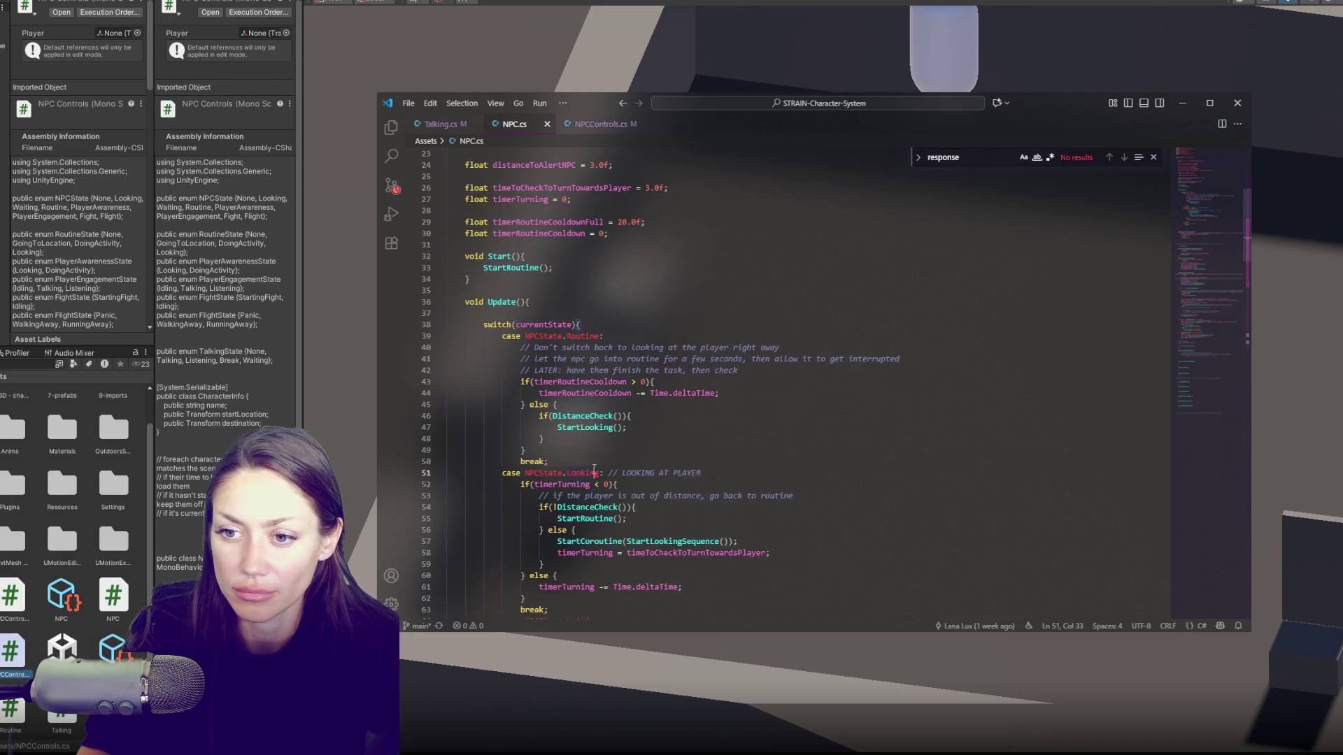
# Step: Copy and paste the Looking case block, renaming the first copy's state to NPCState.Greeting
pyautogui.scroll(-3, 594, 353)
pyautogui.moveTo(553, 490); pyautogui.dragTo(593, 340)
pyautogui.hotkey('ctrl', 'c')
pyautogui.press('Right')
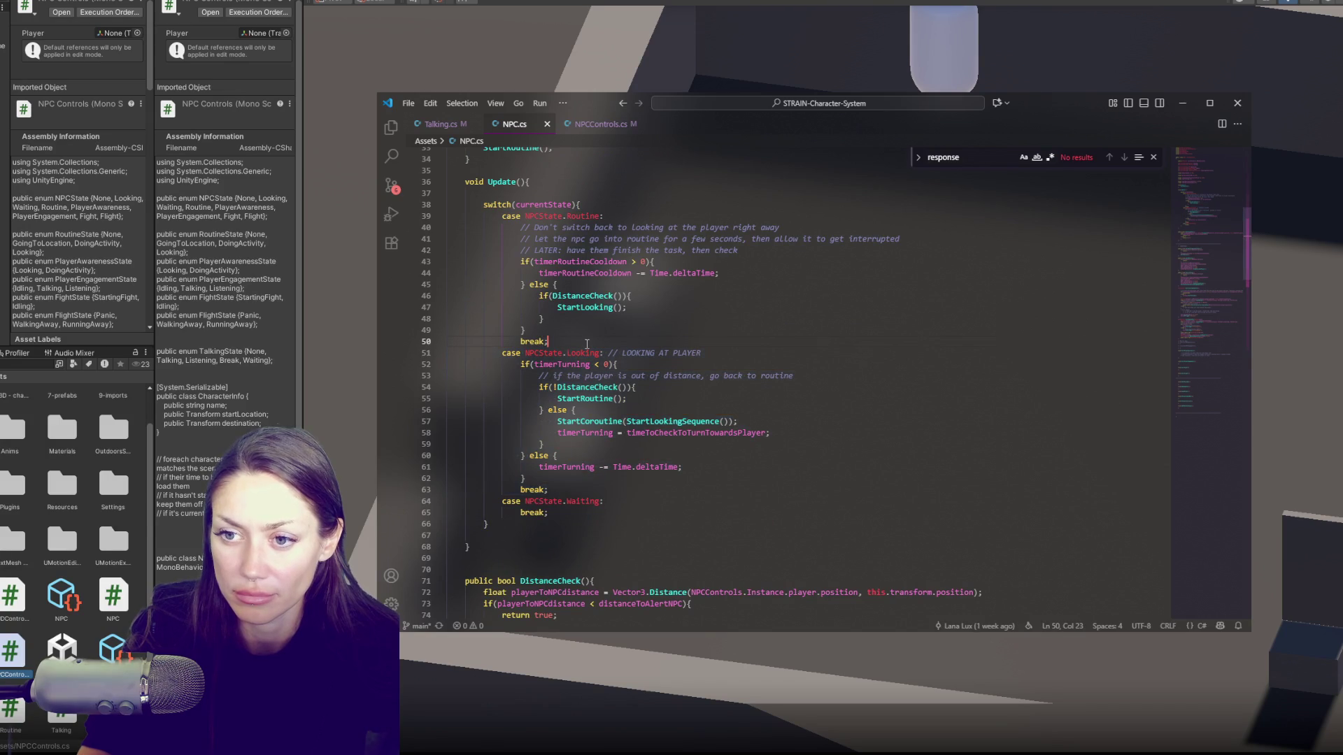
pyautogui.hotkey('ctrl', 'v')
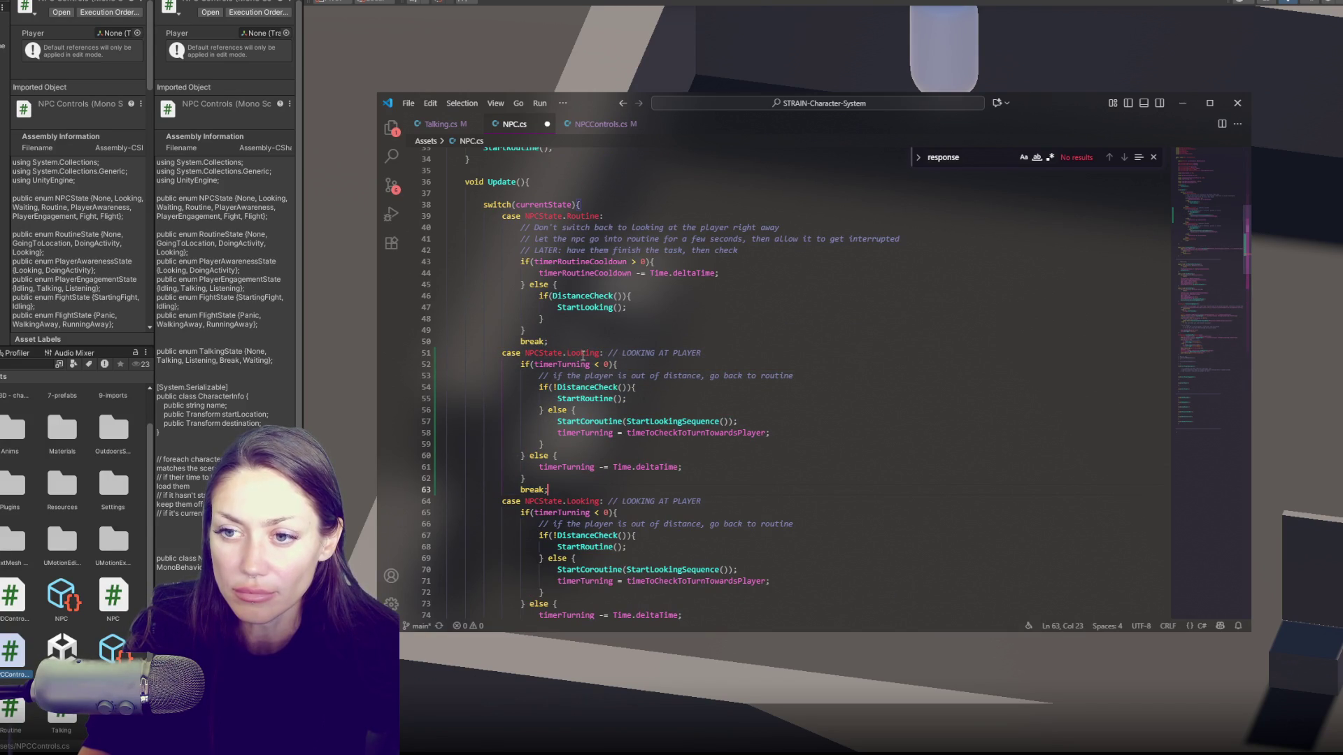
pyautogui.doubleClick(583, 353)
pyautogui.write('Ge')
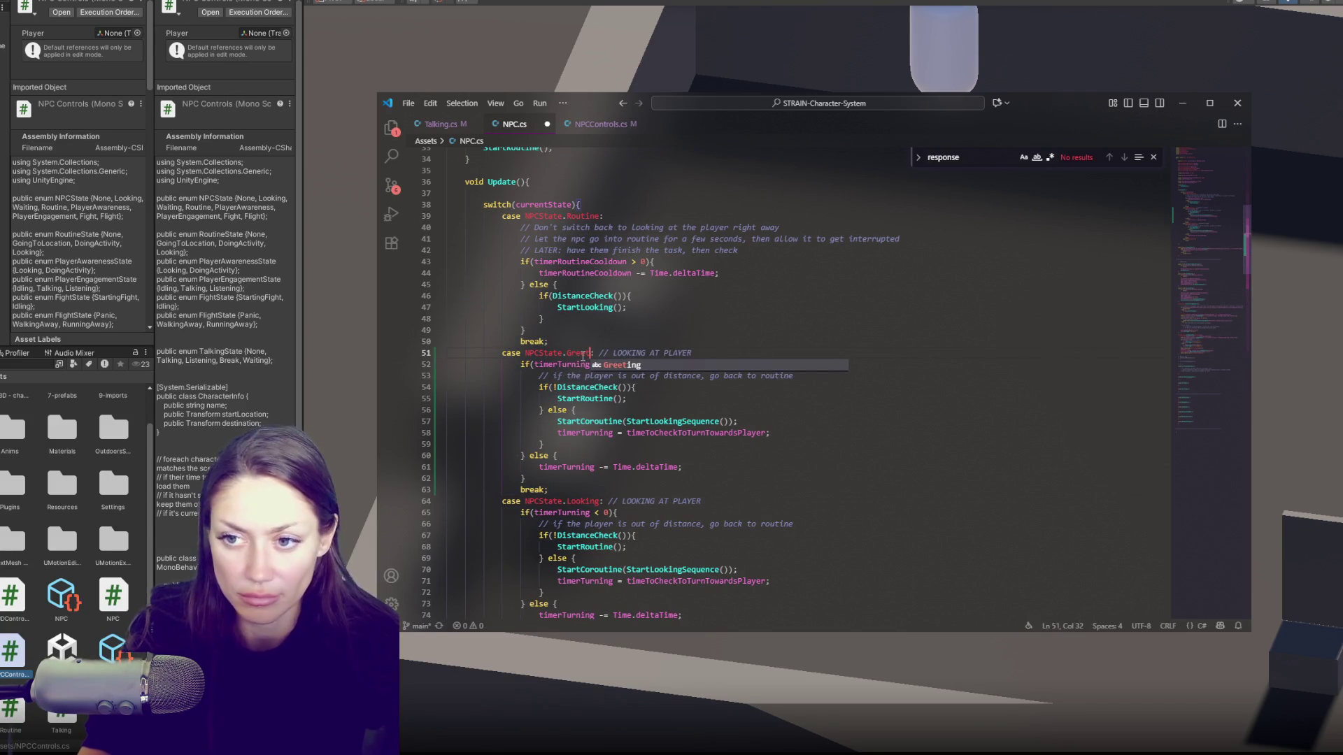
pyautogui.press('Tab')
pyautogui.click(569, 364)
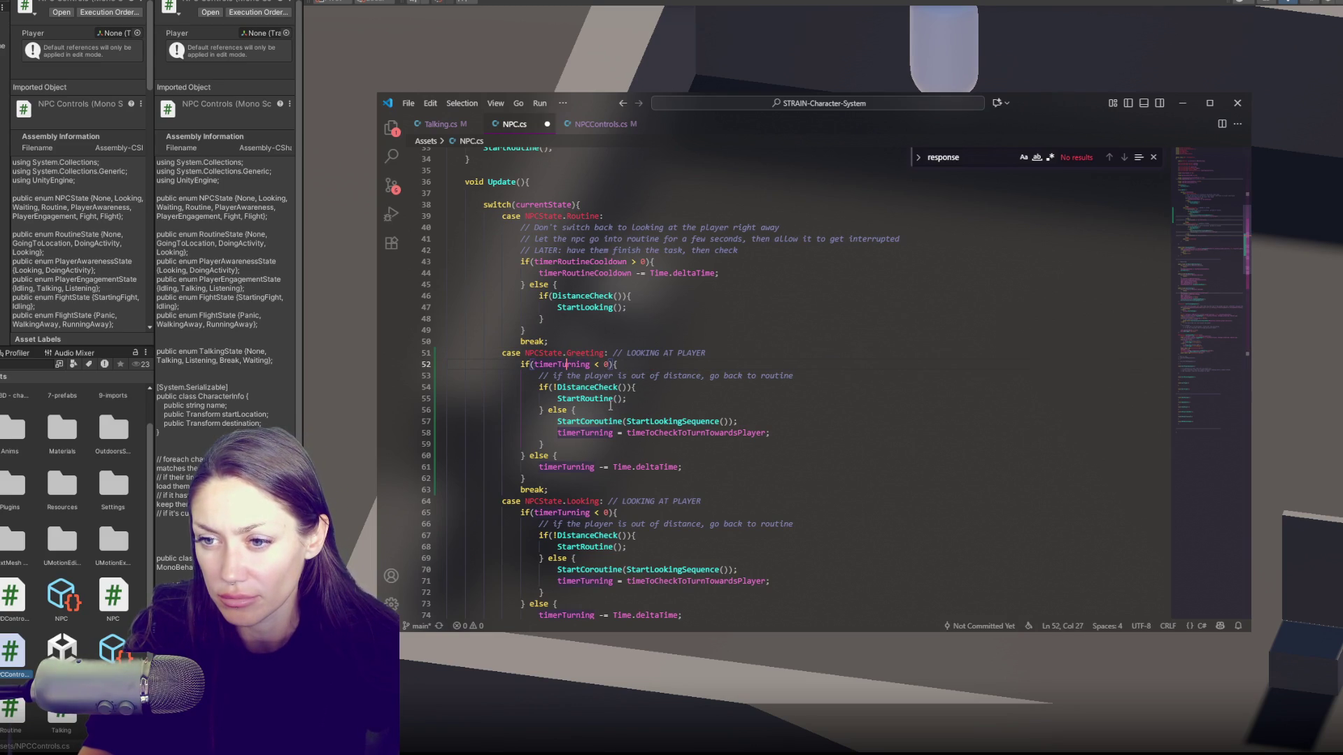
# Step: Select timerTurning and the else-branch body inside the new Greeting case
pyautogui.doubleClick(586, 432)
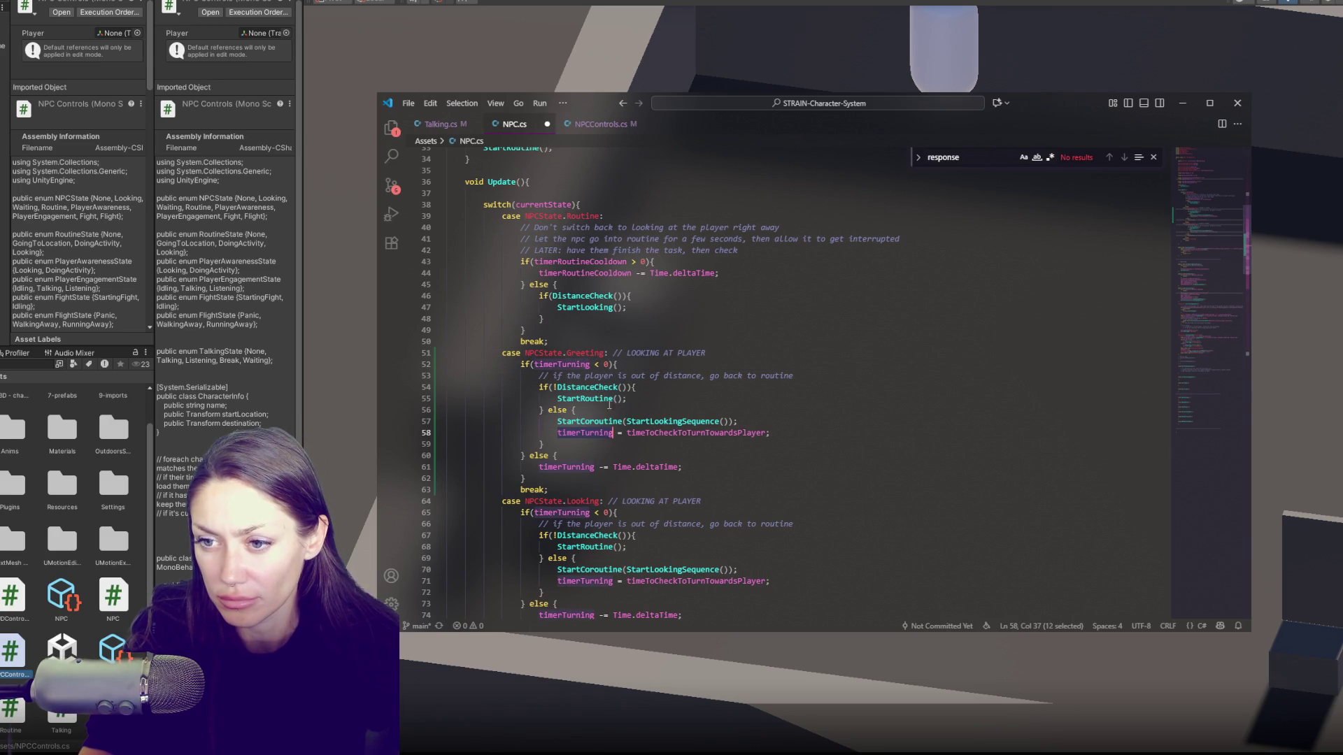
pyautogui.moveTo(670, 445); pyautogui.dragTo(670, 408)
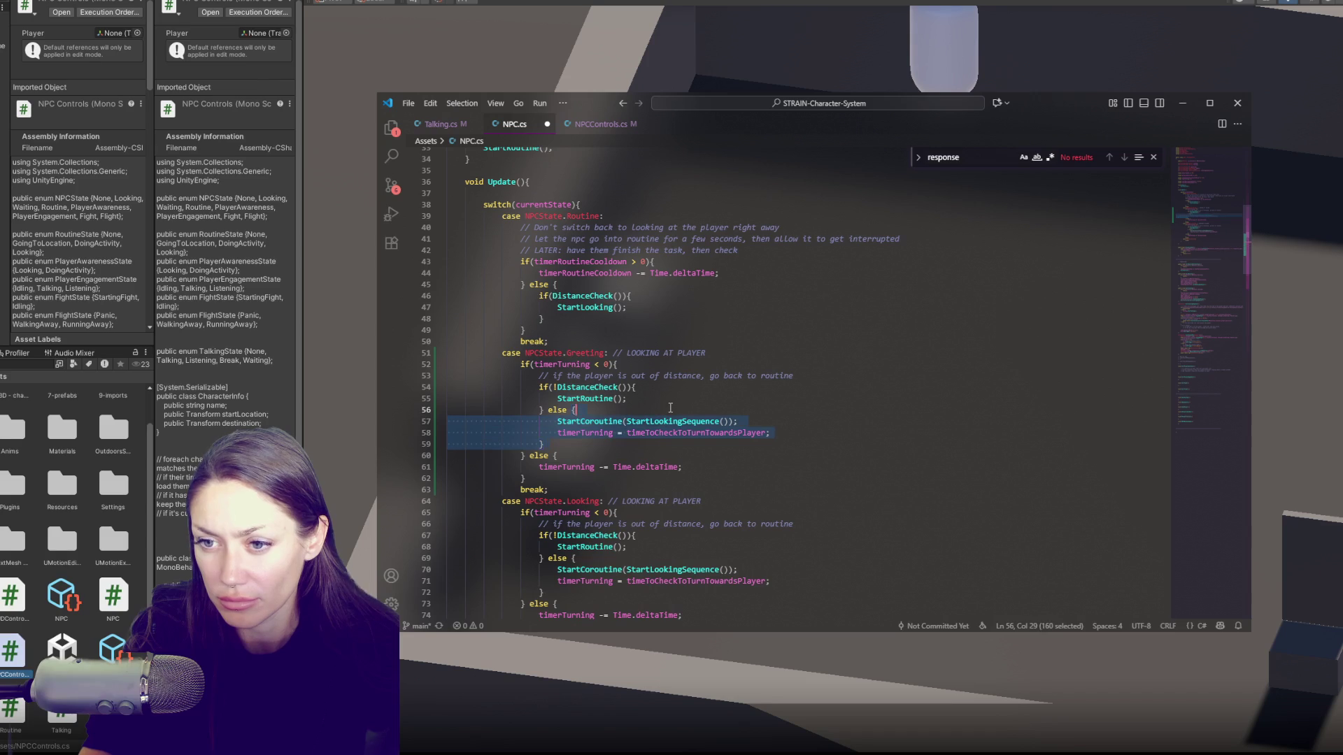
pyautogui.moveTo(670, 408); pyautogui.dragTo(547, 412)
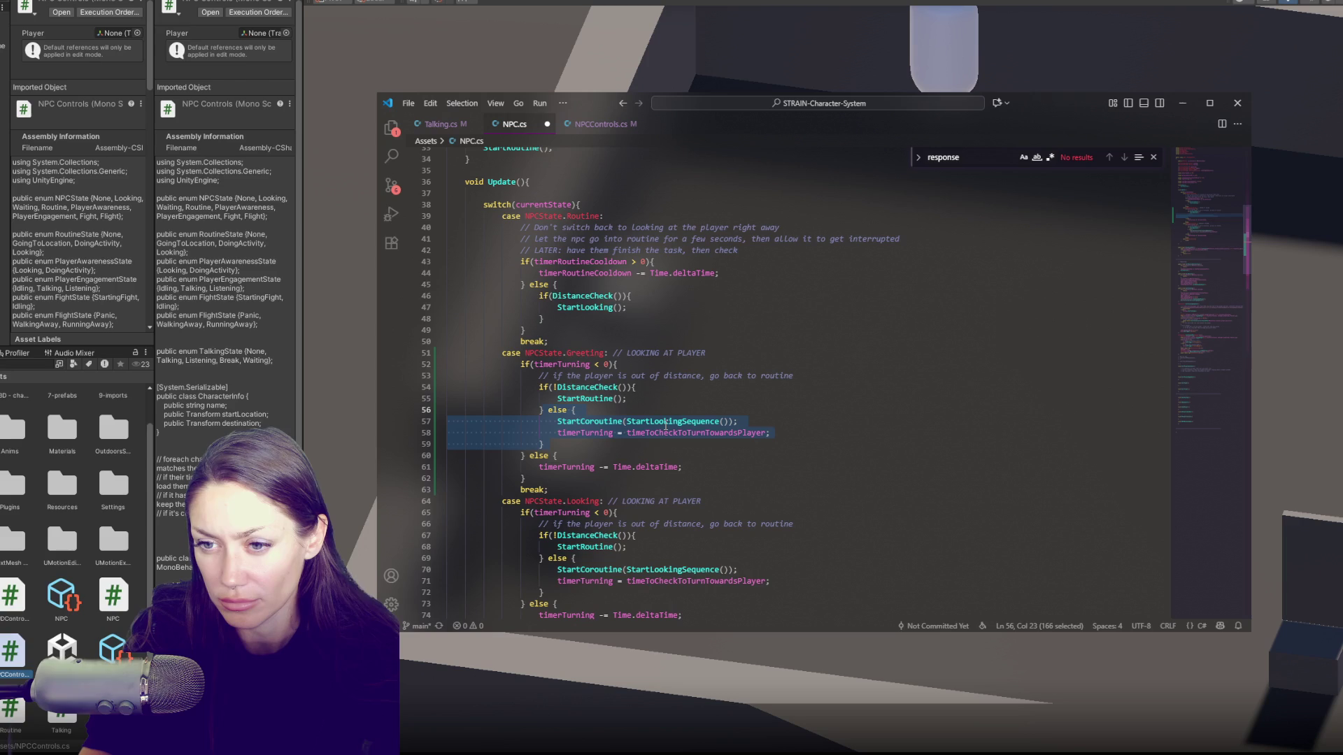
pyautogui.click(730, 421)
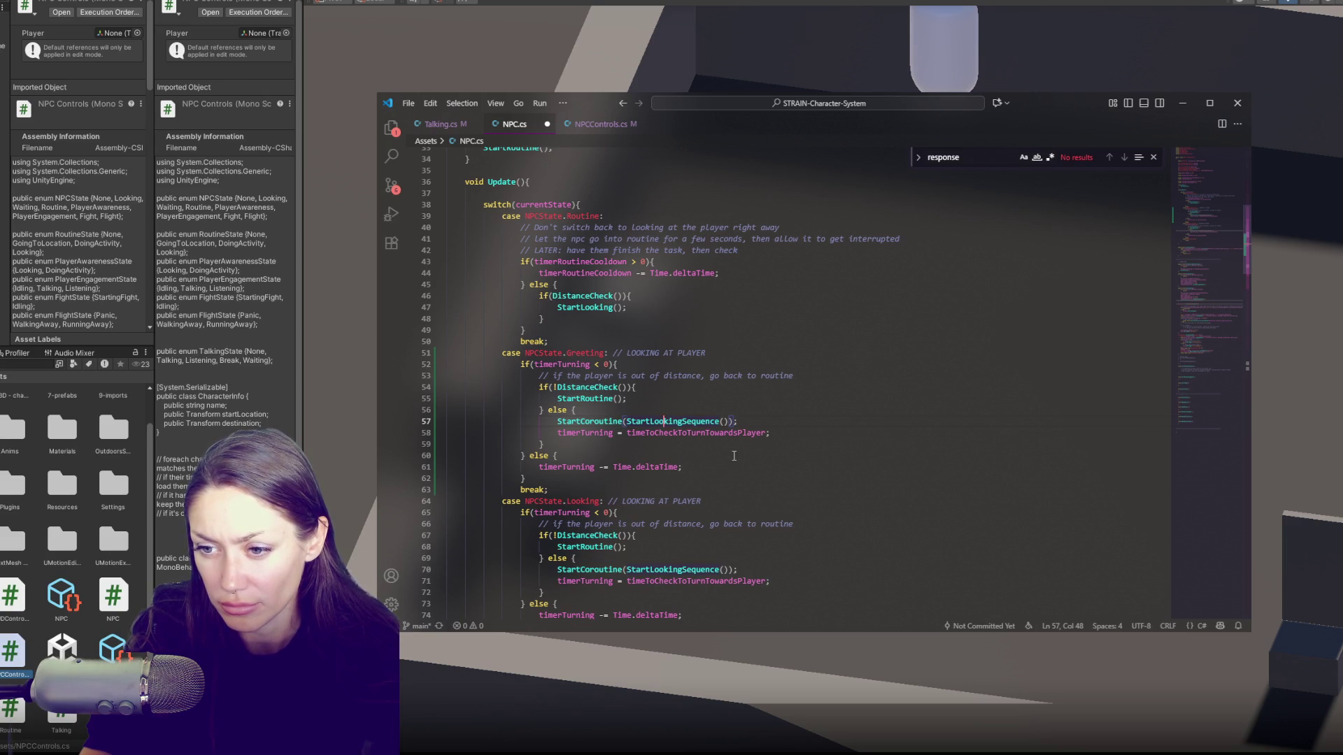
pyautogui.scroll(-2, 734, 456)
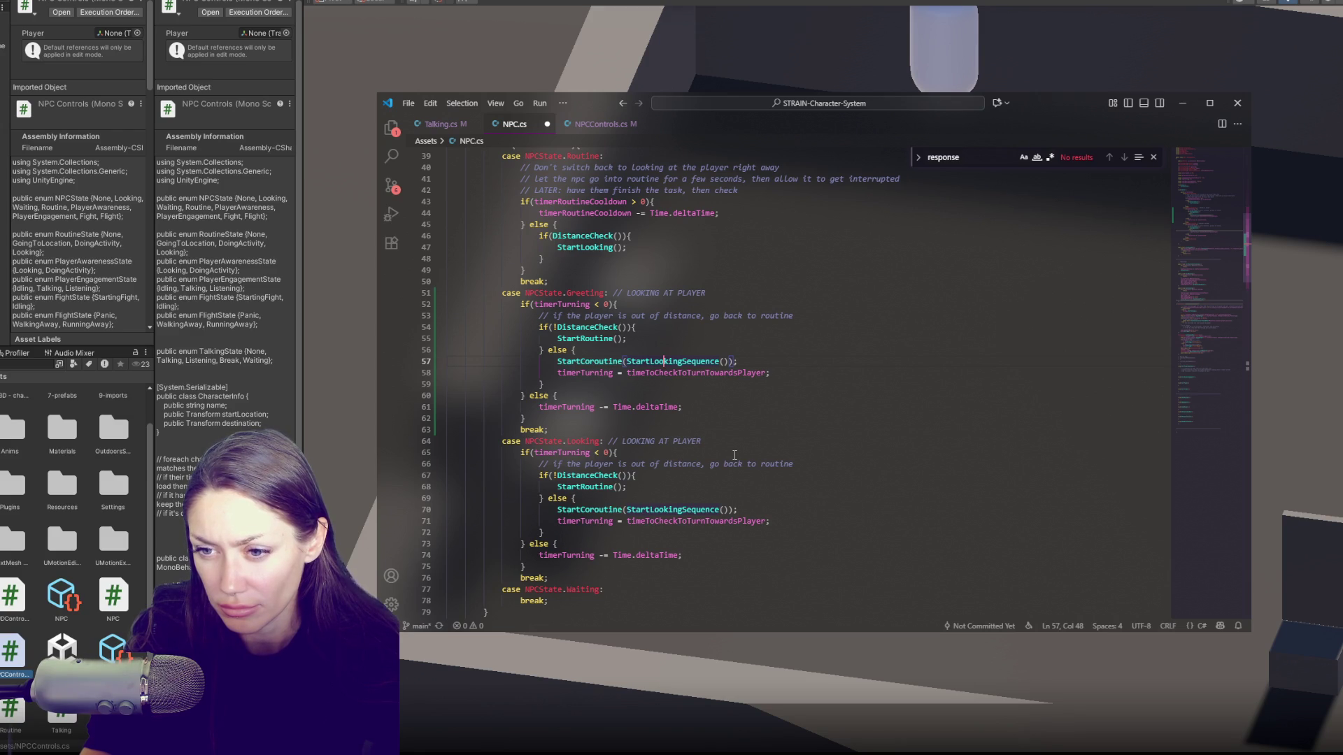
pyautogui.scroll(2, 734, 455)
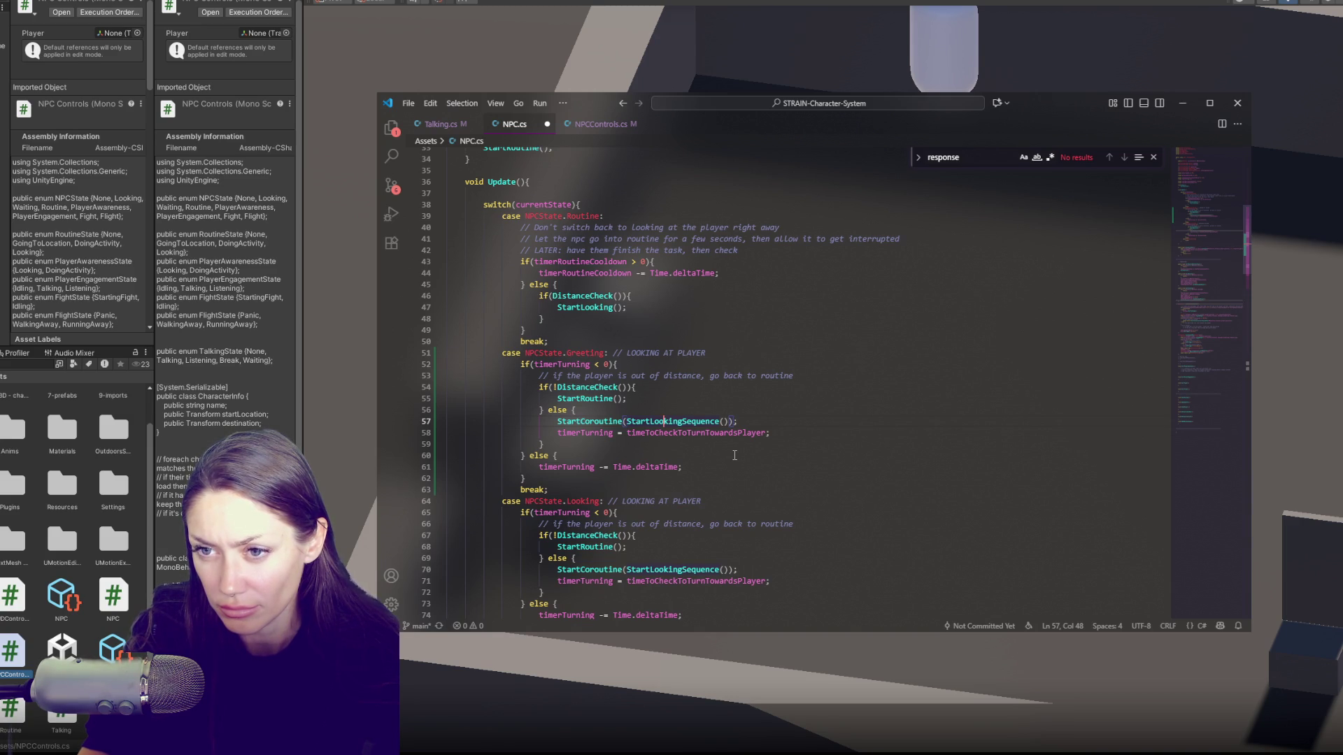
pyautogui.scroll(-1, 734, 456)
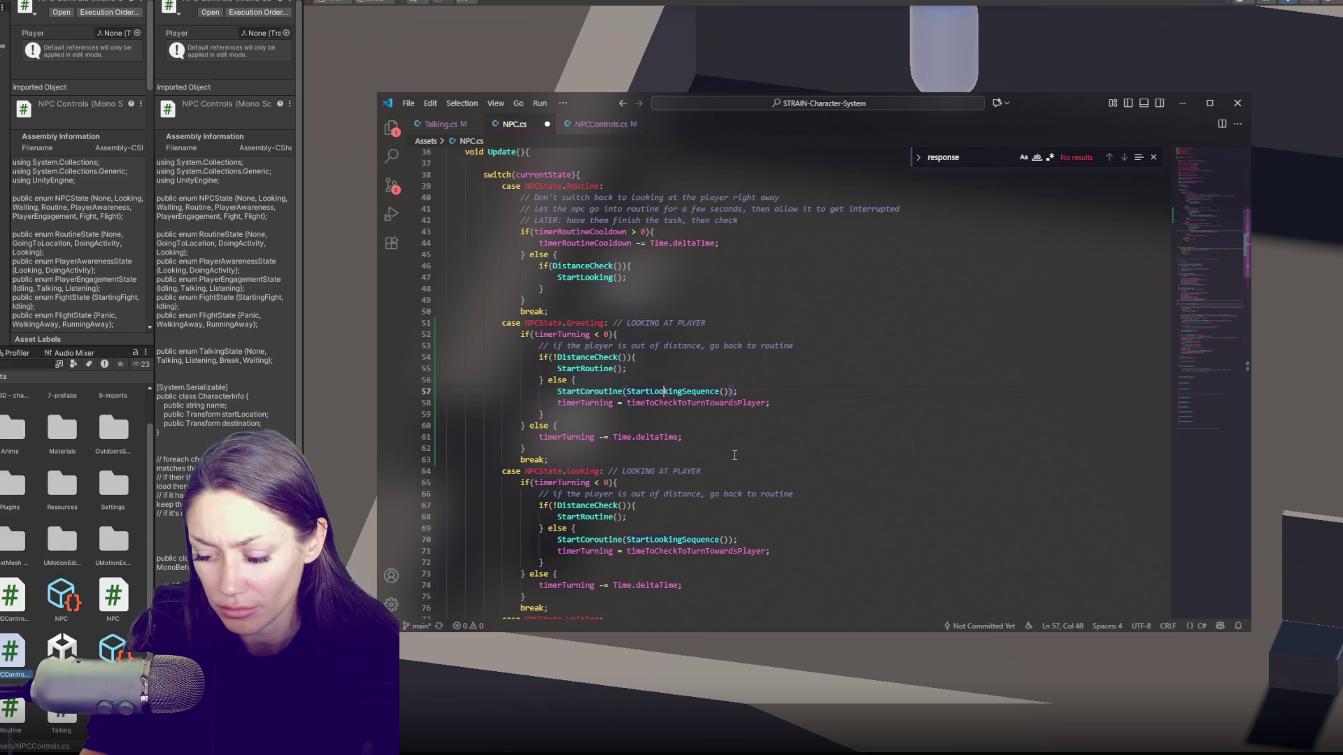
pyautogui.scroll(-9, 735, 455)
pyautogui.scroll(-1, 734, 455)
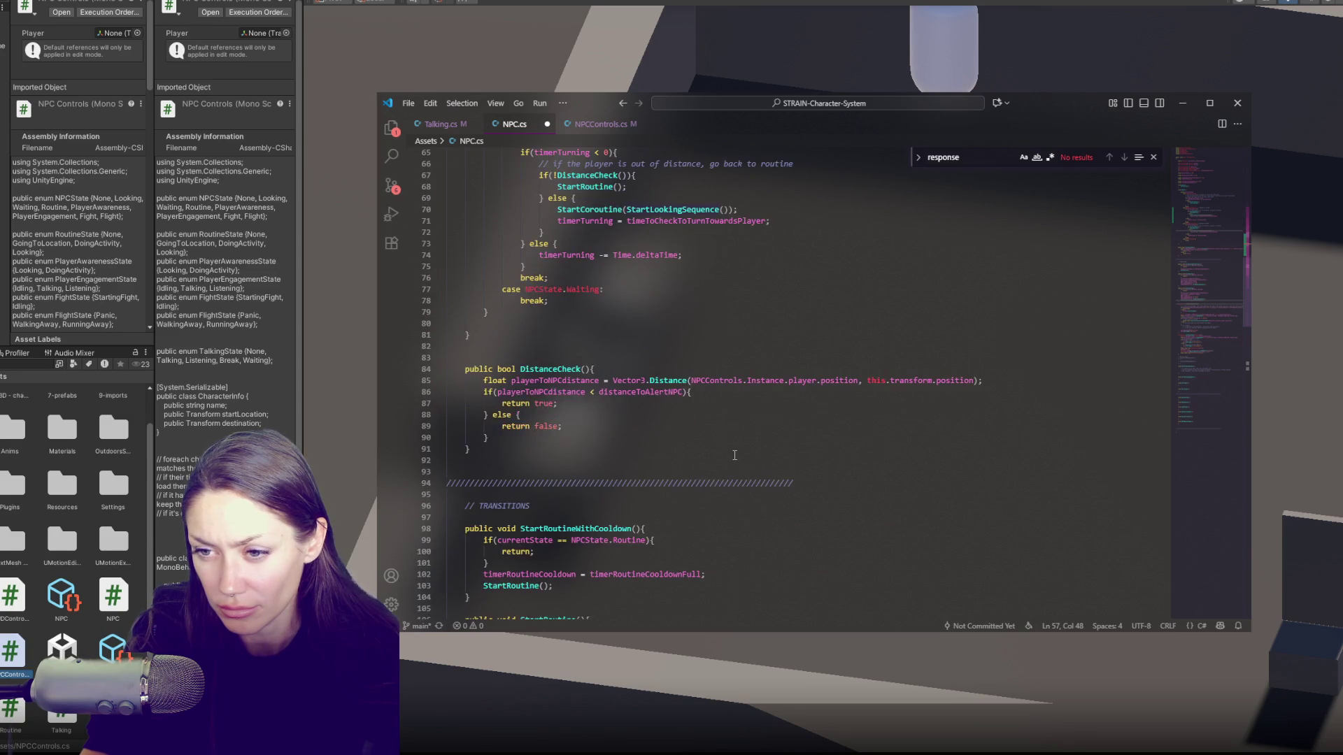
pyautogui.scroll(-3, 735, 455)
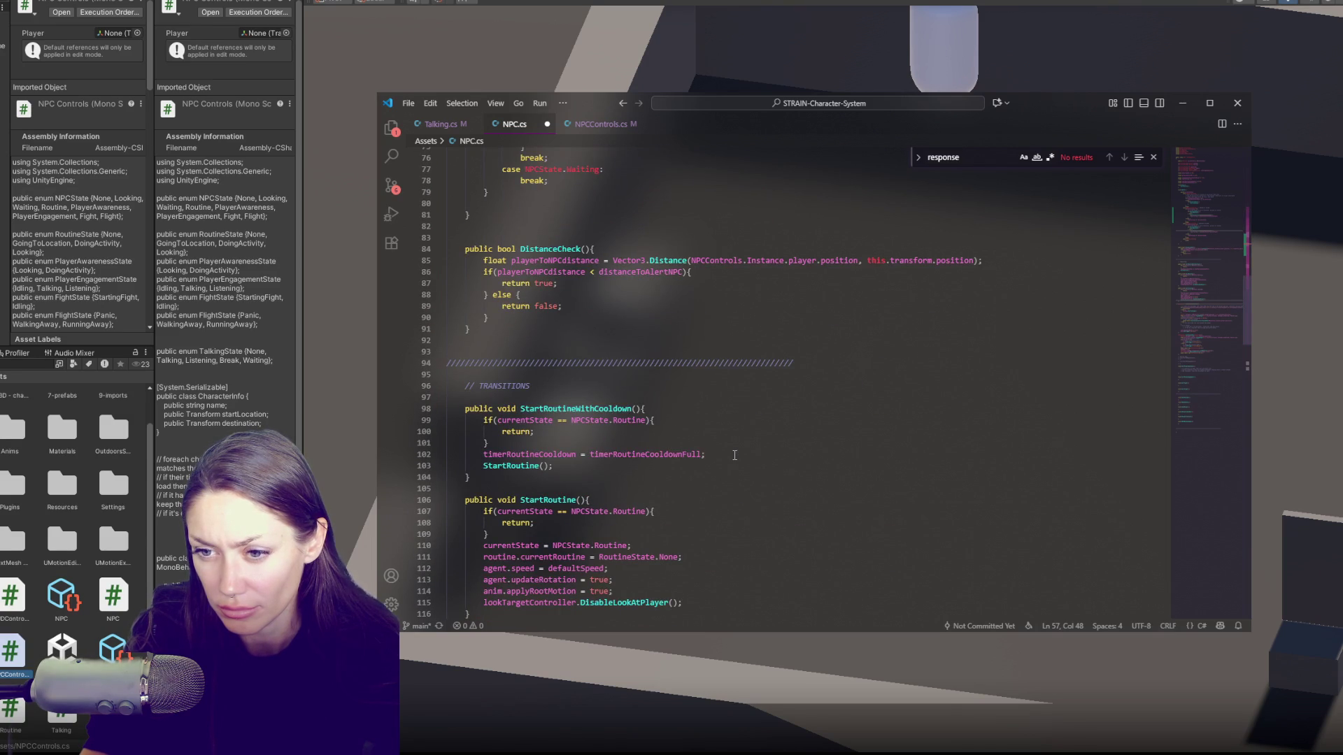
pyautogui.scroll(-5, 734, 456)
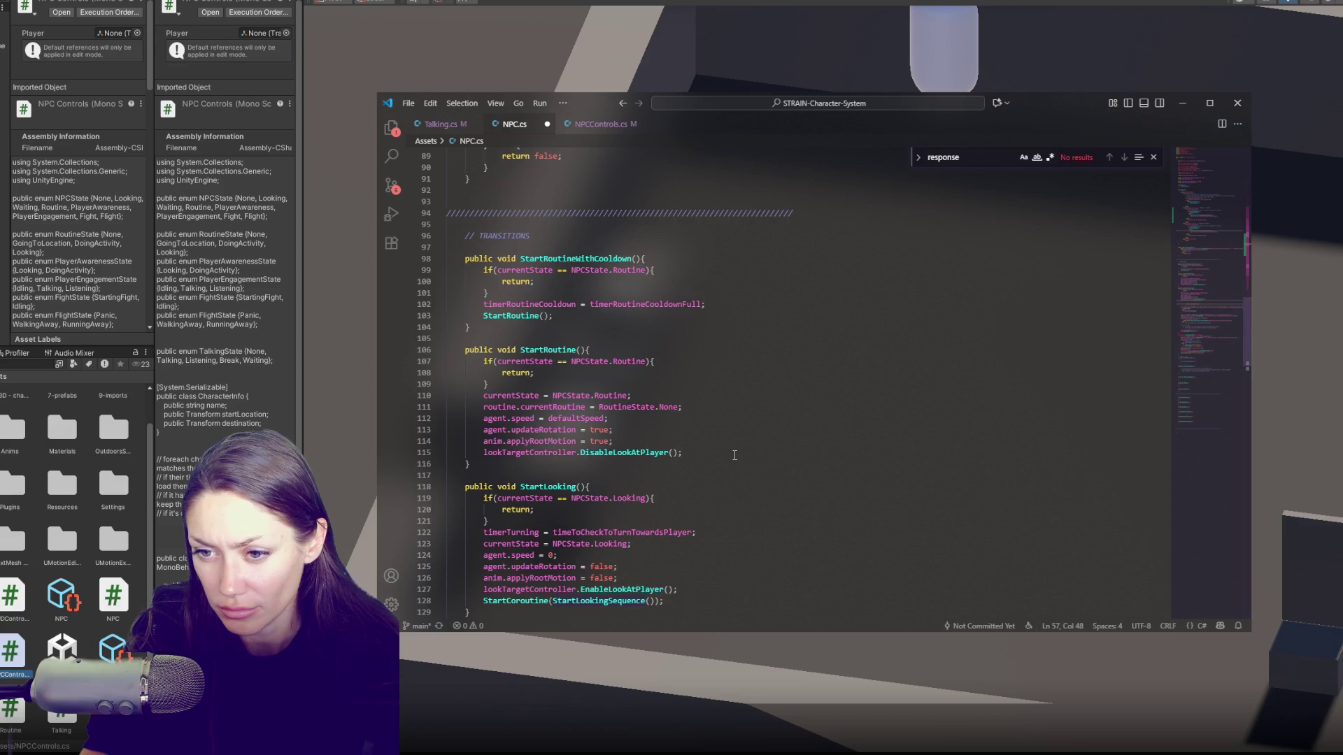
pyautogui.scroll(-3, 734, 456)
pyautogui.scroll(3, 735, 455)
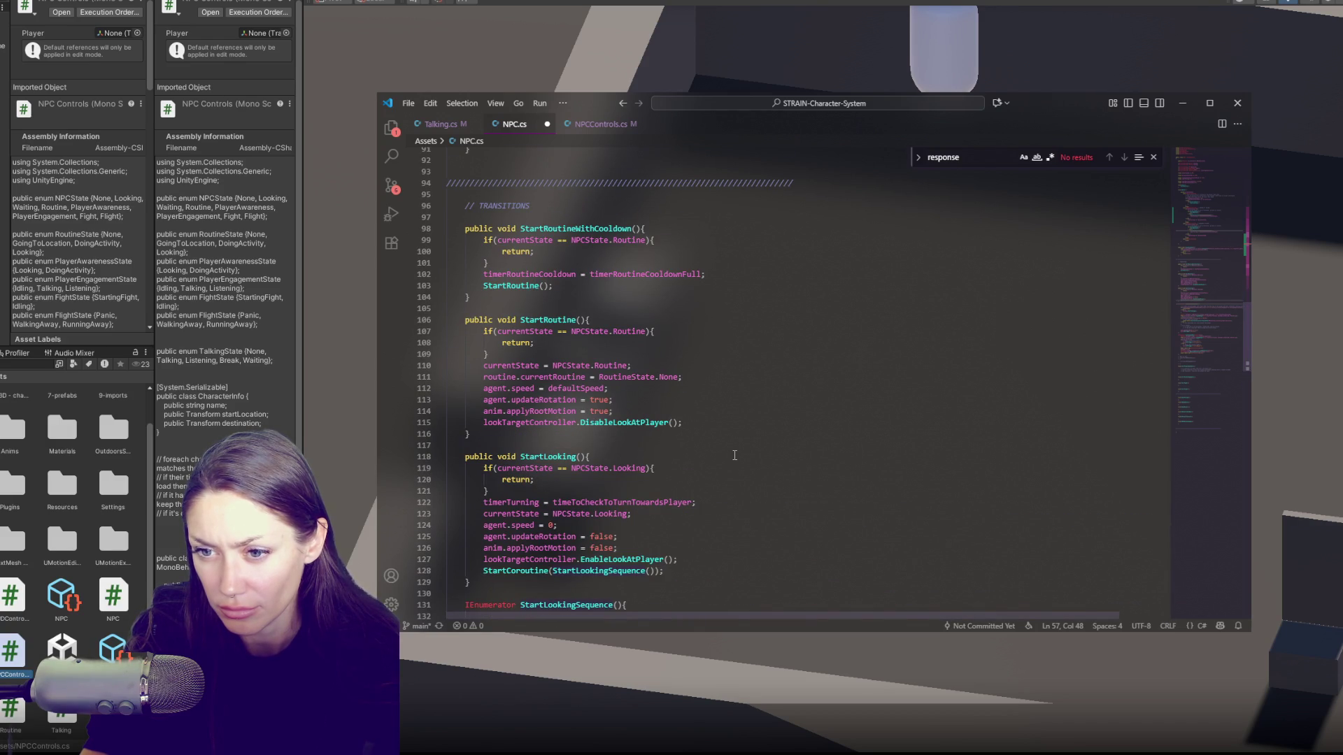
pyautogui.doubleClick(548, 457)
# Step: Search NPC.cs for StartLooking and step through each of its matches
pyautogui.hotkey('ctrl', 'f')
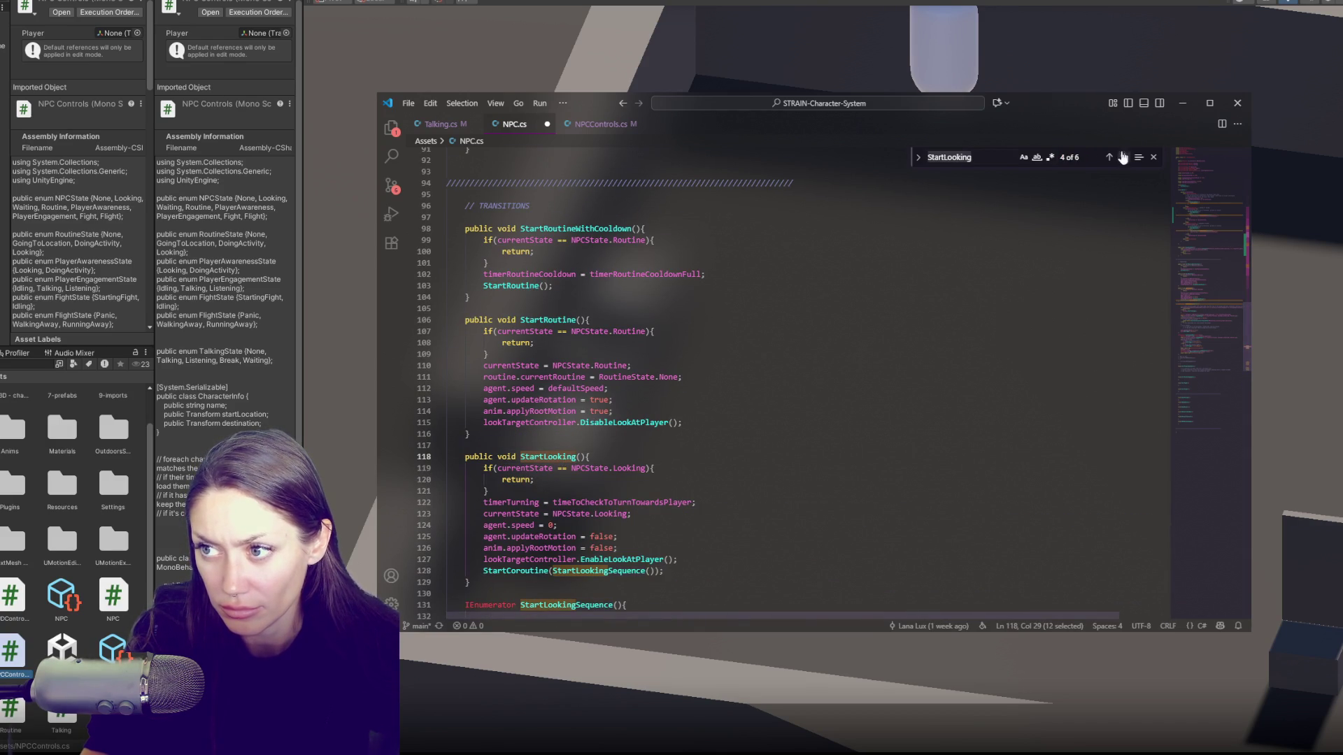
pyautogui.click(1110, 158)
pyautogui.click(1110, 158)
pyautogui.click(1110, 158)
pyautogui.click(1110, 158)
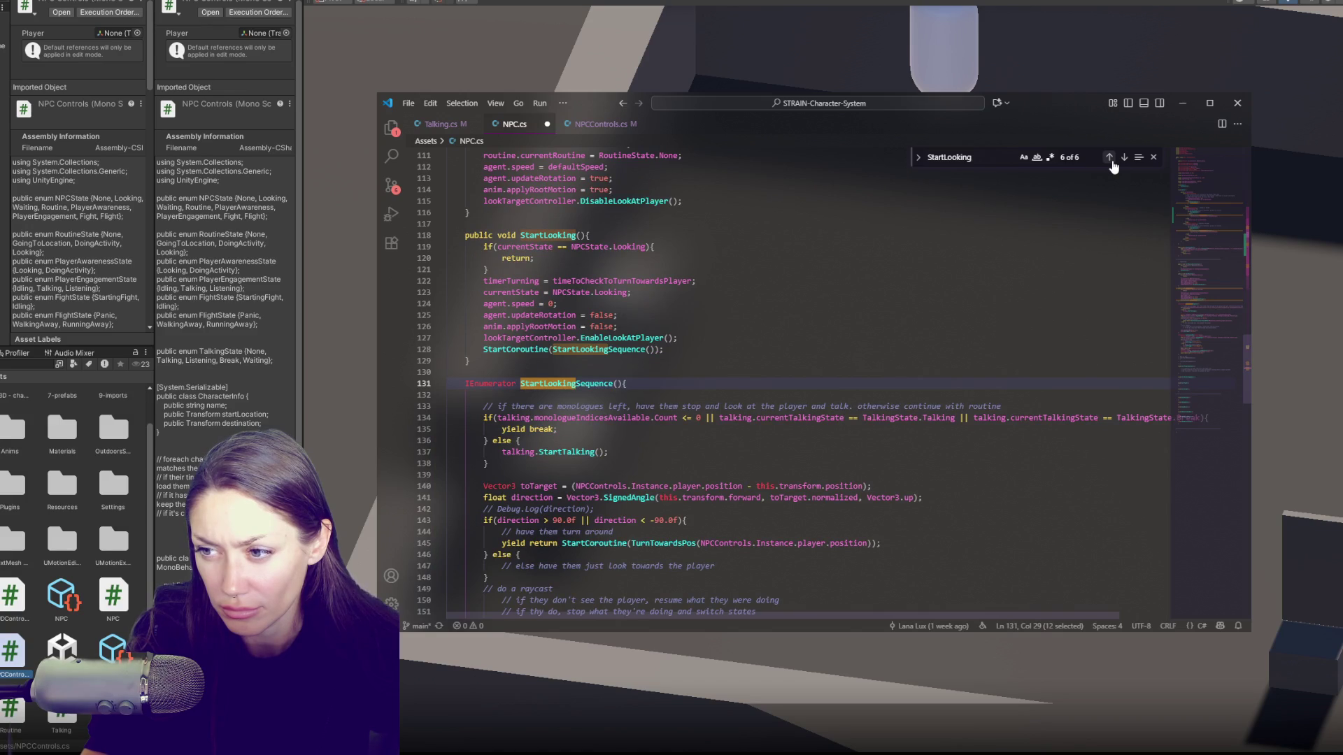
pyautogui.click(1110, 158)
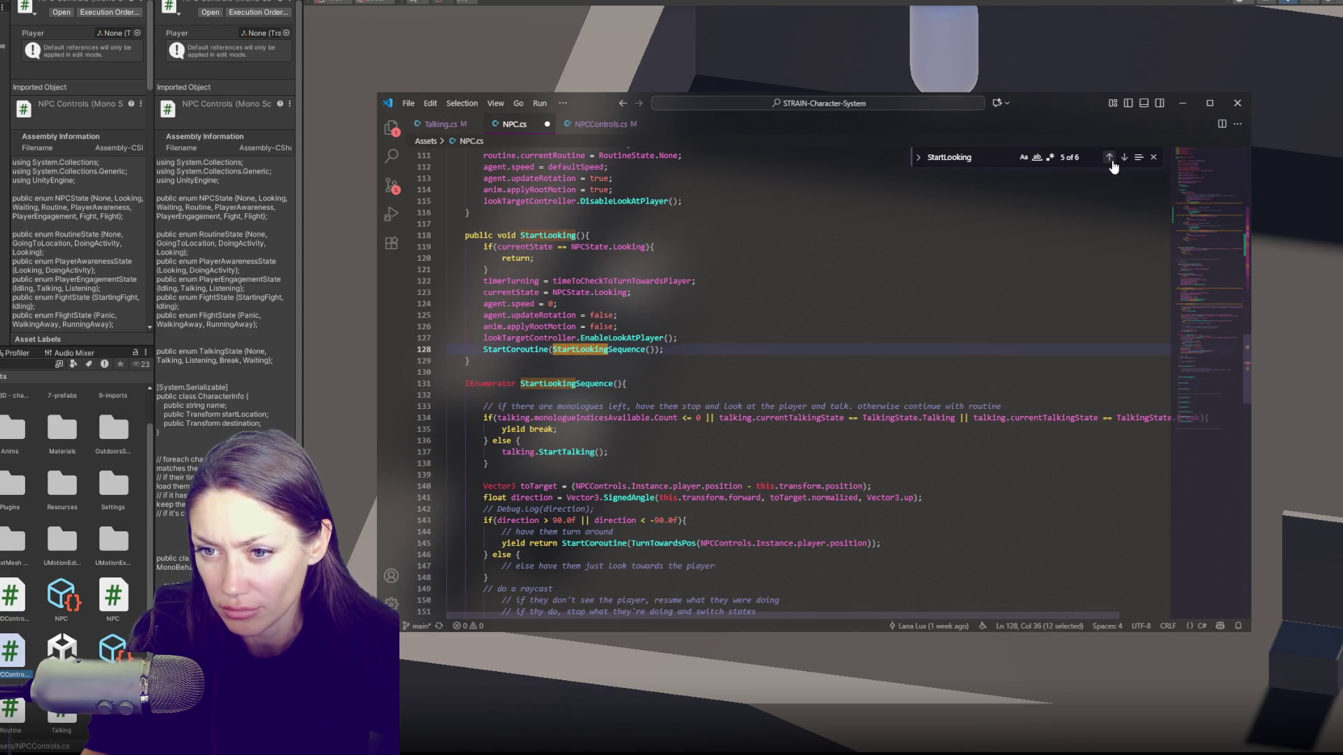
pyautogui.click(1110, 158)
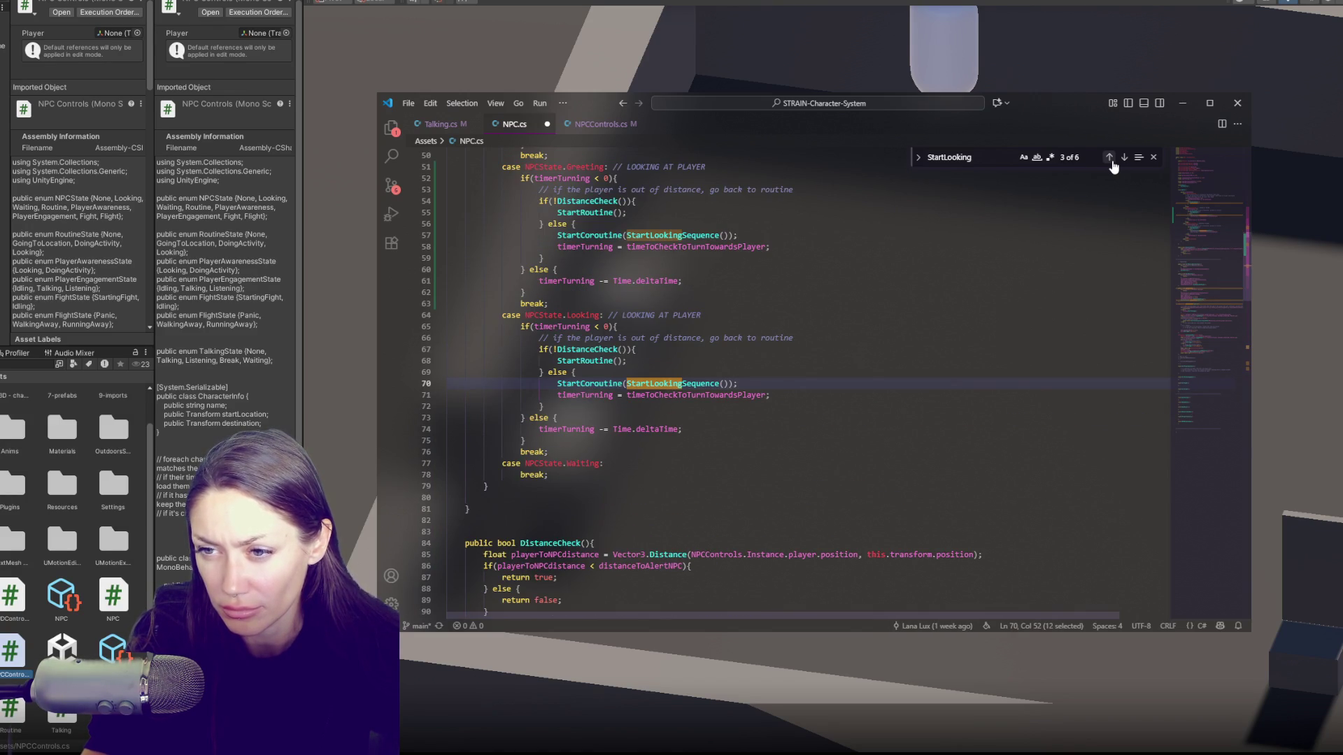
pyautogui.click(1111, 158)
pyautogui.scroll(5, 1061, 360)
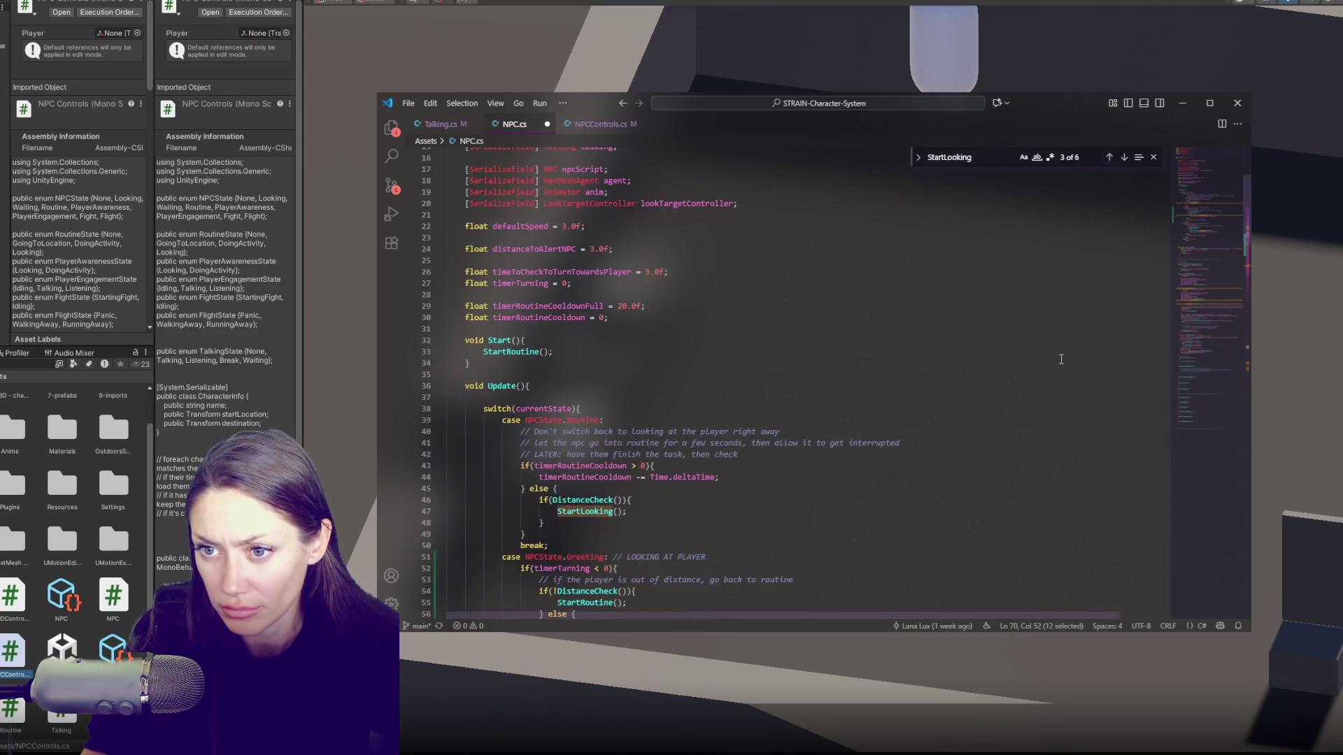
pyautogui.scroll(3, 626, 220)
# Step: Search for None from line 12, check its line 111 match, then view NPCControls.cs
pyautogui.click(560, 202)
pyautogui.doubleClick(659, 202)
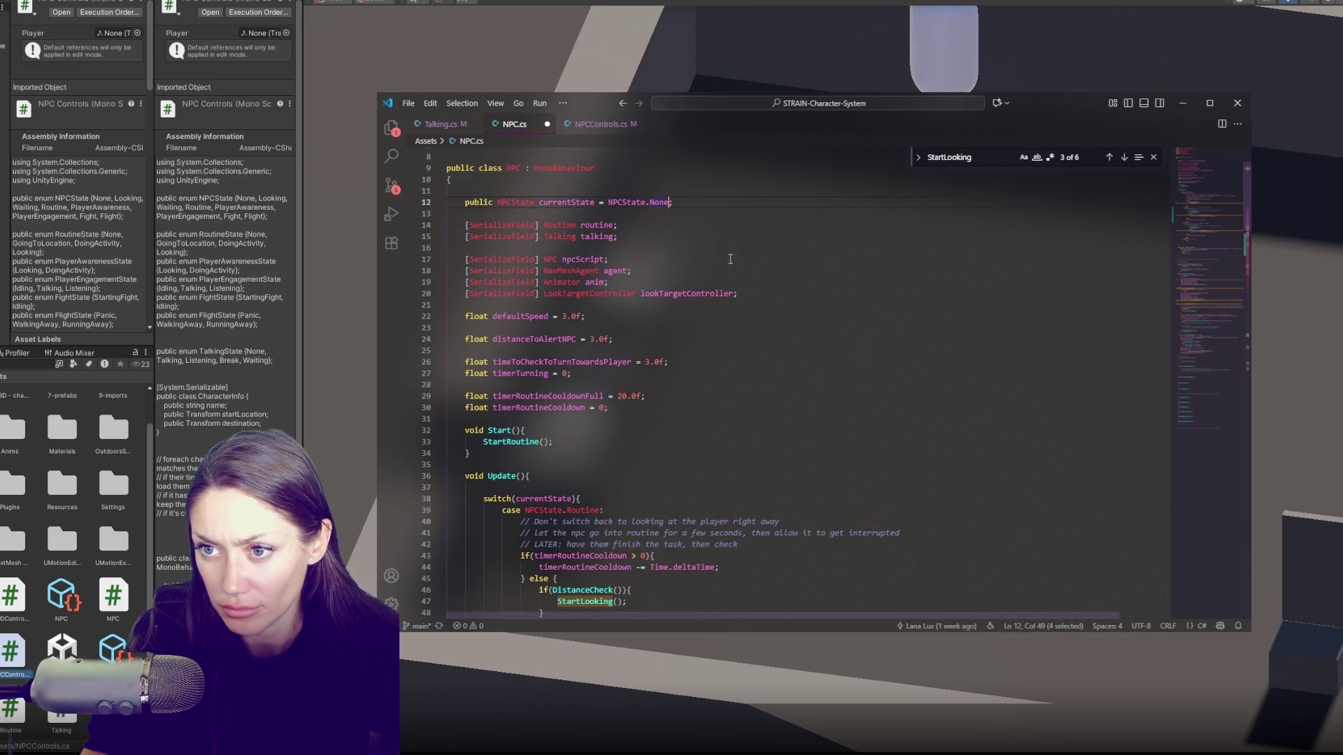
pyautogui.hotkey('ctrl', 'f')
pyautogui.click(1124, 157)
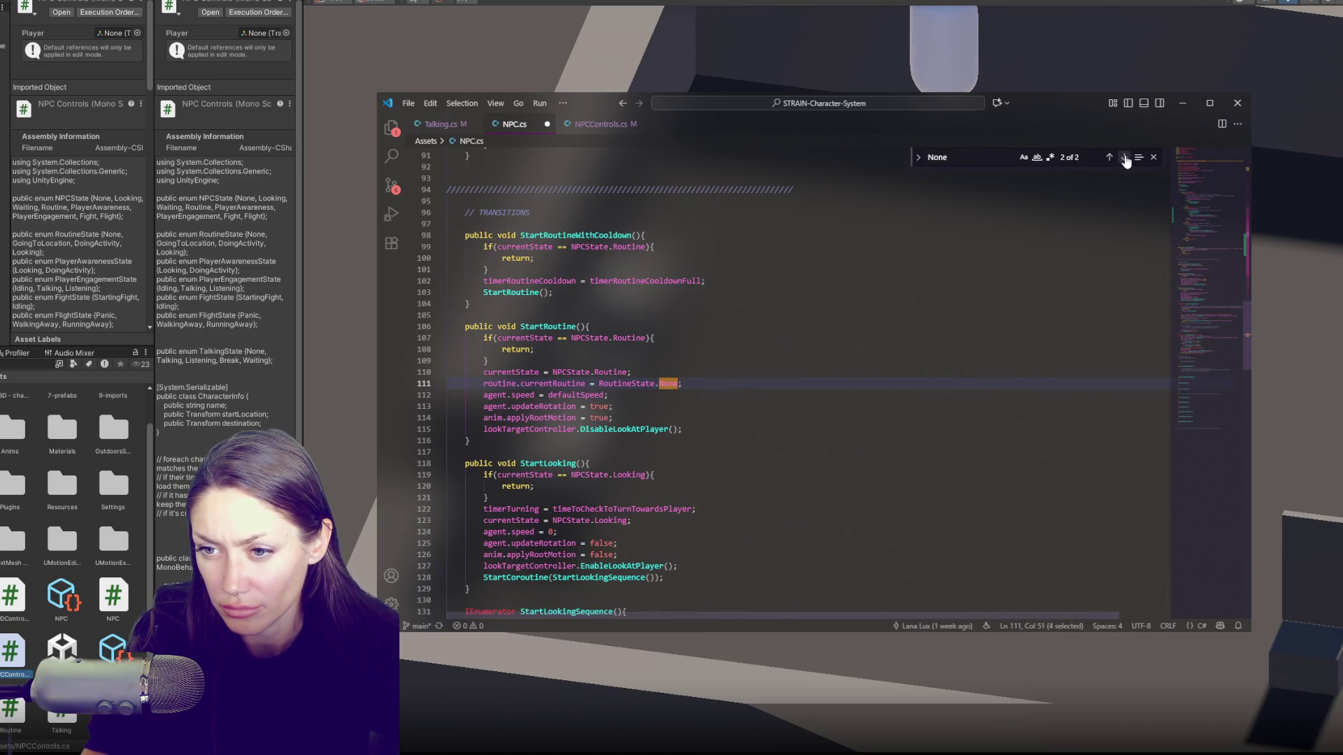
pyautogui.click(705, 389)
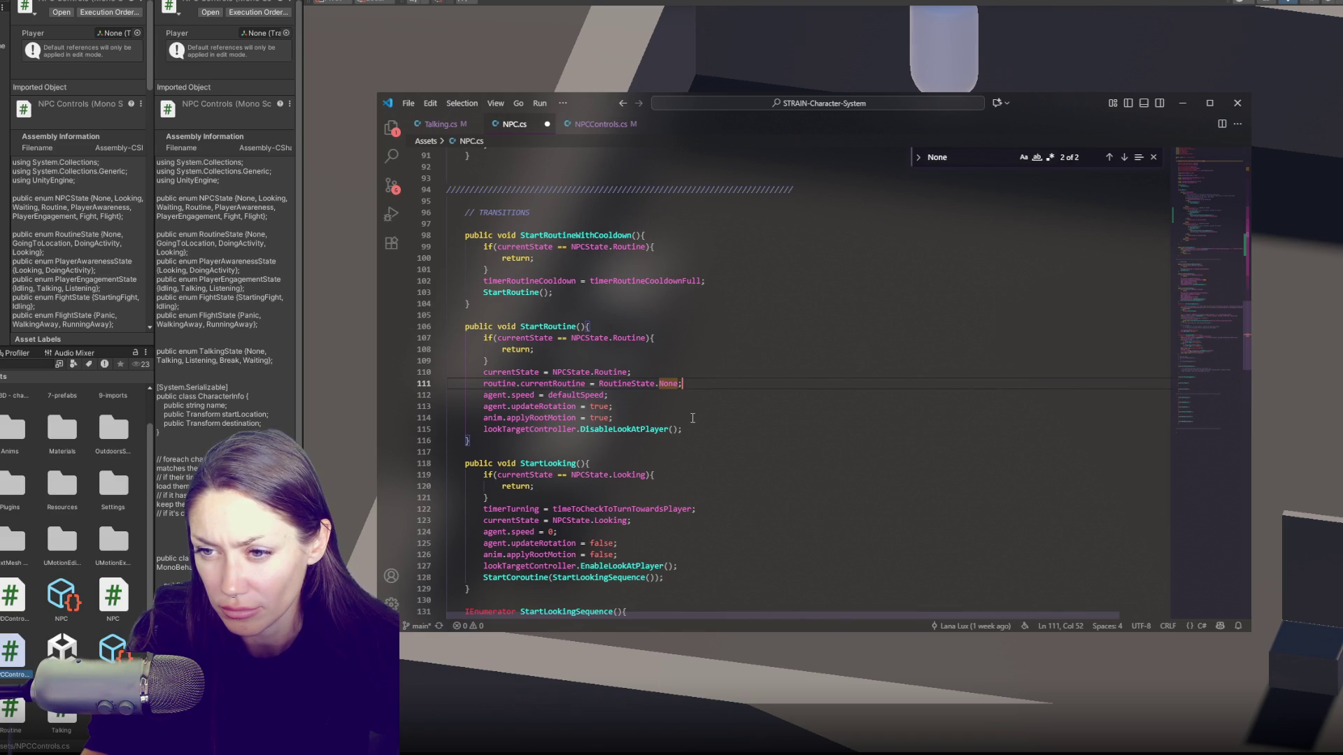
pyautogui.scroll(3, 570, 266)
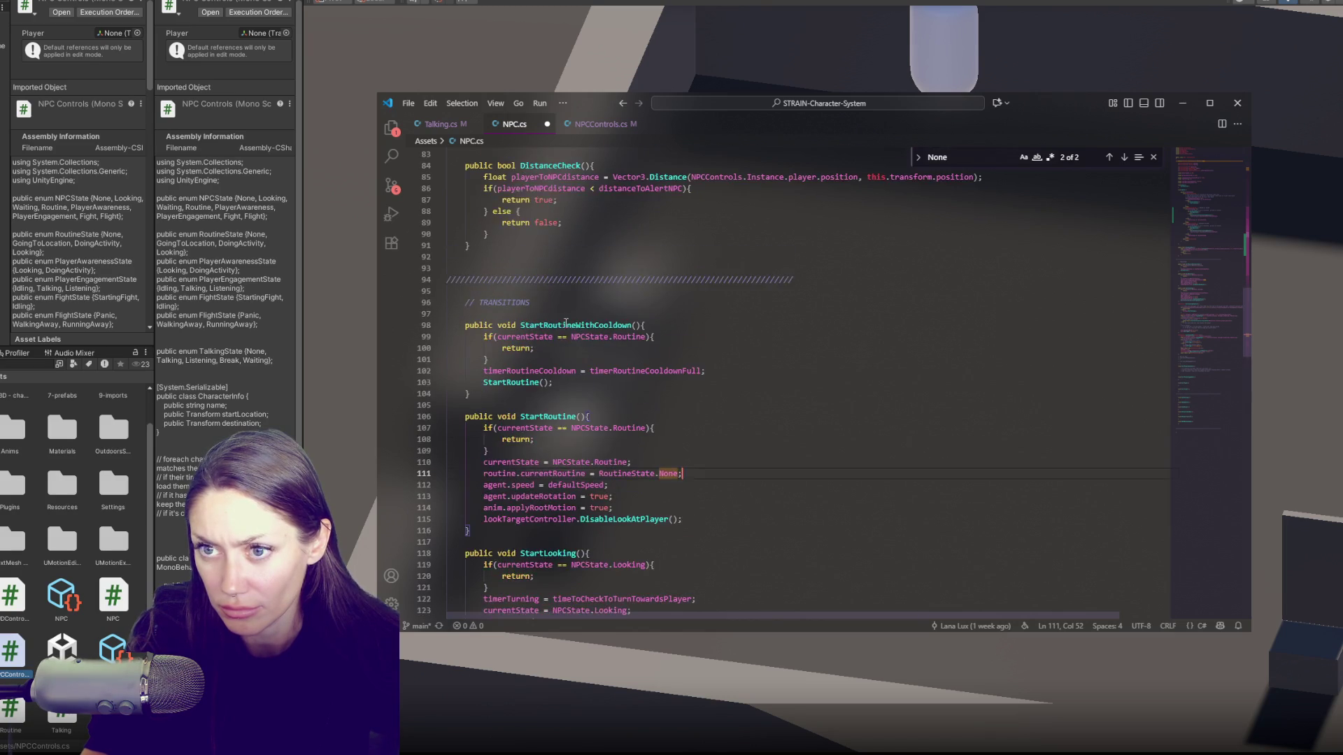
pyautogui.click(599, 123)
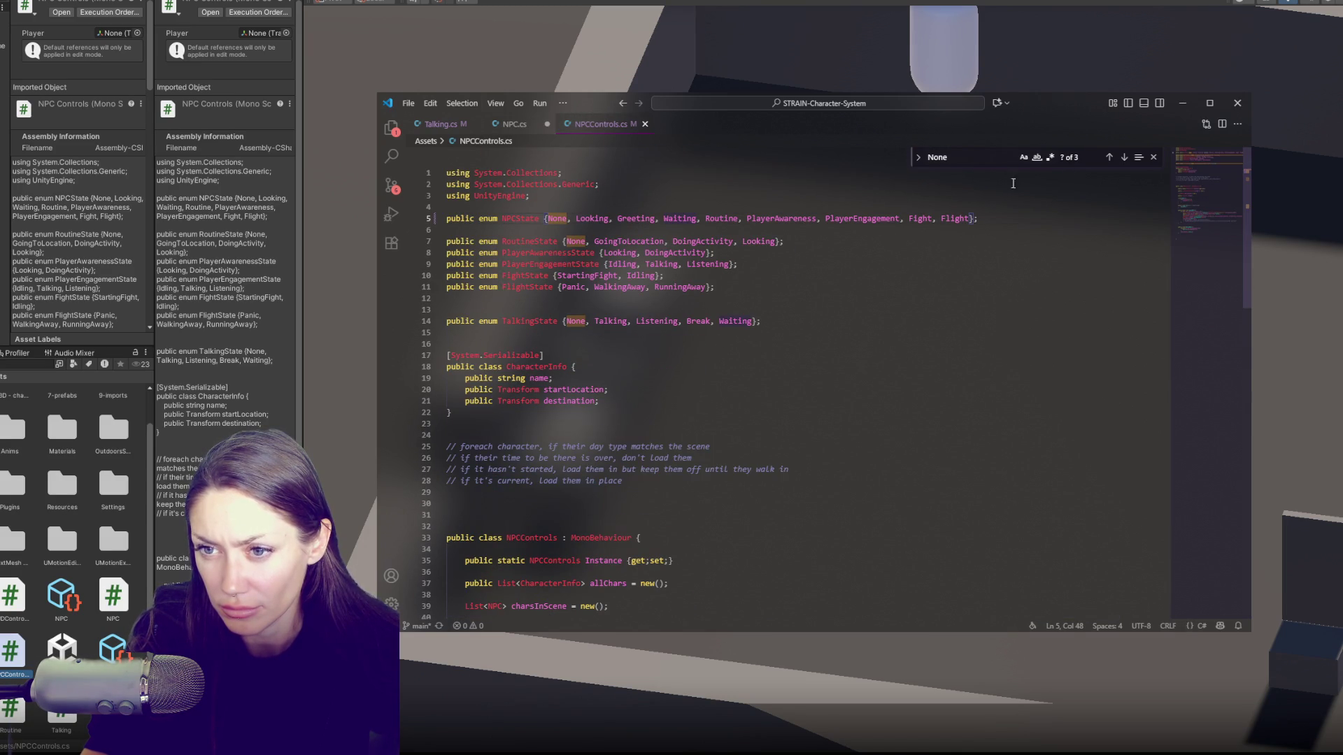
# Step: Scroll through NPC.cs's looking and turning routines
pyautogui.click(931, 390)
pyautogui.scroll(-5, 931, 393)
pyautogui.scroll(-8, 931, 393)
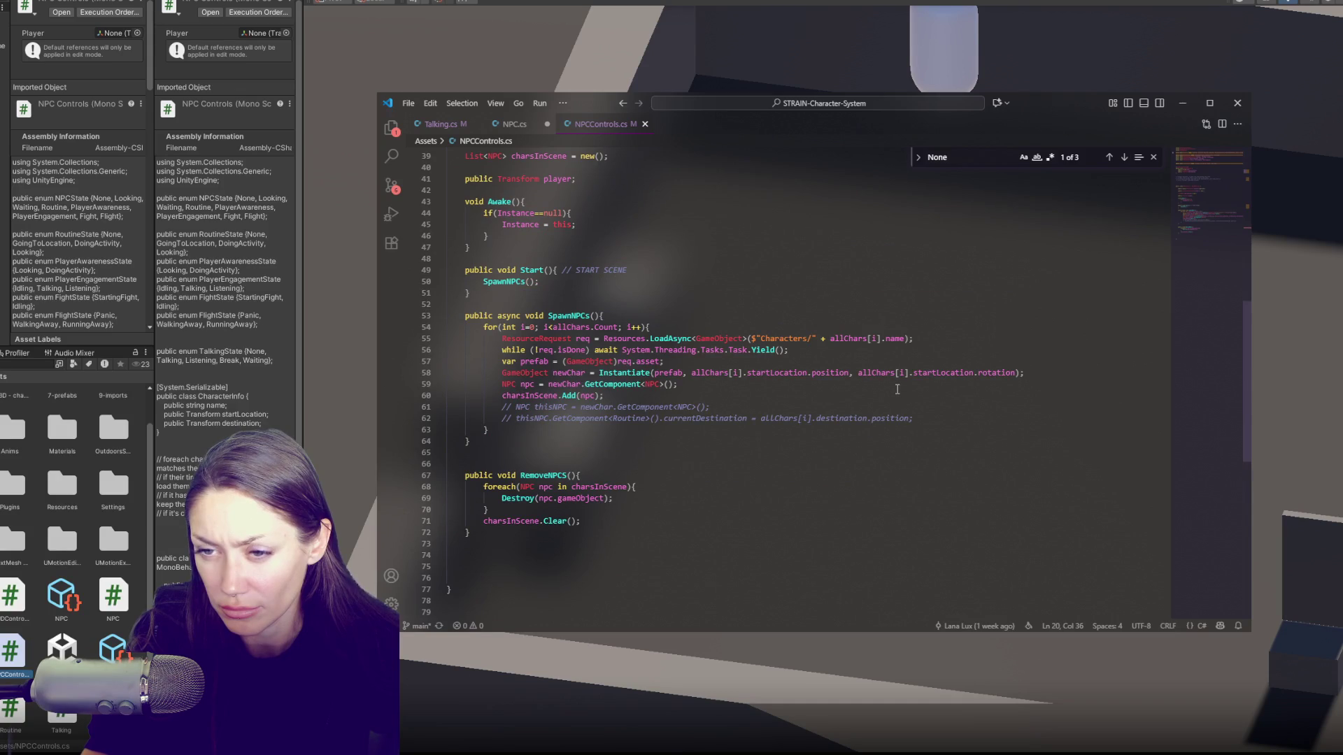
pyautogui.scroll(1, 753, 240)
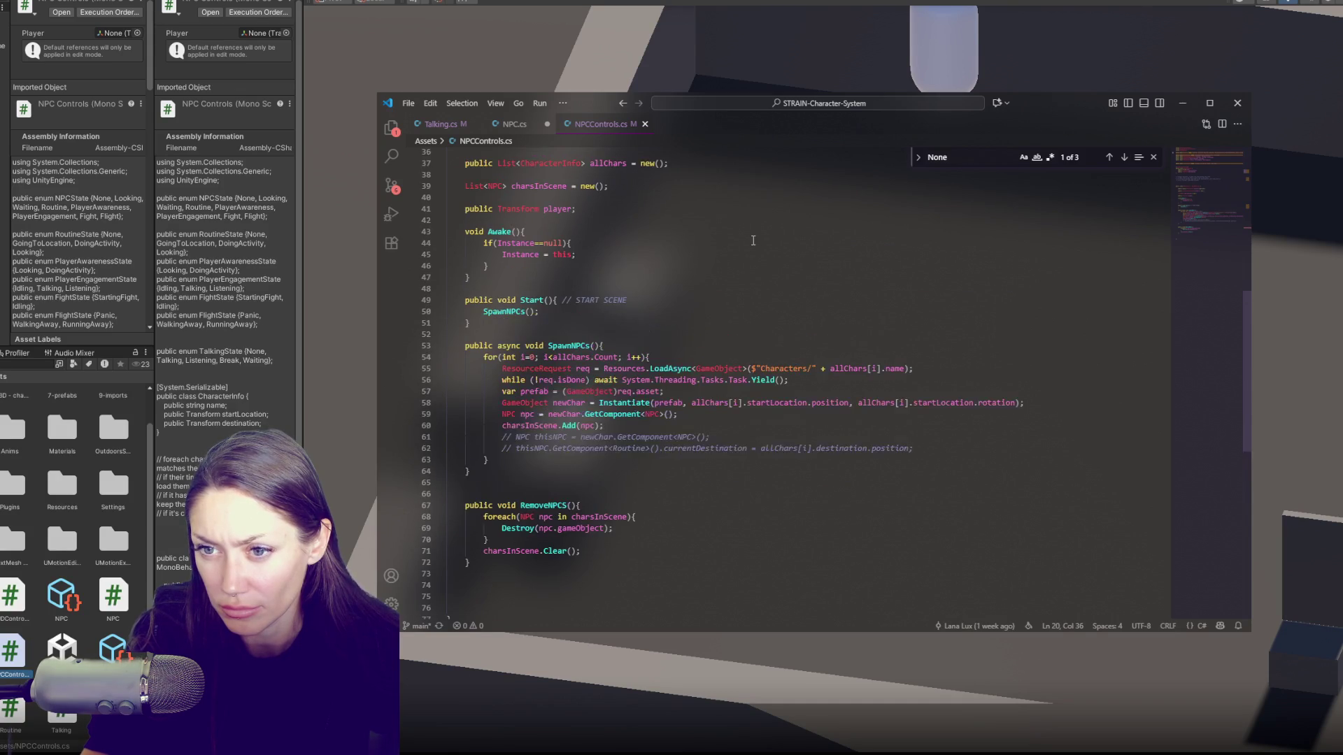
pyautogui.click(514, 124)
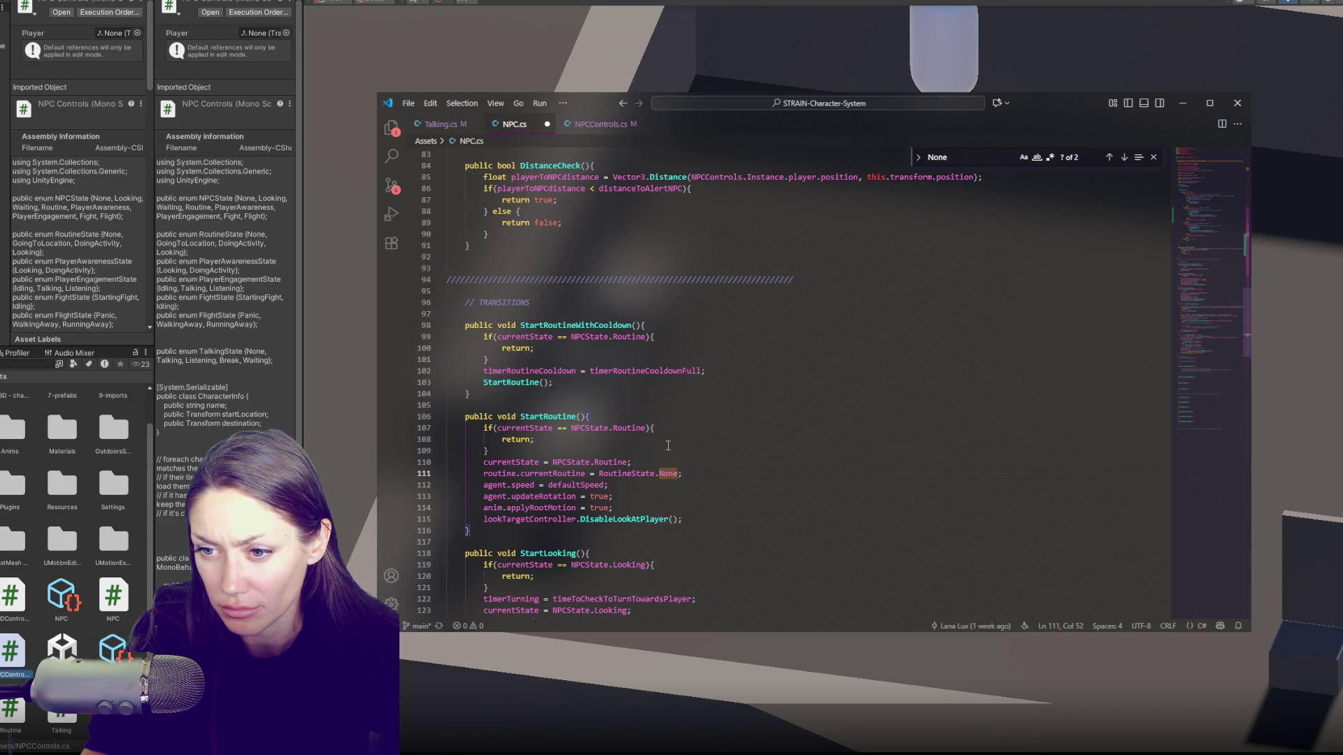
pyautogui.press('Left')
pyautogui.scroll(5, 551, 384)
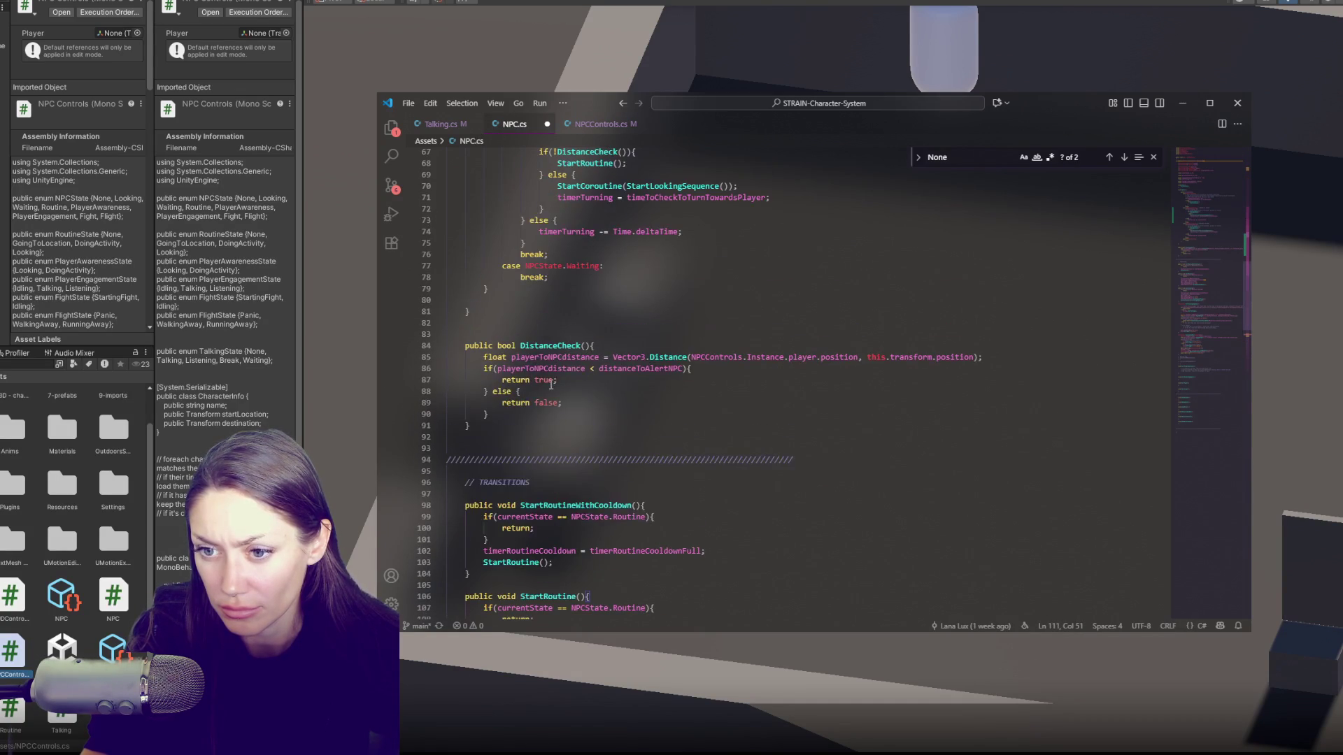
pyautogui.scroll(8, 551, 384)
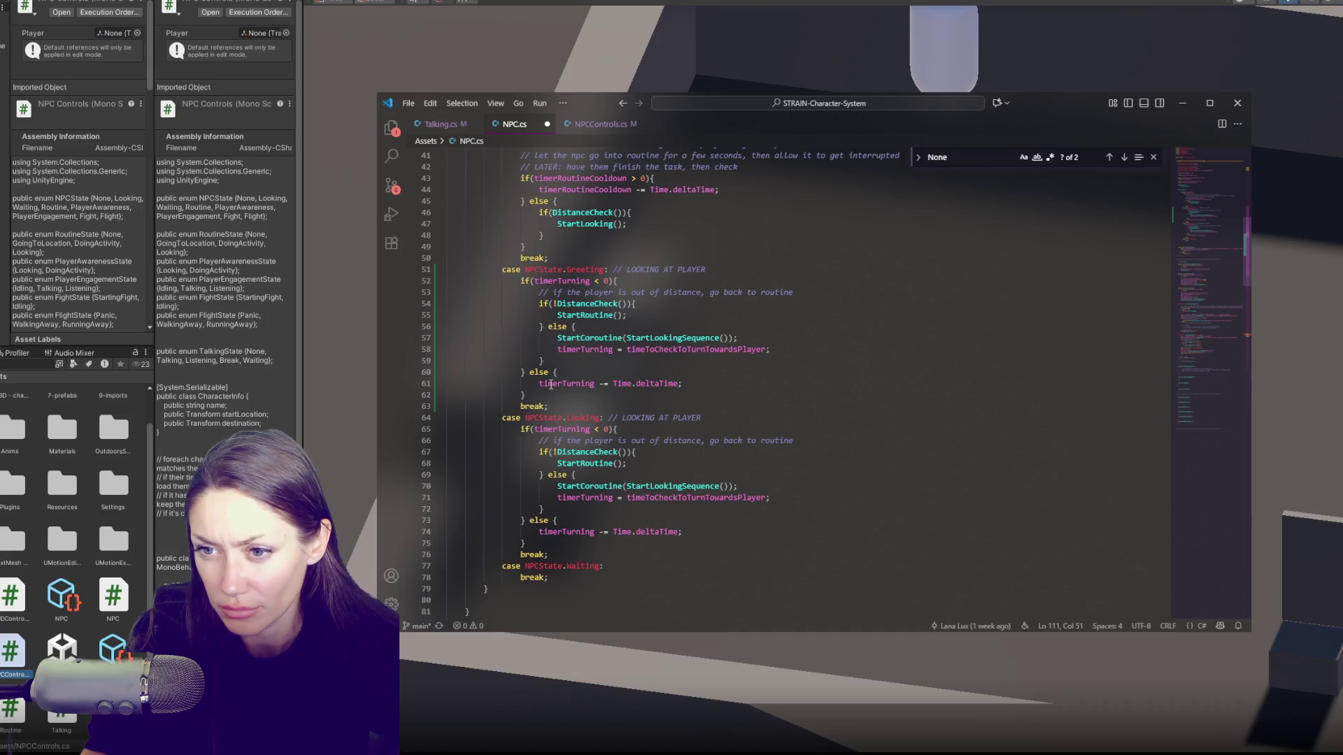
pyautogui.scroll(-20, 551, 384)
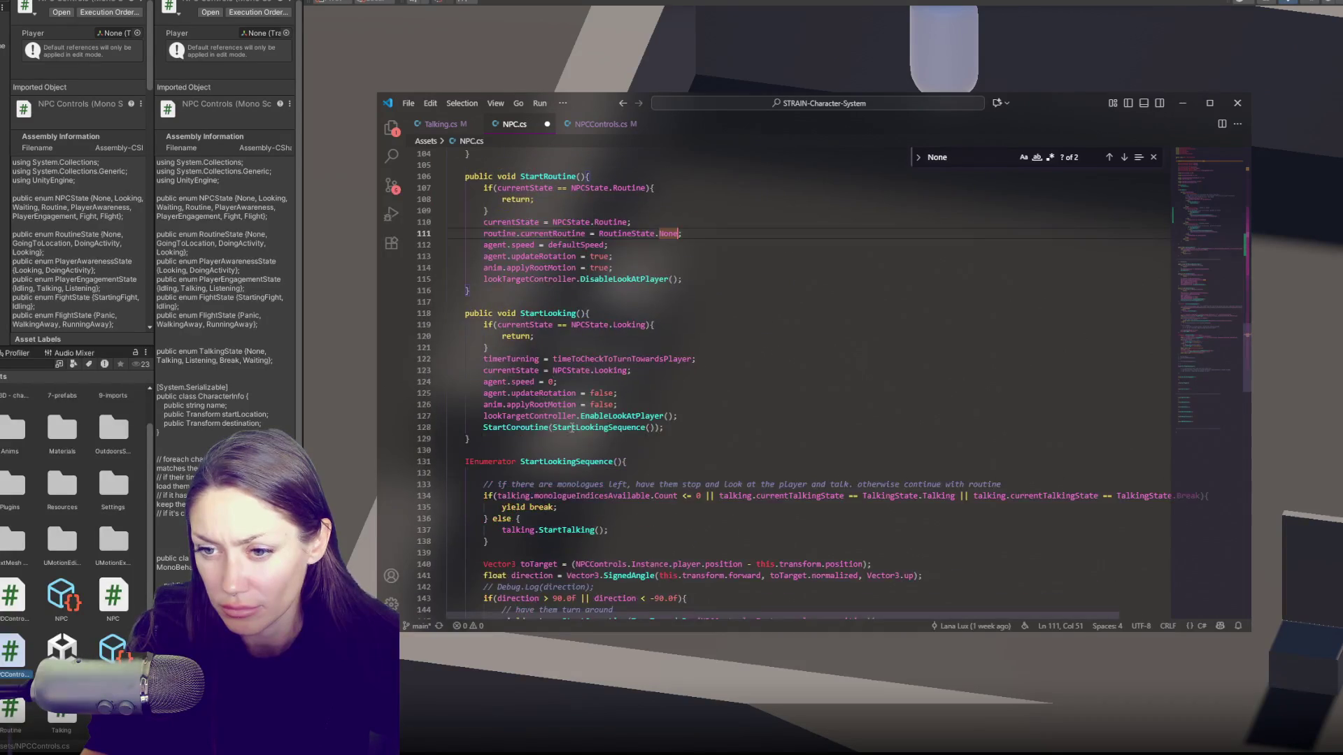
pyautogui.scroll(-7, 563, 432)
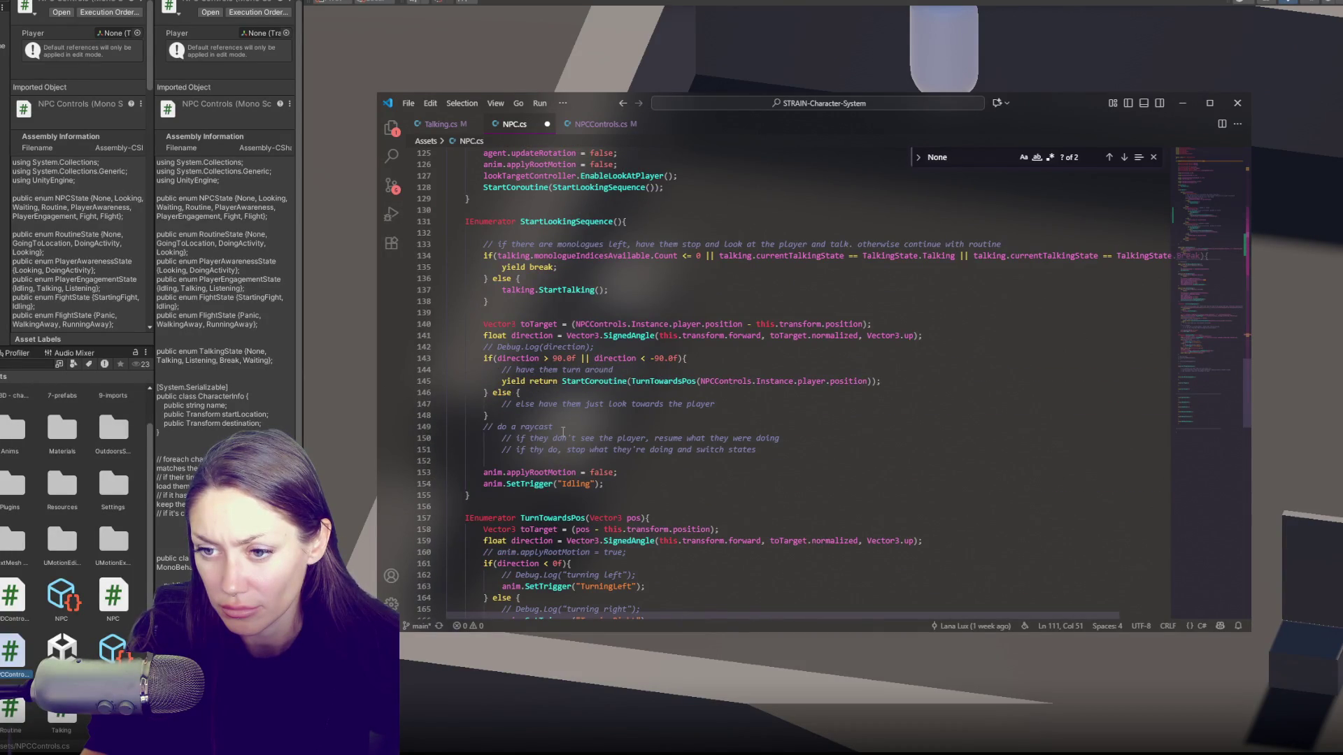
pyautogui.scroll(-6, 563, 432)
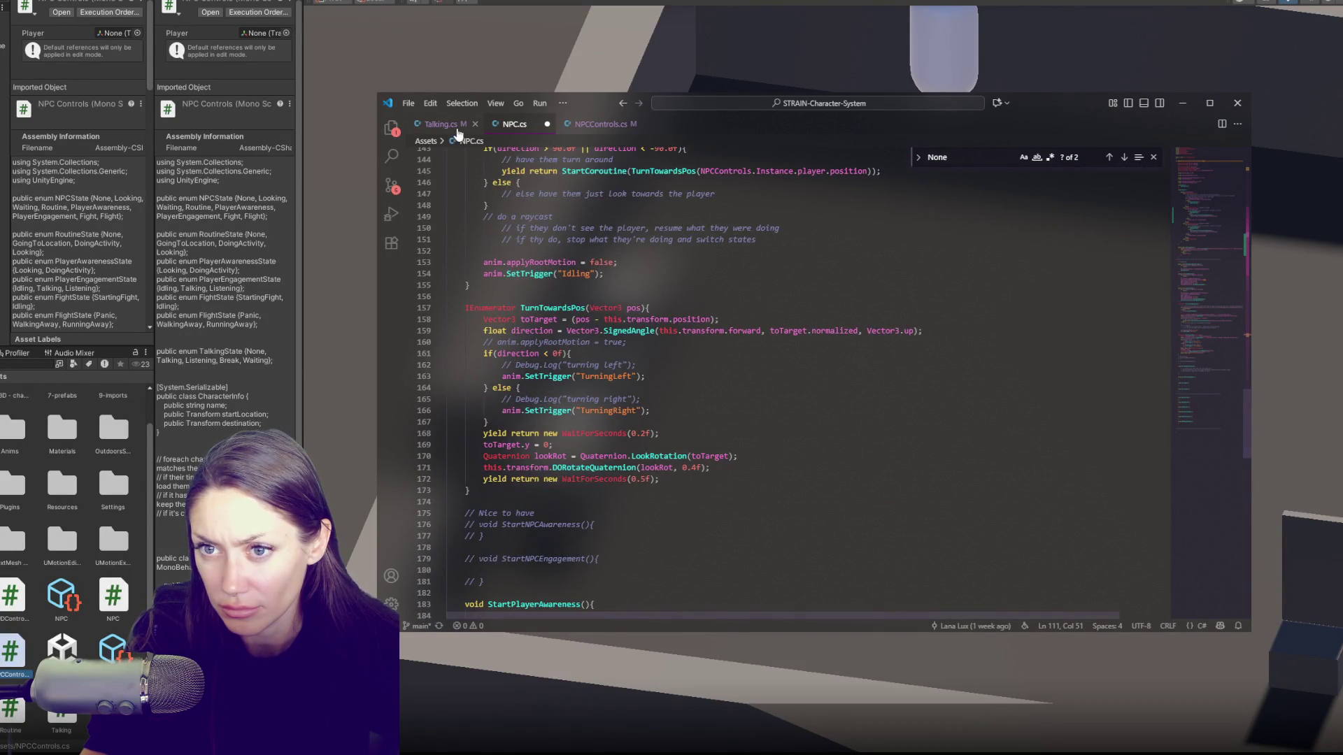
# Step: Switch to Talking.cs and scroll down to line 141
pyautogui.hotkey('ctrl', 'Tab')
pyautogui.scroll(-1, 692, 490)
pyautogui.click(691, 495)
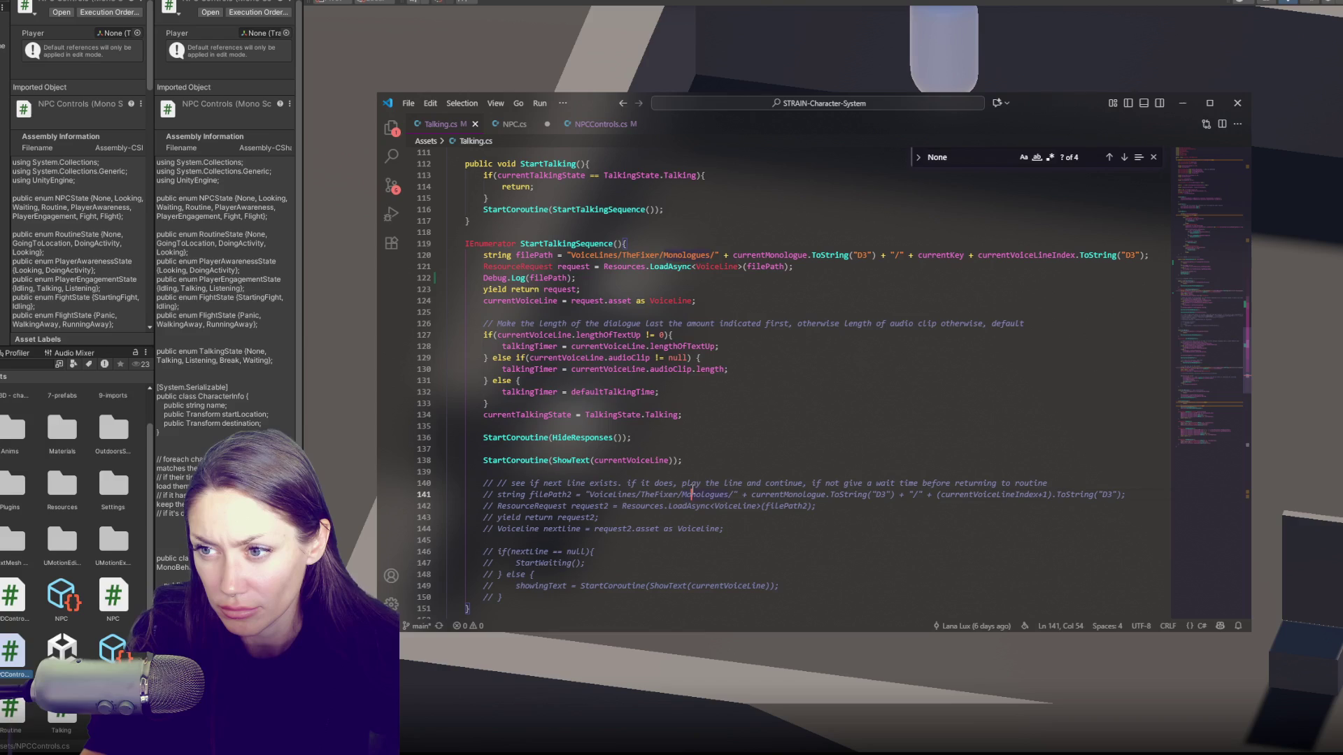
# Step: Highlight StartWaiting and currentVoiceLineIndex in Talking.cs to check their uses
pyautogui.scroll(-18, 693, 490)
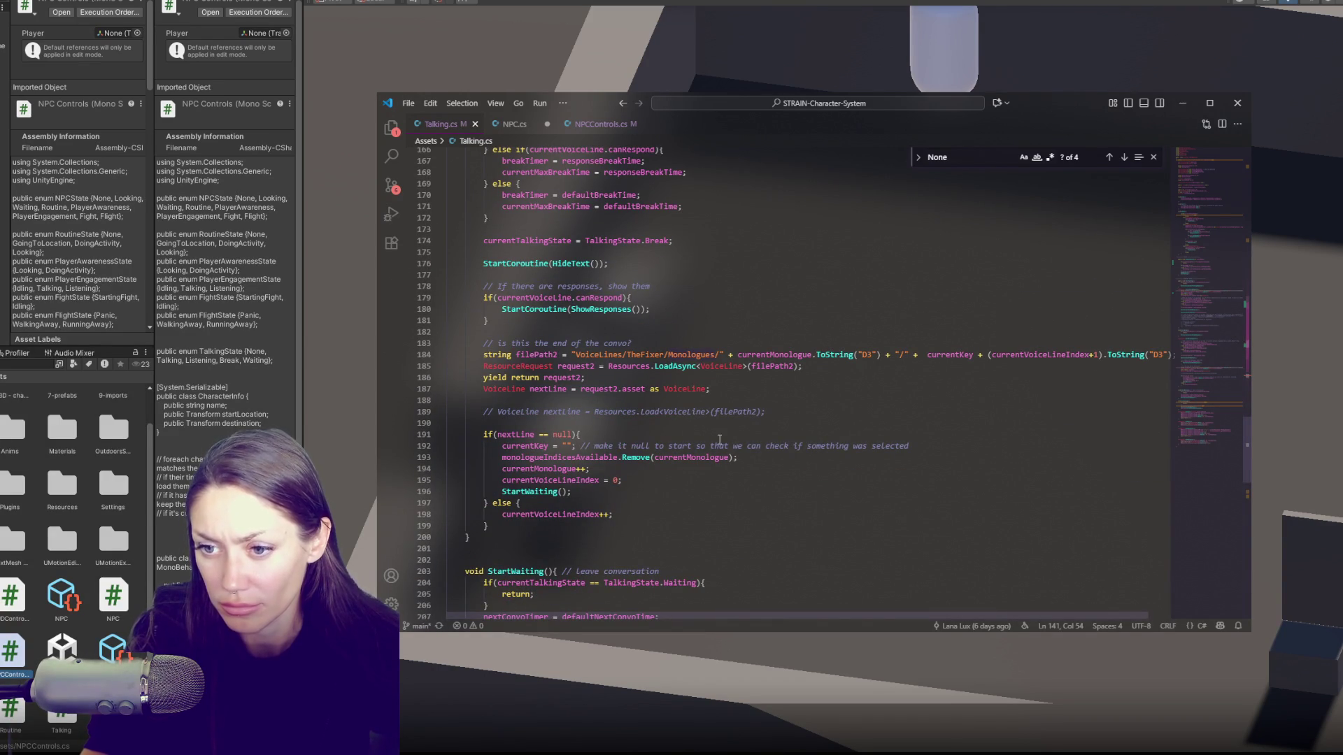
pyautogui.click(626, 479)
pyautogui.doubleClick(535, 491)
pyautogui.scroll(-3, 705, 412)
pyautogui.doubleClick(550, 424)
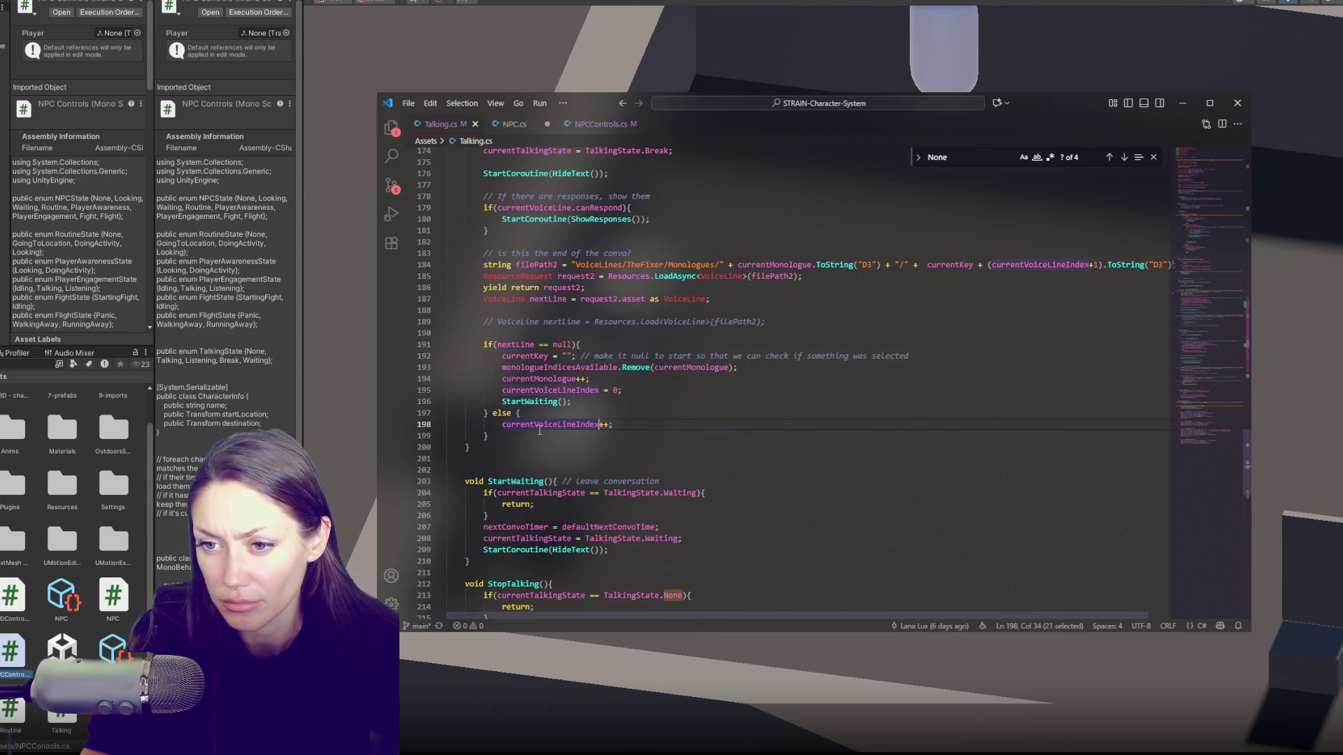
pyautogui.click(681, 422)
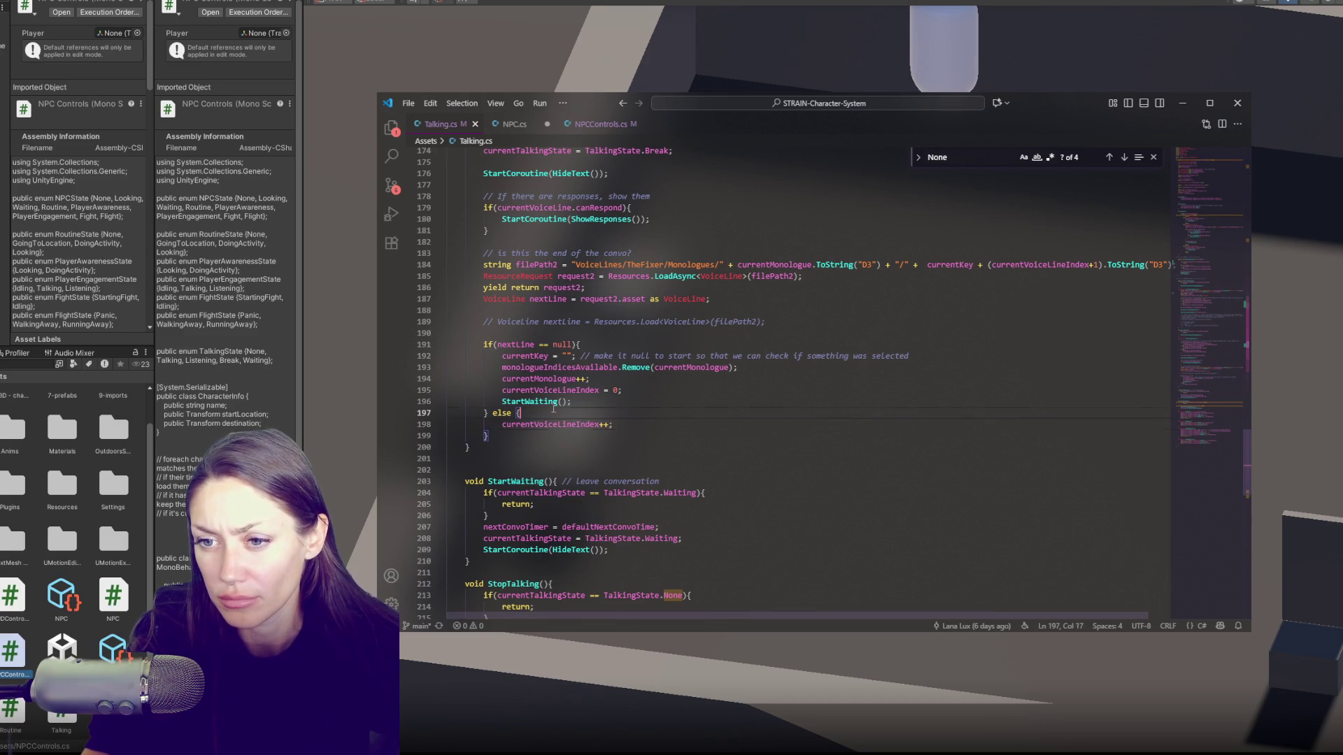
# Step: Review StartWaiting's body and deltaTime usages, then go back to NPC.cs
pyautogui.doubleClick(529, 402)
pyautogui.scroll(-3, 637, 397)
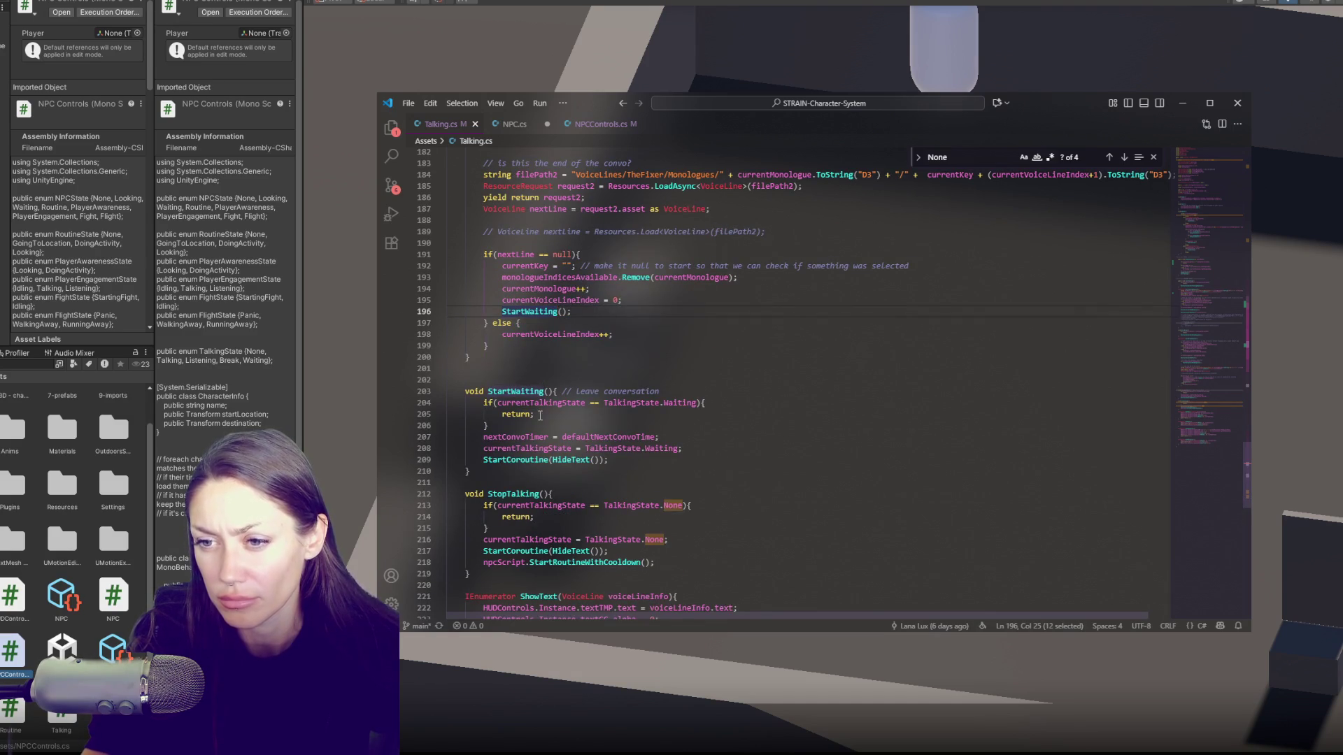
pyautogui.click(648, 459)
pyautogui.scroll(-2, 691, 449)
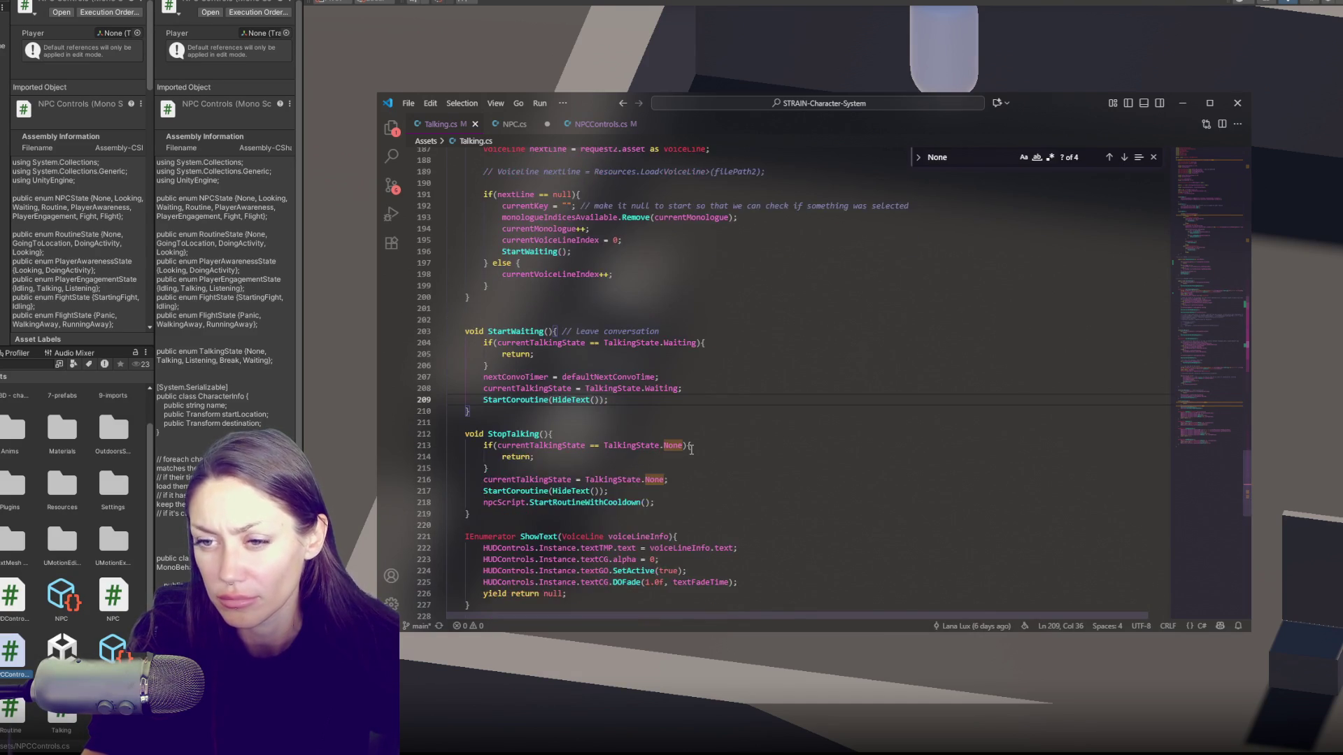
pyautogui.scroll(-2, 691, 449)
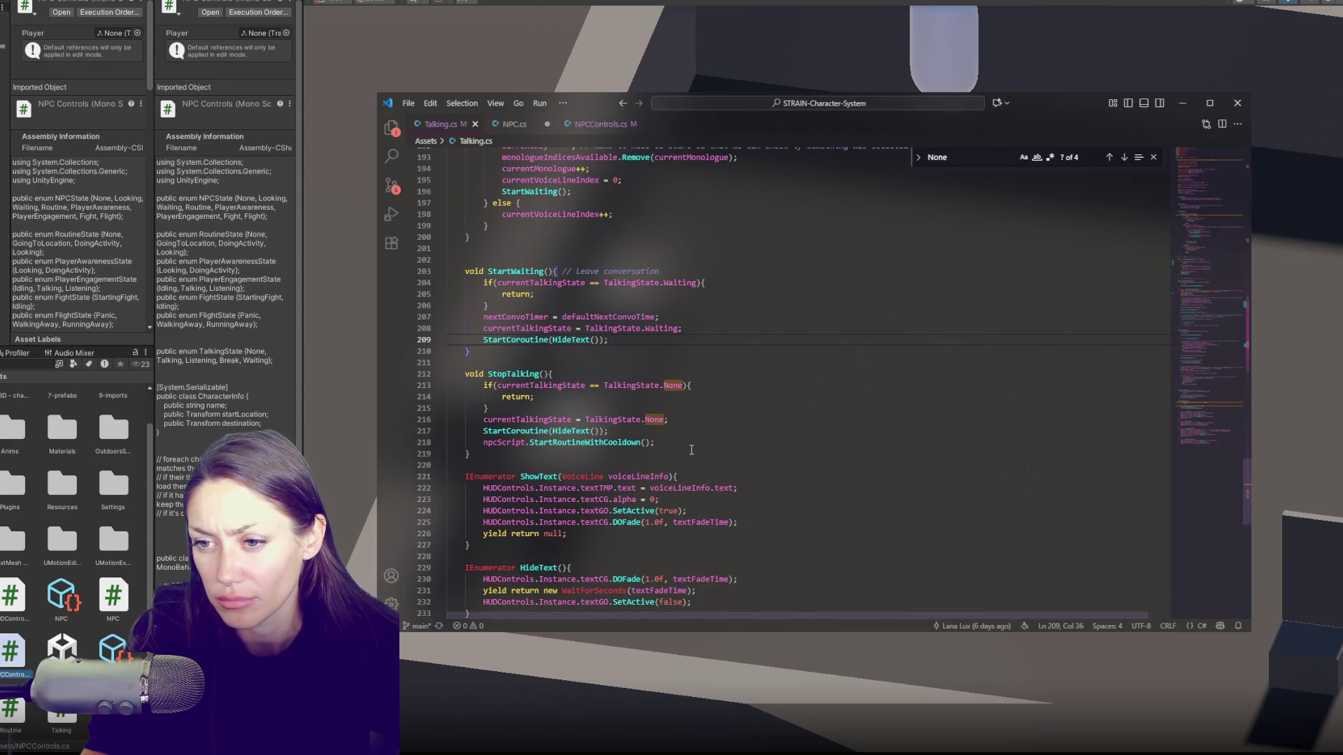
pyautogui.scroll(20, 691, 450)
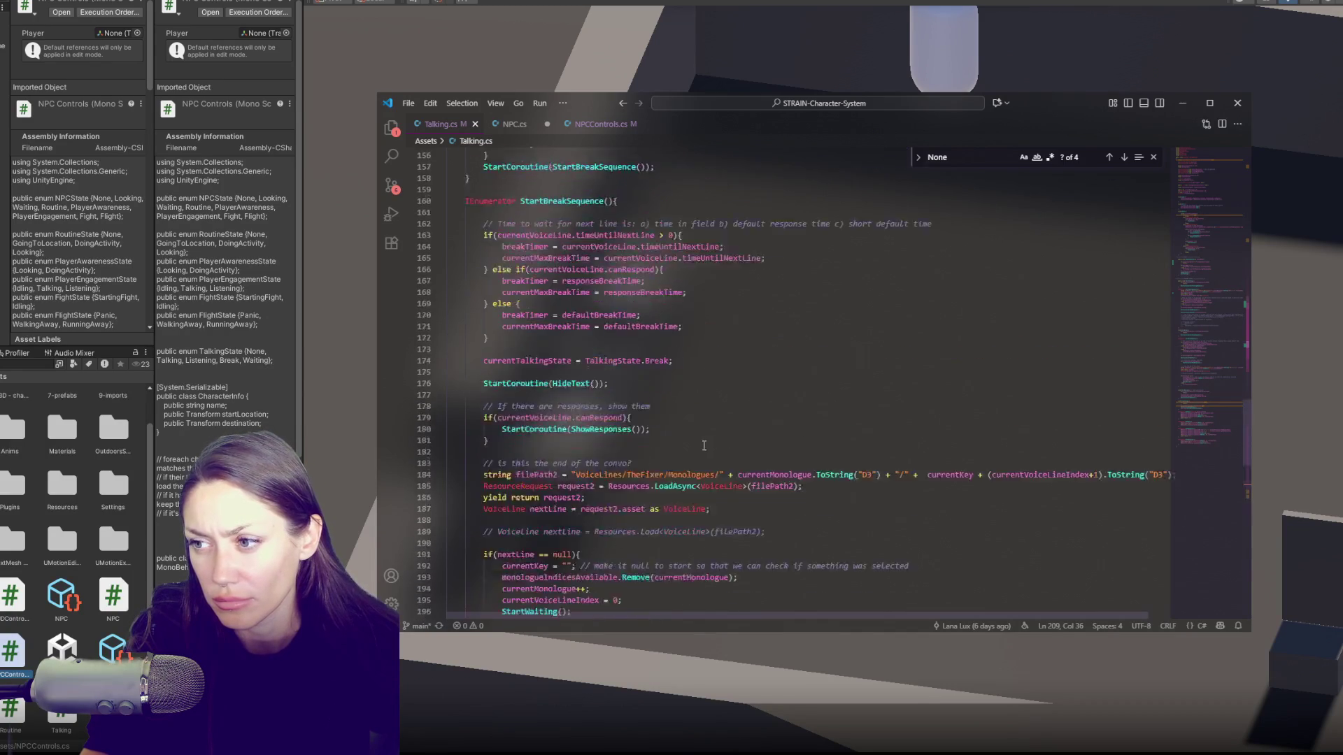
pyautogui.scroll(20, 714, 441)
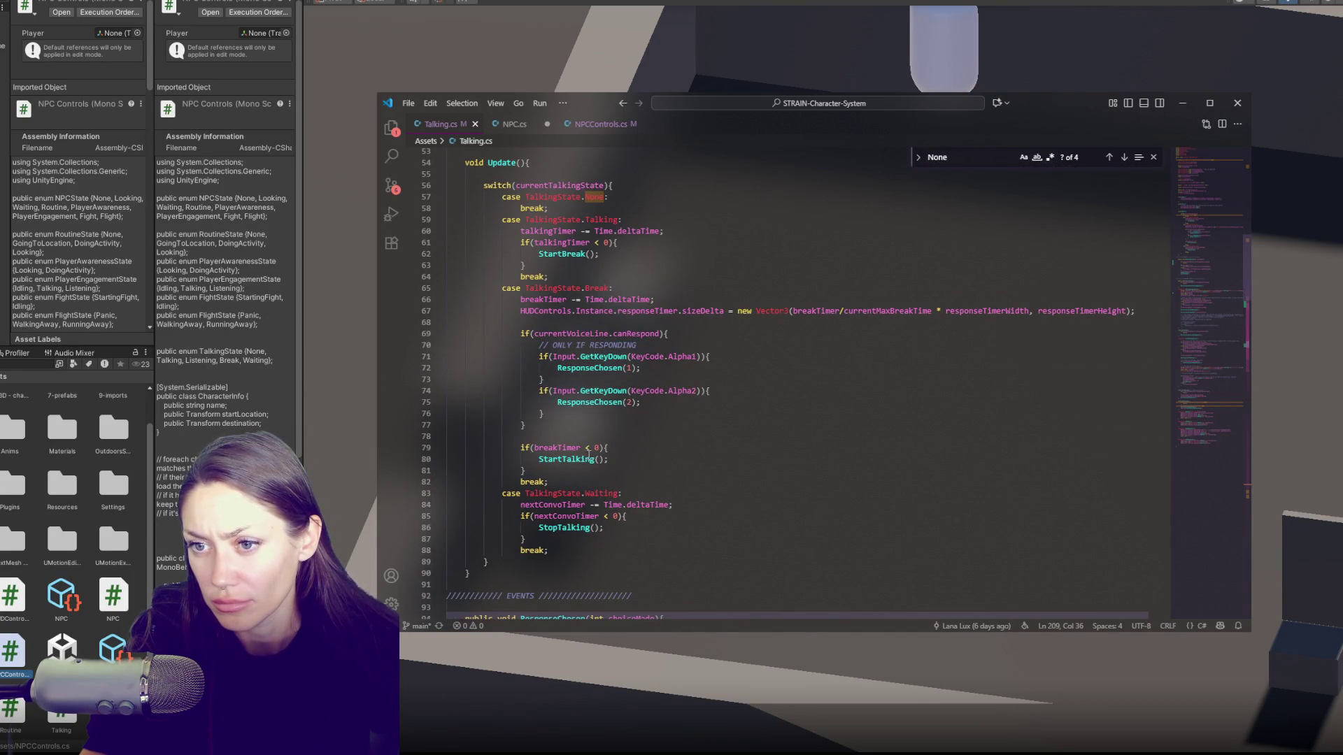
pyautogui.doubleClick(633, 232)
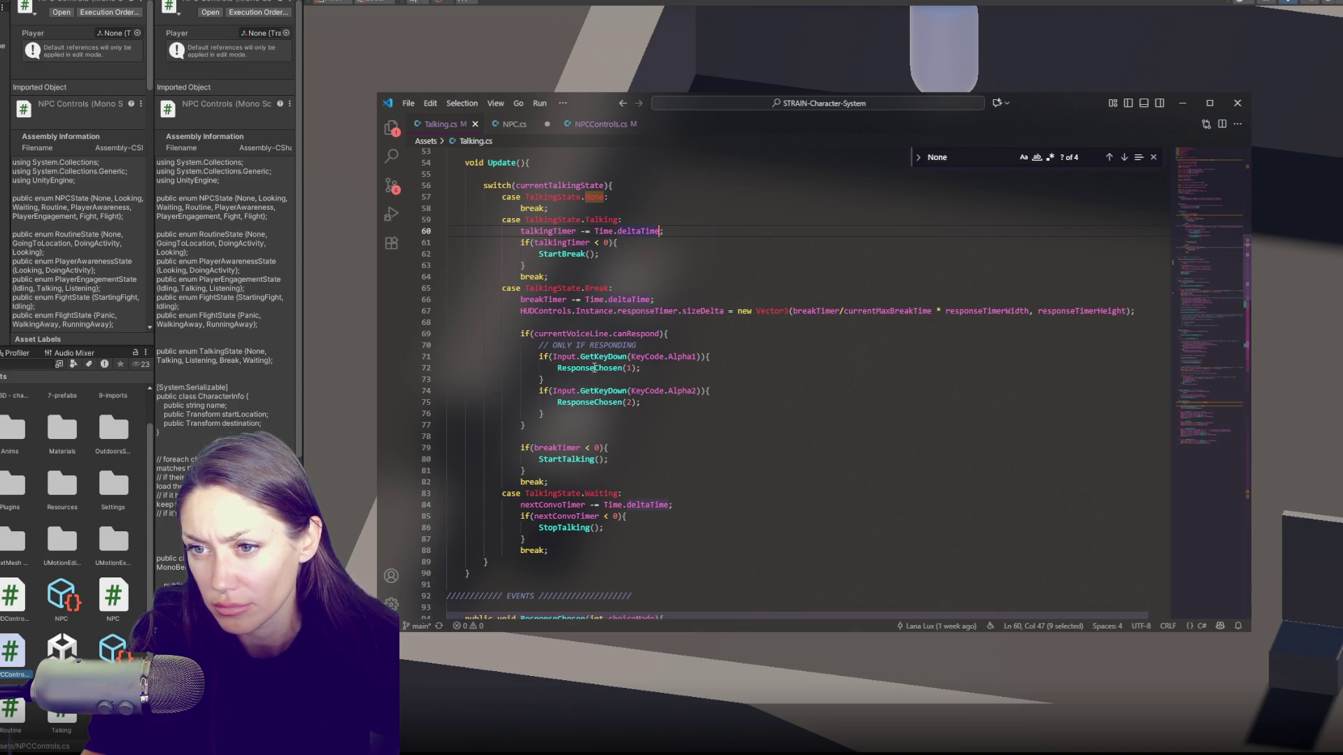
pyautogui.click(514, 124)
pyautogui.scroll(-5, 655, 341)
pyautogui.scroll(20, 655, 341)
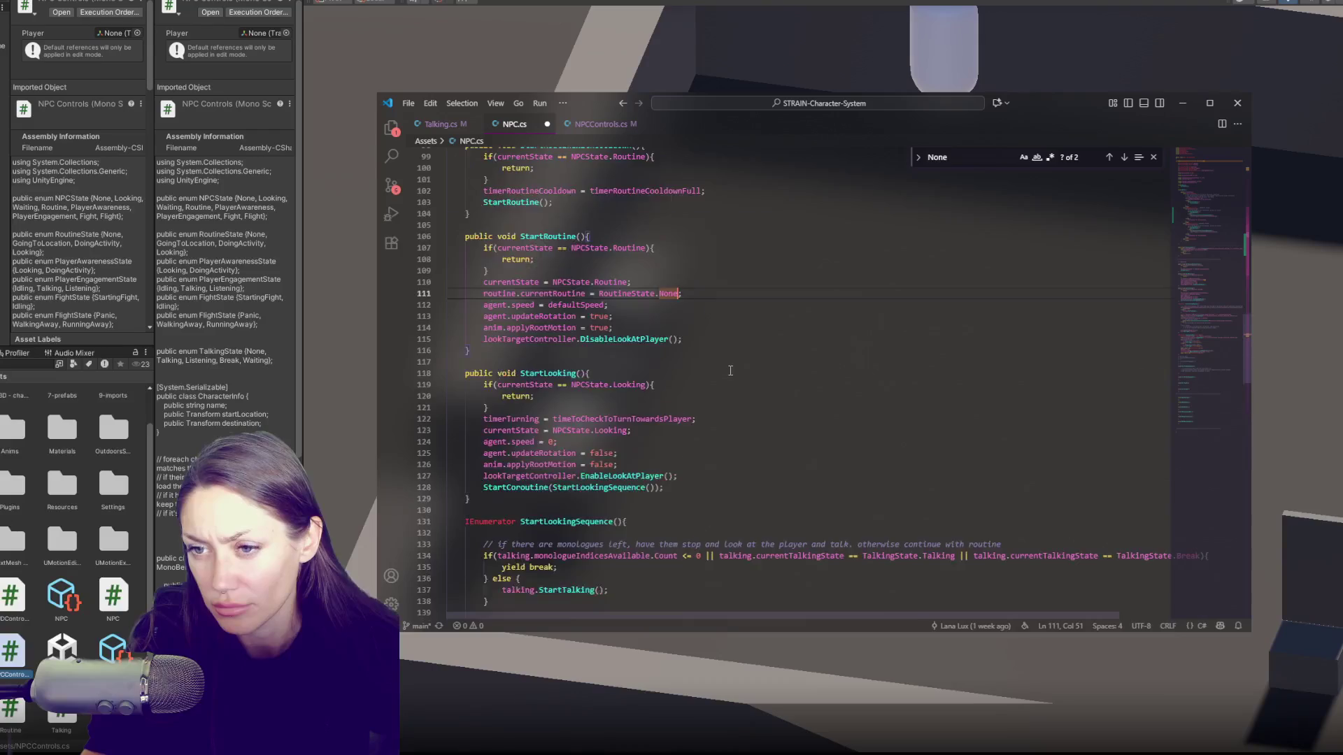
pyautogui.scroll(8, 738, 372)
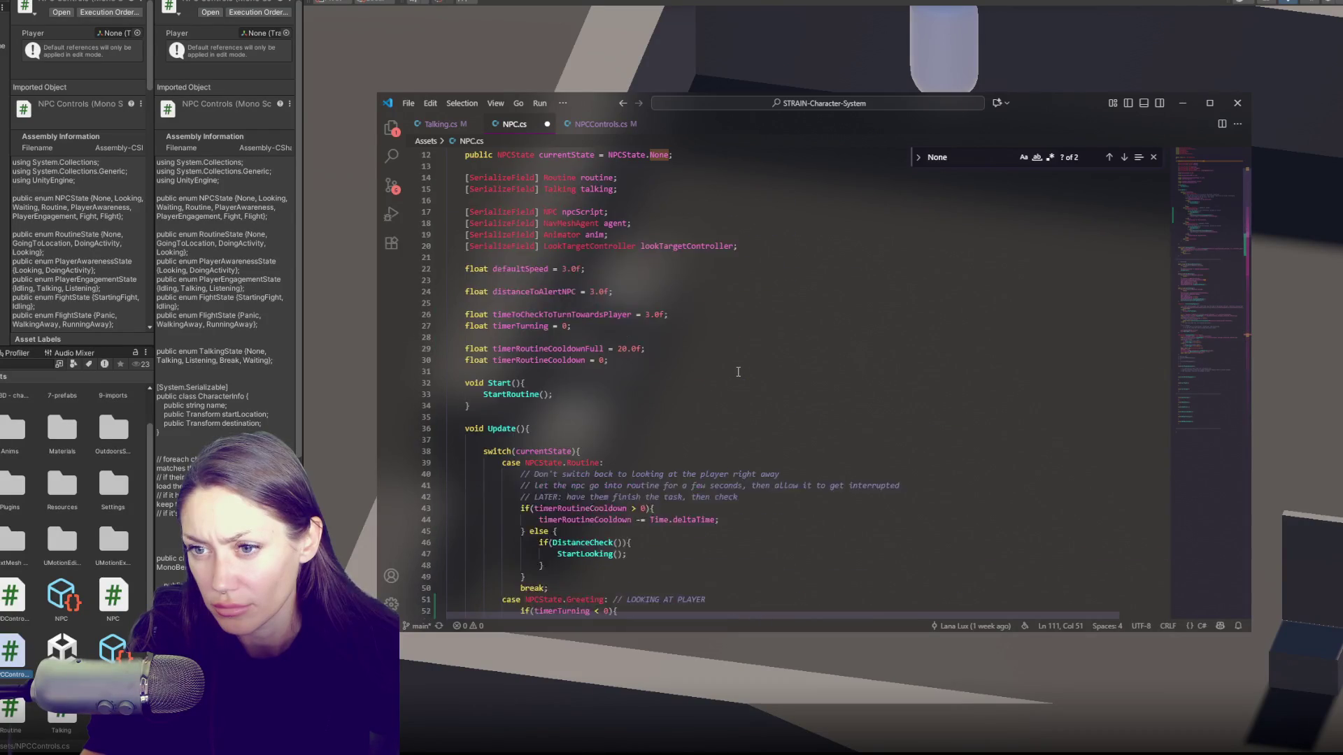
pyautogui.scroll(-15, 719, 373)
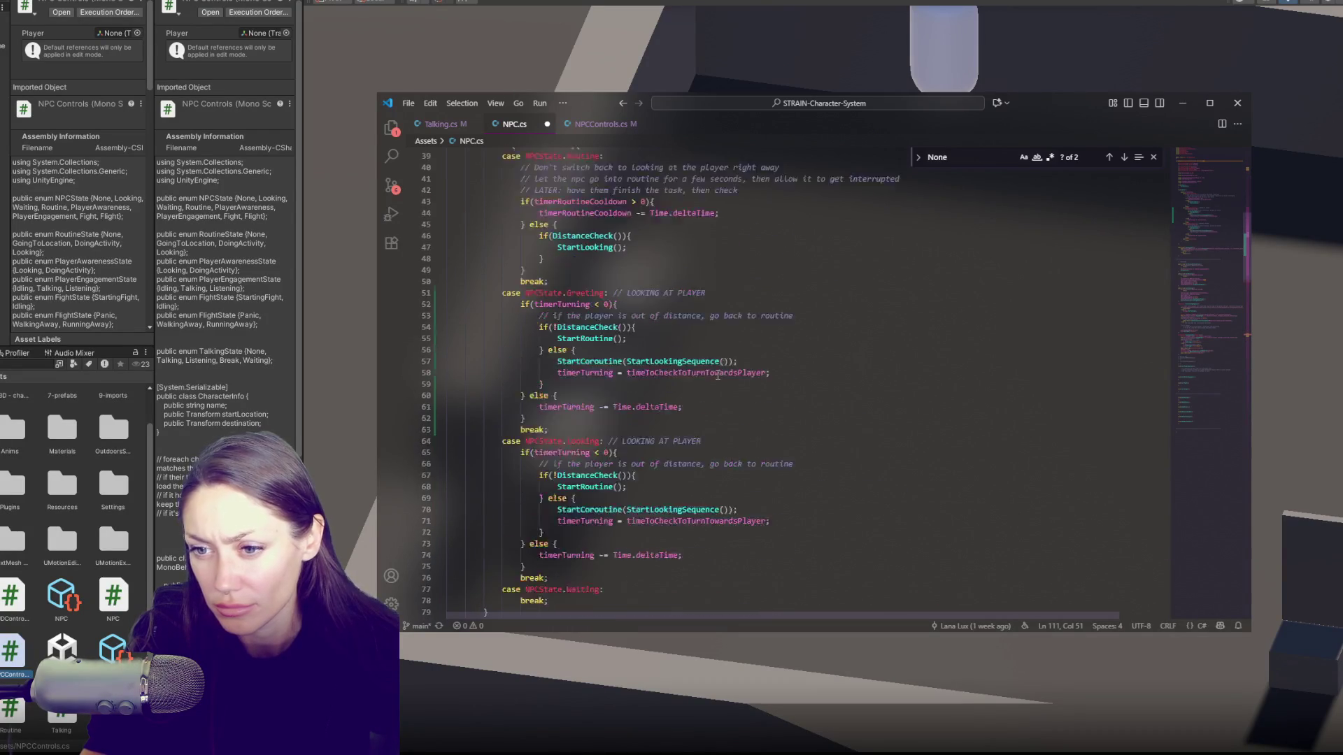
pyautogui.scroll(-2, 718, 374)
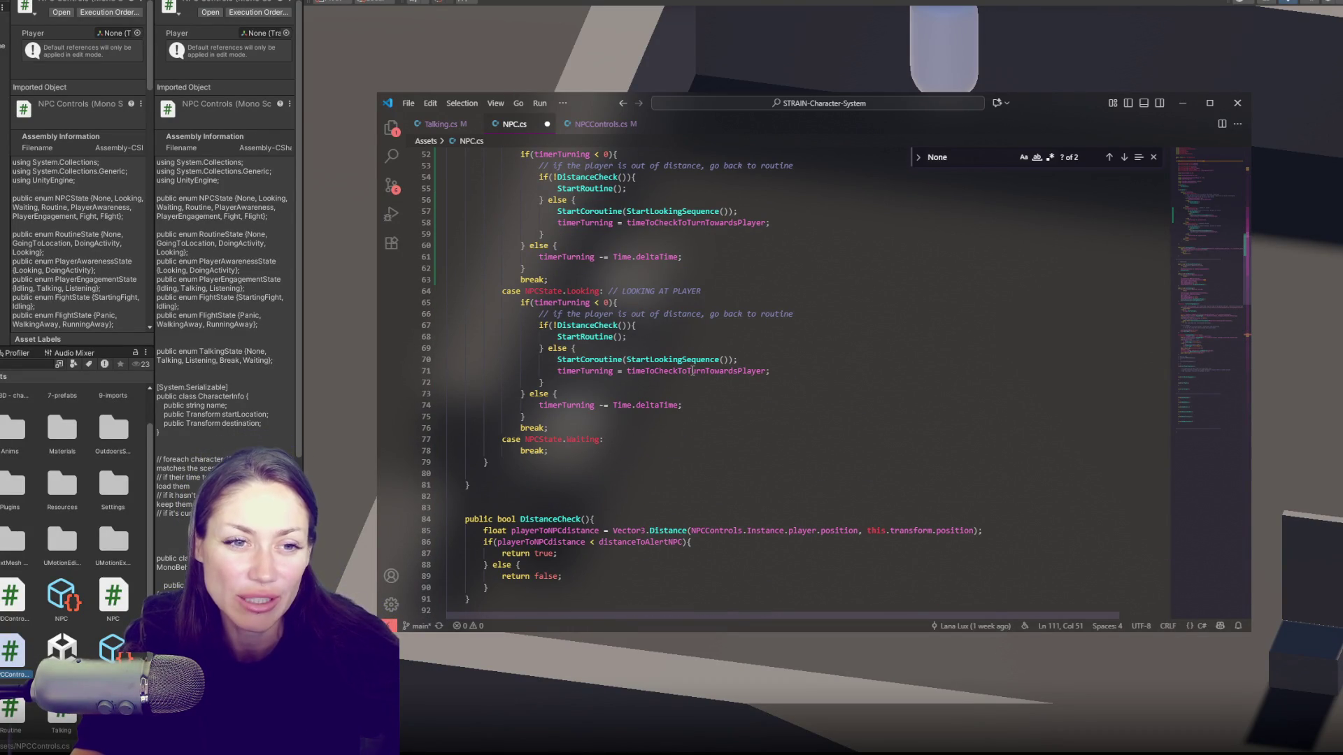
pyautogui.scroll(5, 664, 379)
pyautogui.click(644, 391)
pyautogui.scroll(2, 691, 383)
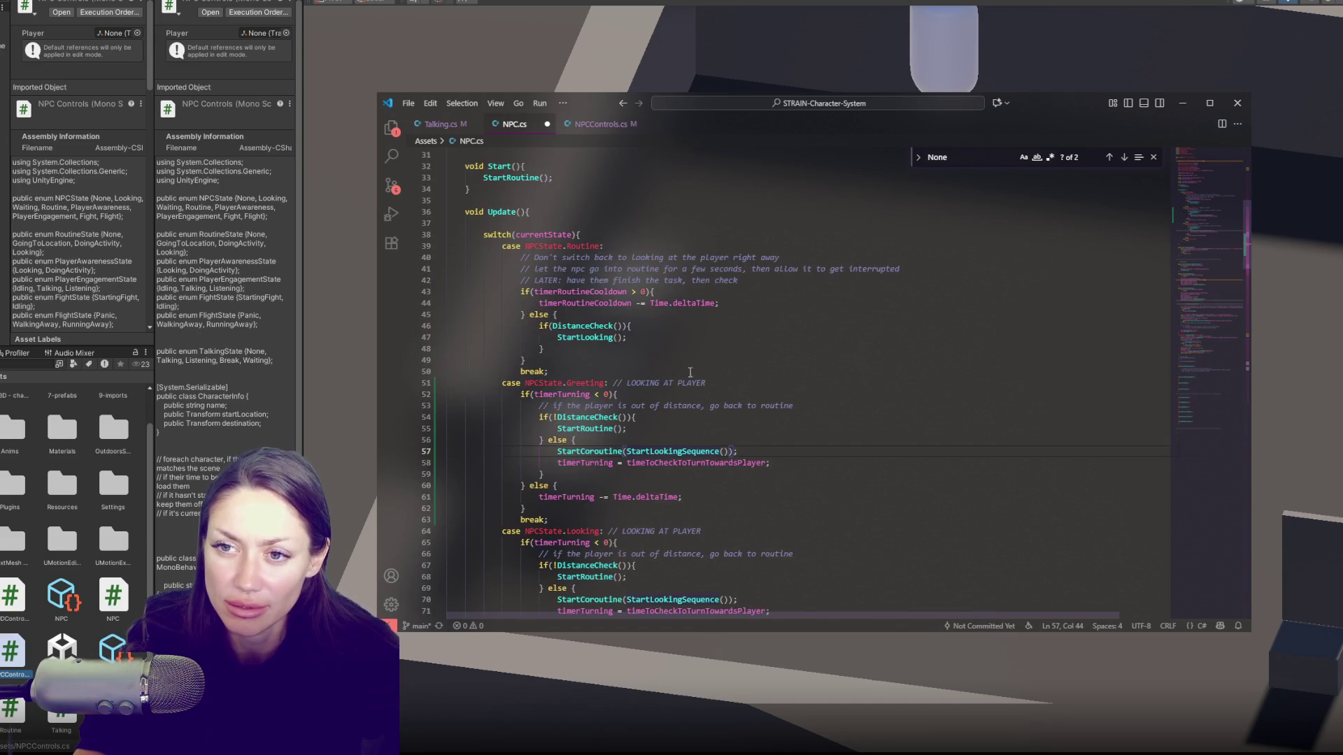
pyautogui.click(518, 223)
pyautogui.scroll(5, 576, 269)
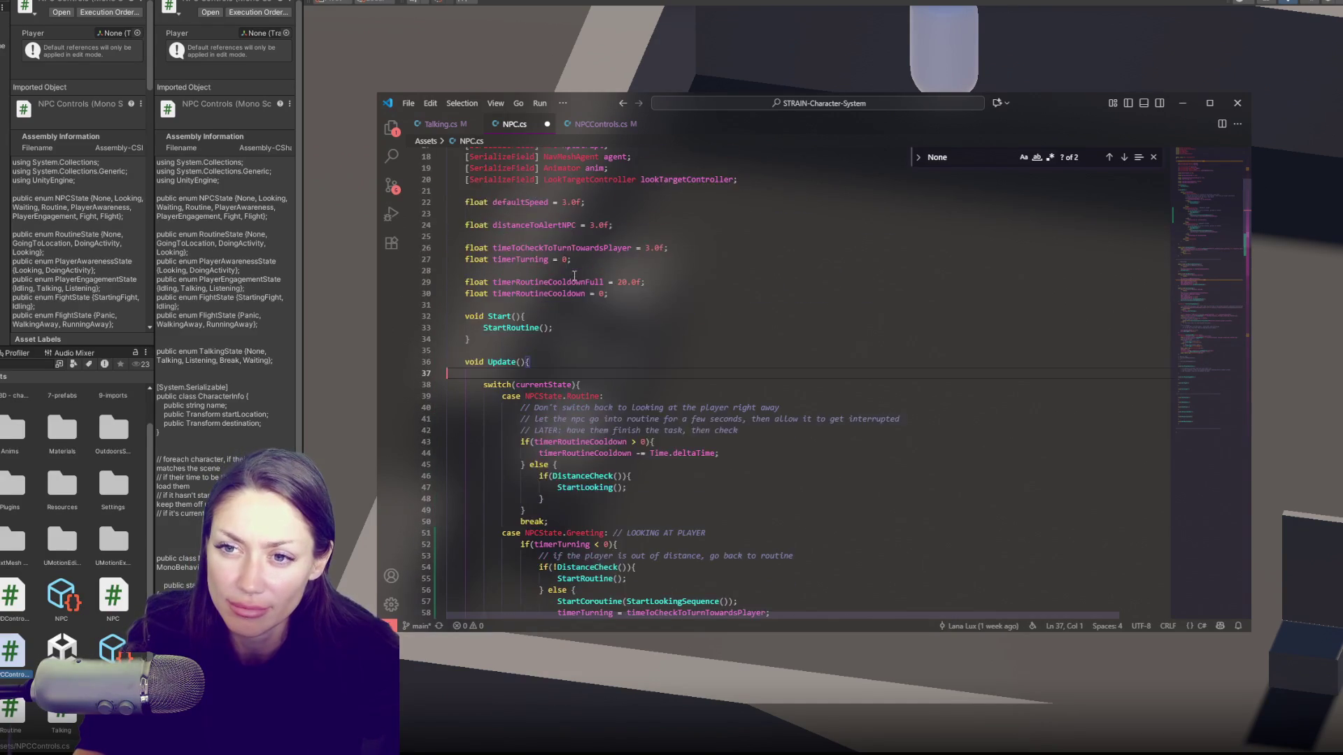
pyautogui.scroll(-8, 663, 361)
pyautogui.scroll(-4, 663, 361)
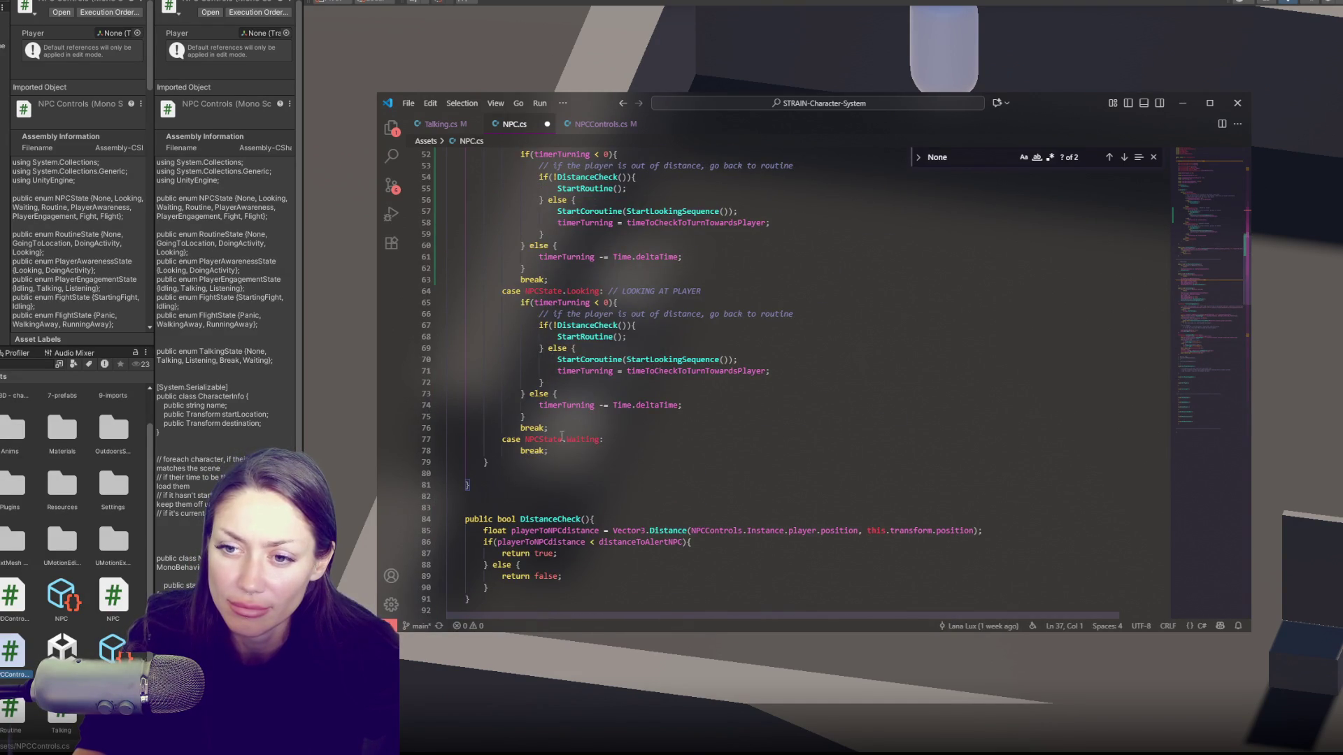
pyautogui.click(543, 518)
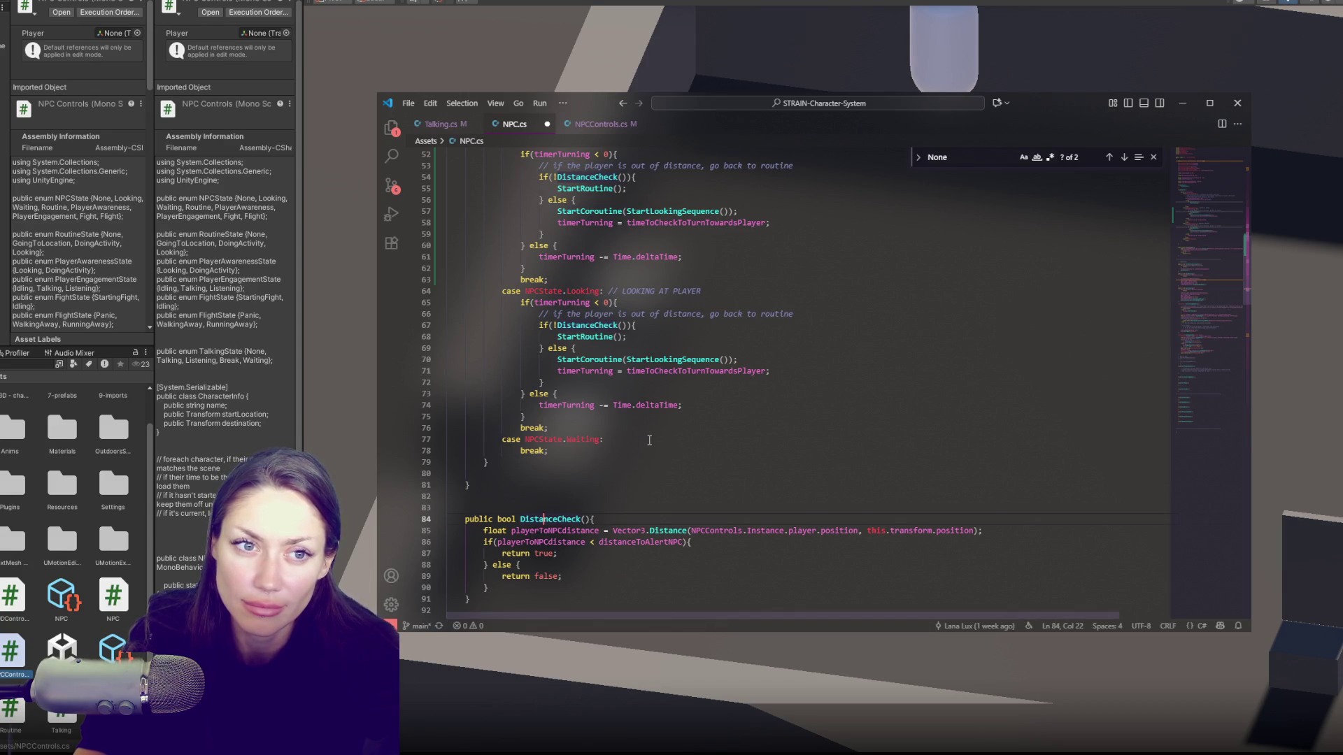
pyautogui.scroll(-1, 649, 440)
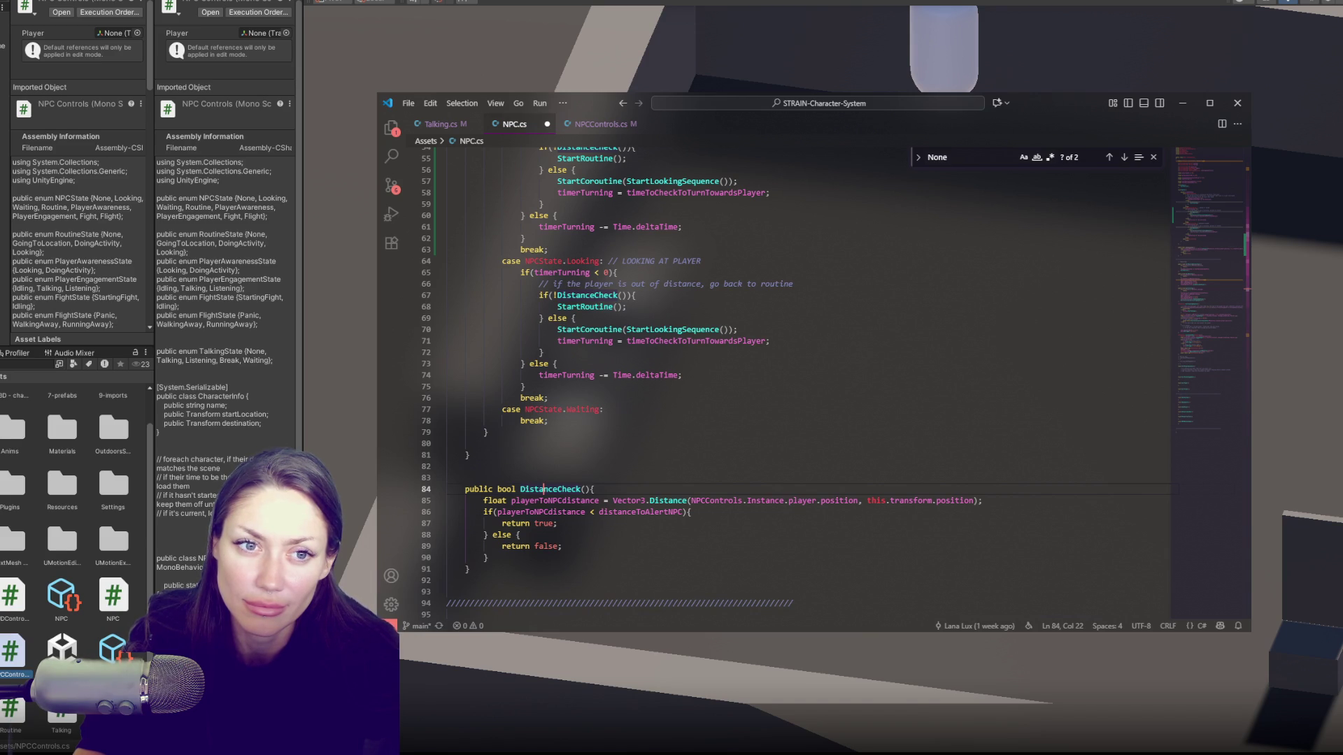
pyautogui.click(726, 364)
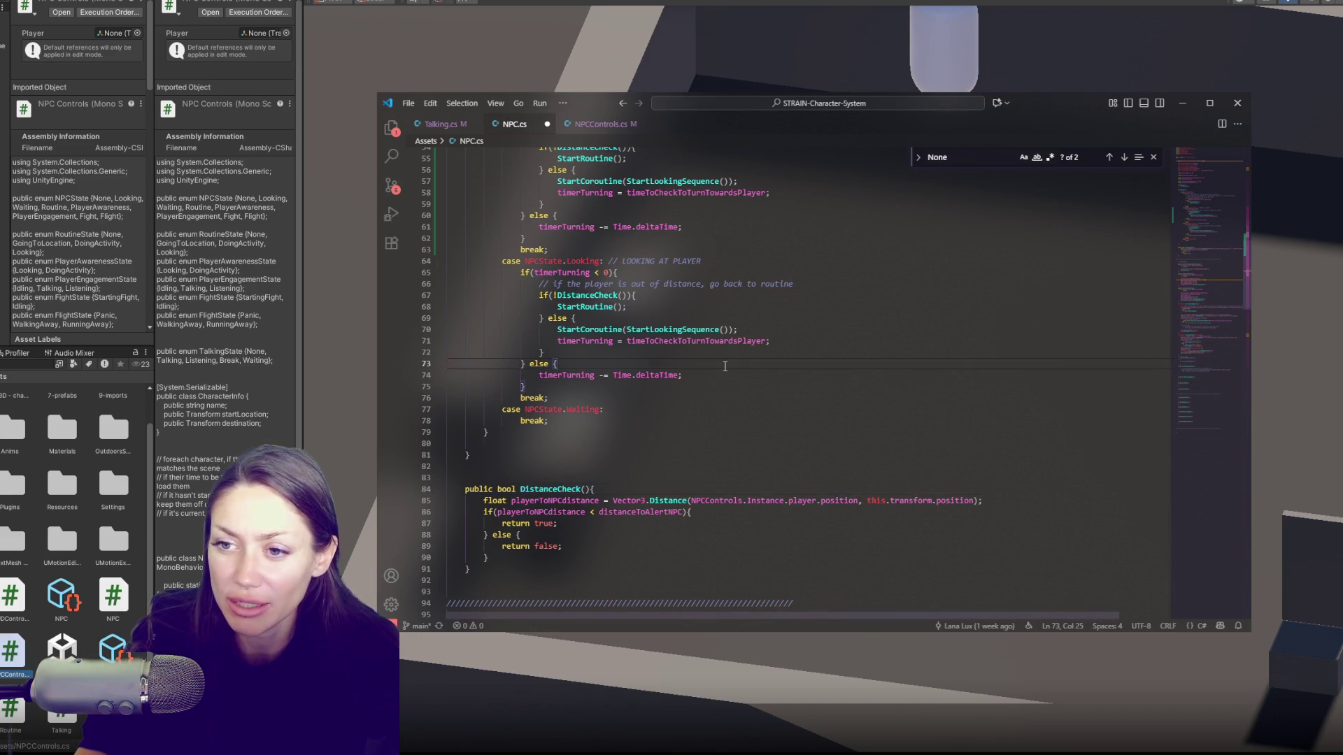
pyautogui.scroll(10, 726, 366)
pyautogui.scroll(-6, 708, 362)
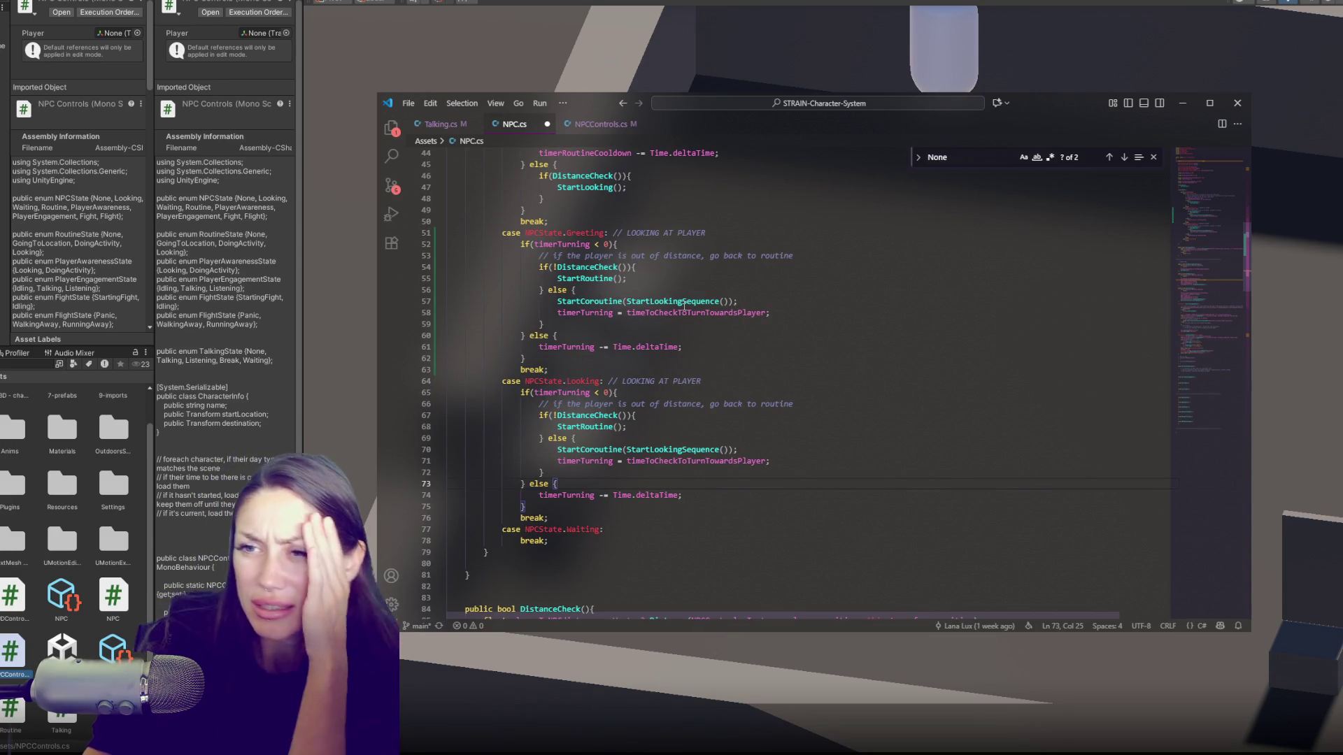
# Step: Replace the Greeting case's 'LOOKING AT PLAYER' comment on line 51 with 'acknowledge the player, don't use timer before talking'
pyautogui.moveTo(706, 233); pyautogui.dragTo(627, 233)
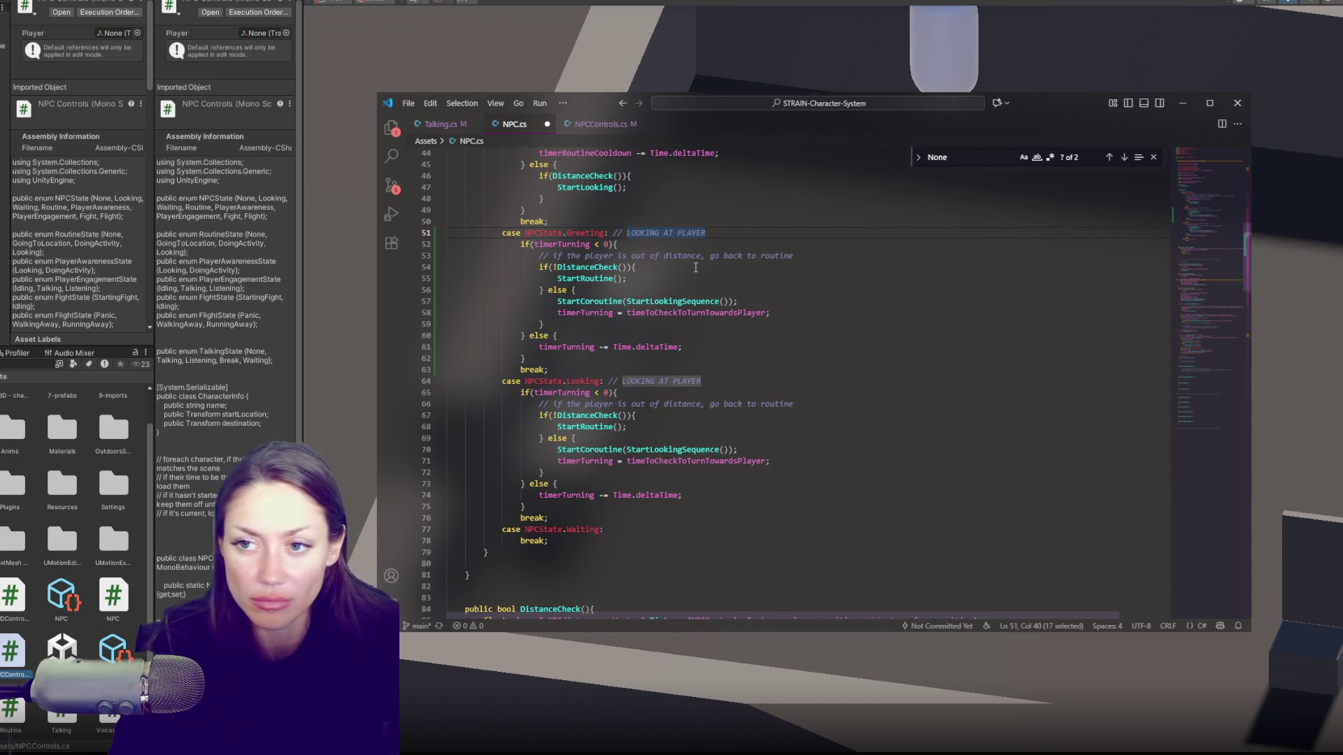
pyautogui.write('a')
pyautogui.write('cknow')
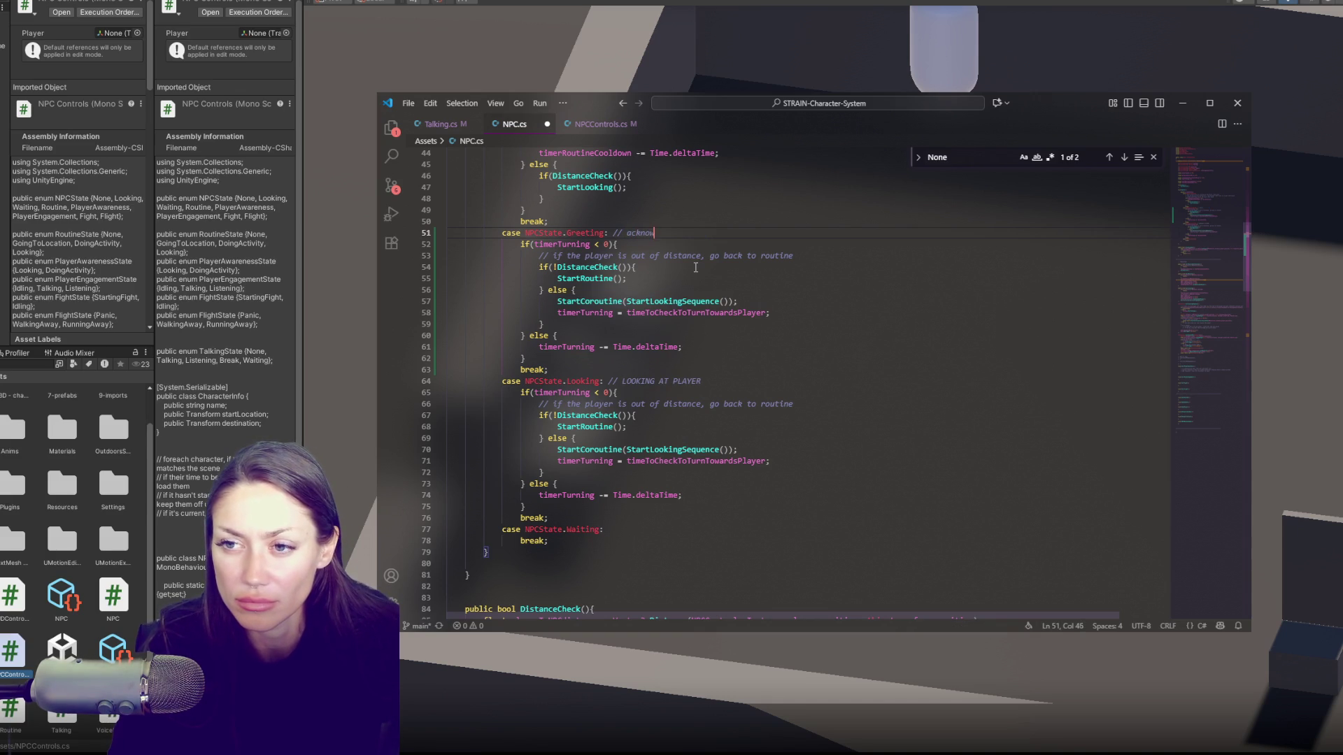
pyautogui.write('ledge the player,')
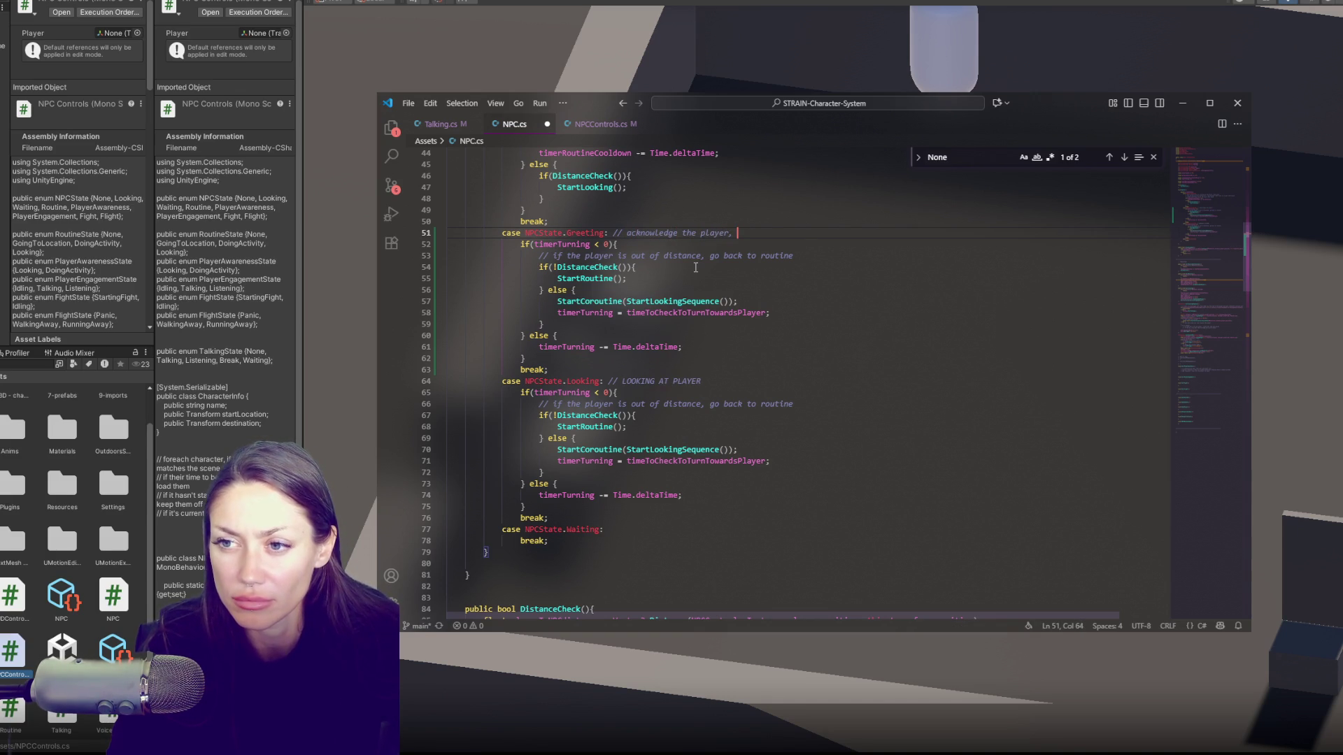
pyautogui.write(" don't use timer before")
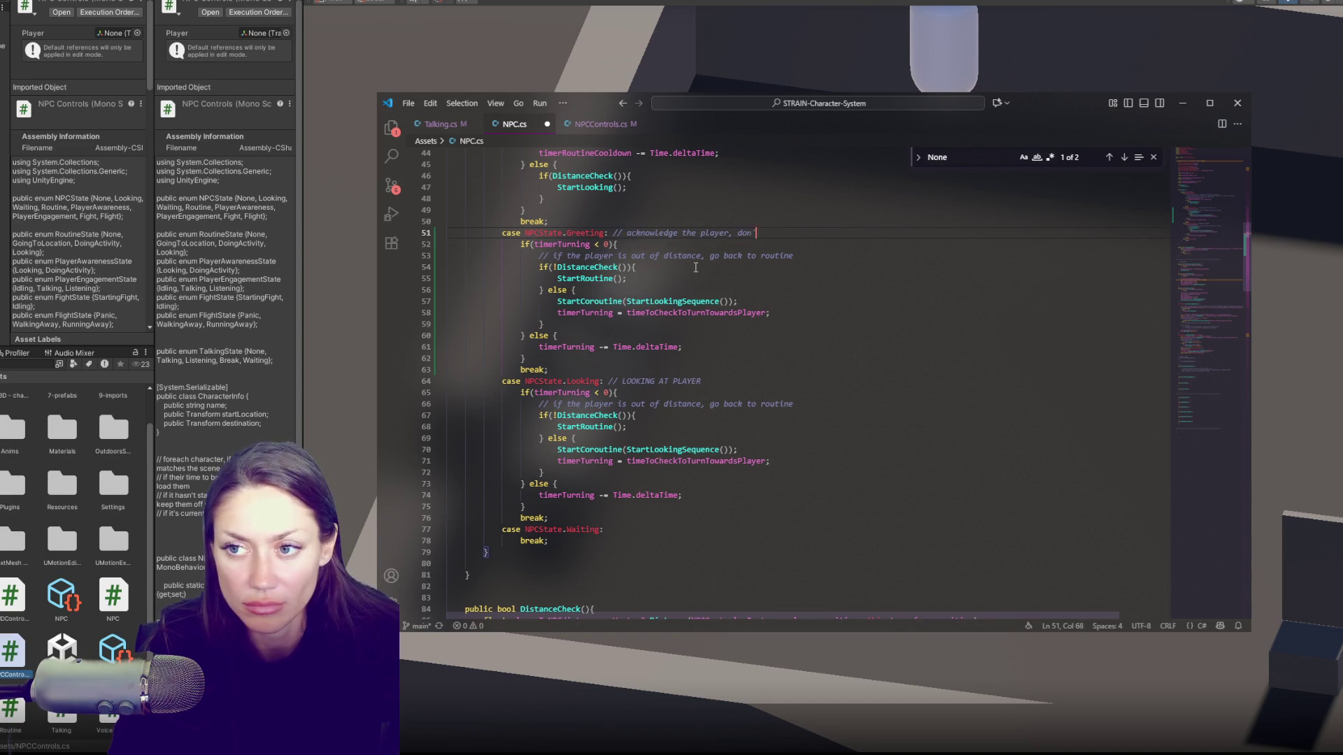
pyautogui.write(' talking')
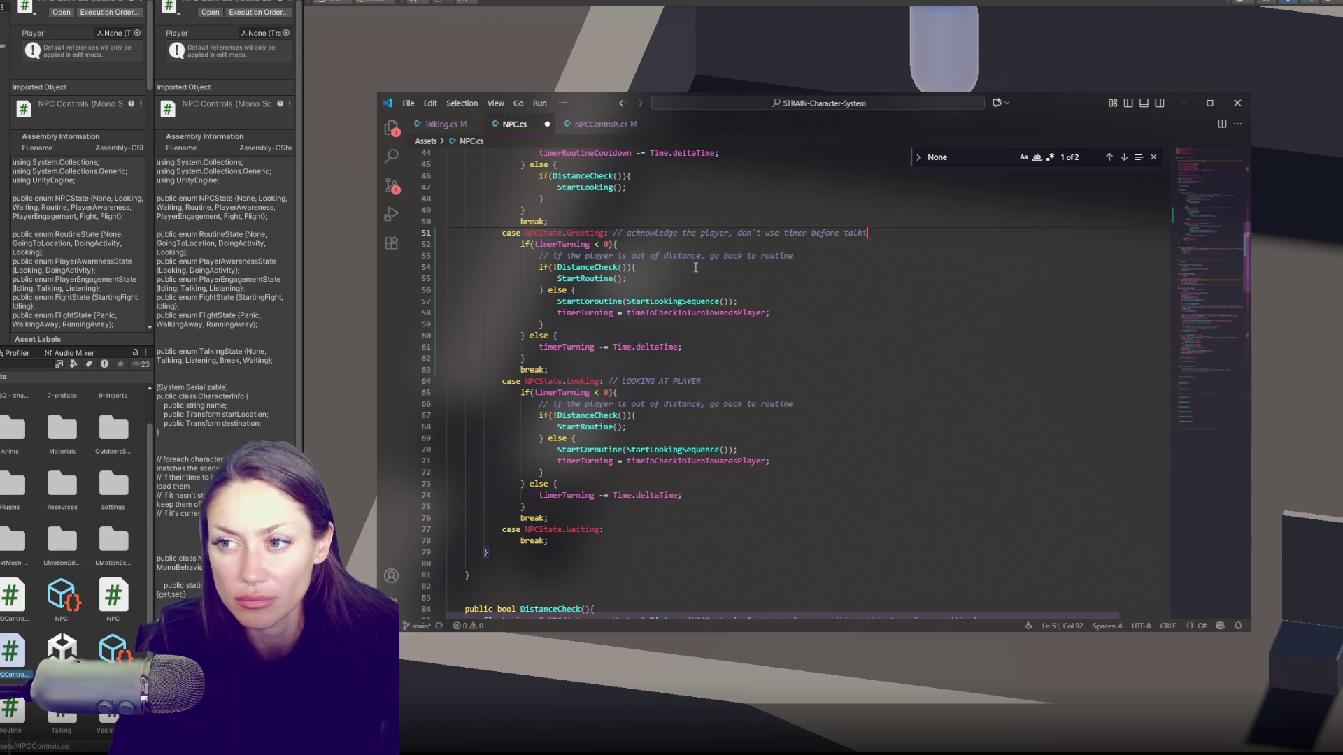